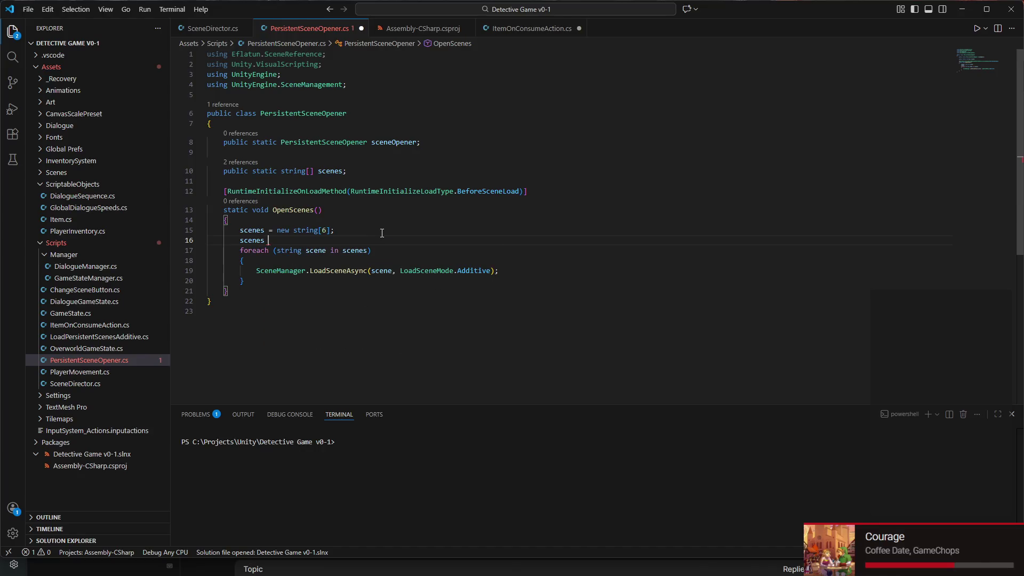
- Make line 16 assign scenes the pasted six scene names wrapped in [ ] and ending with a semicolon
text("Dialogue", "CharacterReactionFeed", "EventSystem", "Managers", "PauseManager", "SceneManager")
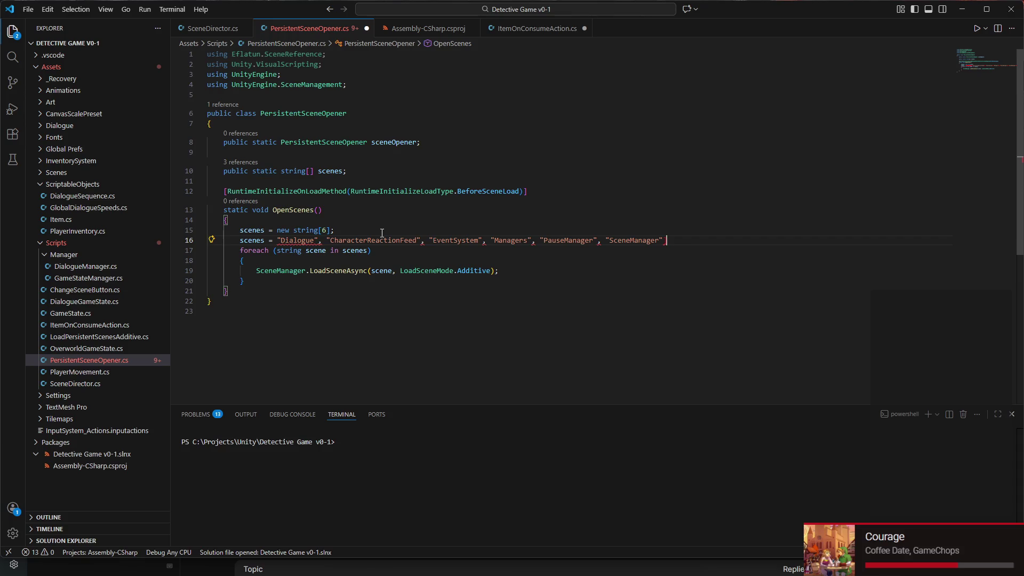
click(277, 240)
text([)
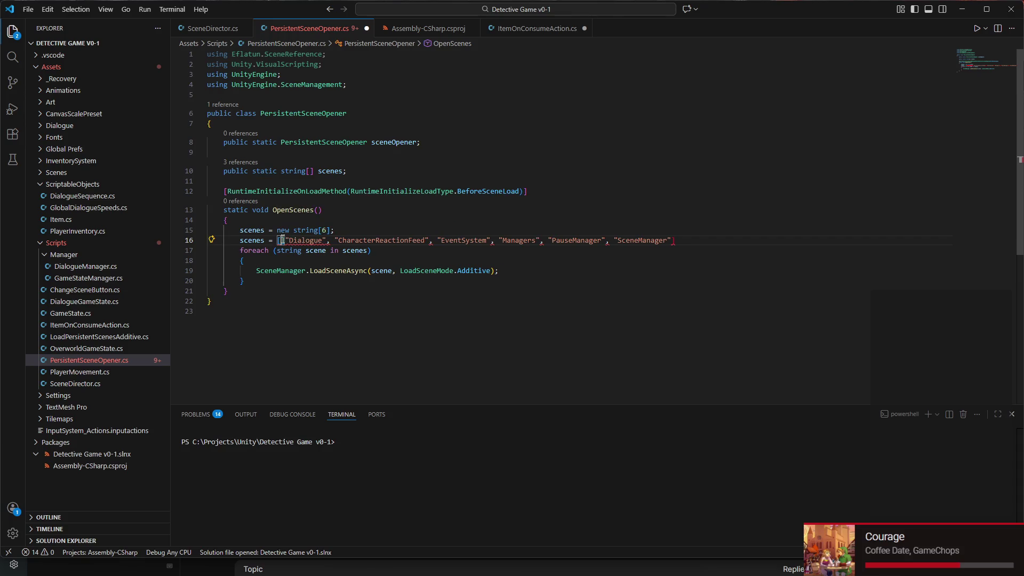
key(Delete)
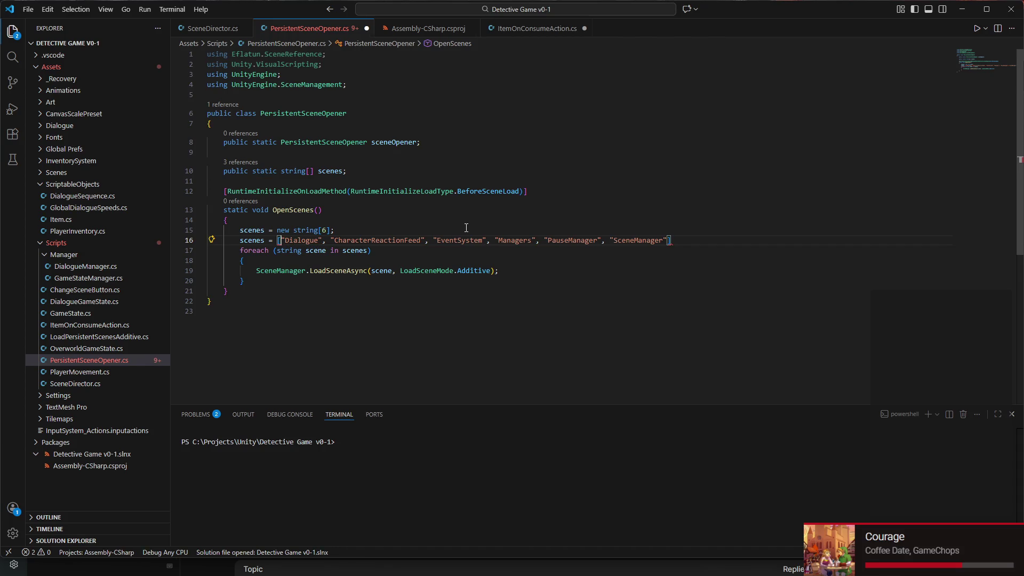
click(693, 243)
text(;)
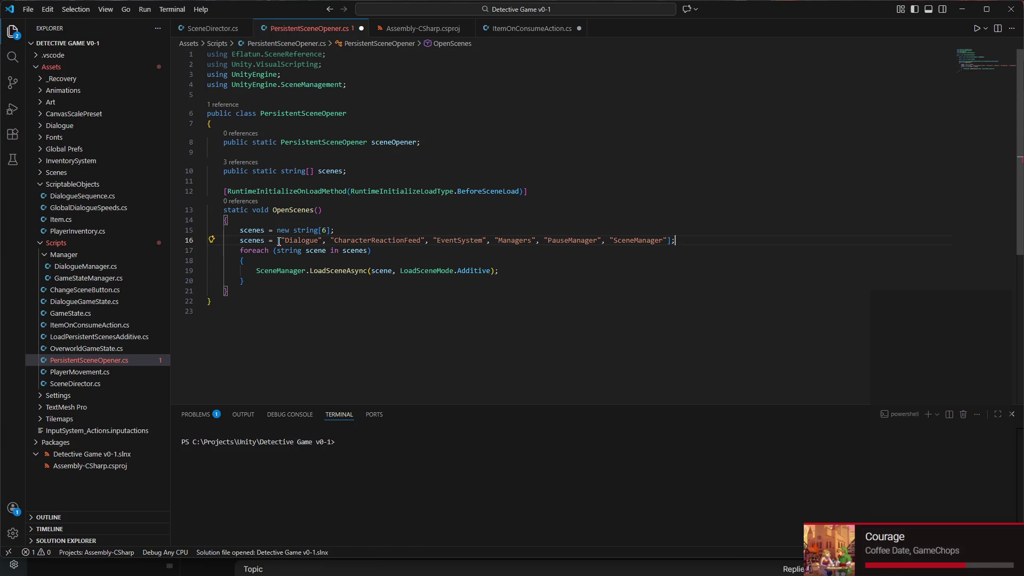
mouse_move(278, 241)
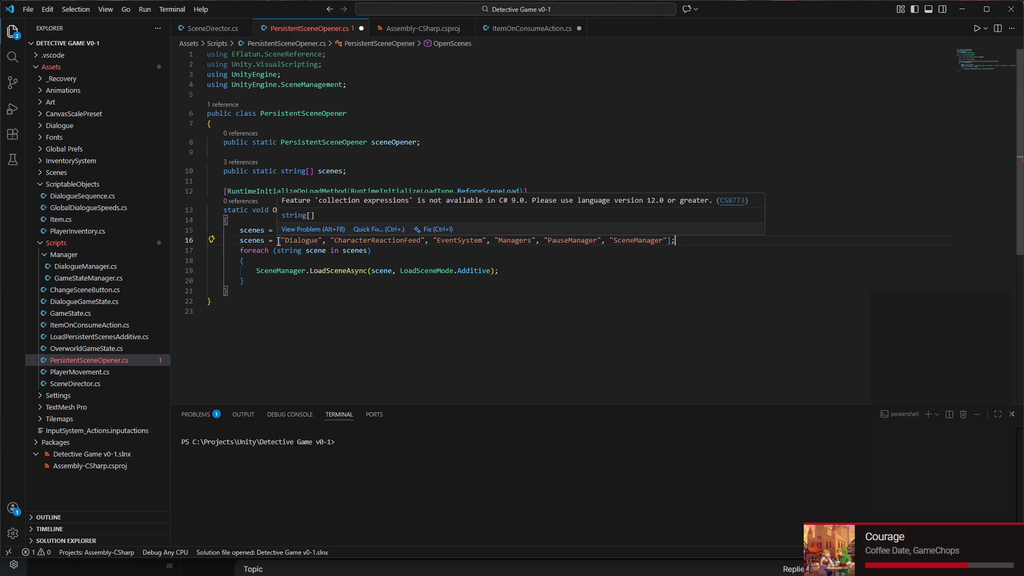
click(362, 230)
click(373, 259)
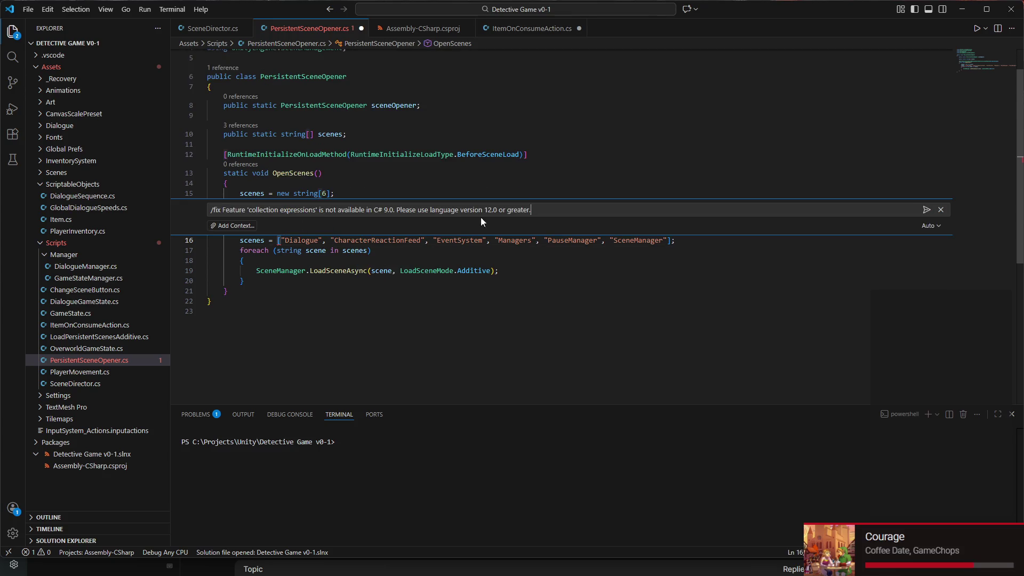
click(926, 210)
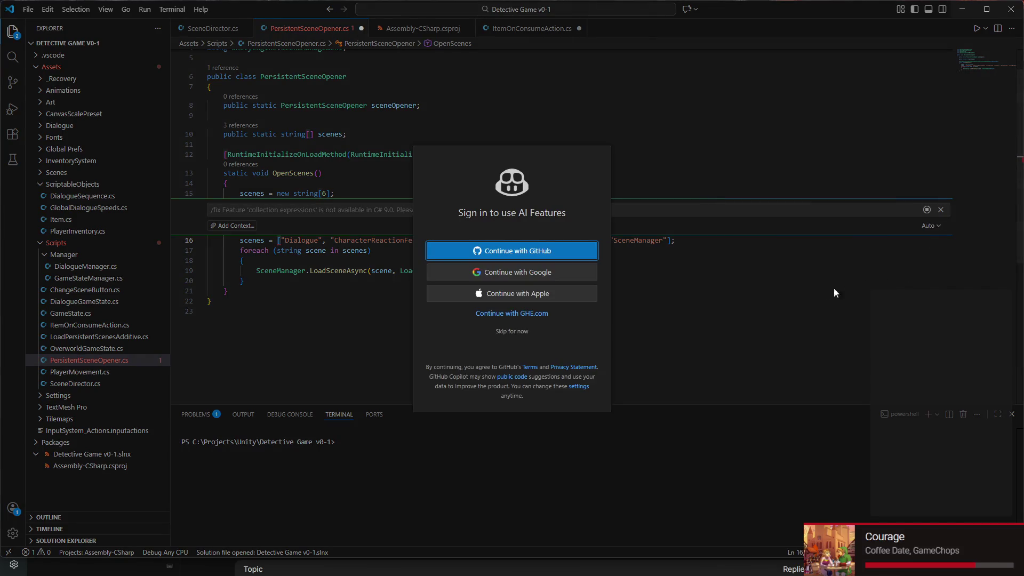
key(Escape)
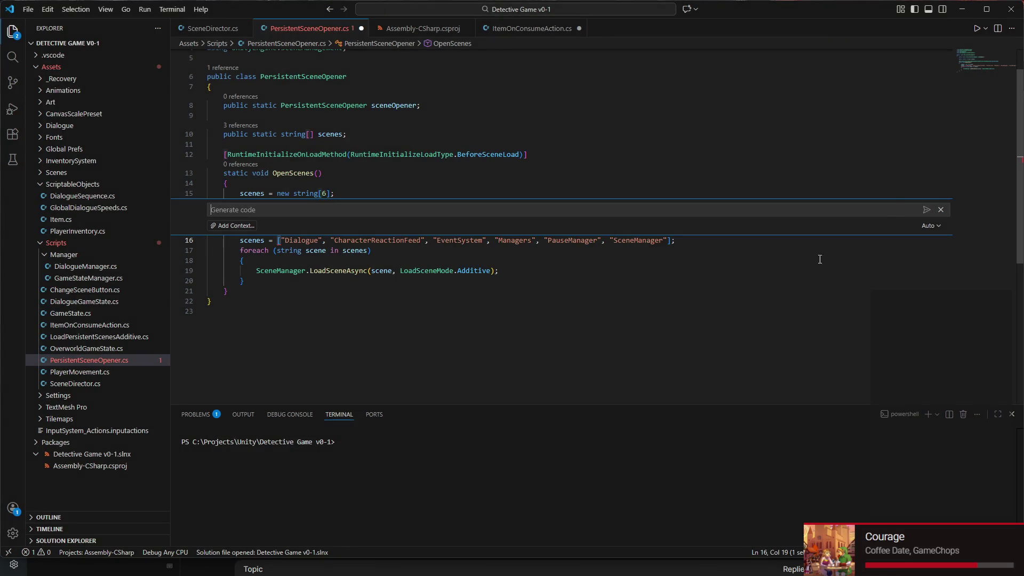
click(940, 210)
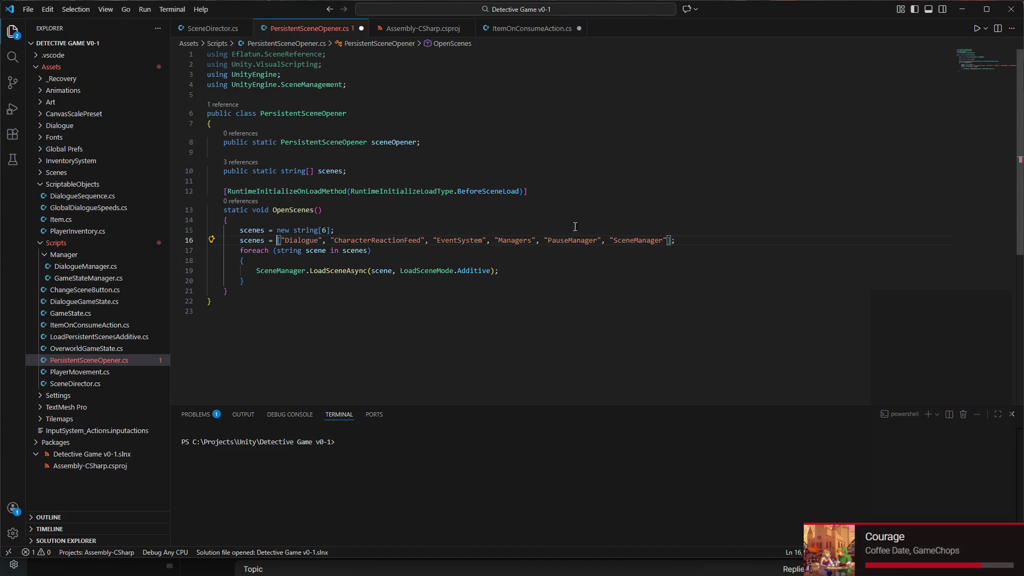
- Delete the static scenes field and the scenes = new string[6] allocation line
right_click(414, 250)
click(382, 251)
mouse_move(239, 240)
mouse_down()
mouse_move(434, 251)
mouse_move(751, 241)
mouse_up()
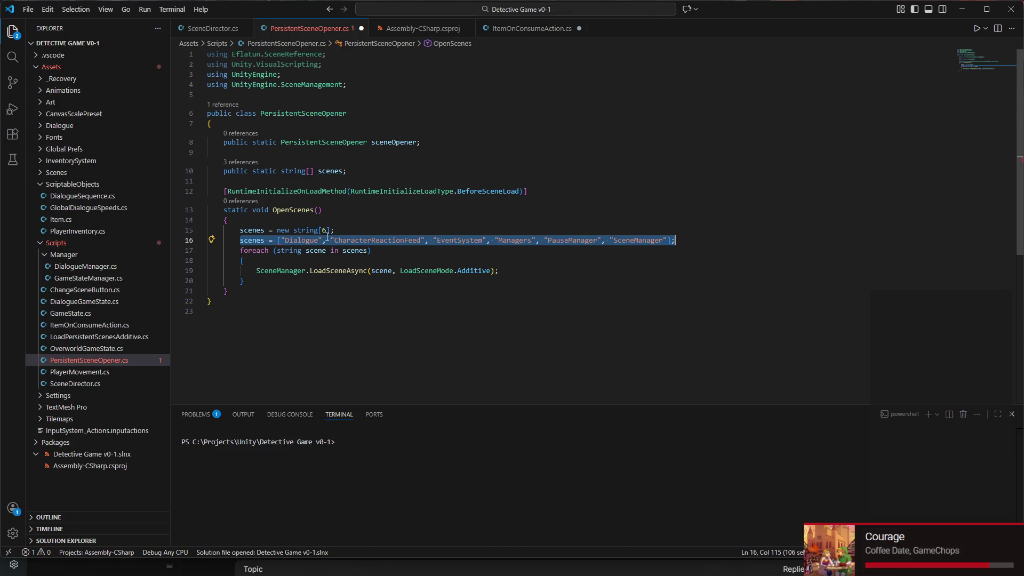
click(244, 250)
click(241, 232)
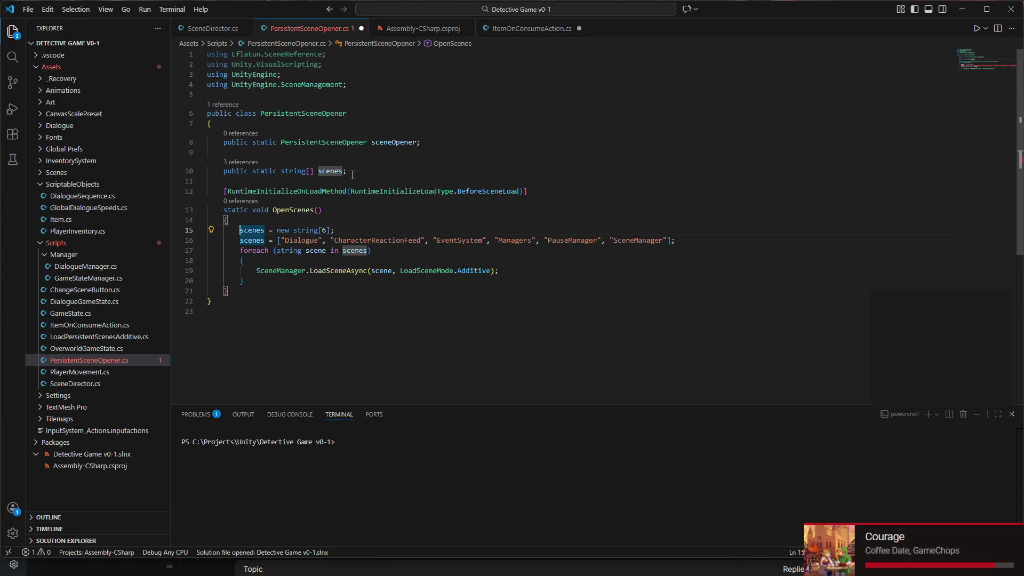
drag(224, 153, 358, 176)
key(BackSpace)
key(BackSpace)
key(ctrl+z)
drag(241, 202, 335, 203)
key(BackSpace)
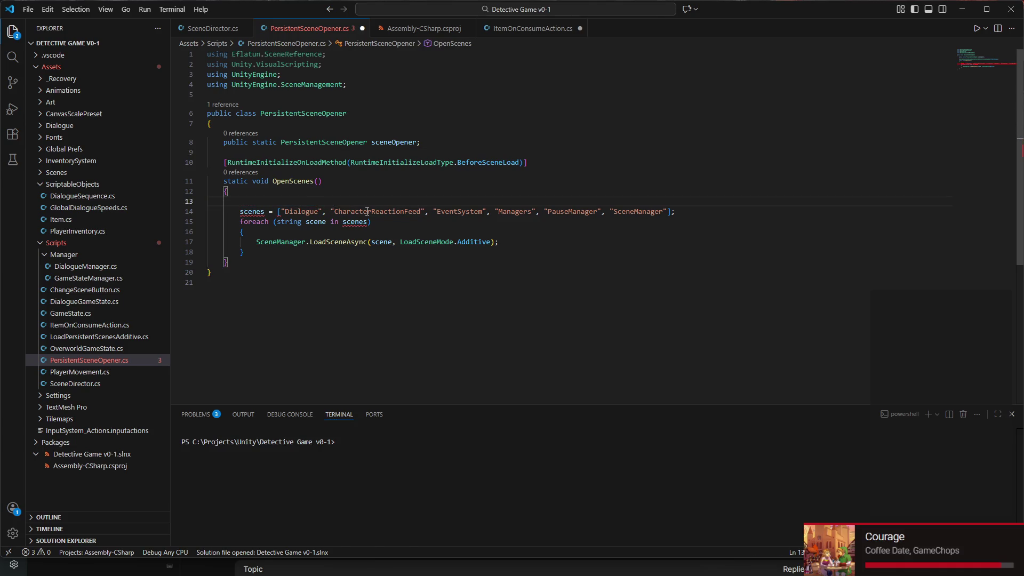
- Declare scenes as a local string[] in front of the list, then switch to Firefox
key(Down)
text(priv)
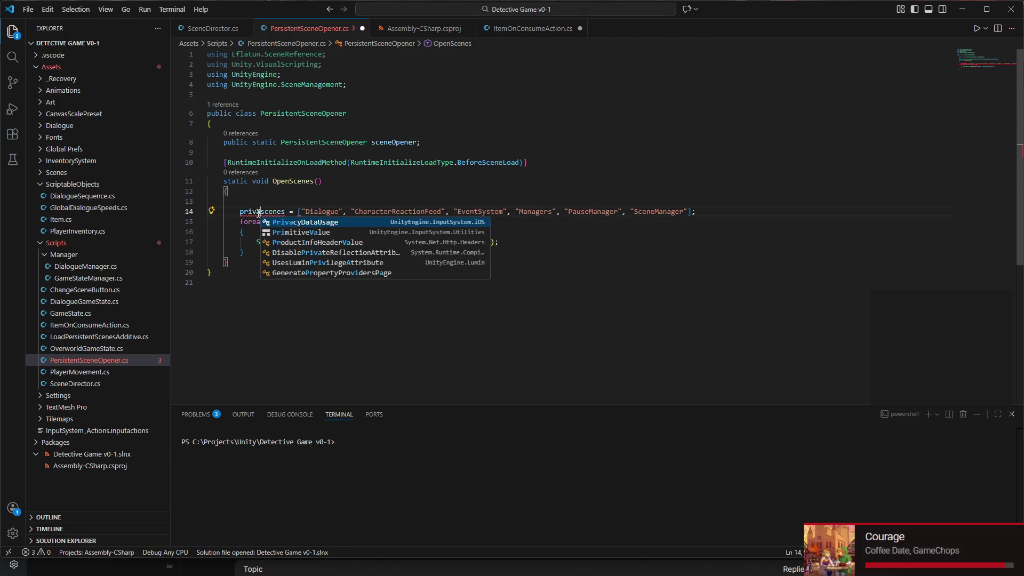
key(ctrl+z)
key(ctrl+z)
key(ctrl+z)
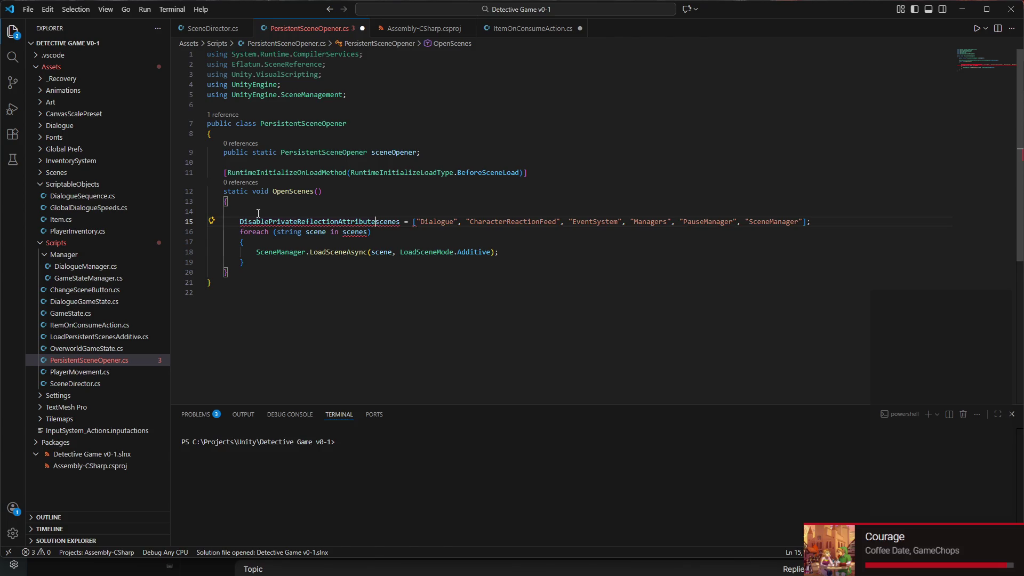
text(string)
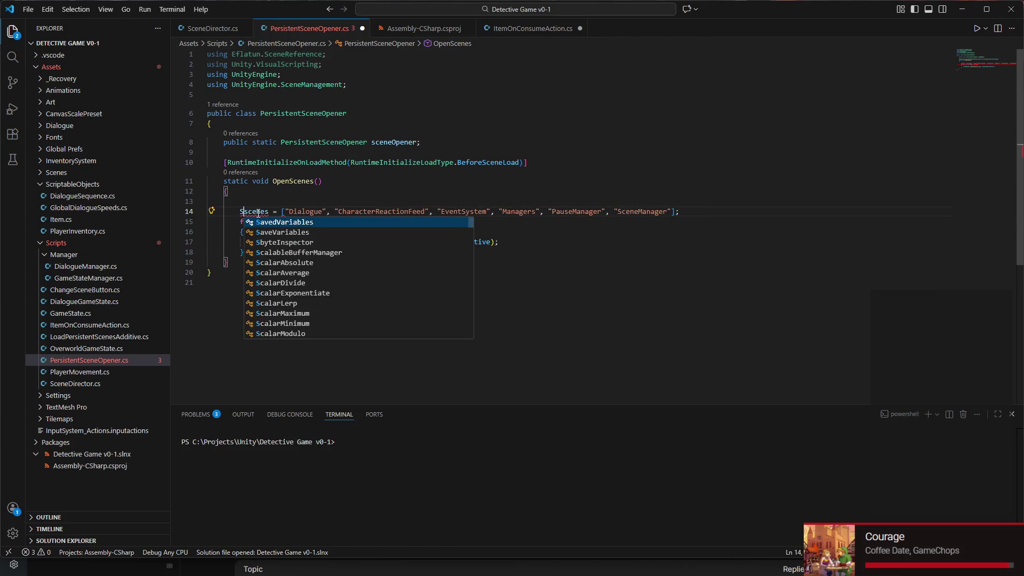
key(Left)
text([])
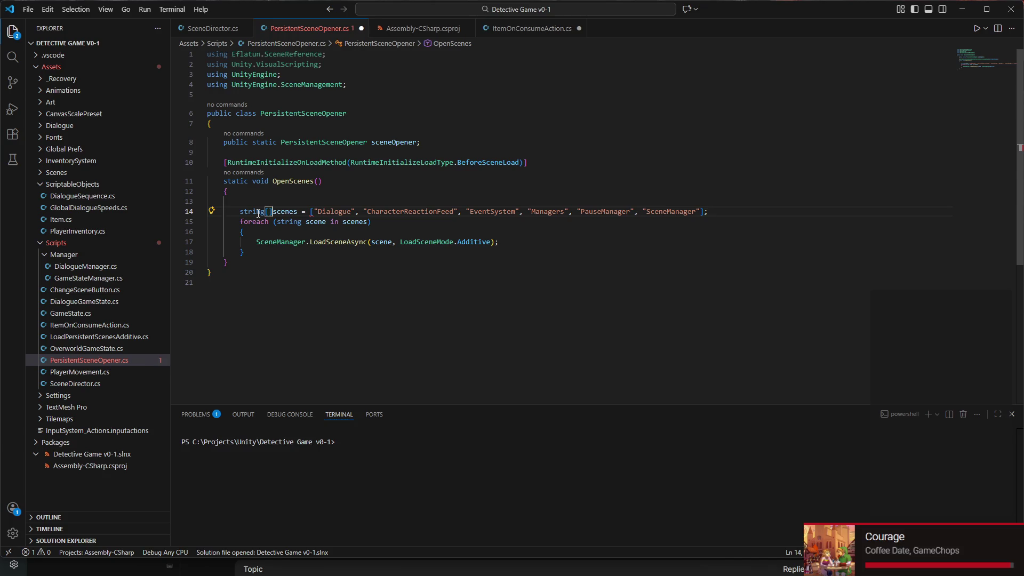
mouse_move(314, 212)
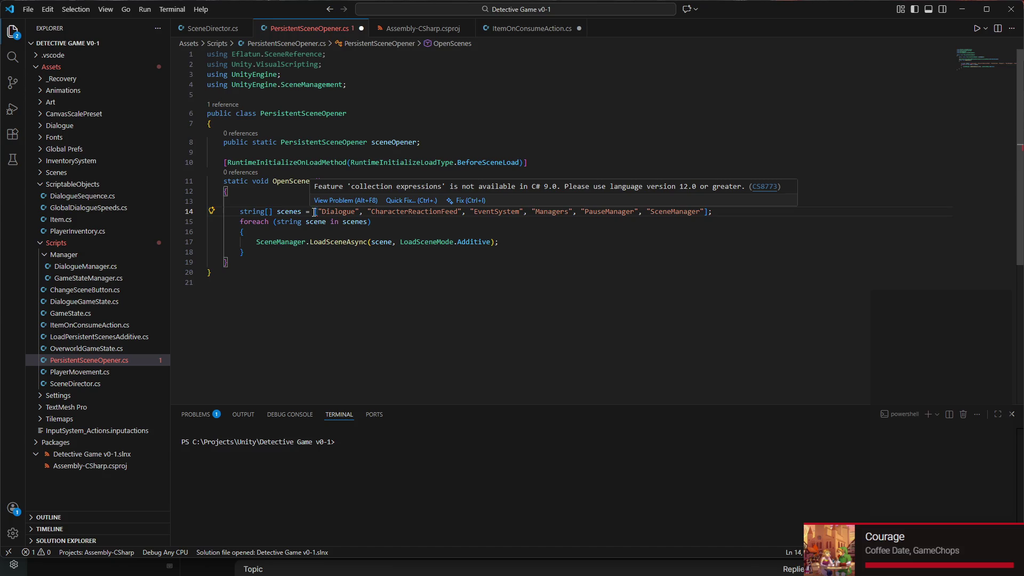
click(489, 563)
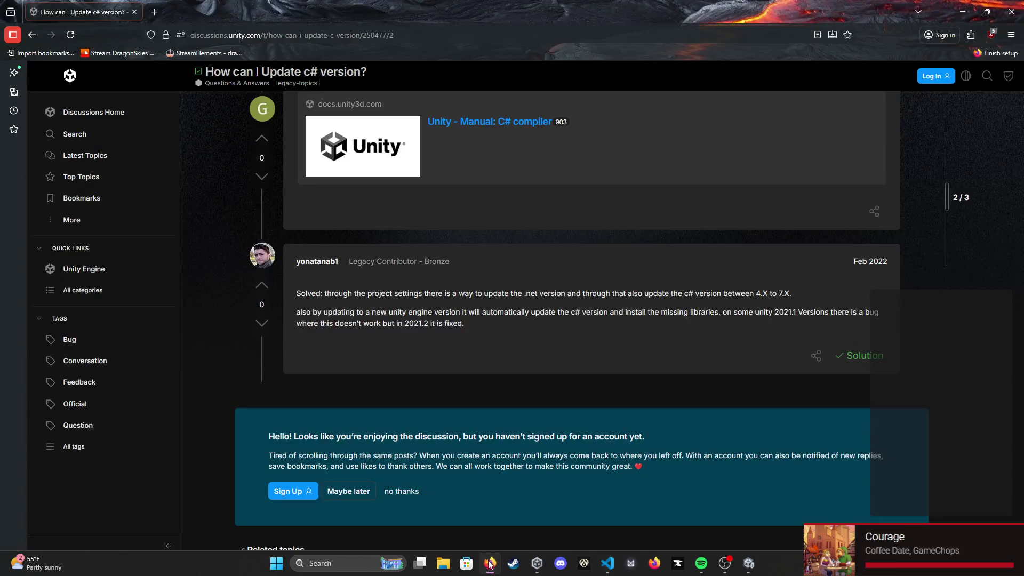
- Google 'collection expressions unity not working', read the expanded AI overview, and return to Unity
key(ctrl+l)
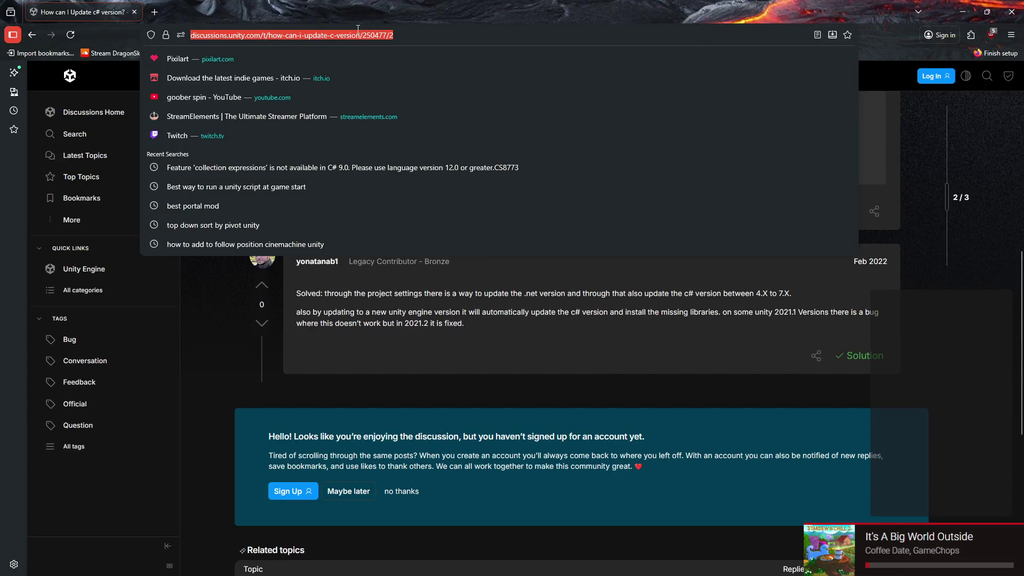
text(collection e)
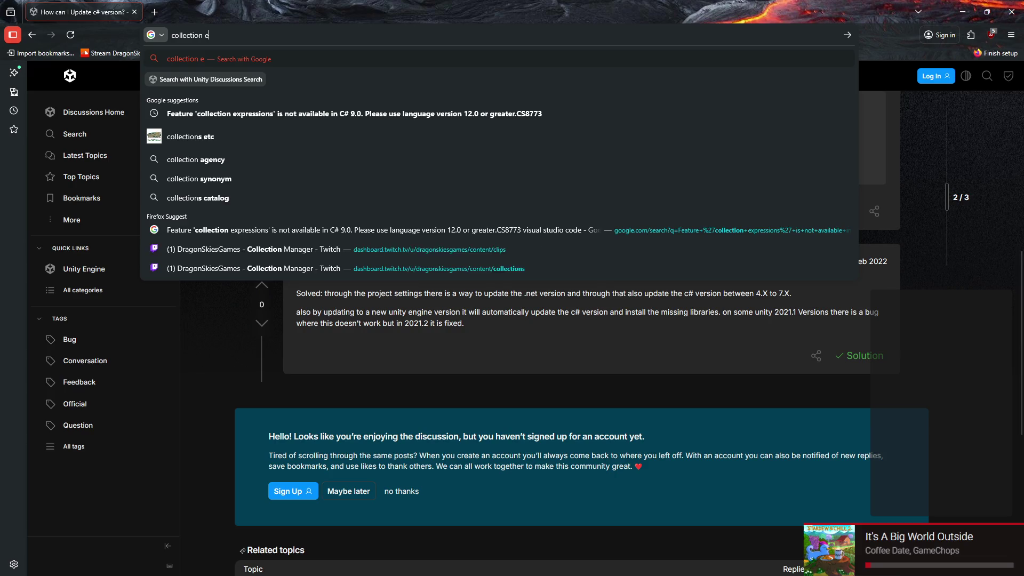
text(xpressions )
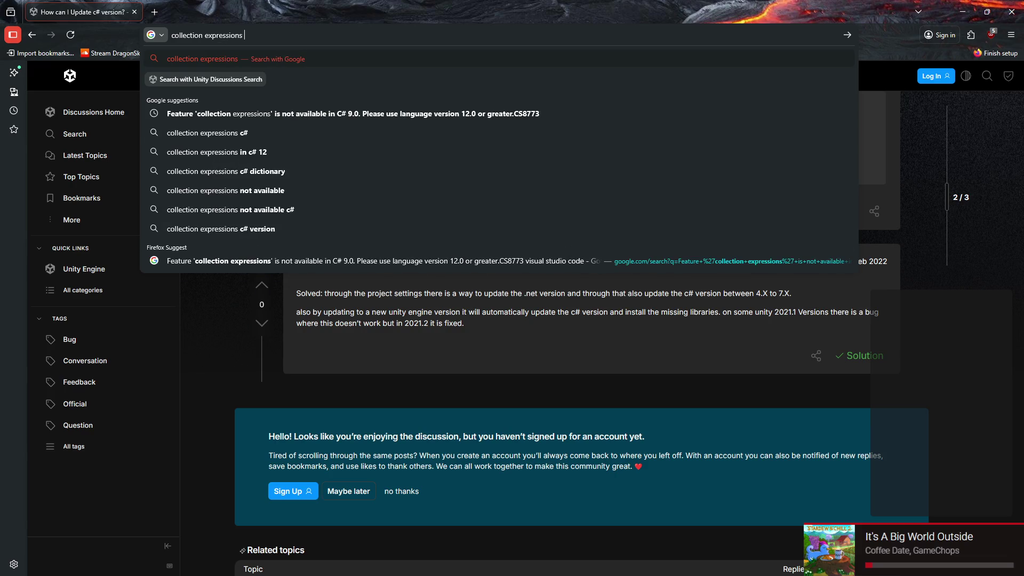
text(unity not working)
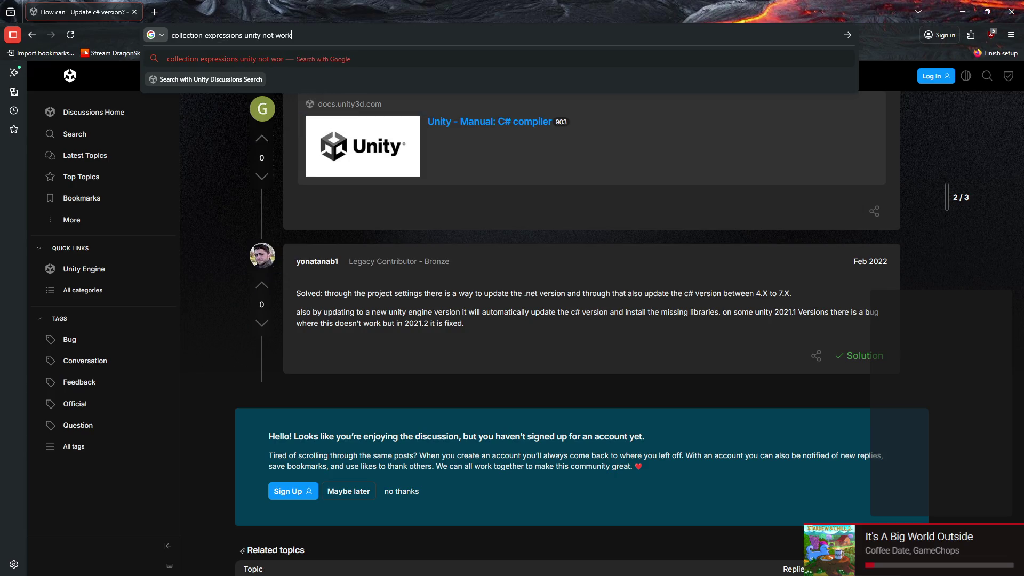
key(Return)
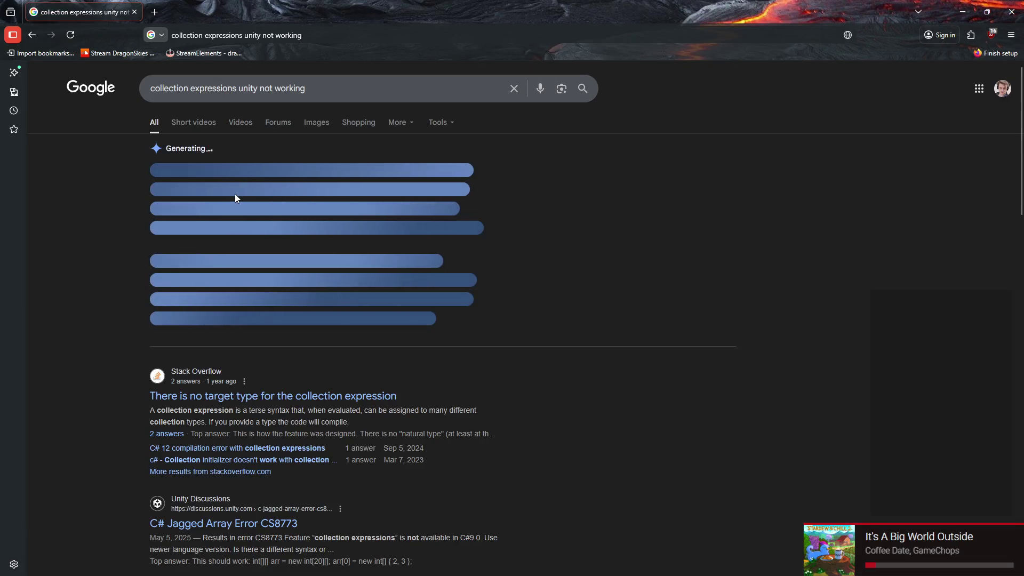
click(290, 322)
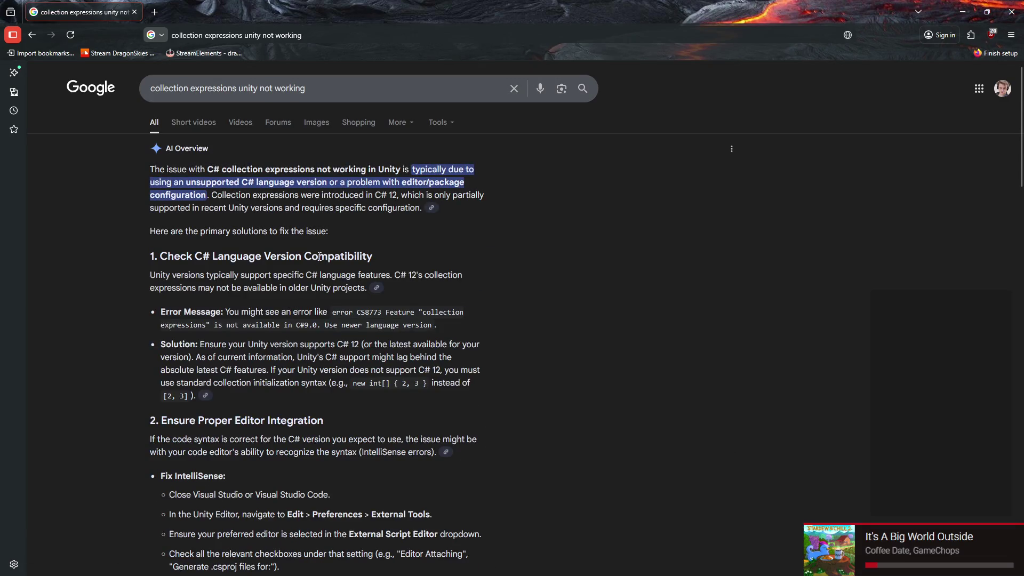
scroll(339, 240, down, 7)
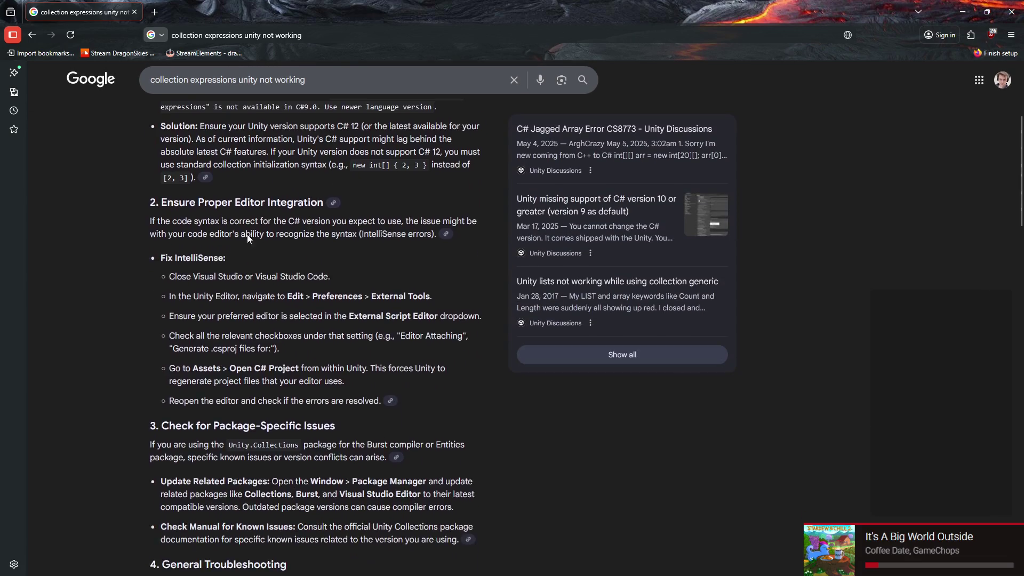
scroll(229, 257, down, 1)
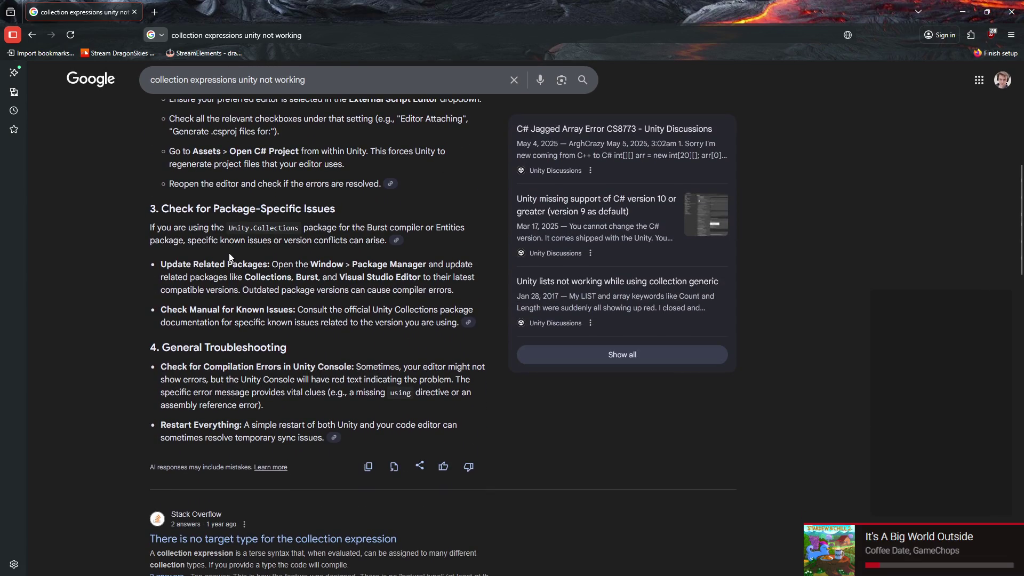
scroll(289, 221, down, 1)
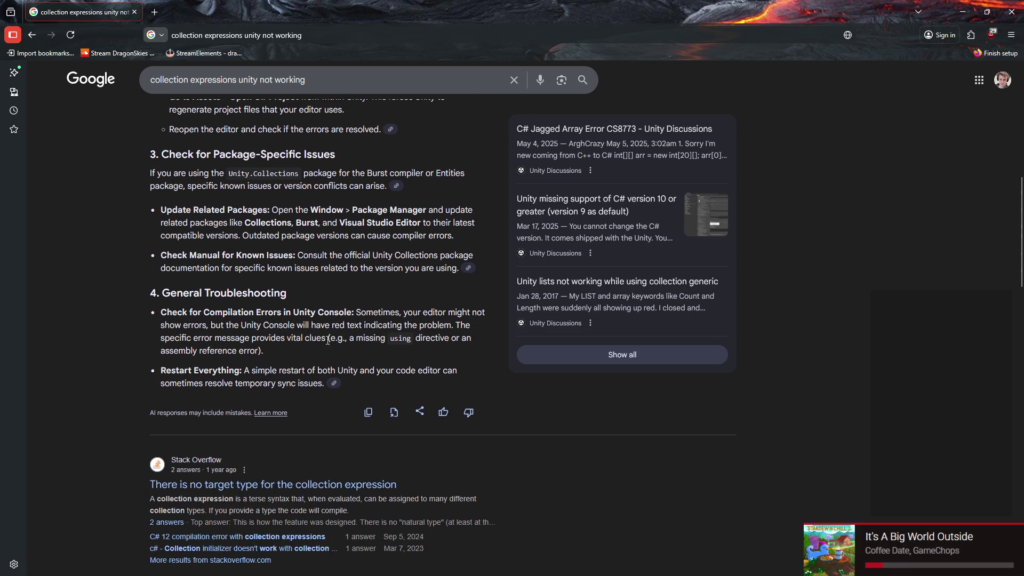
mouse_move(325, 575)
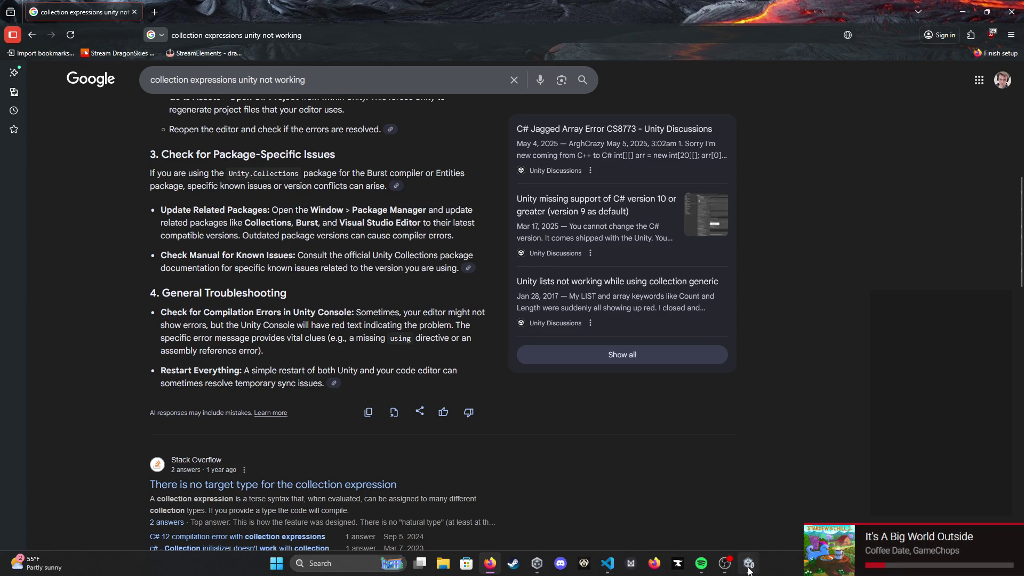
click(749, 570)
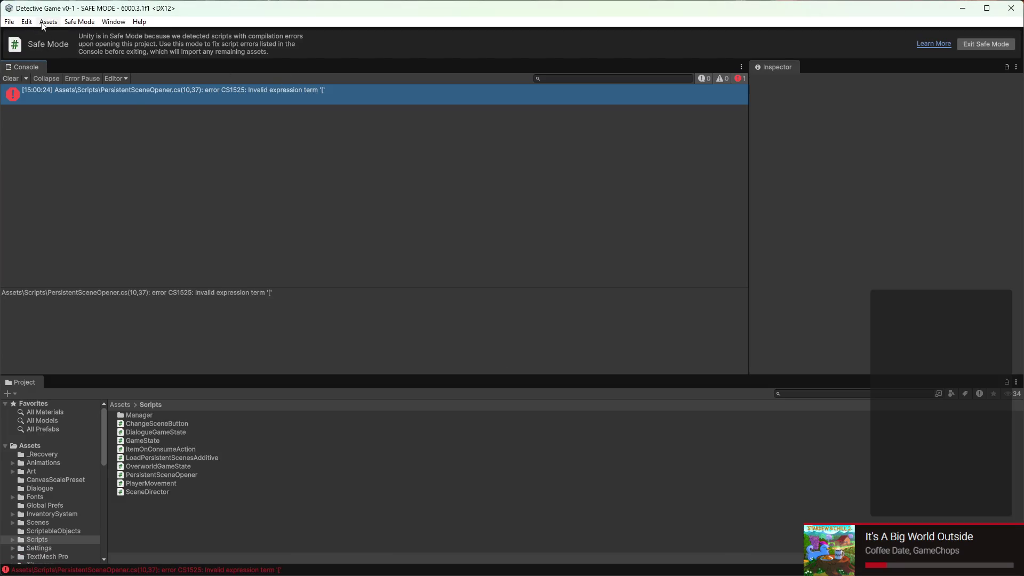
- Glance at Project Settings and close it, then open Window > Package Management > Package Manager
click(24, 23)
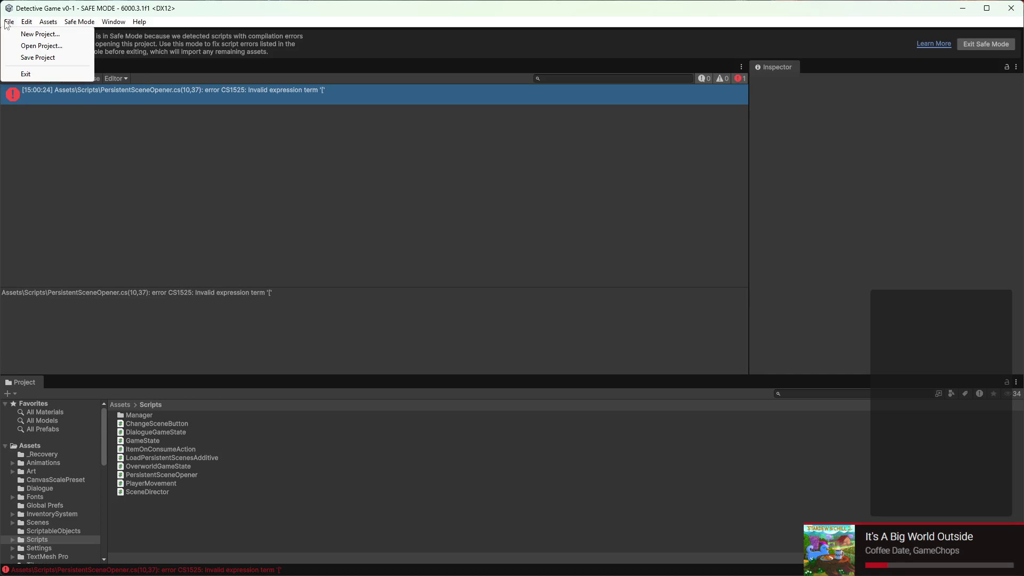
mouse_move(10, 24)
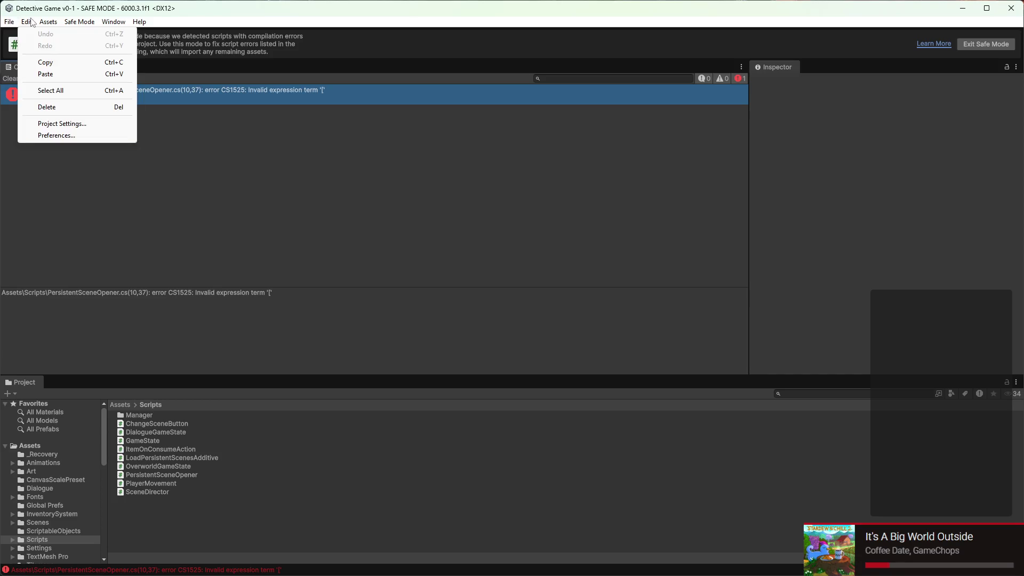
mouse_move(51, 25)
click(56, 123)
click(781, 164)
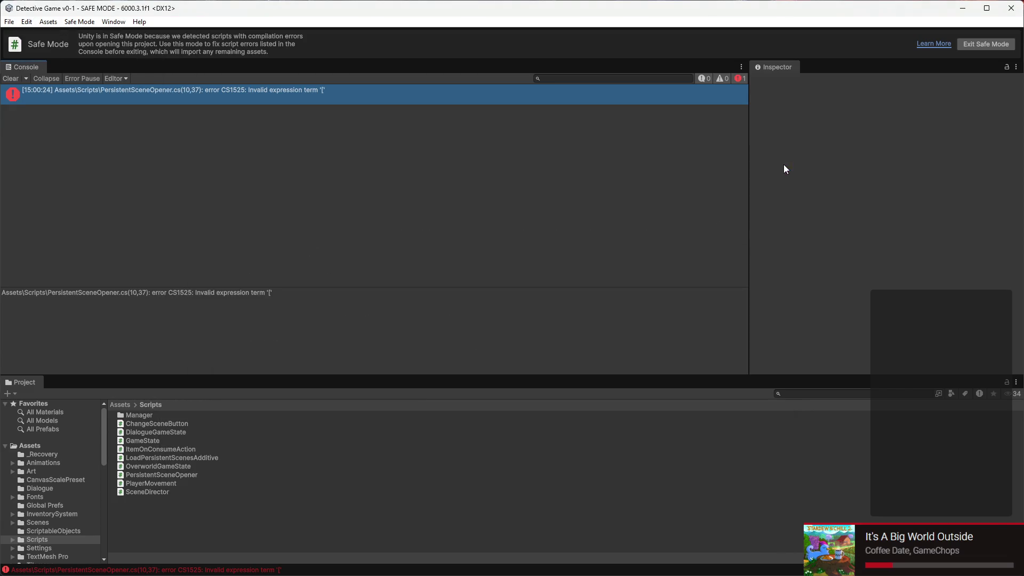
click(115, 24)
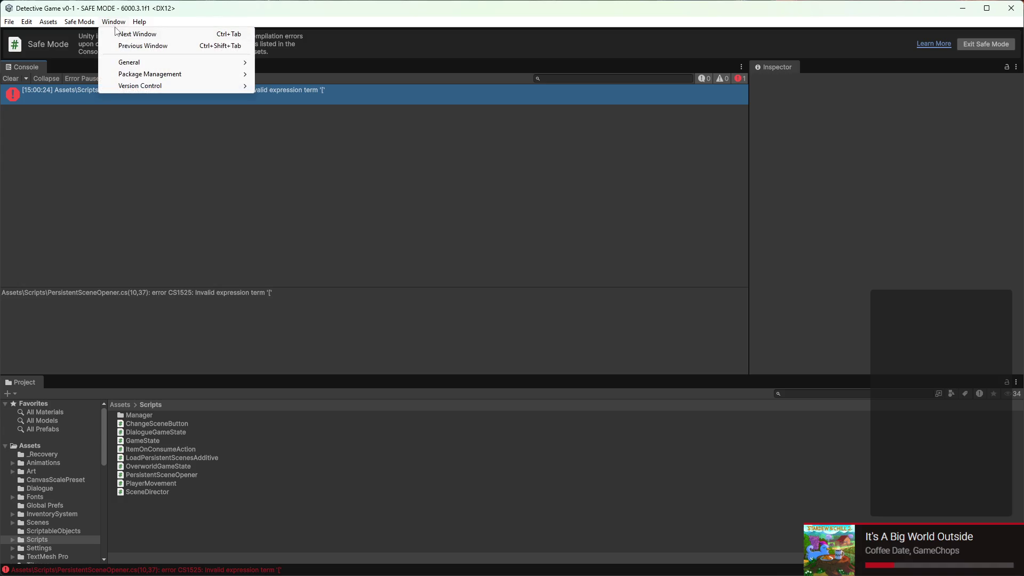
mouse_move(245, 74)
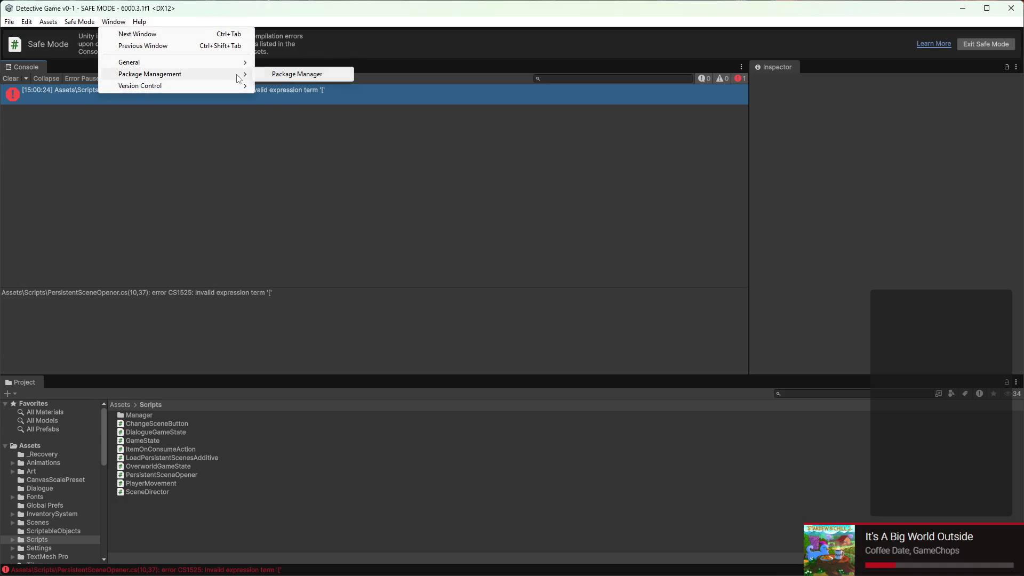
click(278, 75)
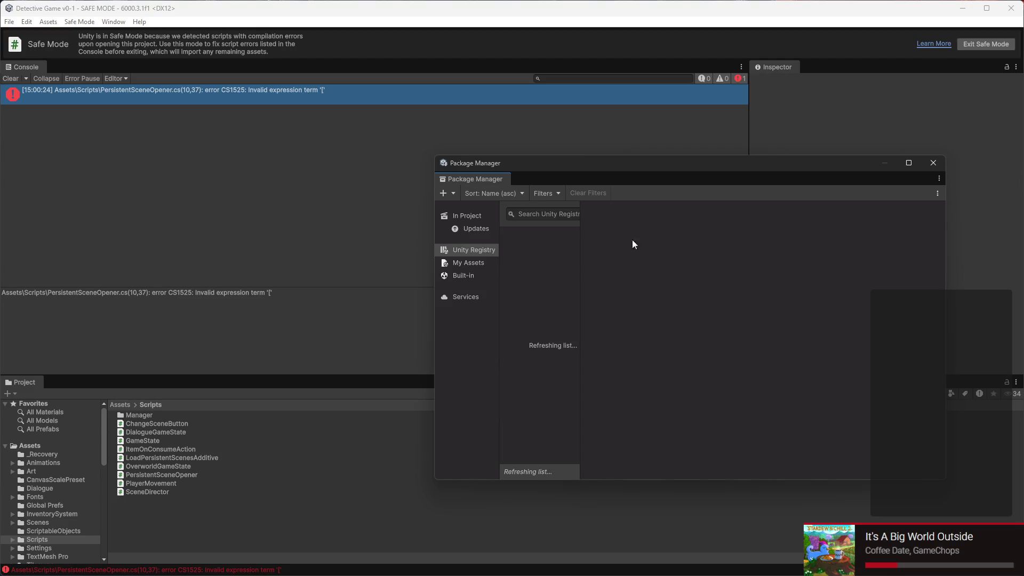
- Browse the My Assets, In Project and Updates lists and select Visual Studio Editor
drag(580, 254, 668, 254)
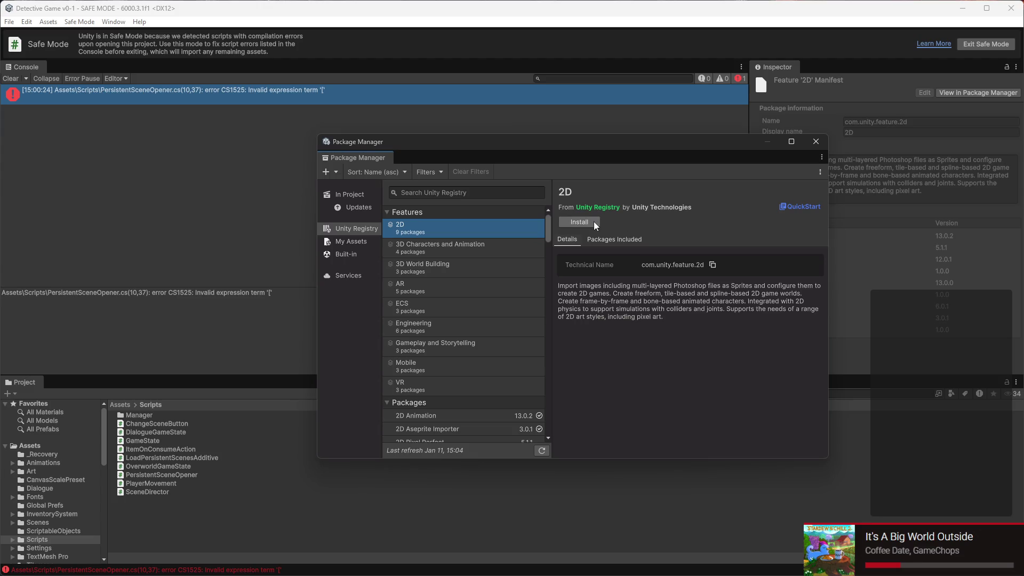
click(350, 240)
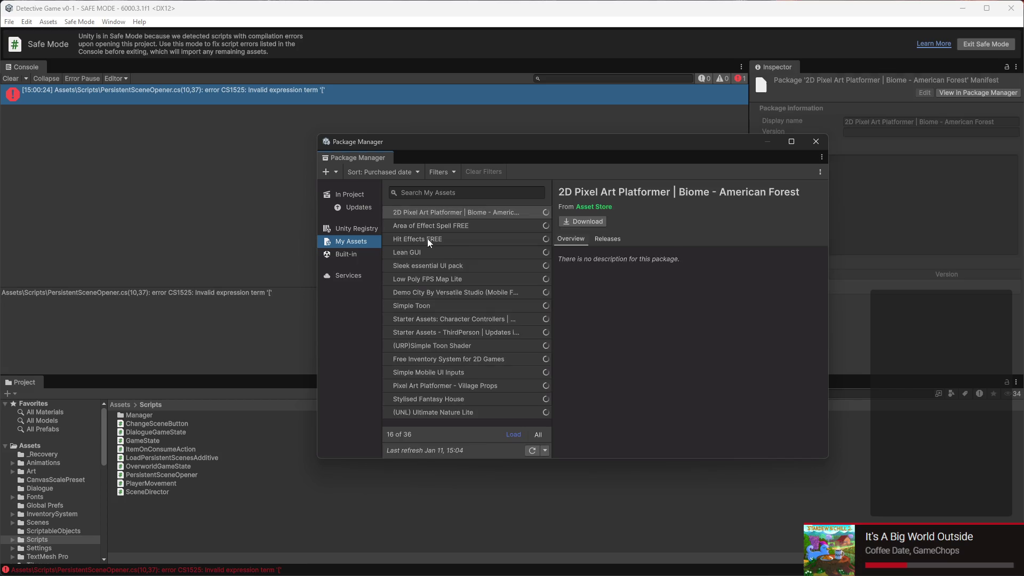
click(347, 196)
click(350, 209)
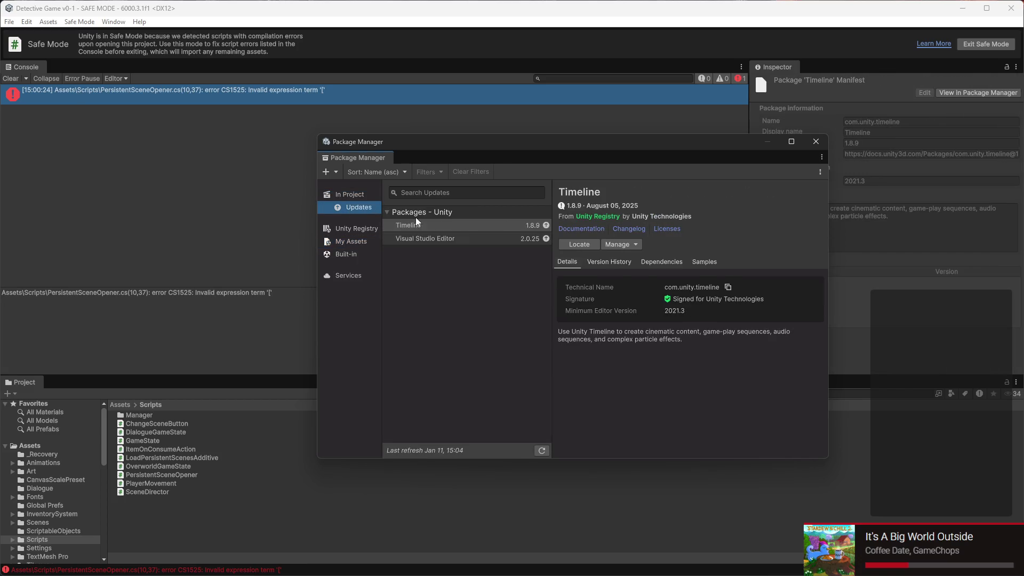
click(499, 241)
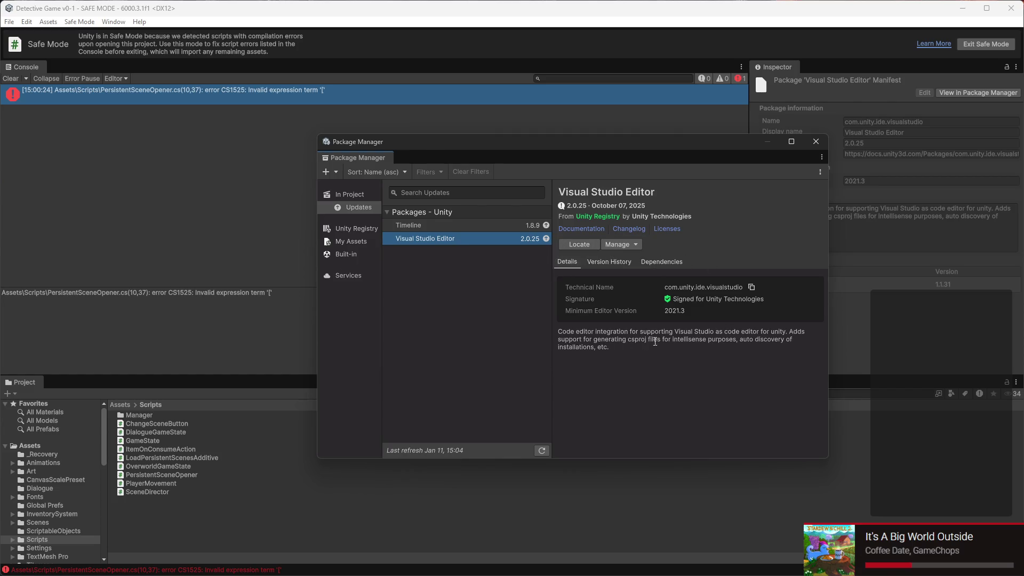
- Update Visual Studio Editor to 2.0.26 via Manage, then close the Package Manager
click(566, 243)
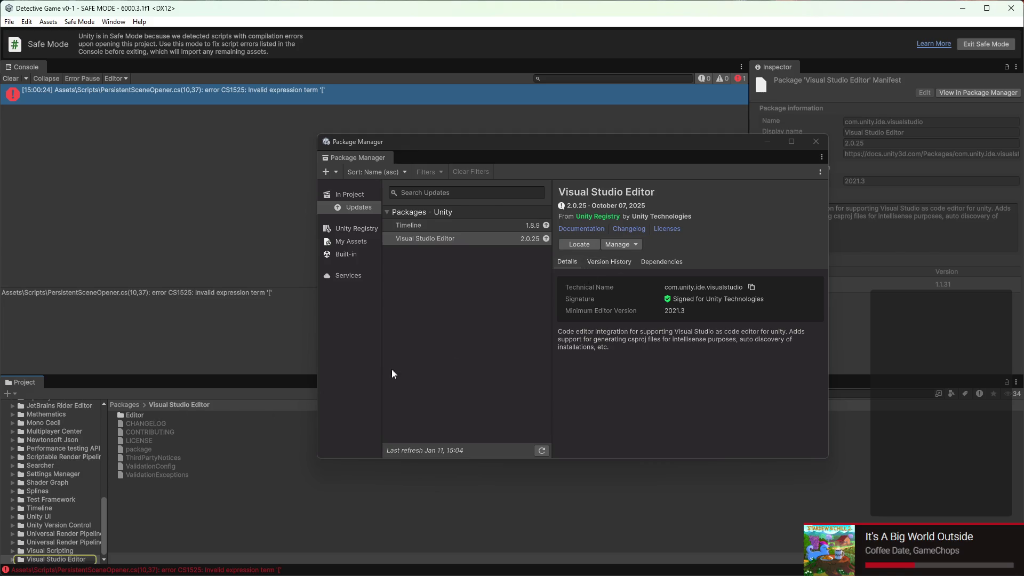
click(618, 245)
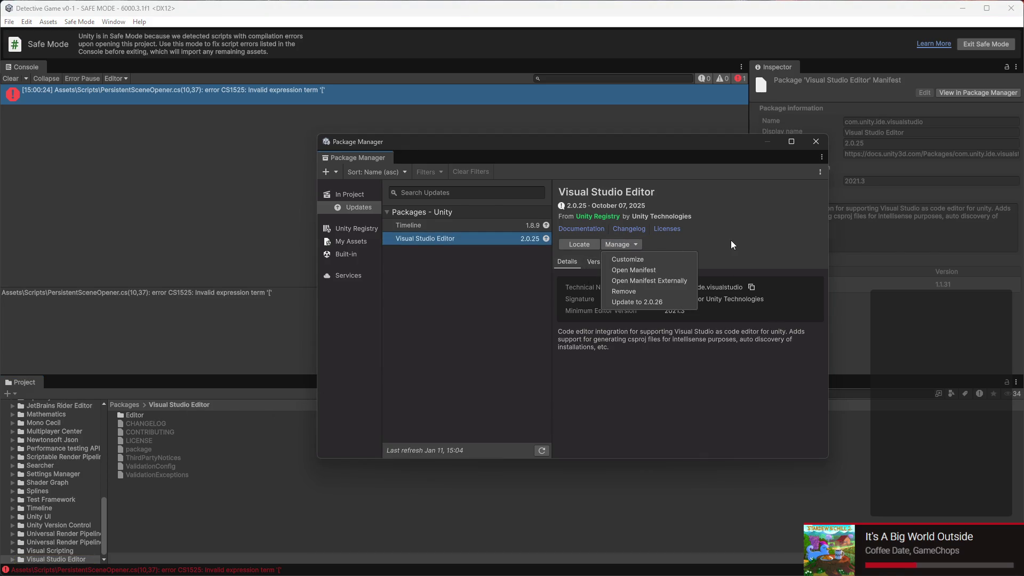
click(664, 302)
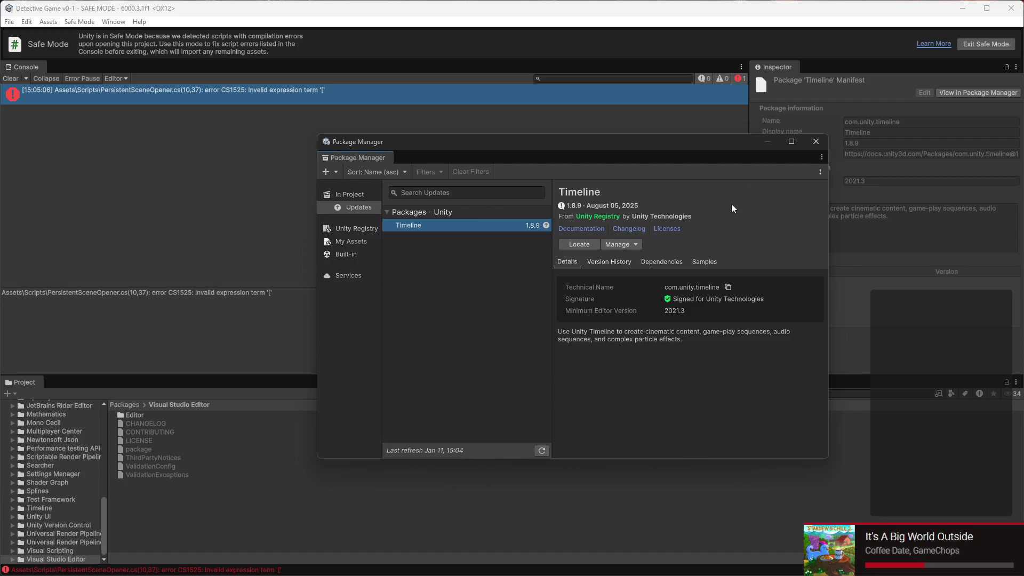
click(812, 141)
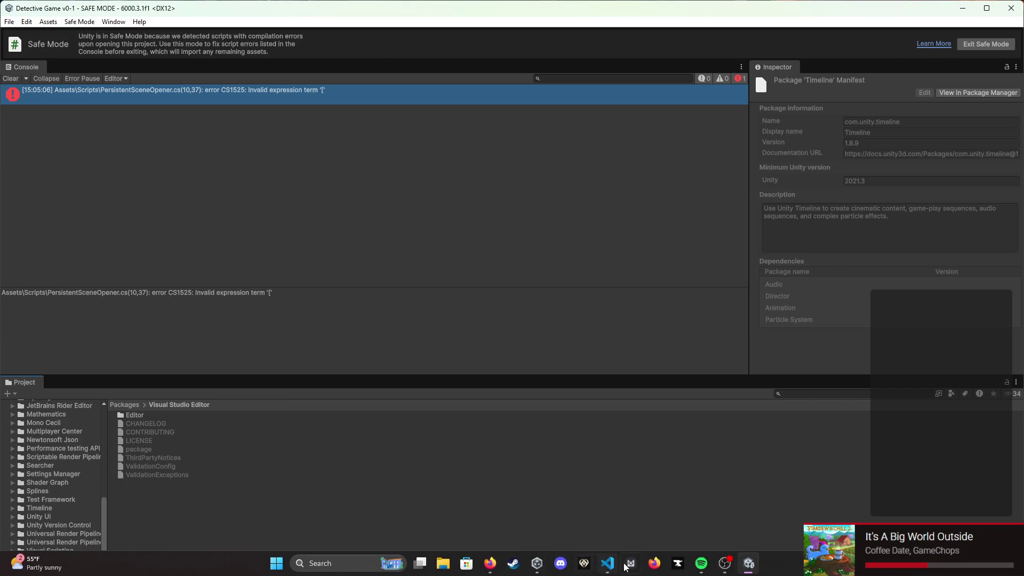
- Close Visual Studio Code and the Unity editor
click(606, 566)
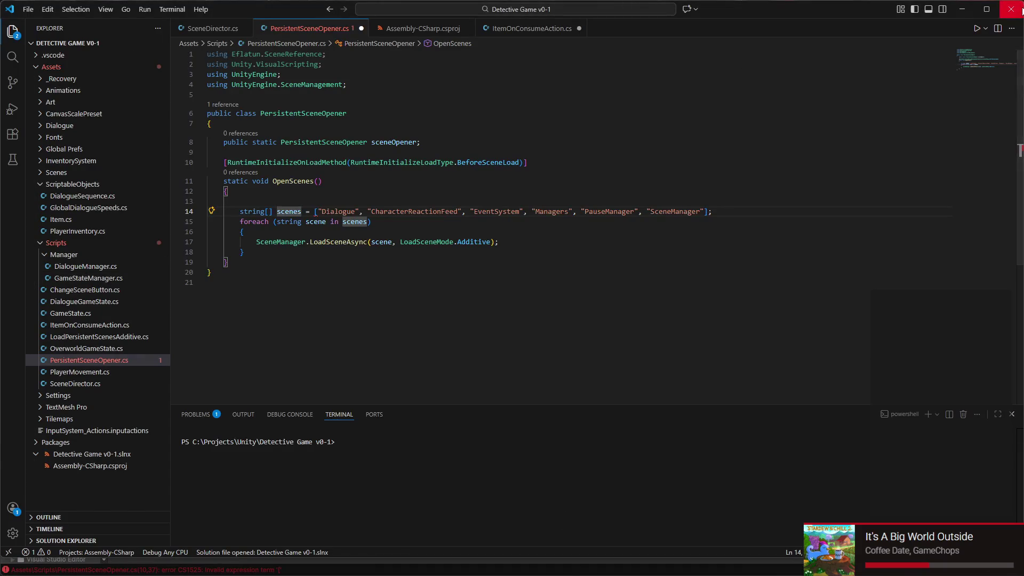
click(1008, 11)
click(1010, 8)
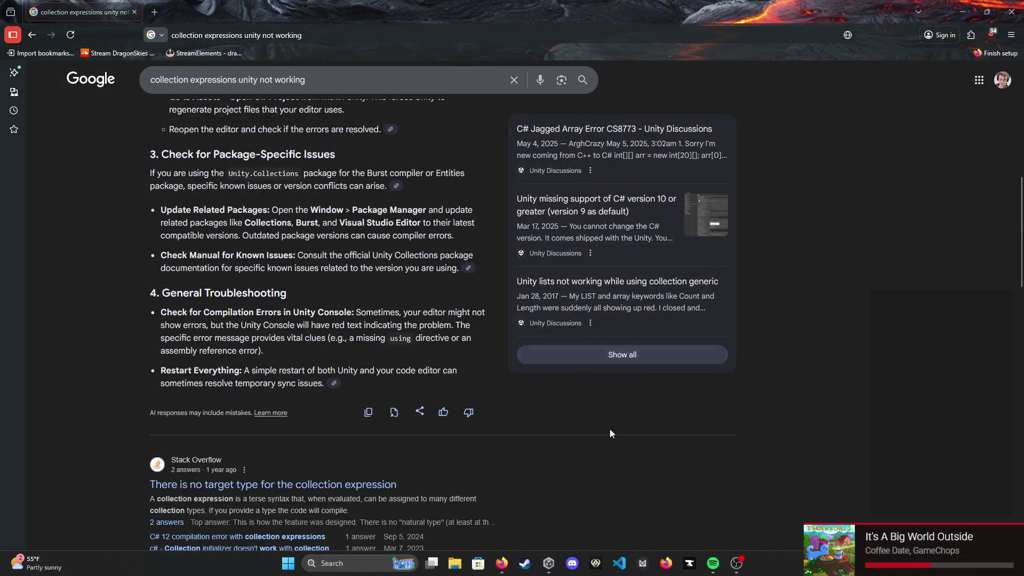
- Reopen Detective Game v0-1 from Unity Hub in Safe Mode and return to VS Code
click(548, 565)
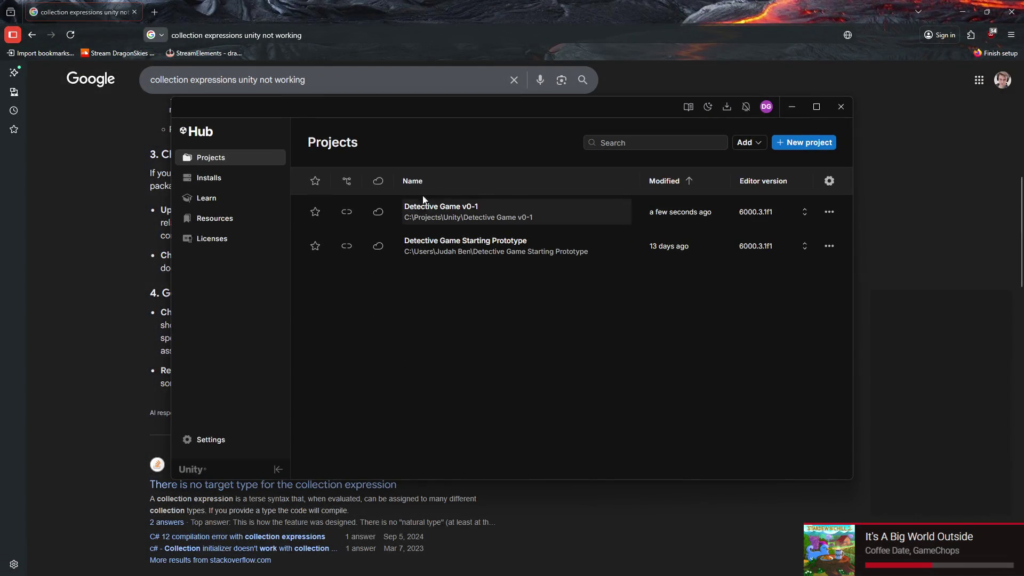
click(448, 205)
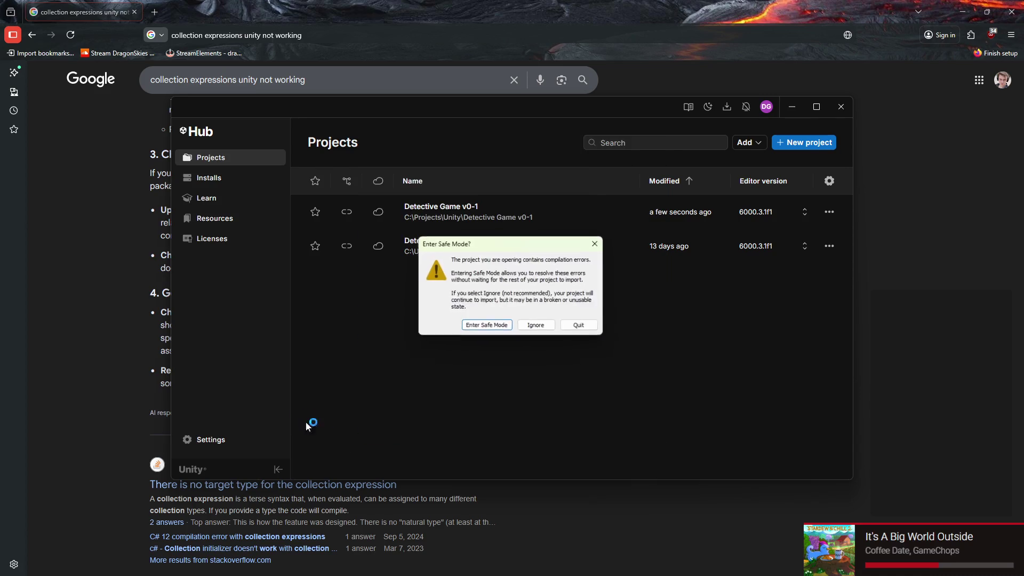
click(489, 326)
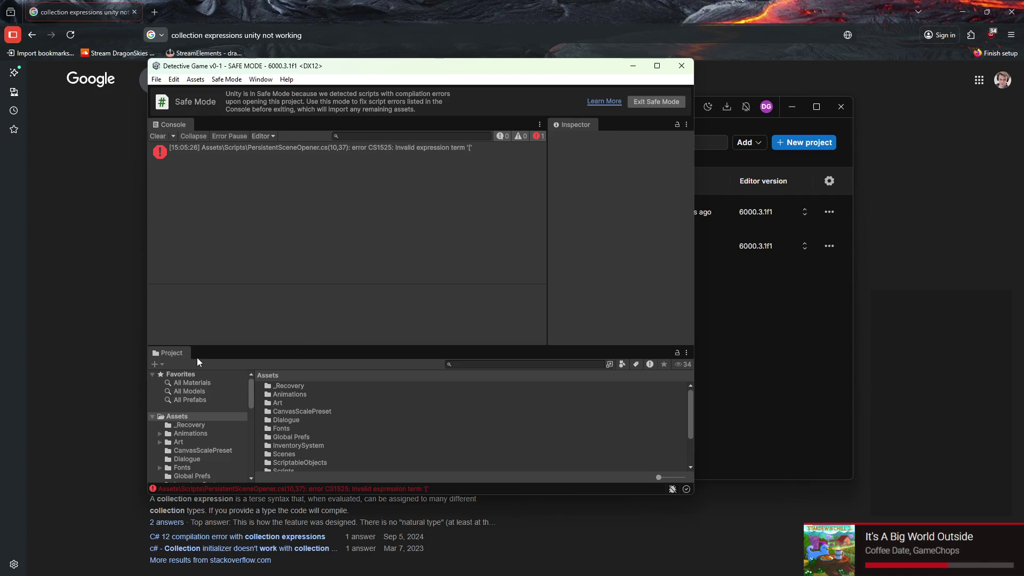
mouse_move(634, 573)
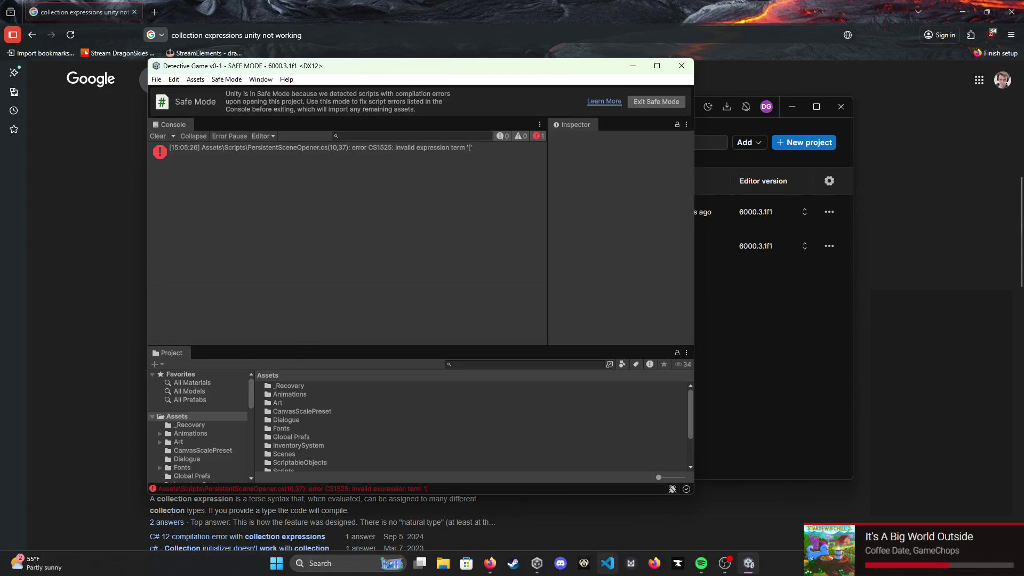
click(608, 563)
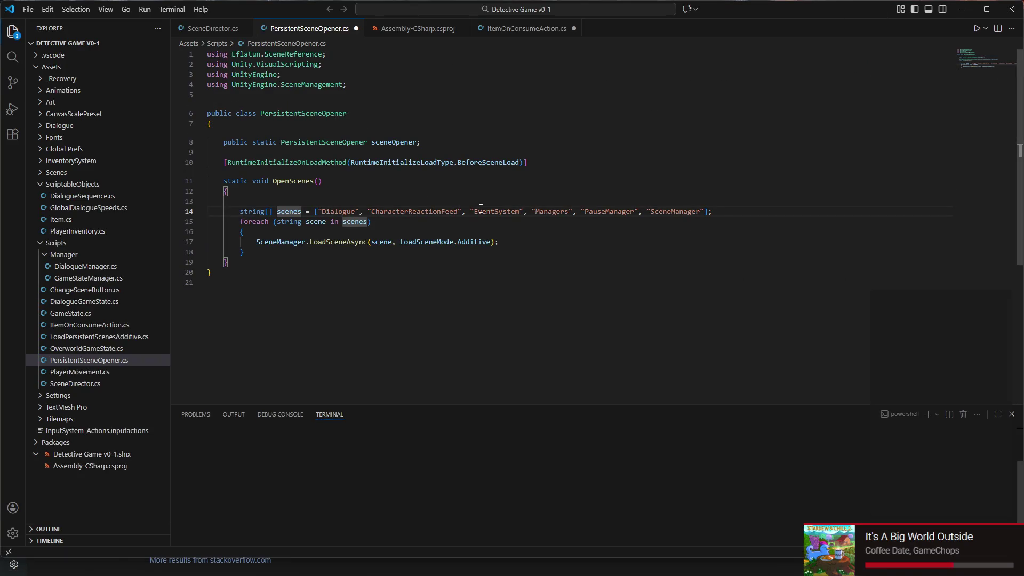
- Delete the 'string[] scenes =' declaration, the foreach header and its braces
double_click(260, 211)
mouse_move(239, 186)
mouse_down()
mouse_move(314, 186)
mouse_move(314, 223)
mouse_move(314, 212)
mouse_up()
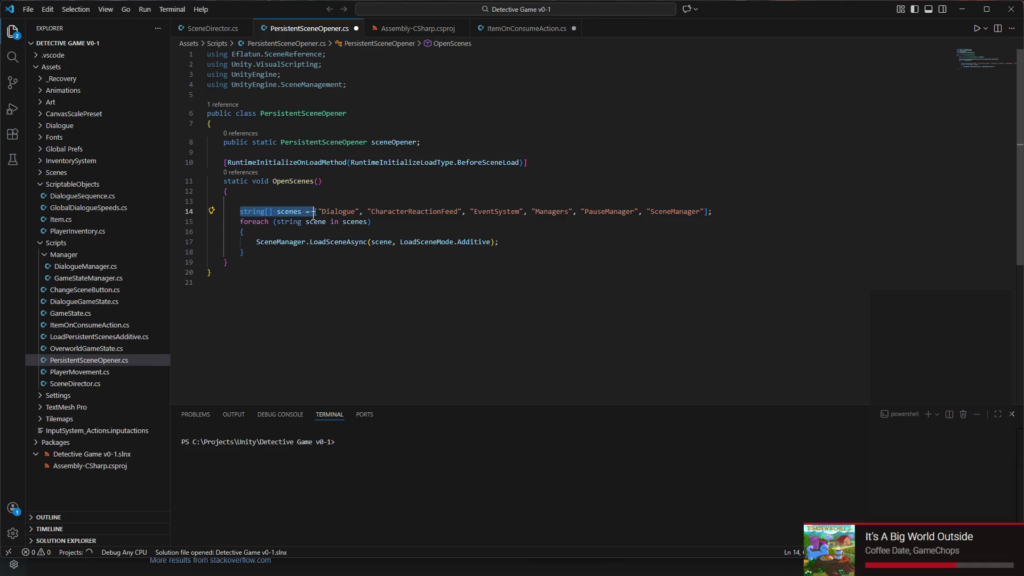
key(BackSpace)
double_click(267, 222)
mouse_move(266, 222)
mouse_down()
mouse_move(320, 242)
mouse_move(245, 232)
mouse_up()
key(BackSpace)
click(289, 240)
key(BackSpace)
key(BackSpace)
key(BackSpace)
- Unindent the LoadSceneAsync call and pull the scene-name list up onto line 13
click(257, 234)
key(BackSpace)
click(241, 217)
key(Up)
key(BackSpace)
key(BackSpace)
key(BackSpace)
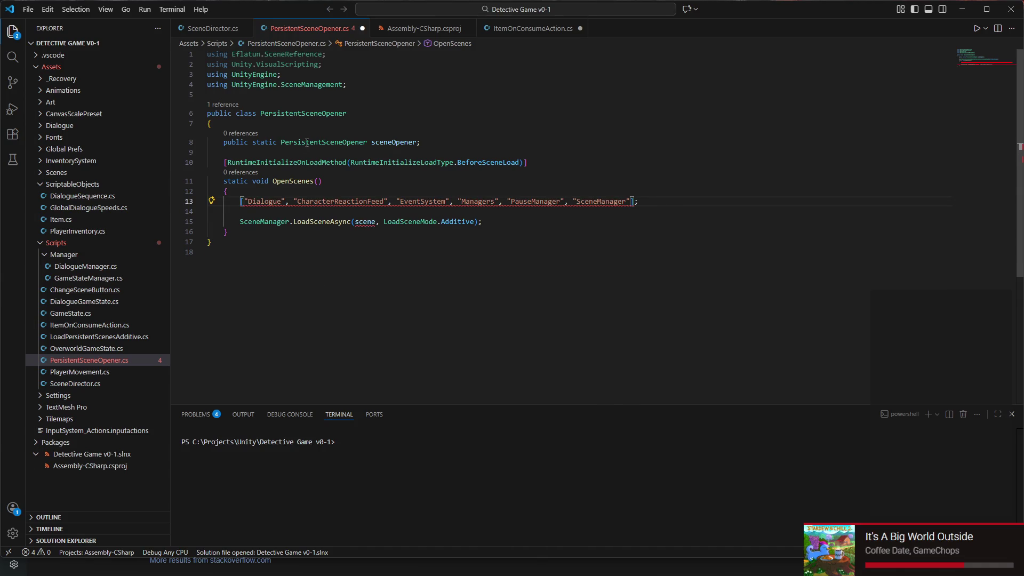
double_click(265, 202)
drag(265, 203, 613, 203)
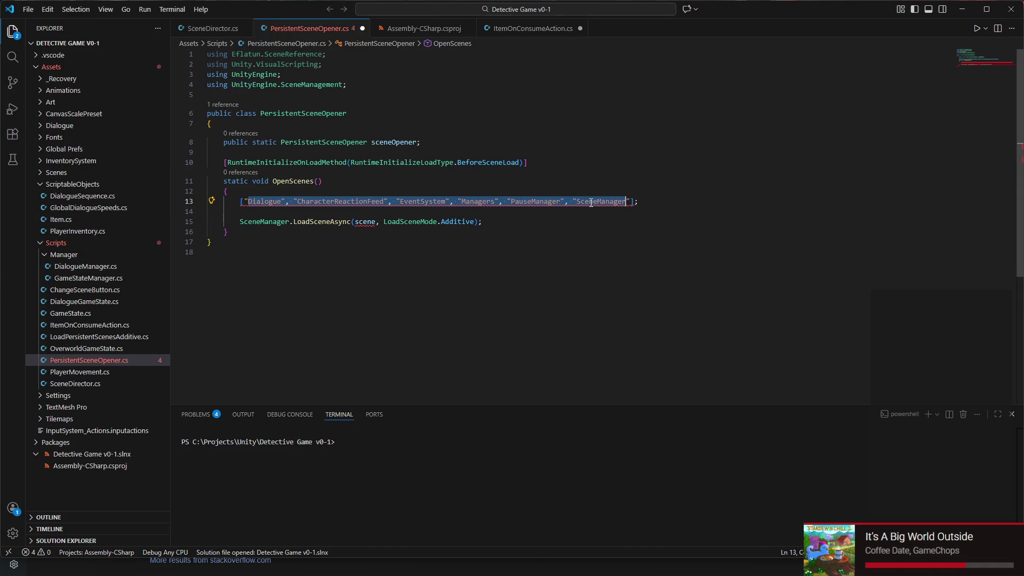
click(613, 203)
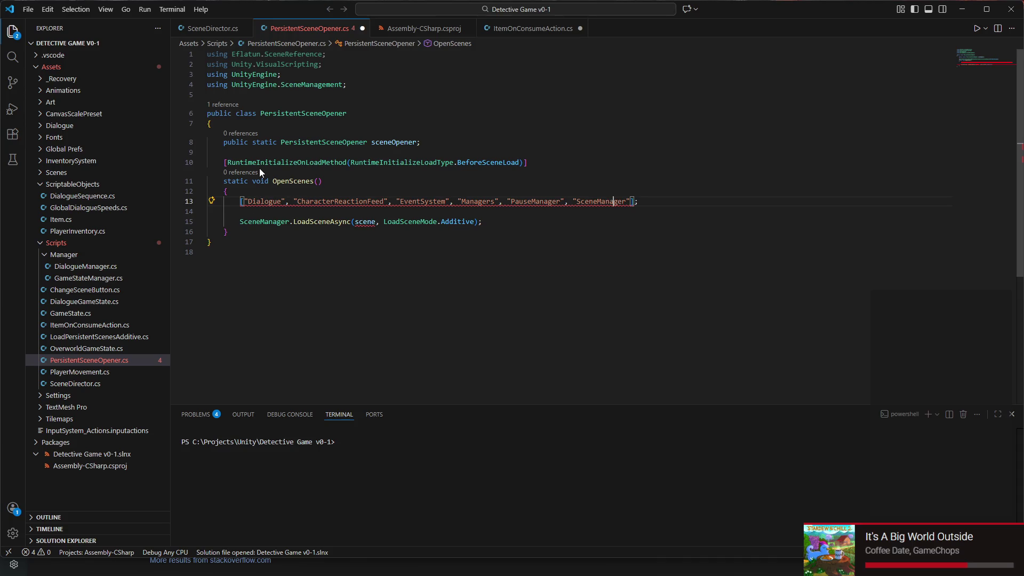
- Duplicate the LoadSceneAsync(scene, LoadSceneMode.Additive) line into six identical calls
triple_click(267, 221)
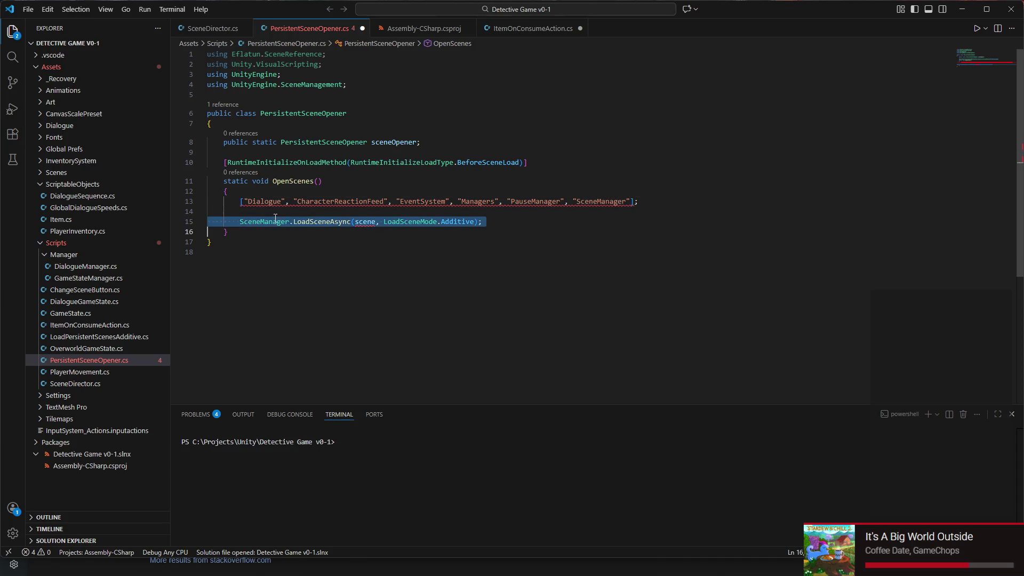
triple_click(498, 221)
click(499, 221)
key(Return)
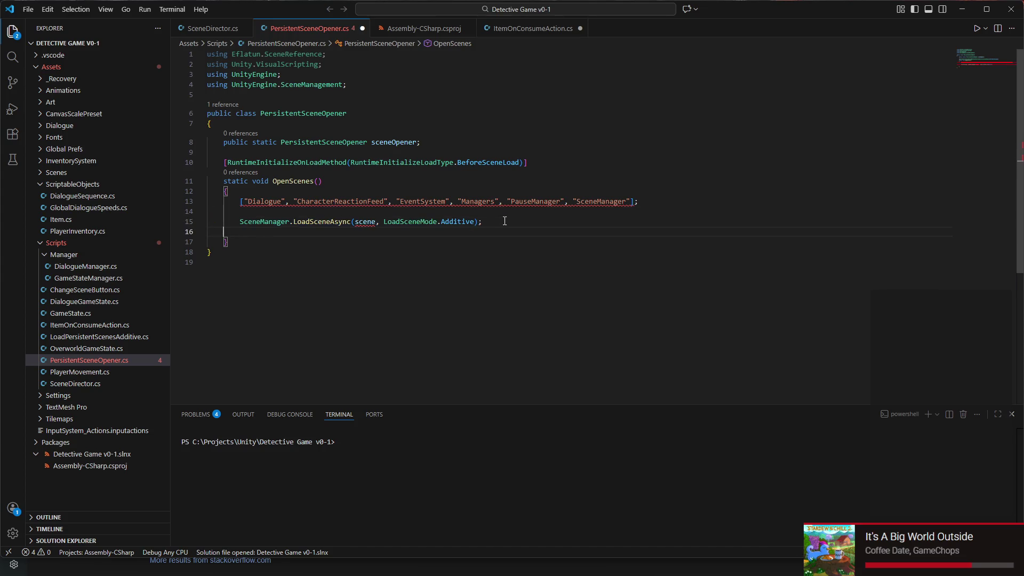
key(ctrl+v)
key(ctrl+v)
key(ctrl+v)
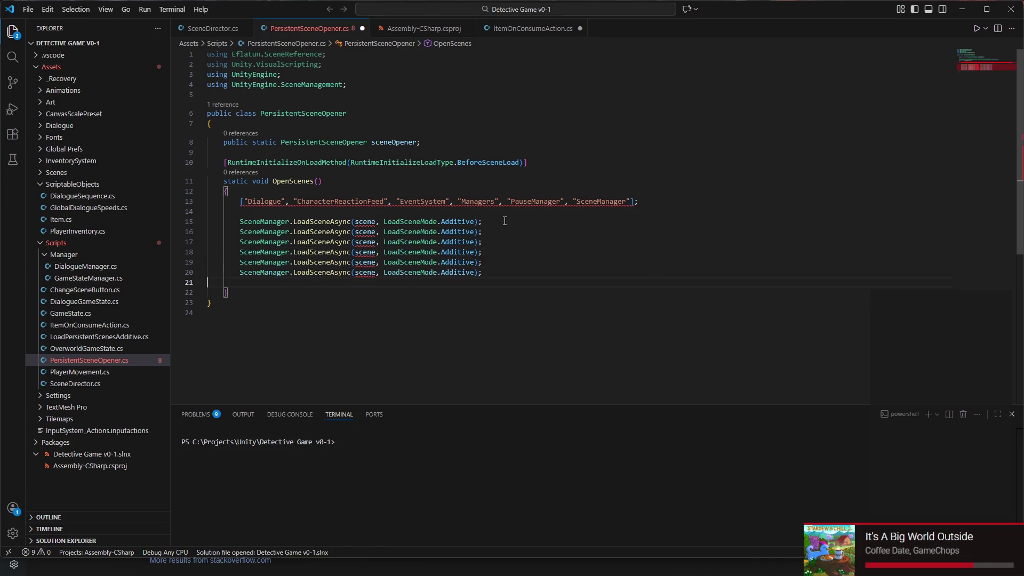
key(BackSpace)
- Make the first four calls load "Dialogue", "CharacterReactionFeed", "EventSystem" and "Managers"
double_click(363, 221)
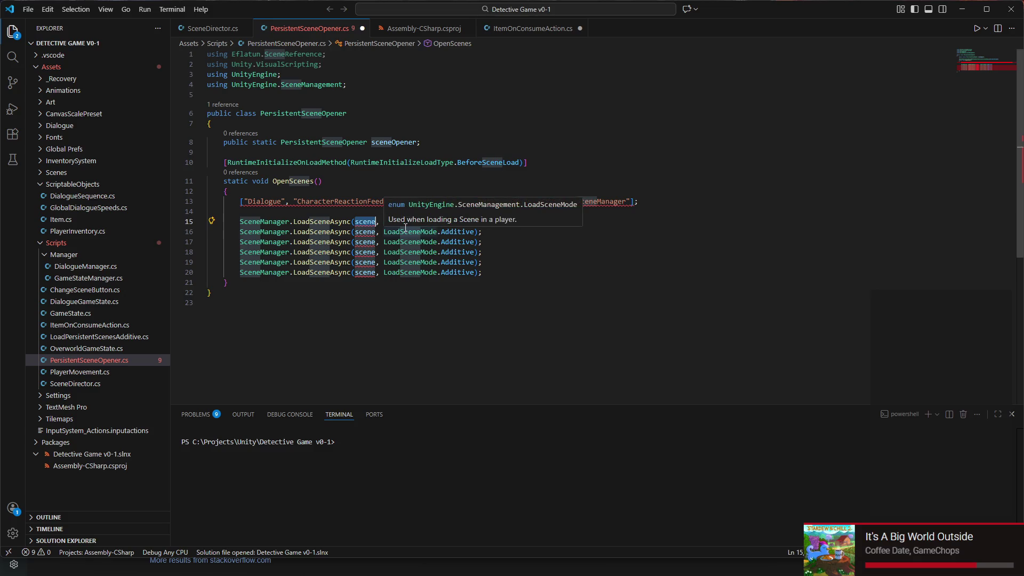
text("Dialogue)
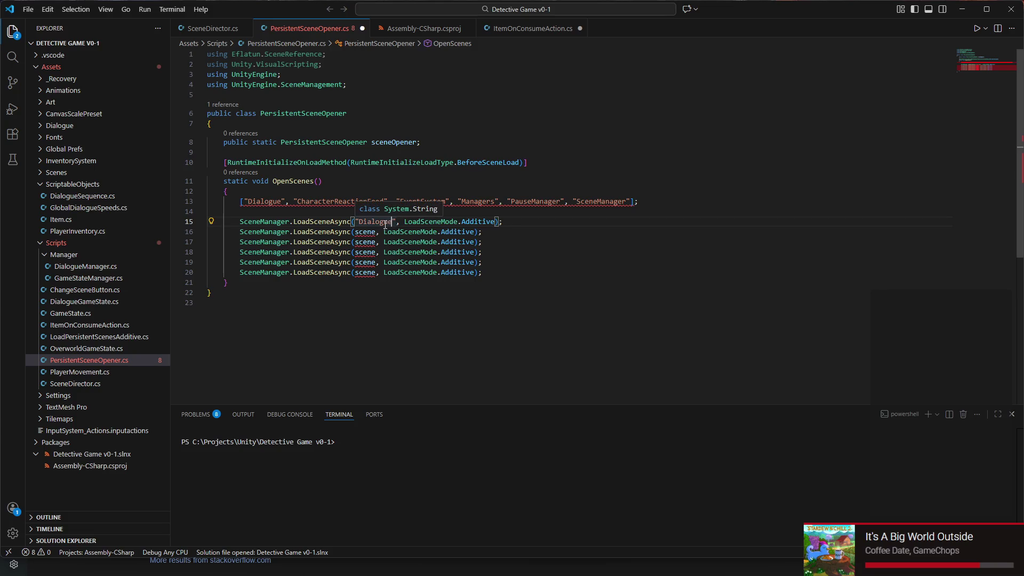
double_click(366, 232)
text(")
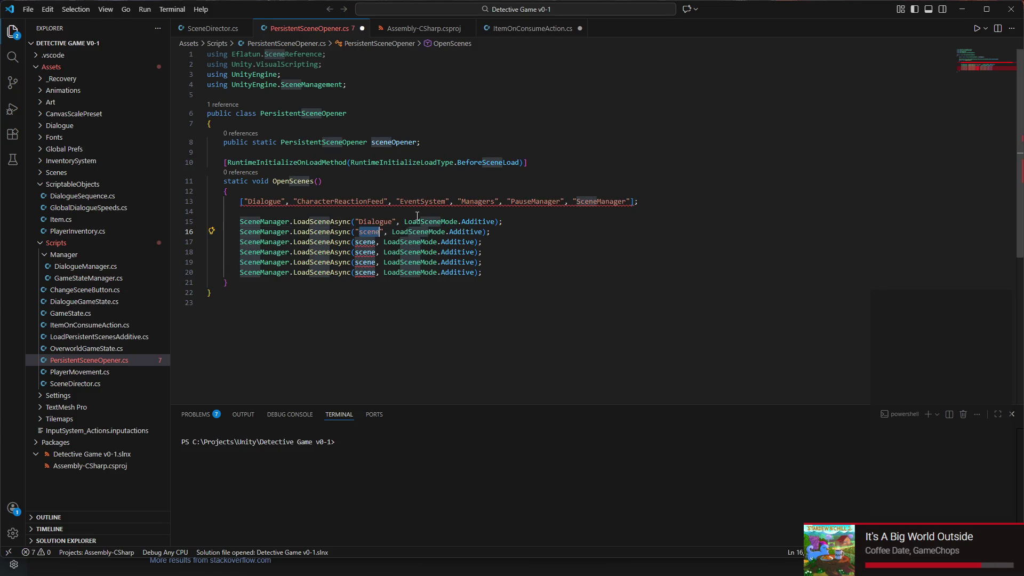
text(Character)
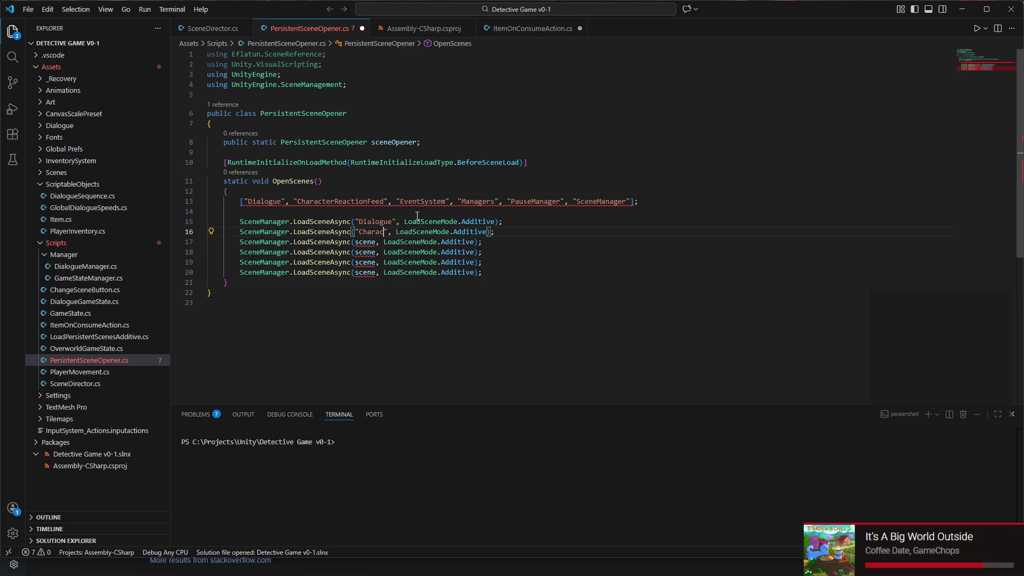
text(ReactionF)
text(eed)
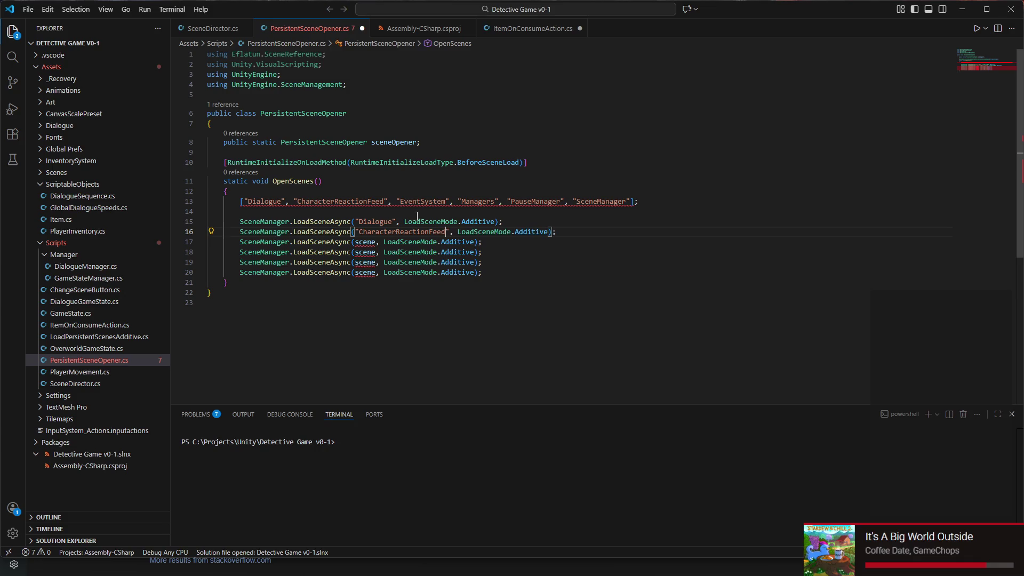
double_click(372, 242)
text(")
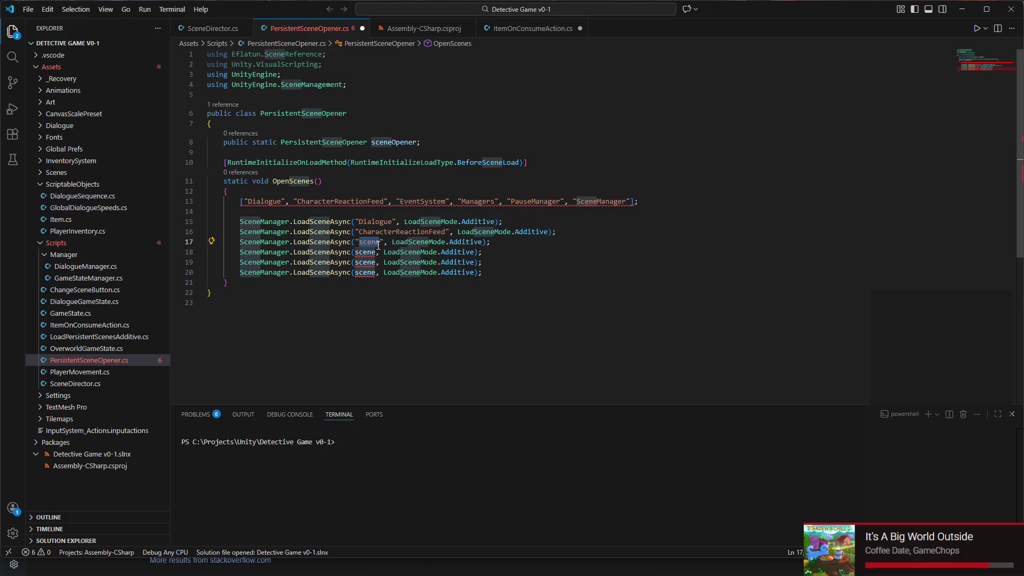
text(EventSystem)
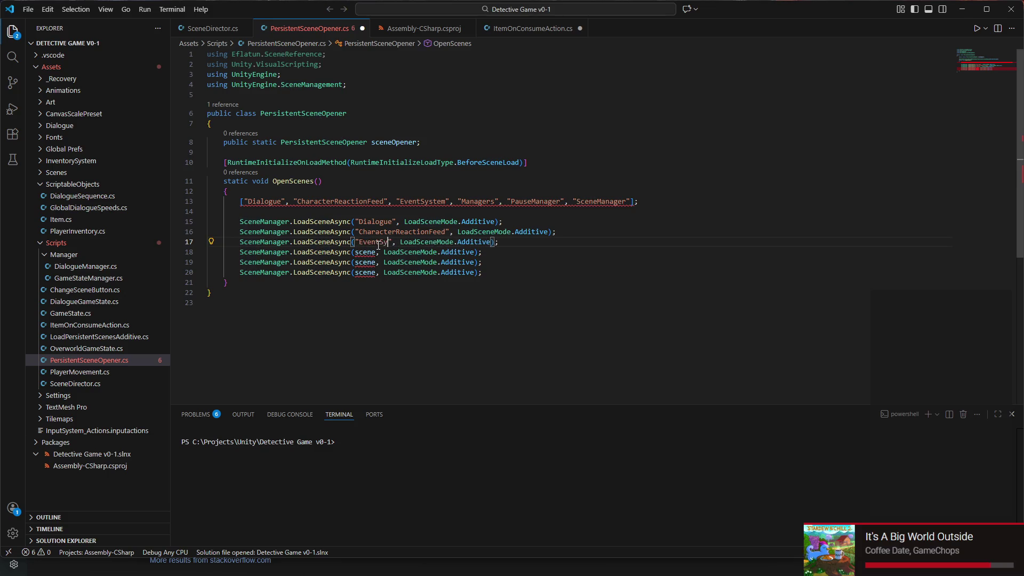
double_click(365, 251)
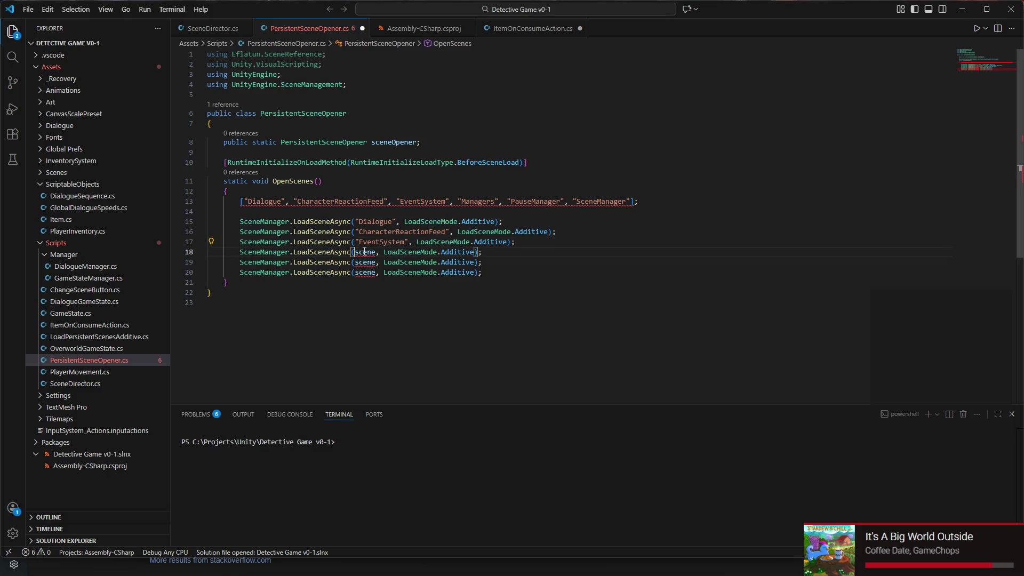
text(")
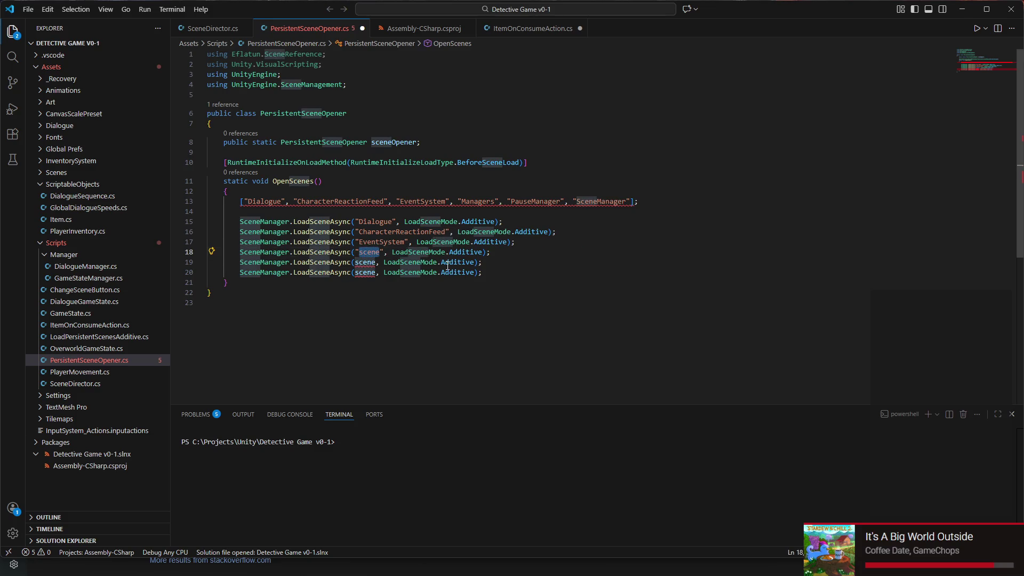
text(Managers)
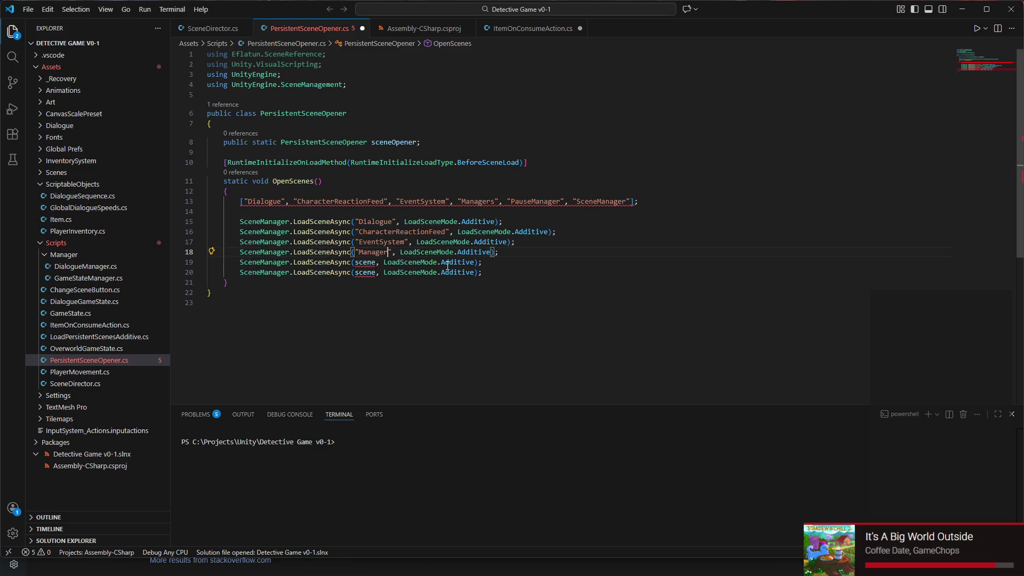
- Make the last two calls load "PauseManager" and "SceneManager", rejoining the split line 20
double_click(366, 262)
key(BackSpace)
text(")
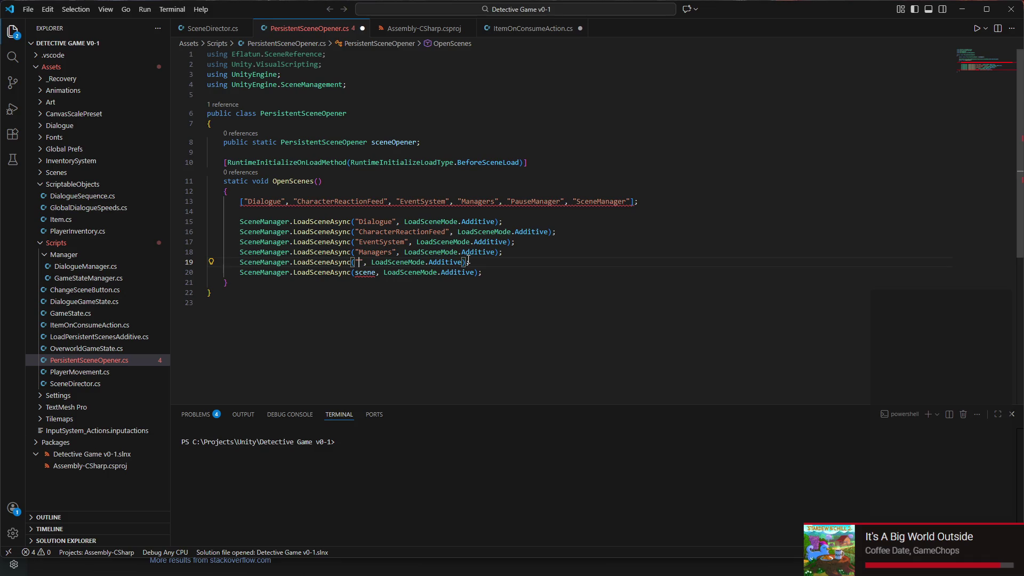
text(PauseManager)
double_click(365, 272)
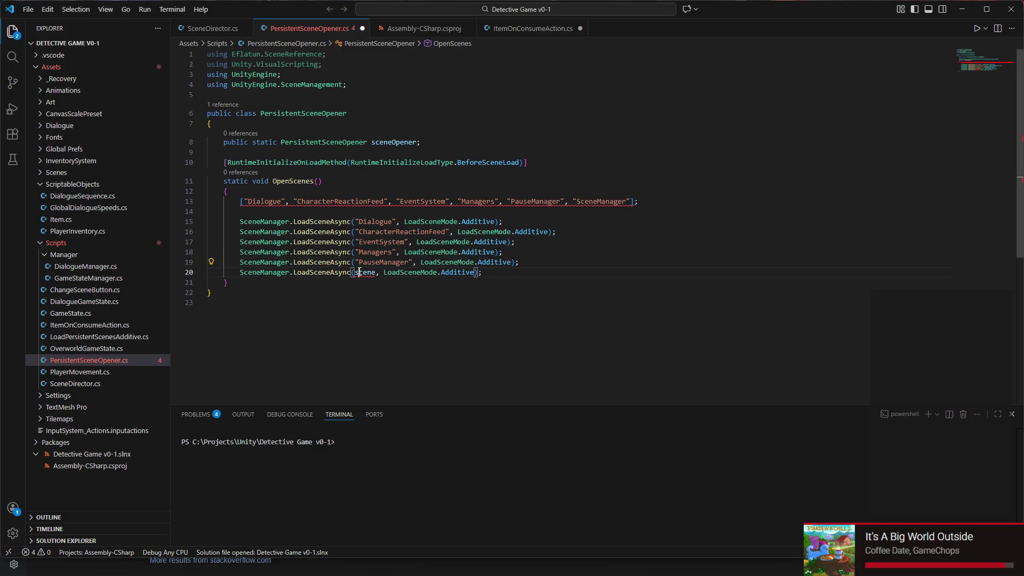
text(")
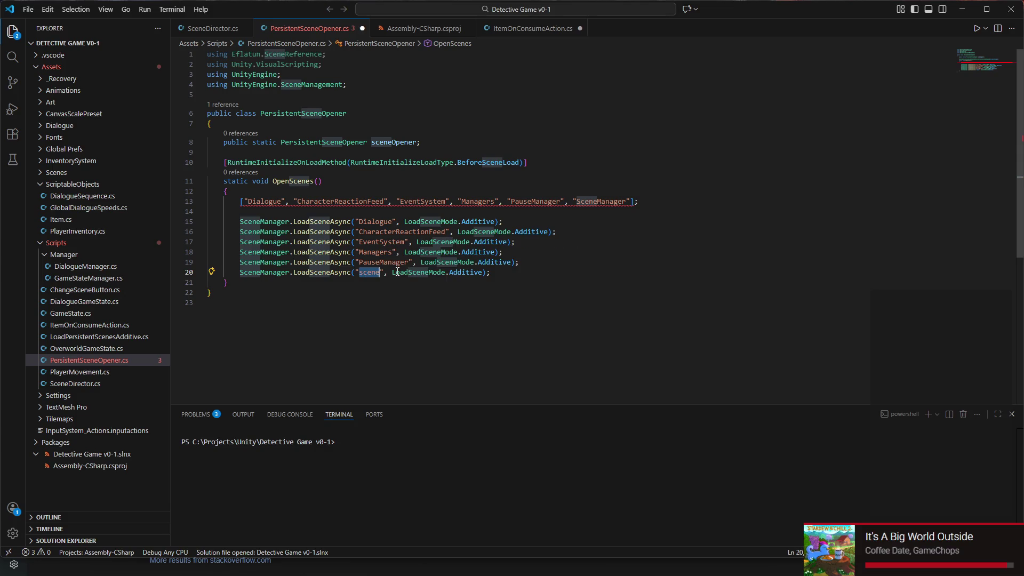
text(SceneManager)
key(Return)
key(BackSpace)
key(BackSpace)
key(BackSpace)
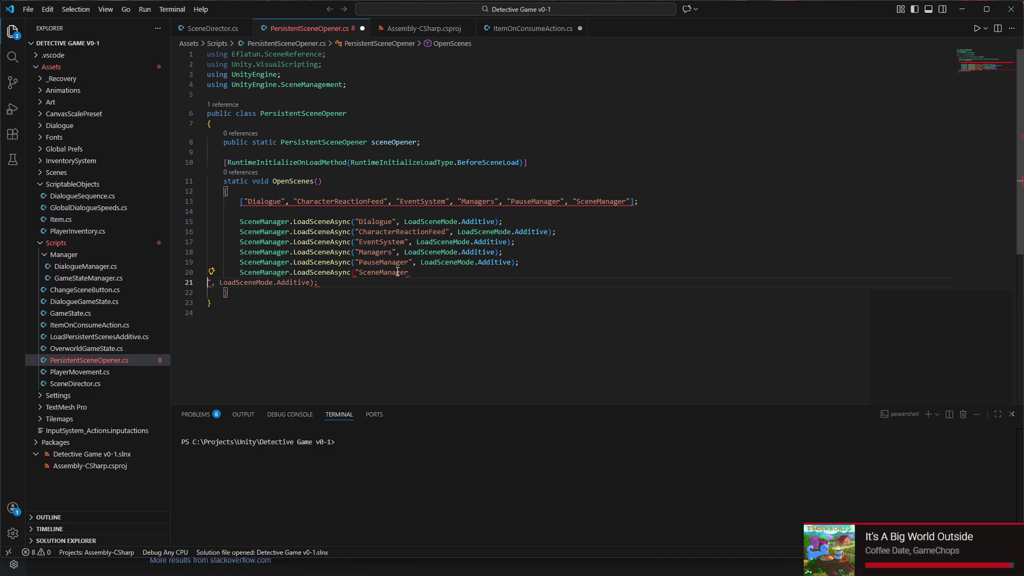
triple_click(299, 201)
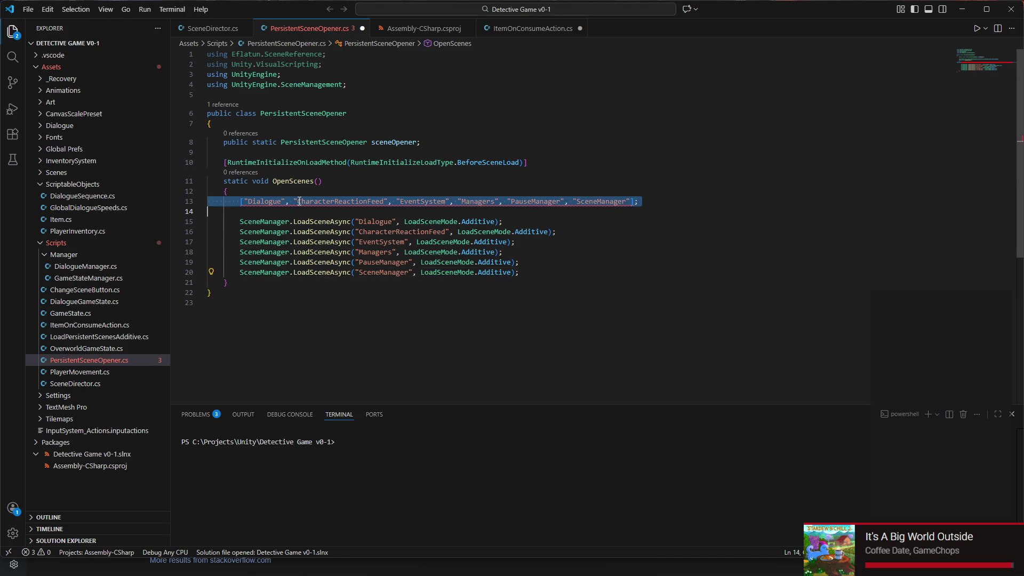
- Delete the unused scene-name array line and the sceneOpener field, then switch to Unity
key(BackSpace)
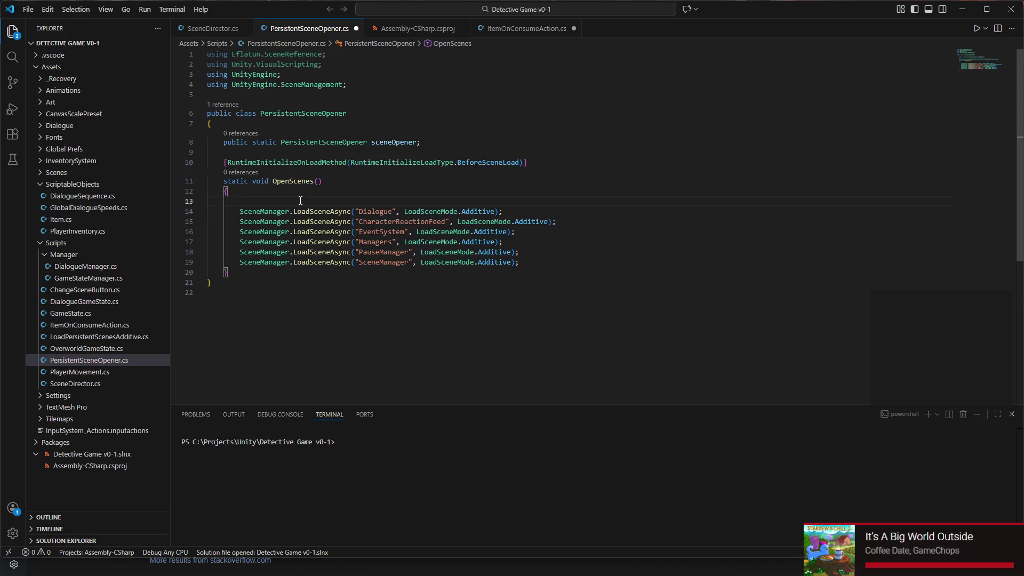
key(BackSpace)
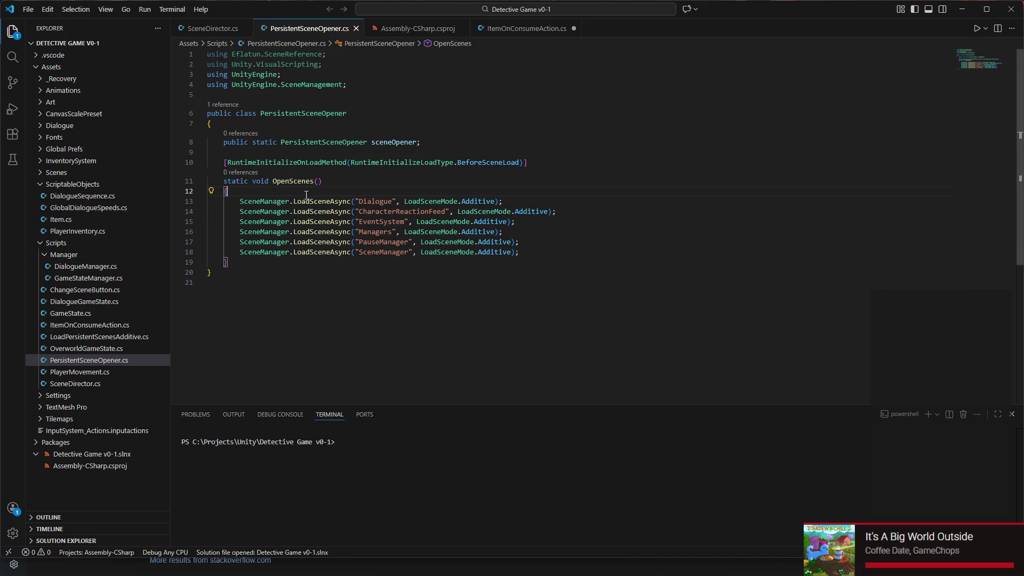
triple_click(507, 167)
click(498, 152)
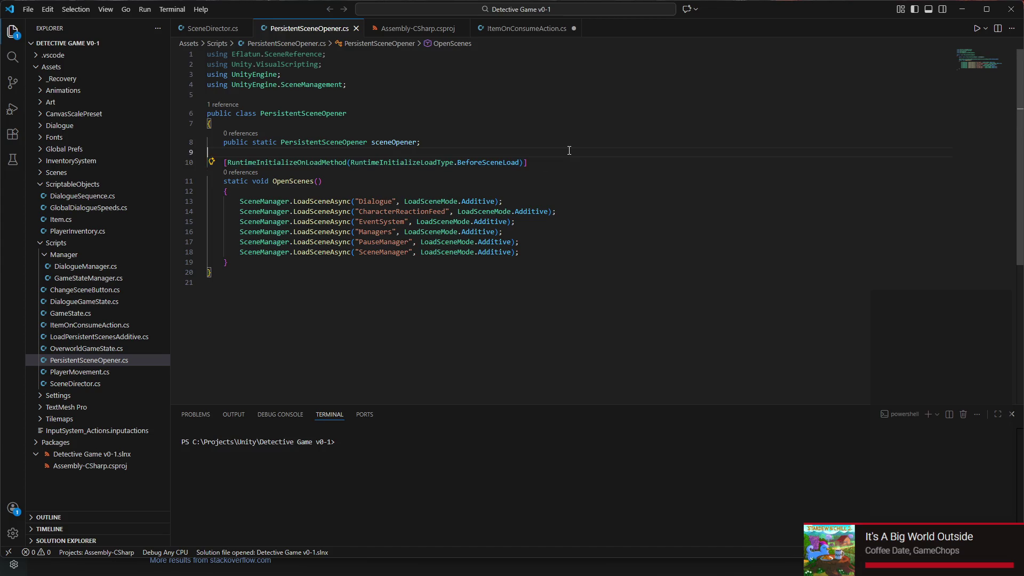
triple_click(495, 139)
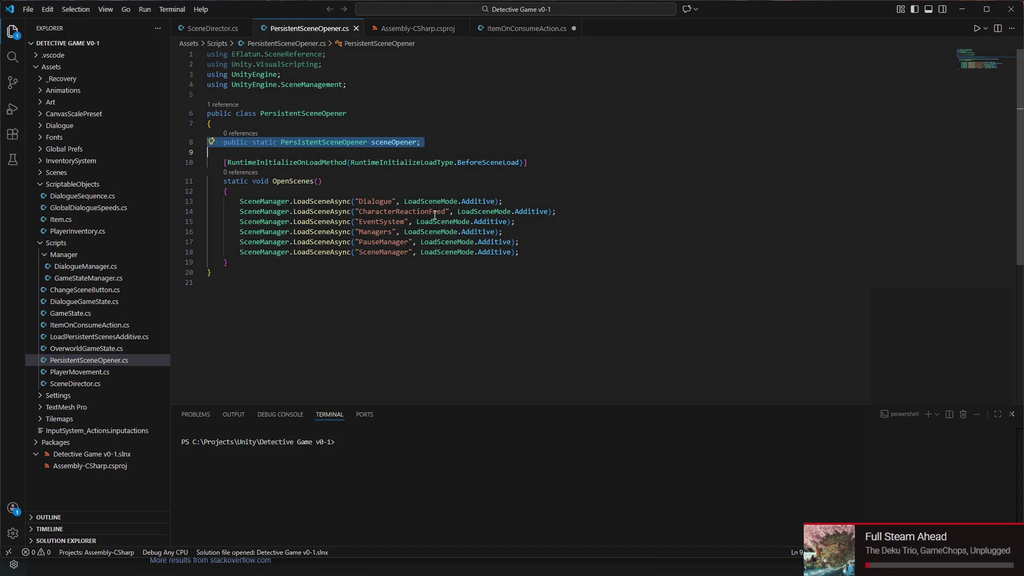
key(BackSpace)
key(BackSpace)
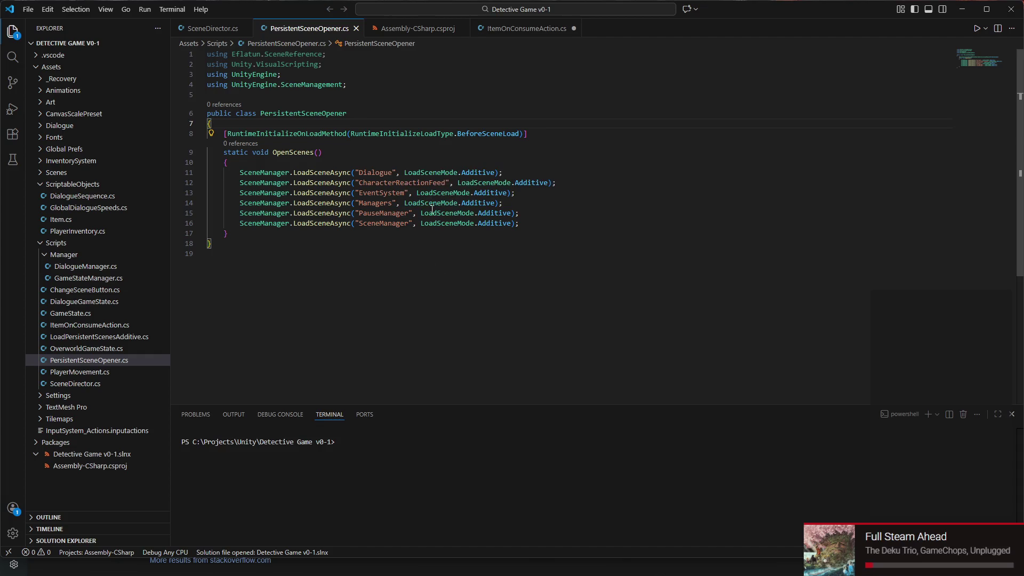
click(738, 571)
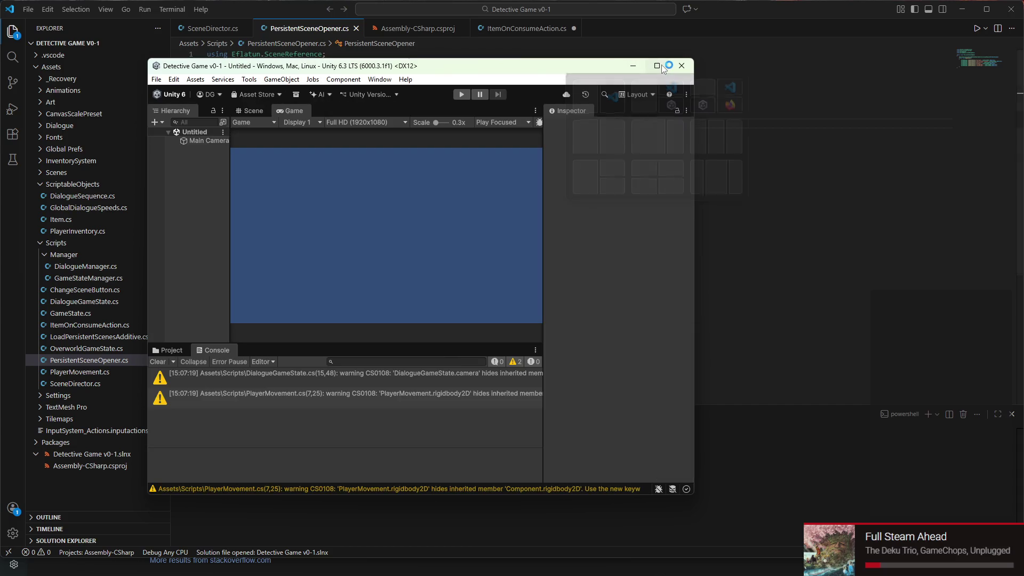
- Maximise the editor, open TutorialLevel from the Scenes folder, and enter Play mode
click(660, 66)
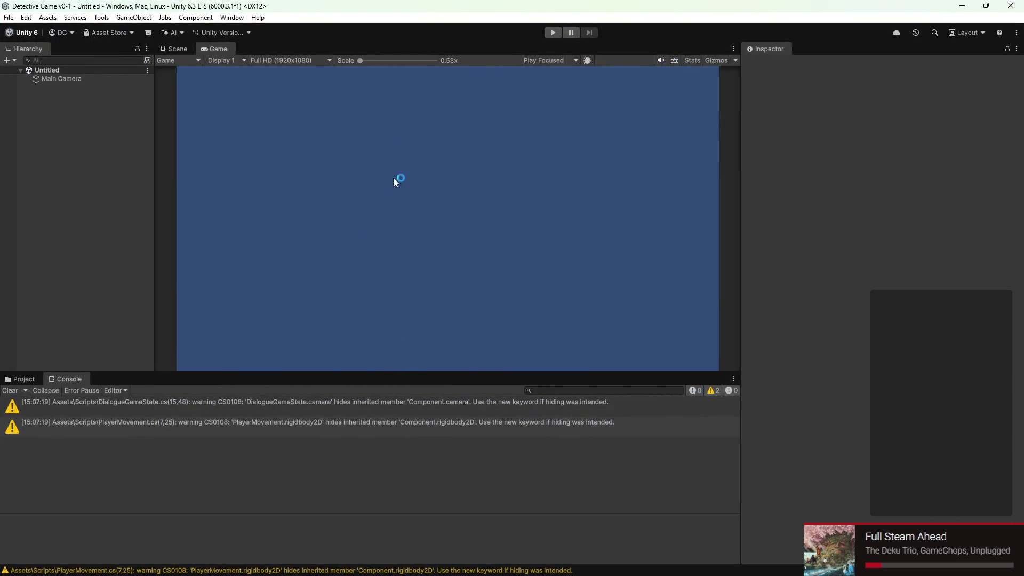
click(166, 49)
click(33, 380)
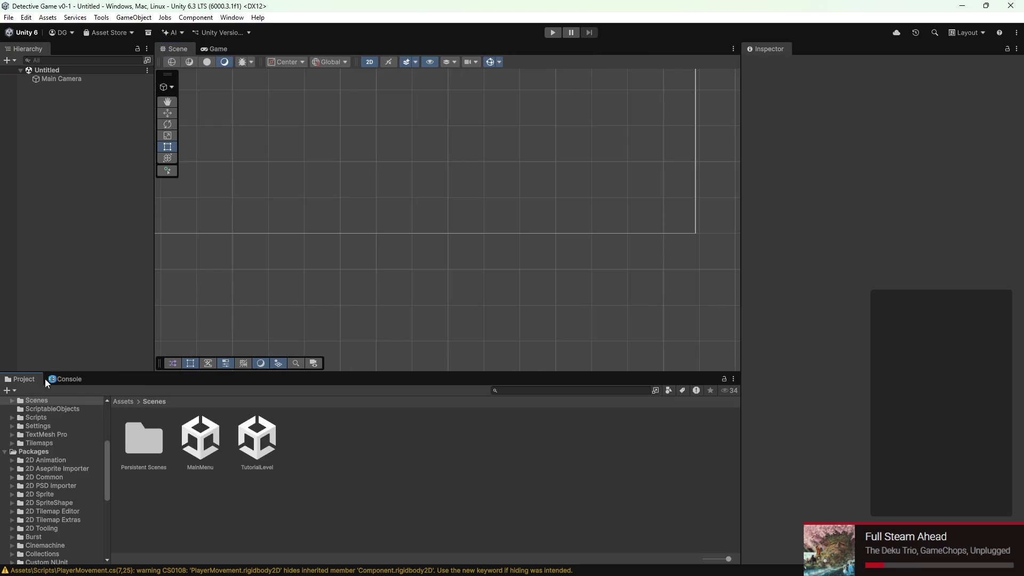
double_click(269, 451)
click(555, 34)
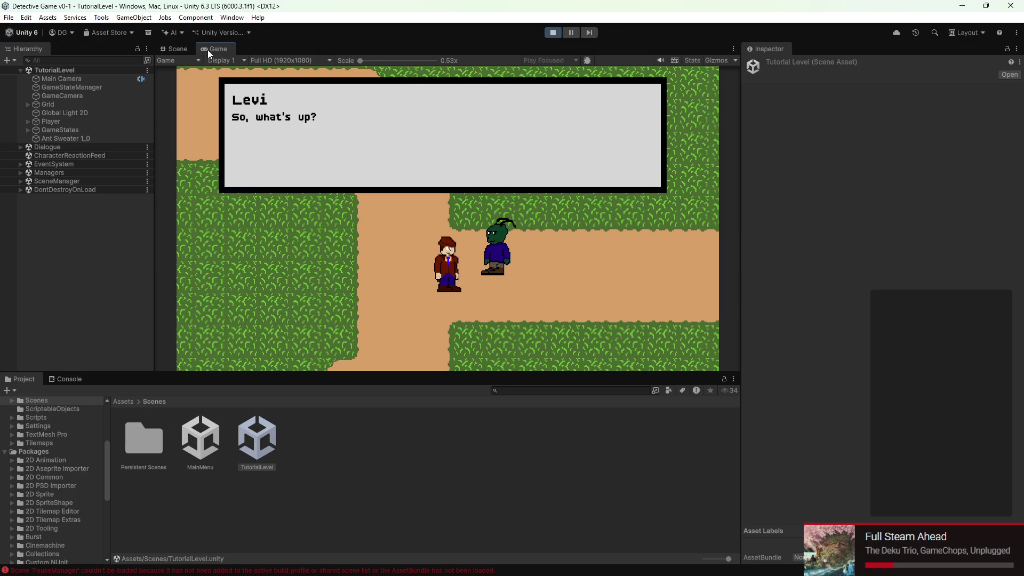
- Check that EventSystem, Managers and SceneManager loaded into the Hierarchy during play
click(180, 49)
scroll(344, 228, down, 5)
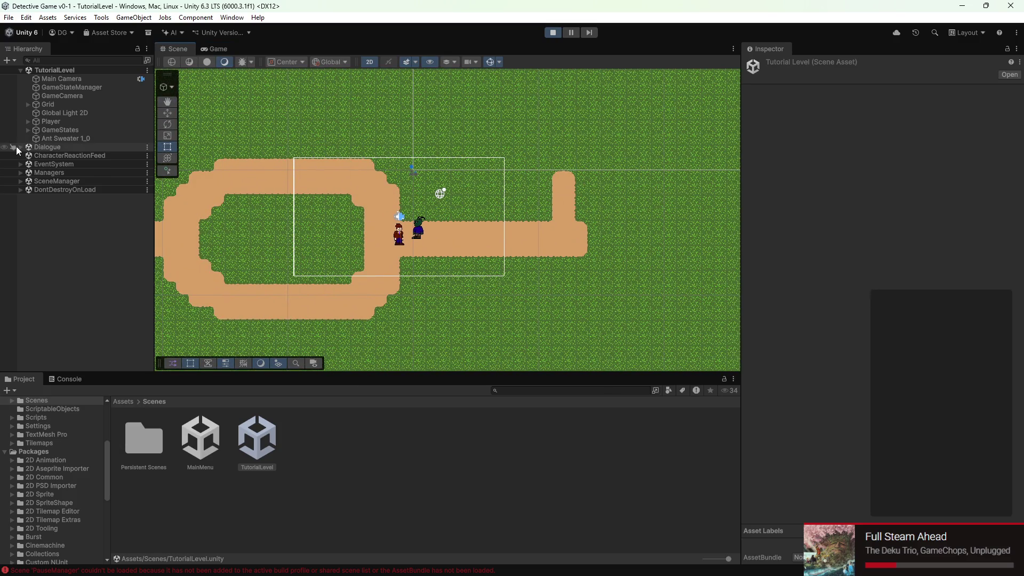
click(19, 163)
click(20, 163)
click(19, 169)
click(19, 169)
click(20, 181)
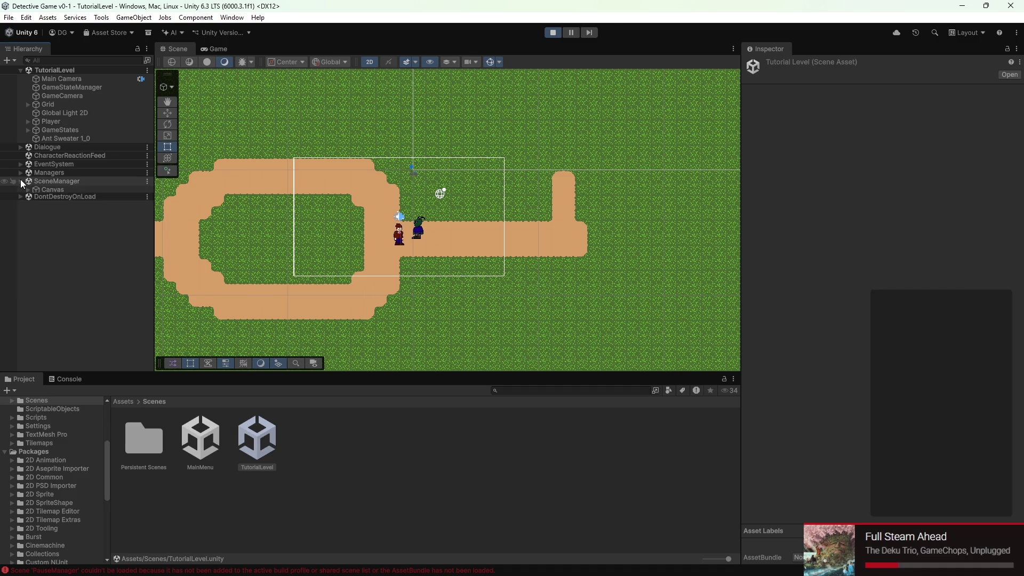
click(20, 181)
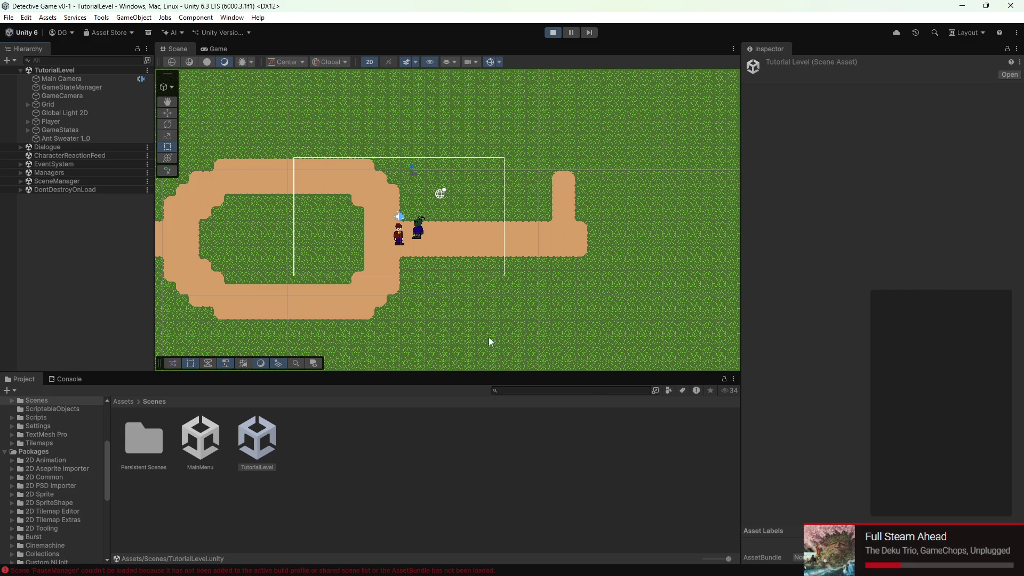
- Stop play mode and open the MainMenu scene
click(554, 34)
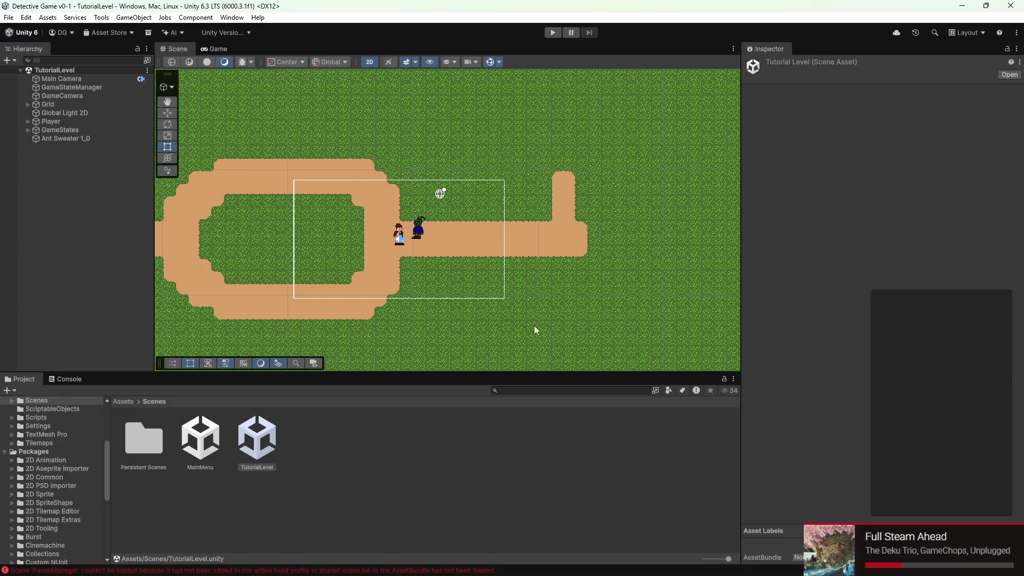
click(202, 442)
double_click(202, 443)
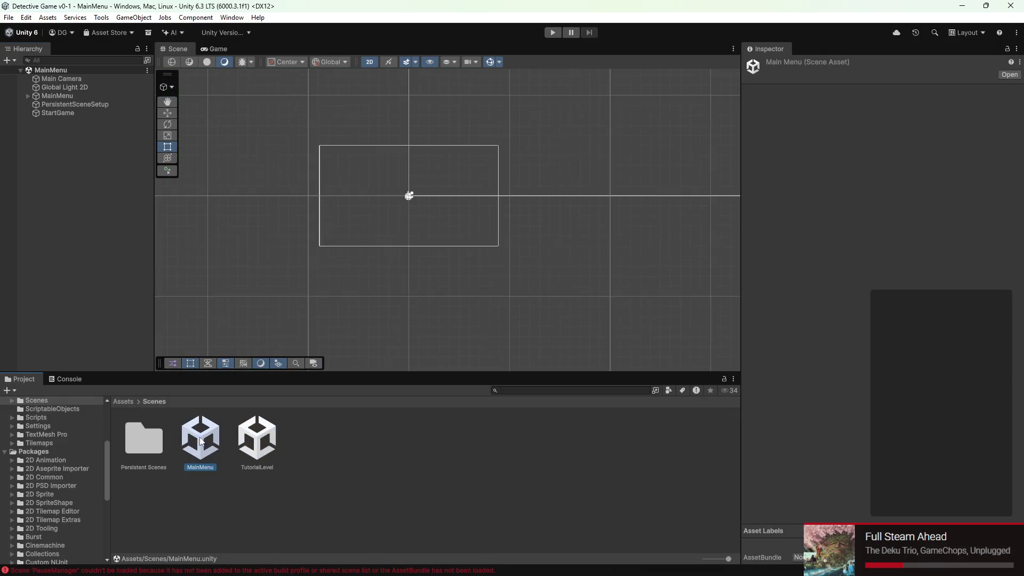
mouse_move(133, 575)
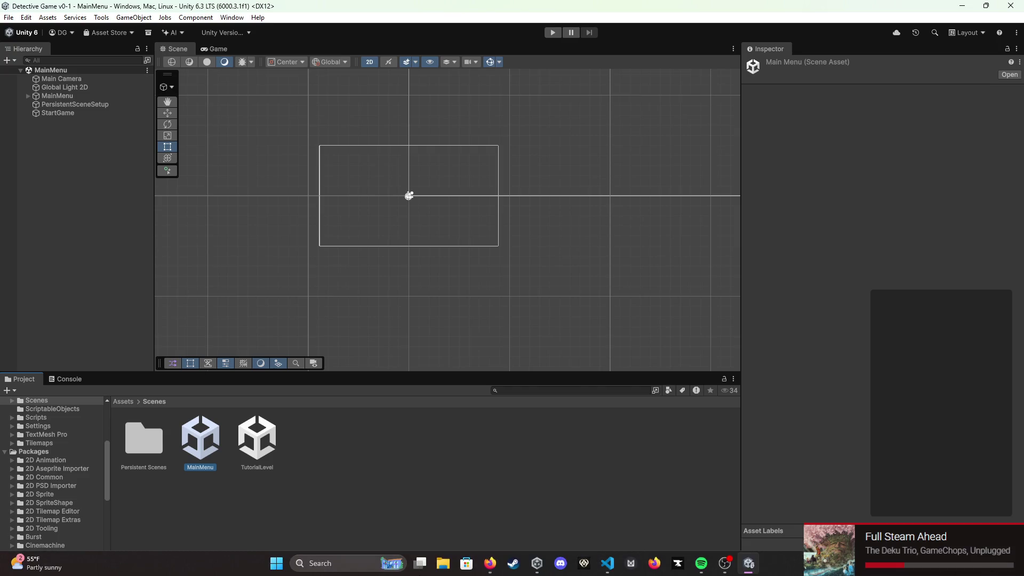
click(611, 567)
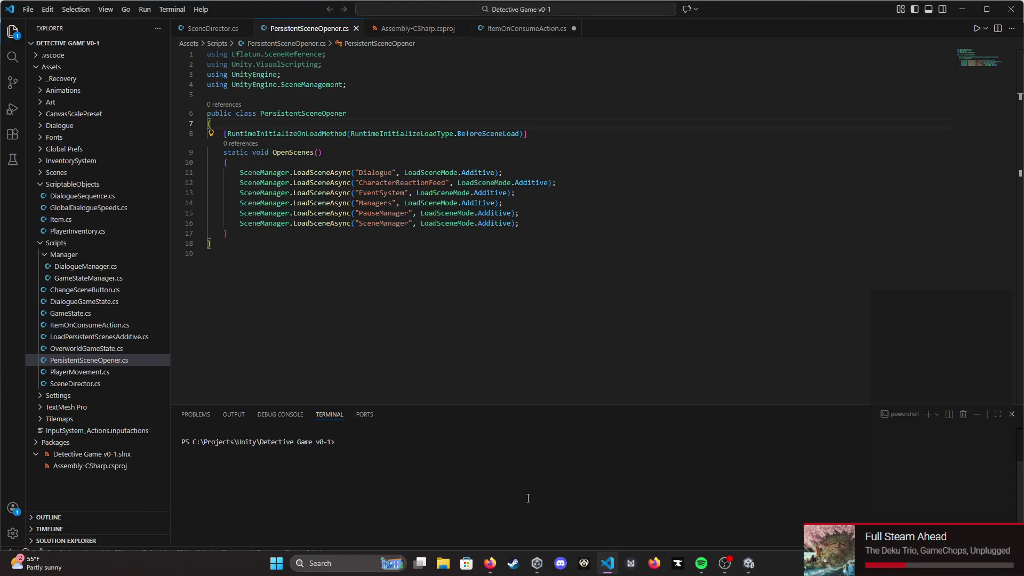
click(212, 29)
scroll(340, 145, down, 3)
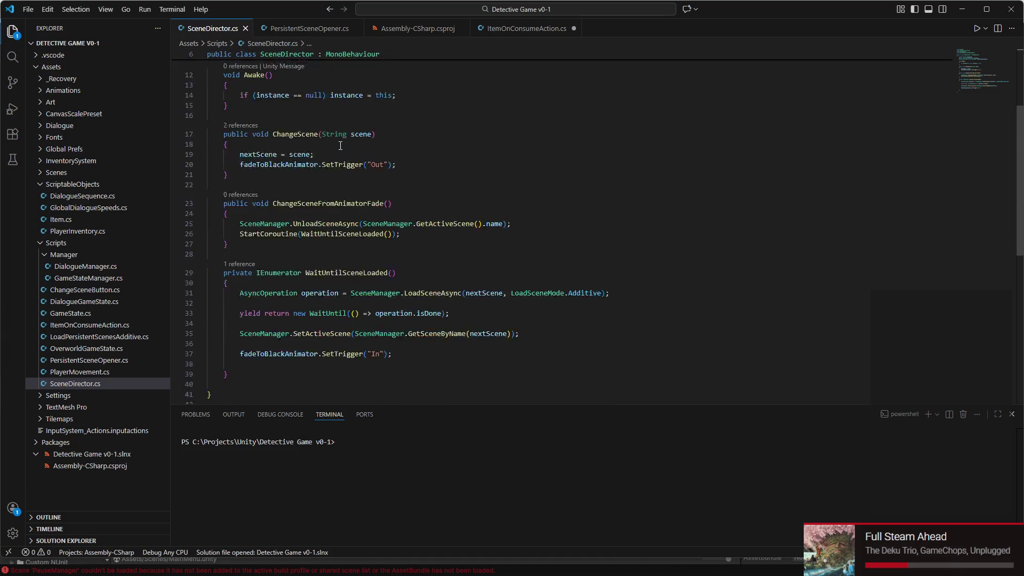
scroll(340, 145, down, 2)
click(241, 348)
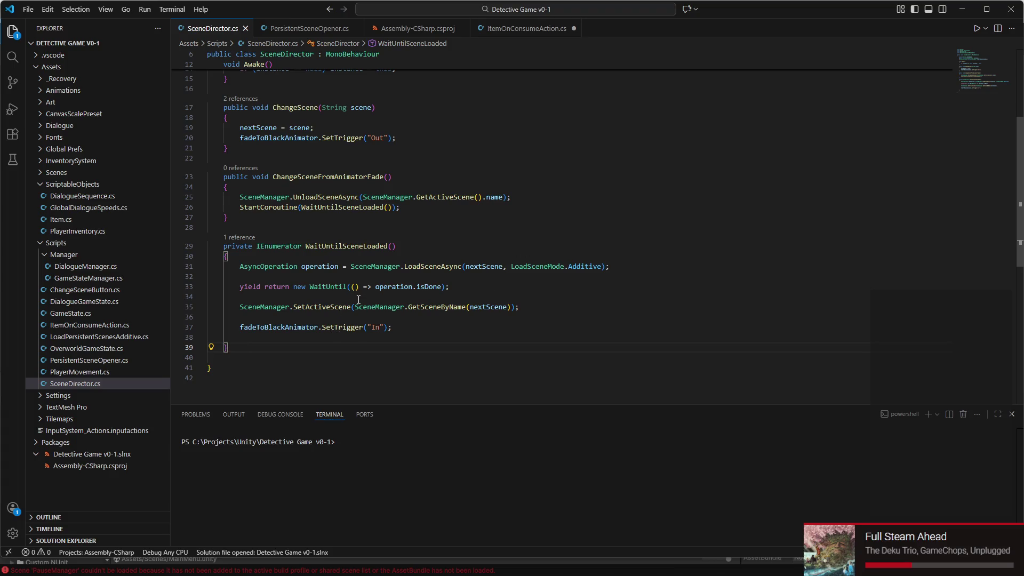
scroll(356, 300, up, 2)
scroll(403, 249, up, 4)
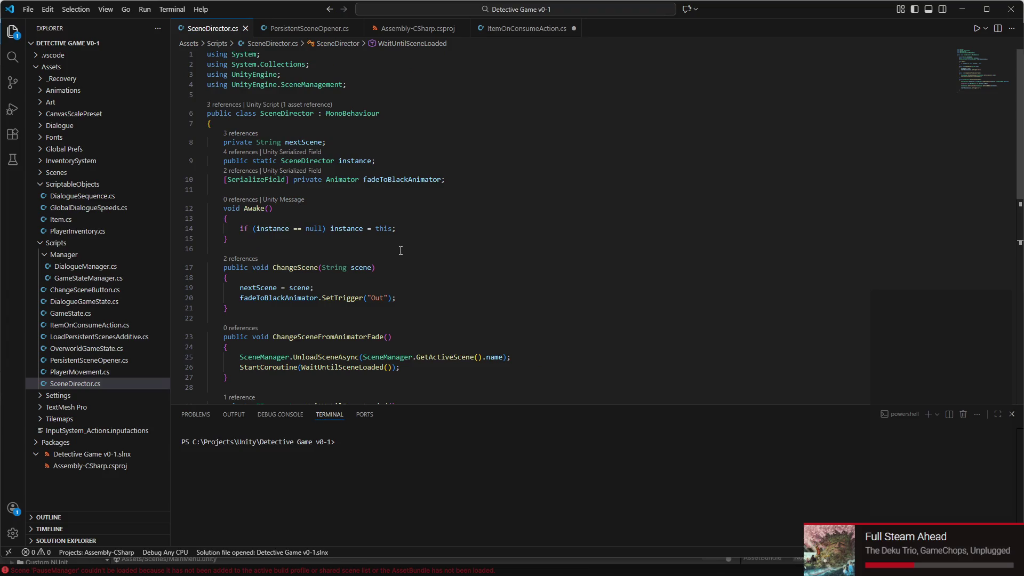
click(962, 9)
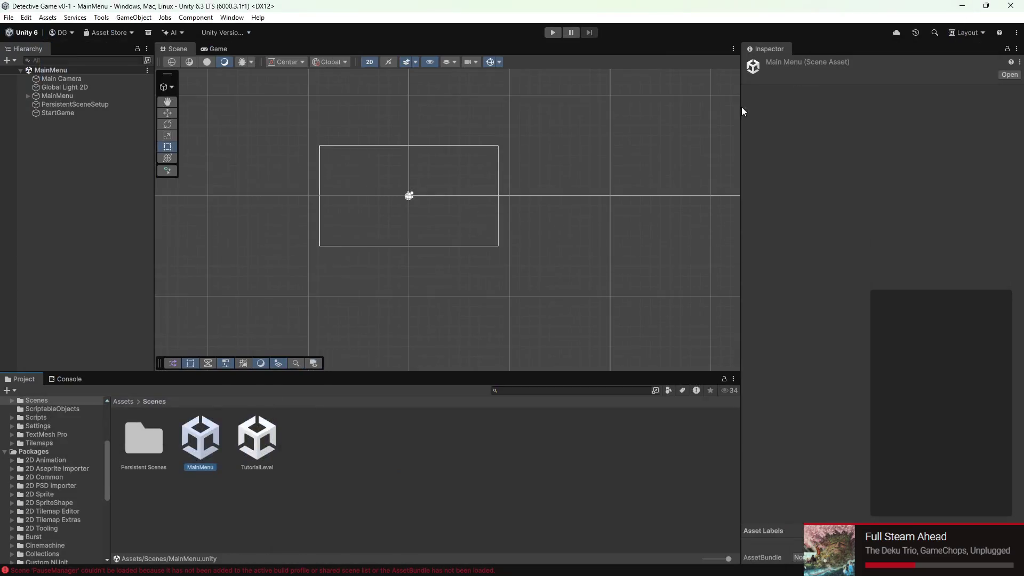
- Delete the PersistentSceneSetup object from the MainMenu scene's Hierarchy
click(253, 490)
click(200, 440)
click(59, 105)
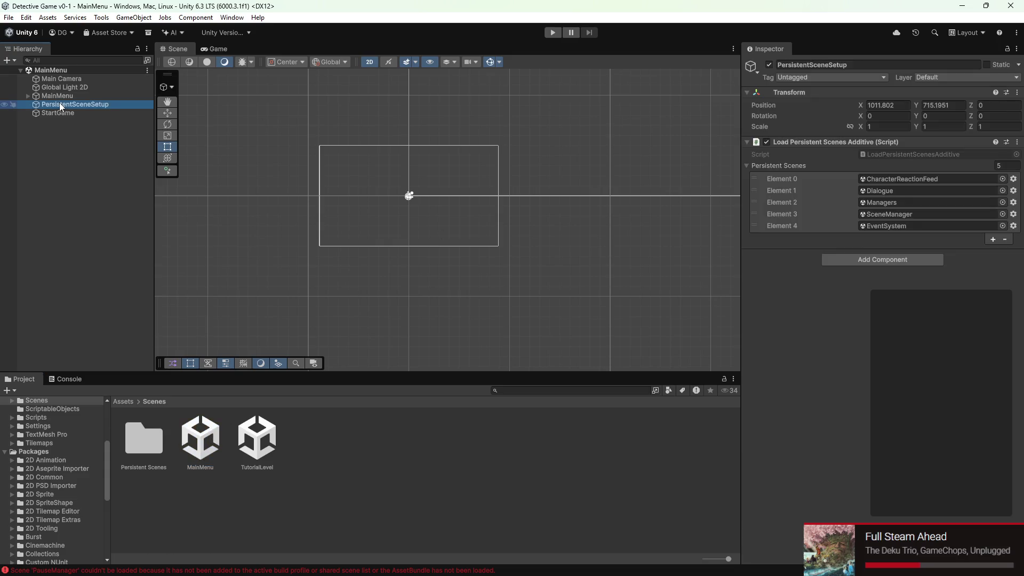
right_click(59, 105)
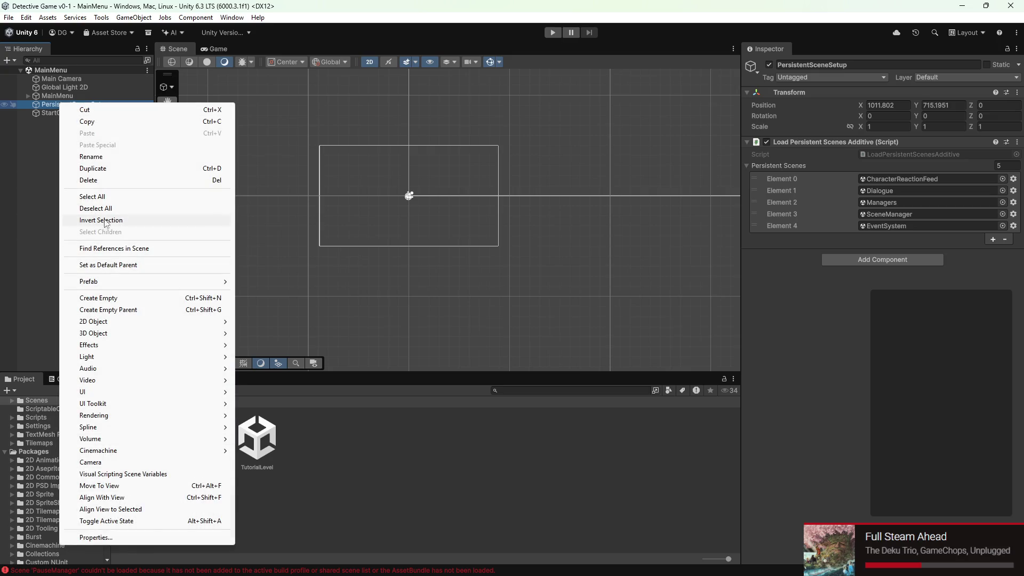
click(101, 179)
- Save the MainMenu scene and run a quick play test of the main menu
key(ctrl+s)
click(552, 33)
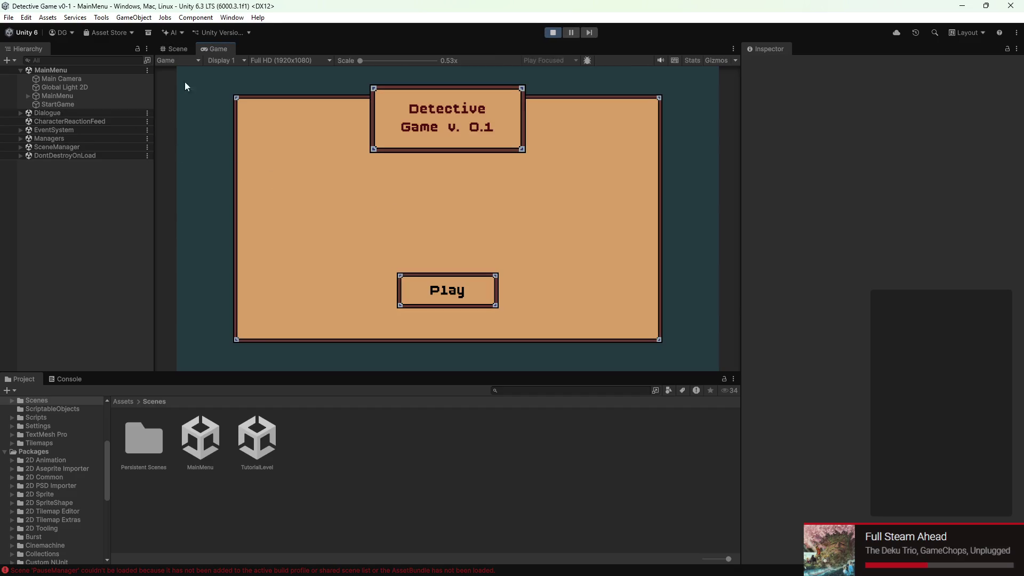
click(553, 33)
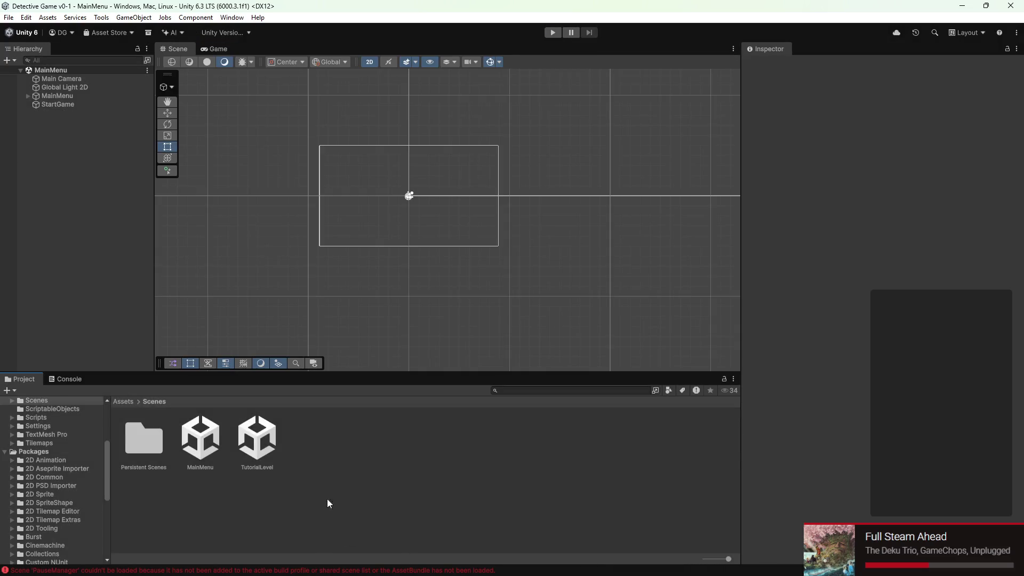
- Create a new empty scene asset in the Scenes folder
right_click(336, 509)
mouse_move(373, 183)
mouse_move(569, 483)
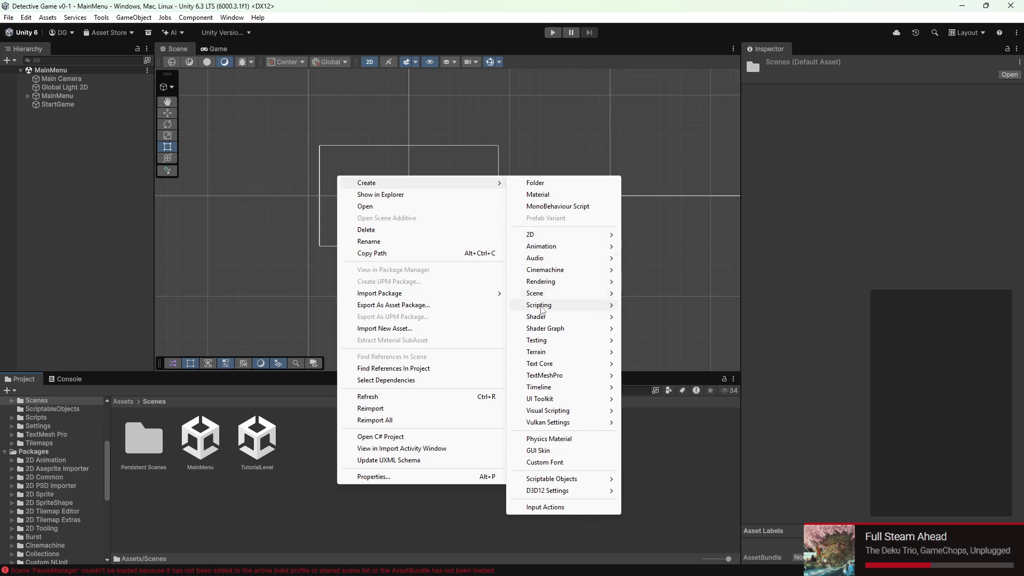
mouse_move(538, 293)
click(639, 293)
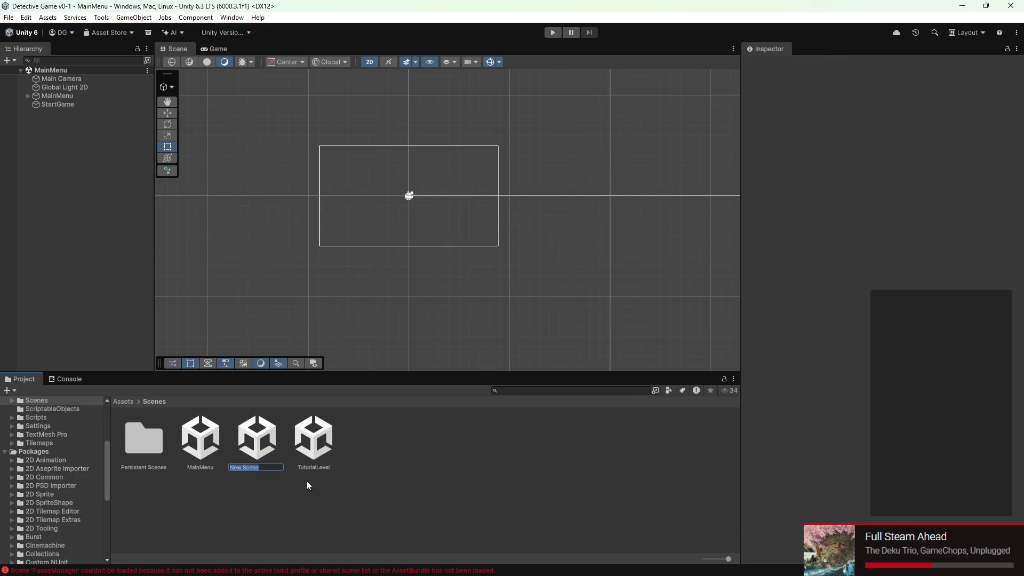
- Open the New Scene and test-play it briefly
double_click(256, 437)
click(550, 33)
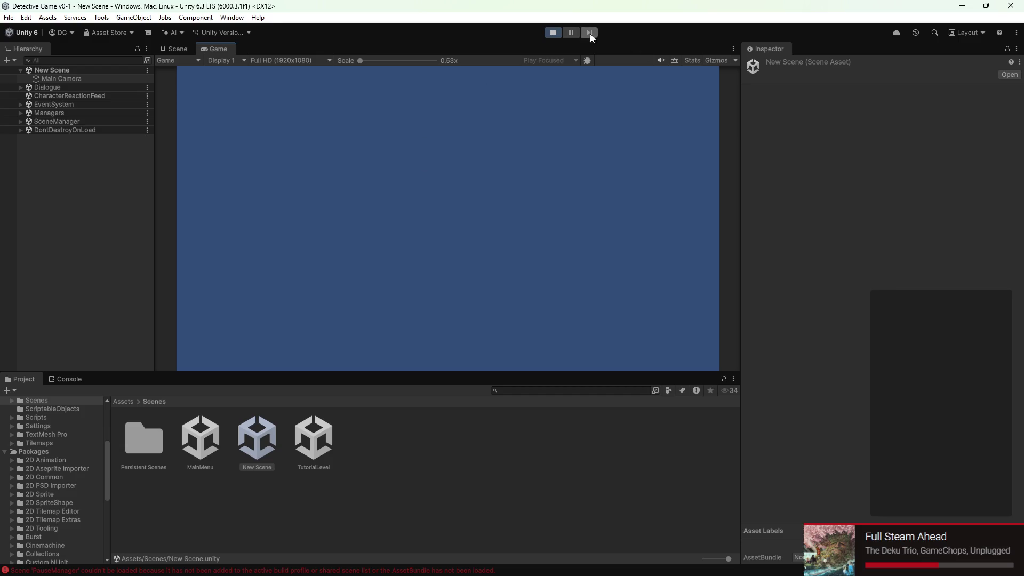
click(552, 32)
- Try deleting the New Scene asset twice, saving the open scene in between
right_click(253, 444)
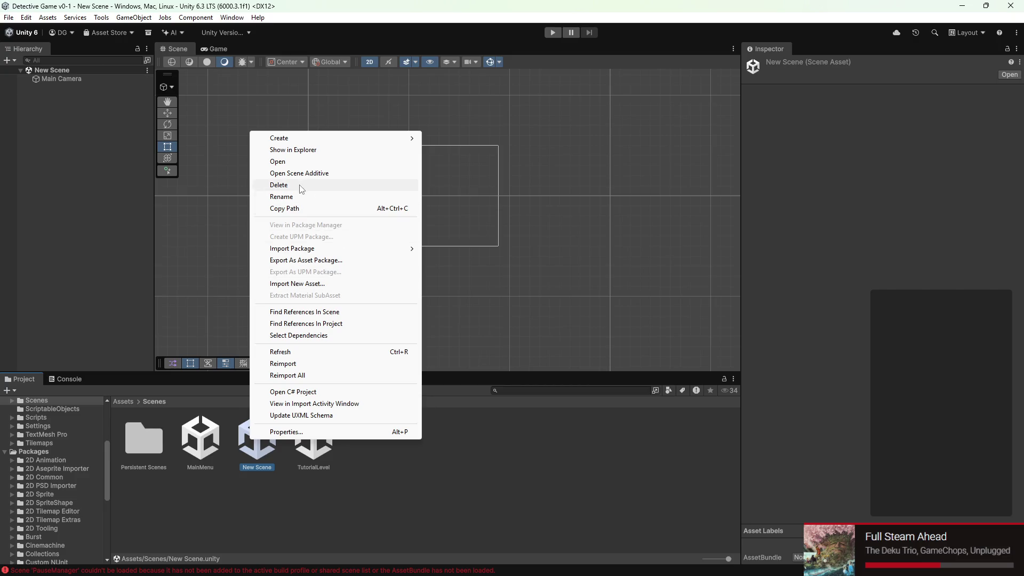
click(335, 185)
click(515, 311)
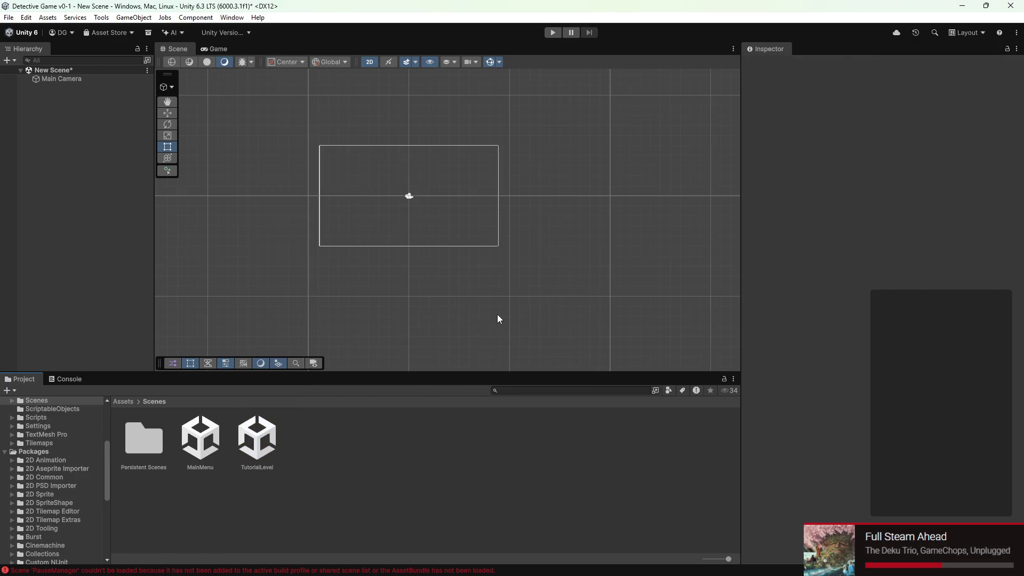
key(ctrl+s)
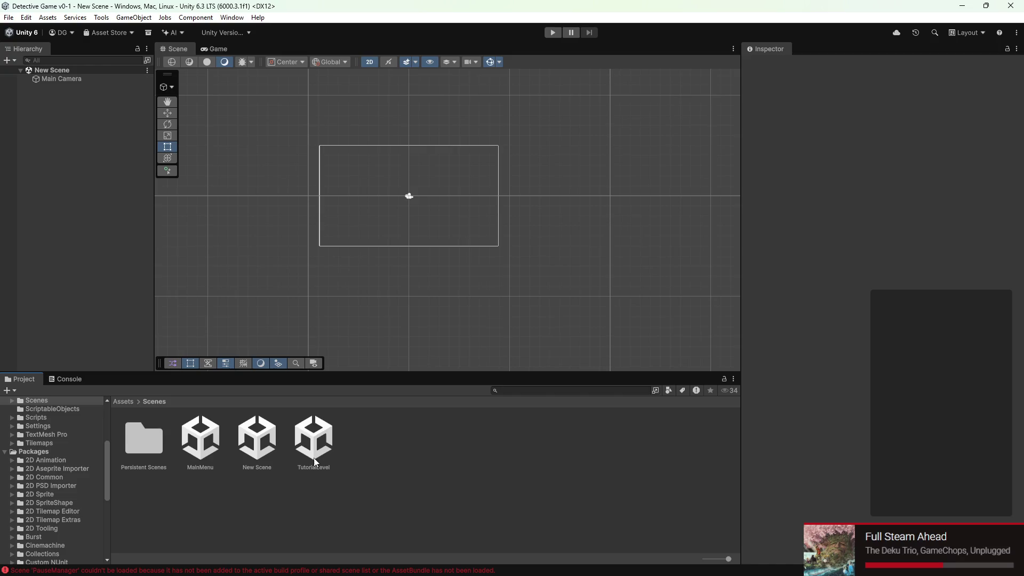
right_click(261, 448)
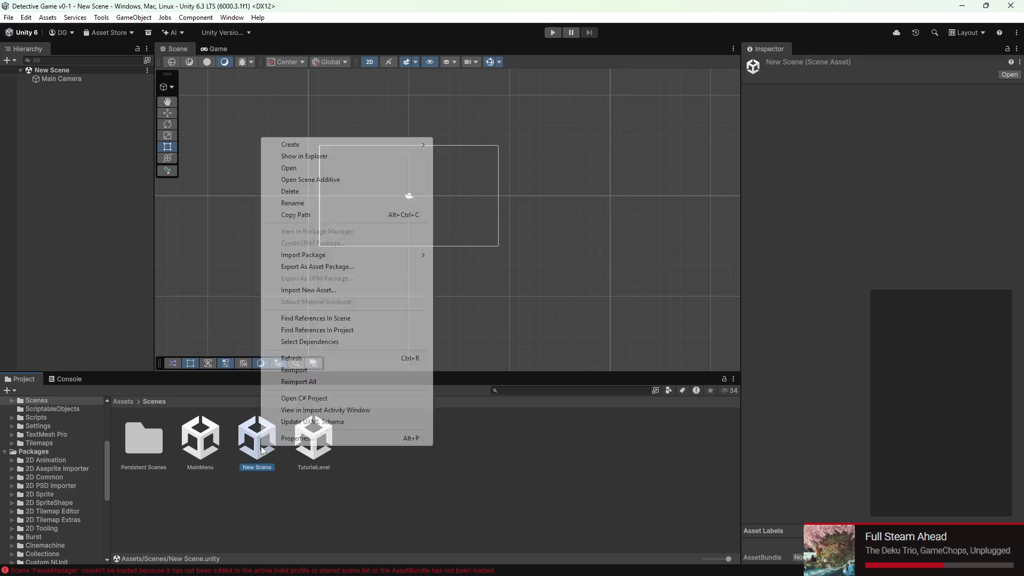
click(298, 193)
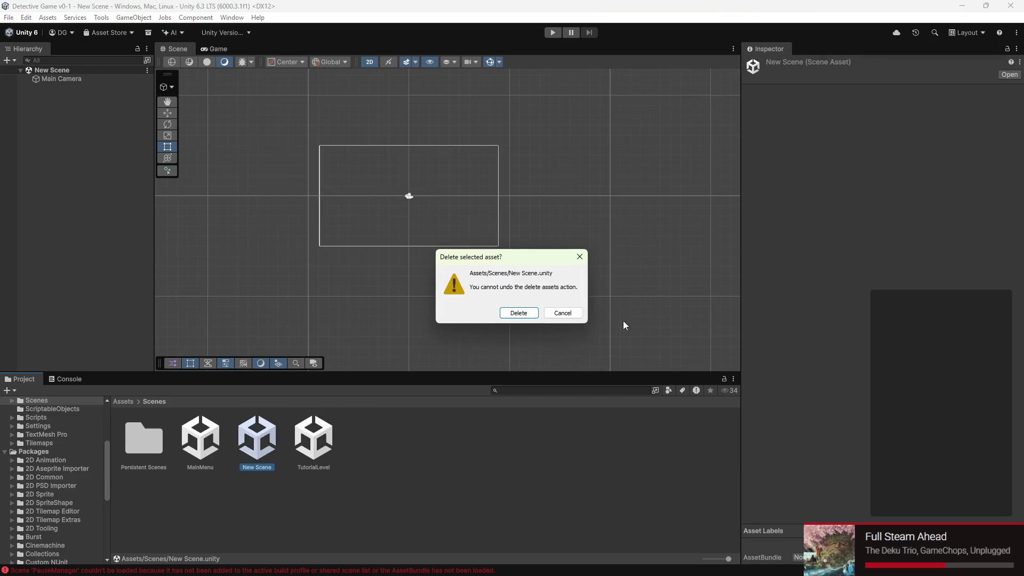
click(518, 313)
- Open the TutorialLevel scene, saving the modified scene when prompted
double_click(256, 439)
click(489, 316)
scroll(383, 223, down, 3)
scroll(428, 216, up, 4)
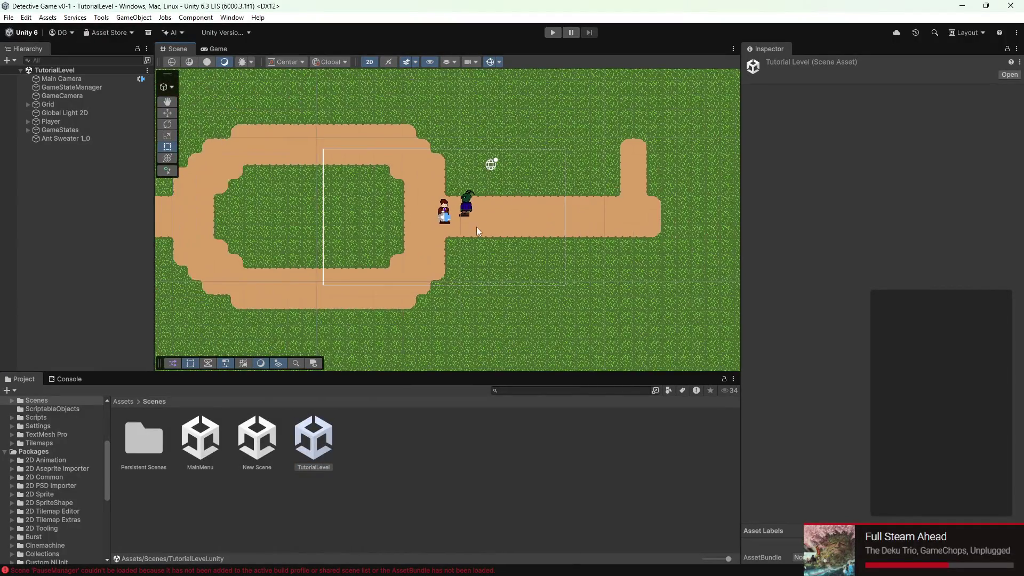
- Pan and zoom the Scene view onto the two characters on the path, then start playing TutorialLevel
scroll(471, 228, down, 4)
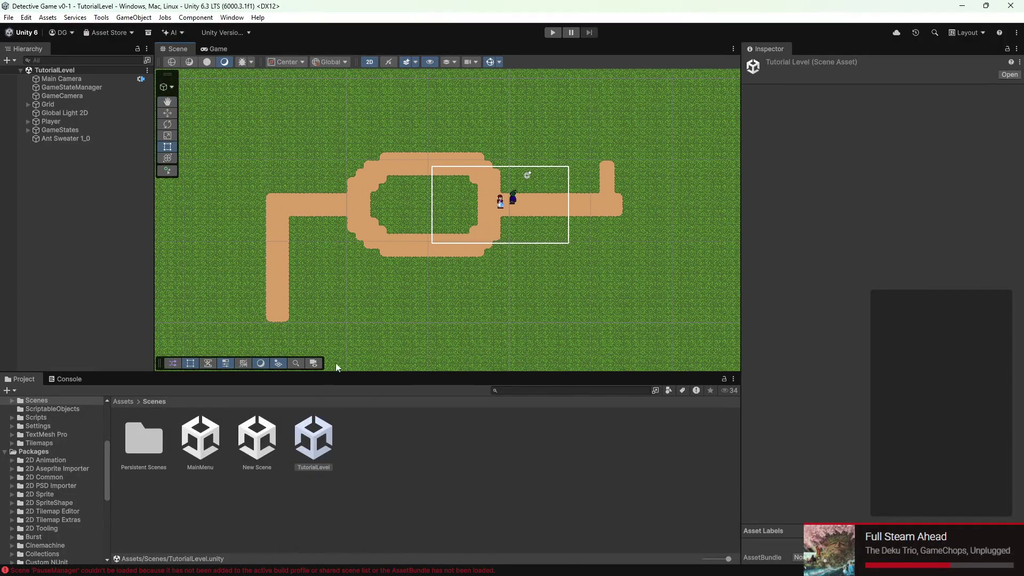
drag(635, 190, 523, 199)
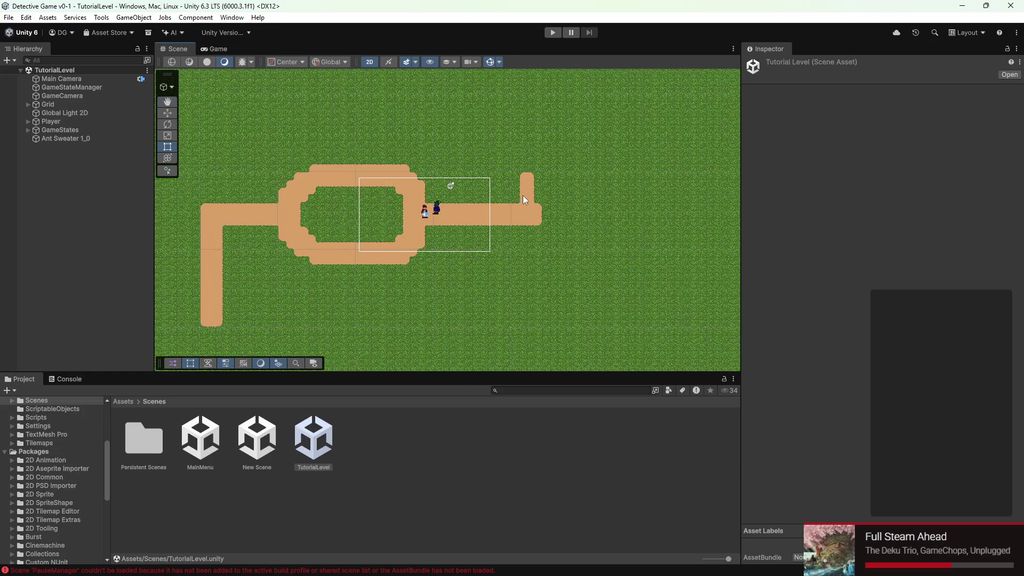
scroll(399, 216, up, 2)
mouse_move(399, 215)
mouse_down()
mouse_move(516, 216)
mouse_move(635, 191)
mouse_move(469, 274)
mouse_move(420, 266)
mouse_move(441, 230)
mouse_up()
scroll(558, 216, up, 1)
scroll(639, 224, down, 1)
scroll(381, 255, up, 3)
mouse_move(414, 267)
mouse_down()
mouse_move(513, 236)
mouse_move(539, 239)
mouse_up()
key(Right)
key(Up)
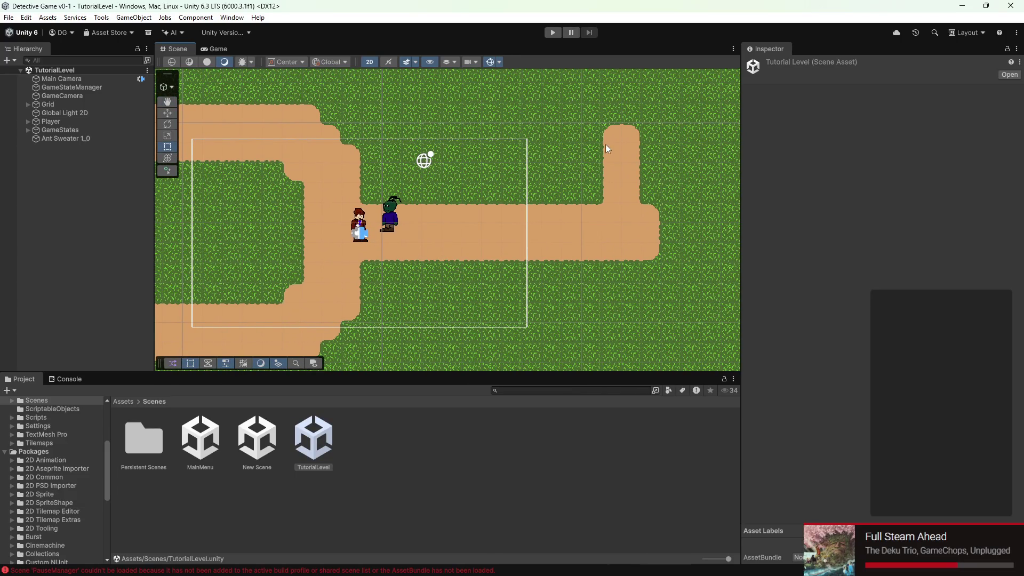
scroll(411, 244, up, 5)
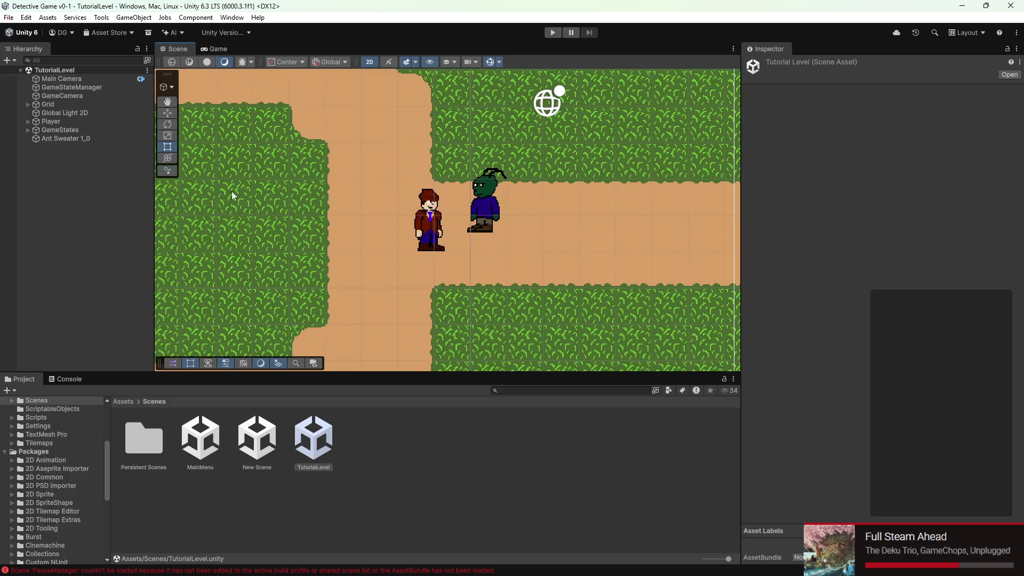
scroll(540, 223, up, 2)
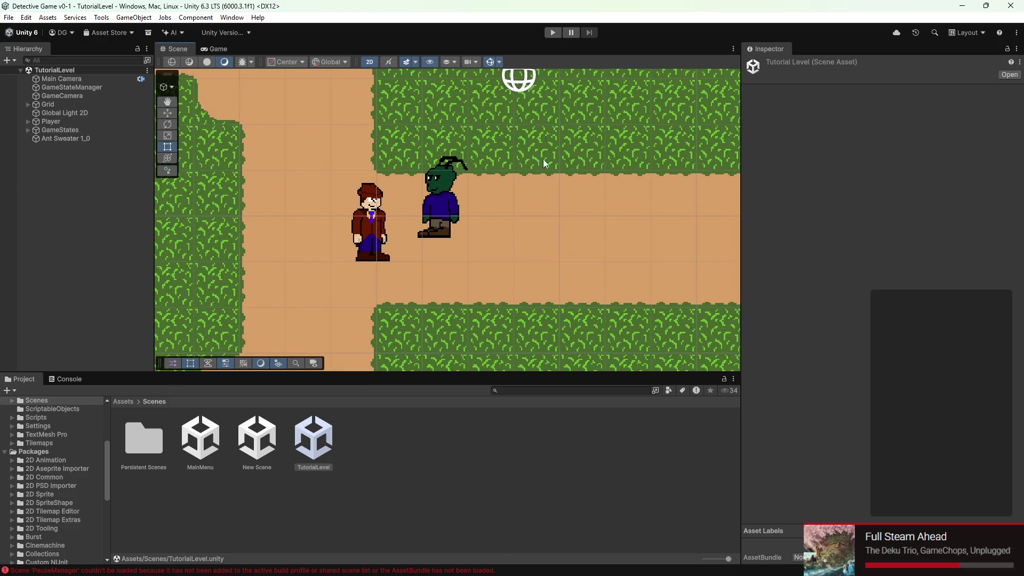
click(552, 32)
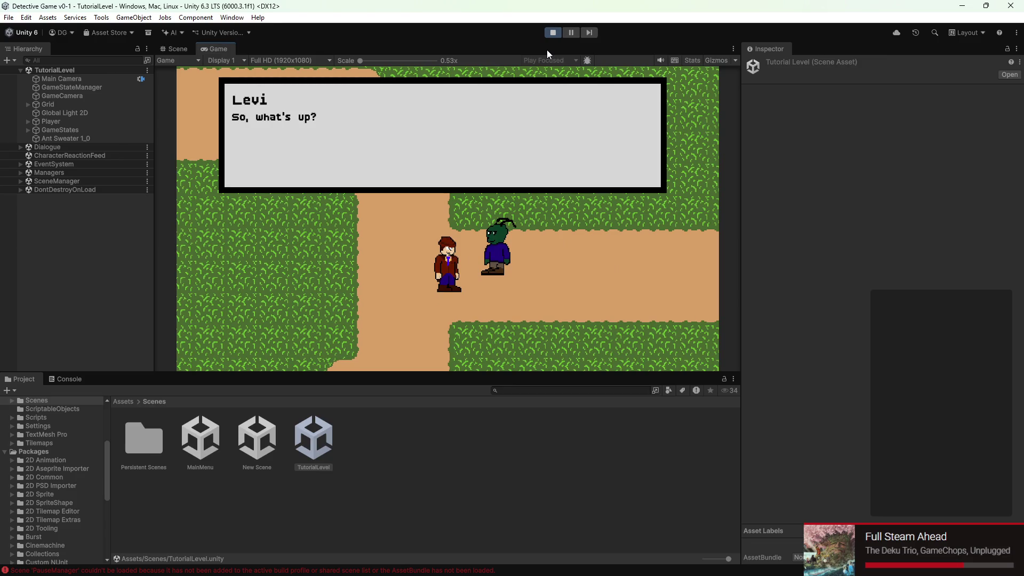
- Advance the dialogue with Space until the conversation closes, then stop Play mode
key(space)
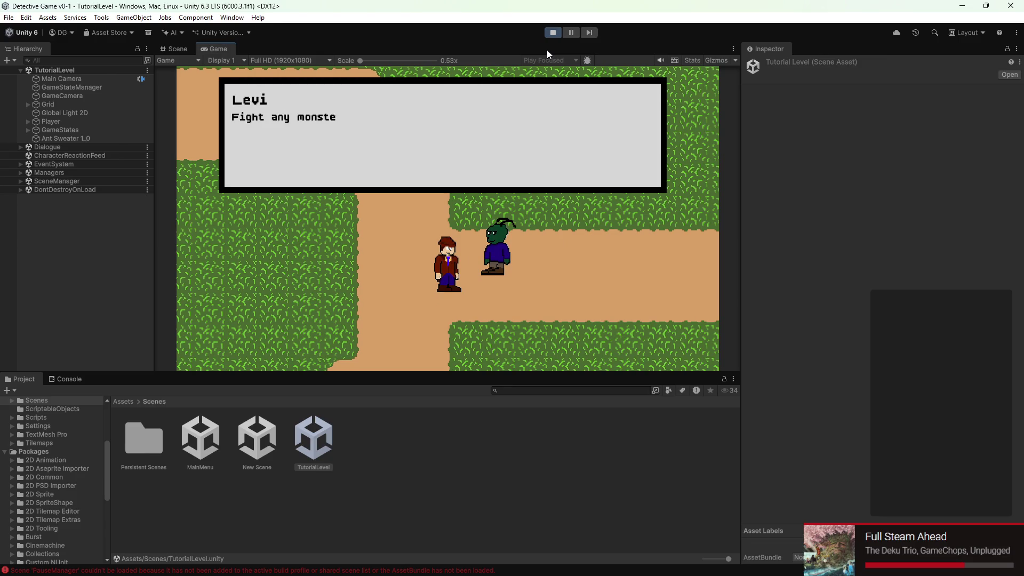
key(space)
key(space)
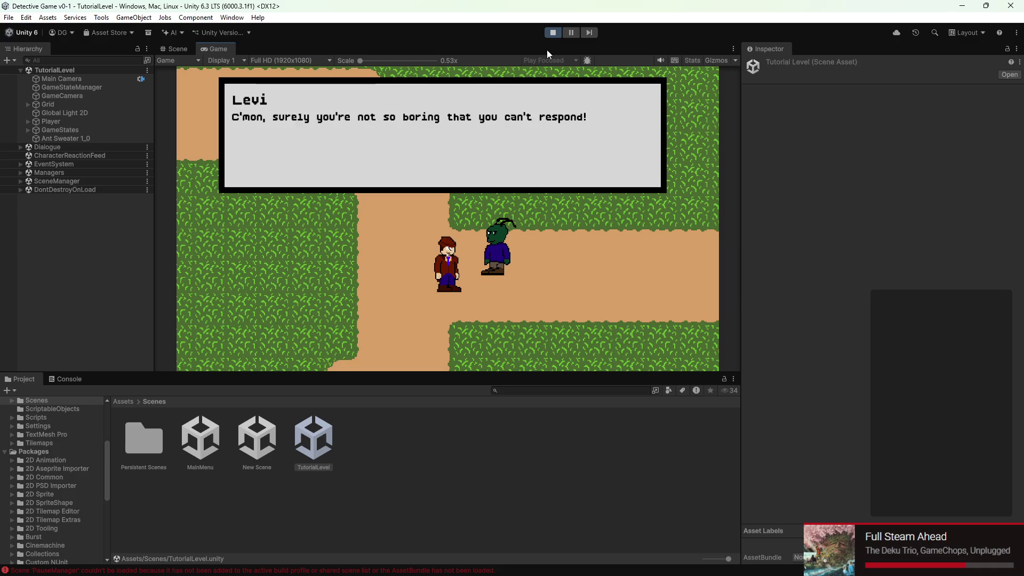
key(space)
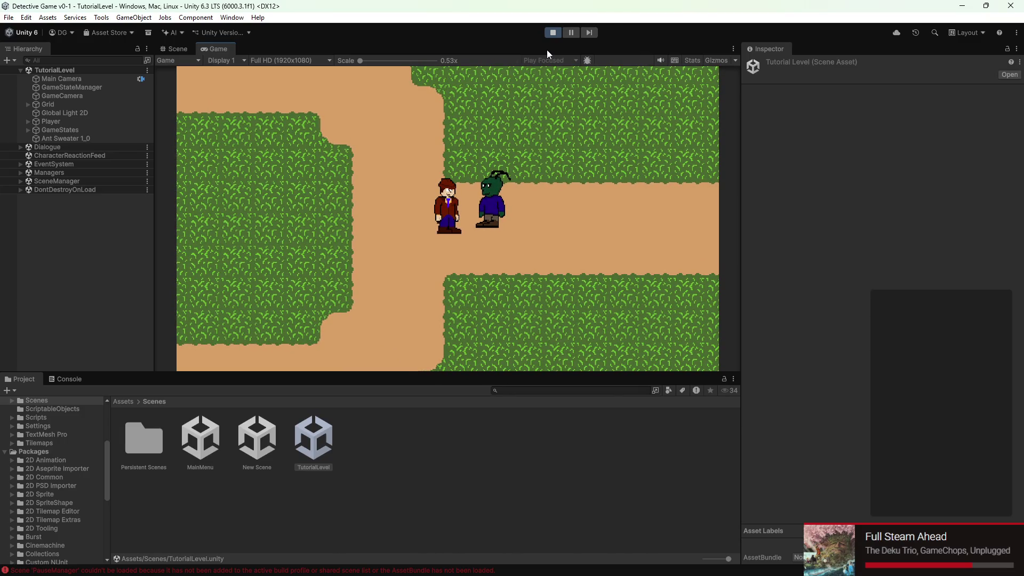
click(551, 33)
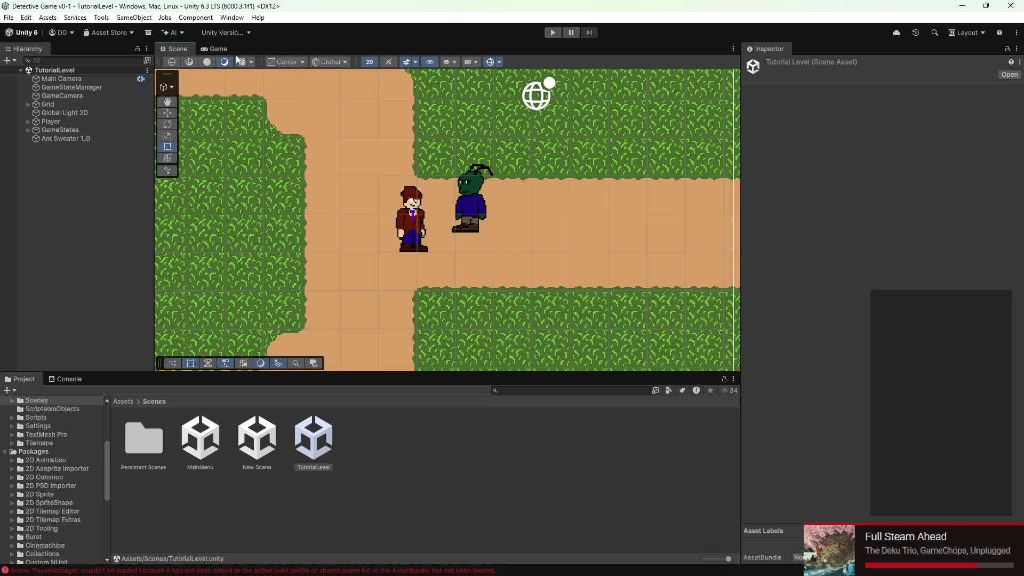
- Frame the Player in the view and select the Ant Sweater 1_0 NPC
click(399, 224)
click(409, 223)
key(f)
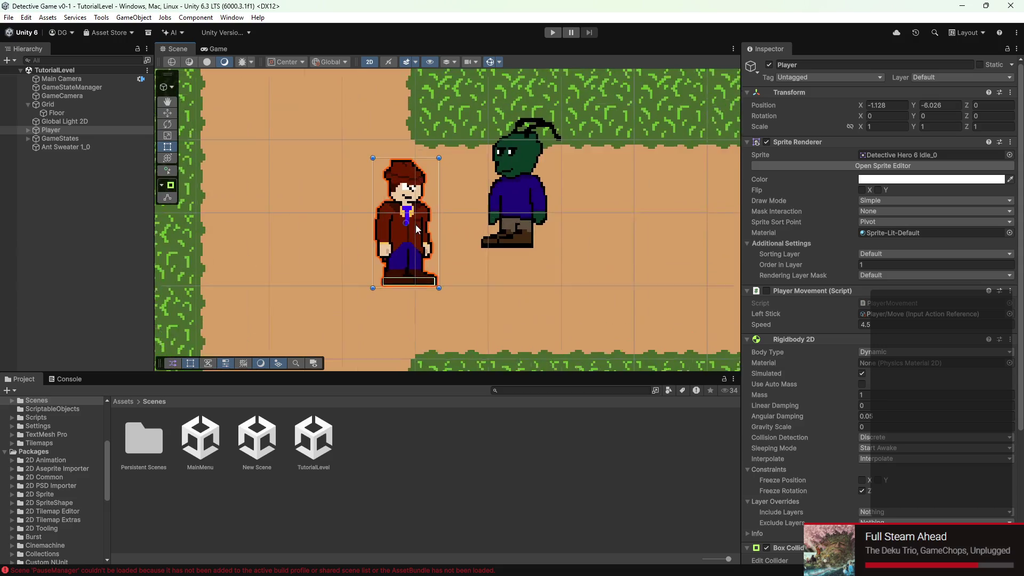
click(539, 210)
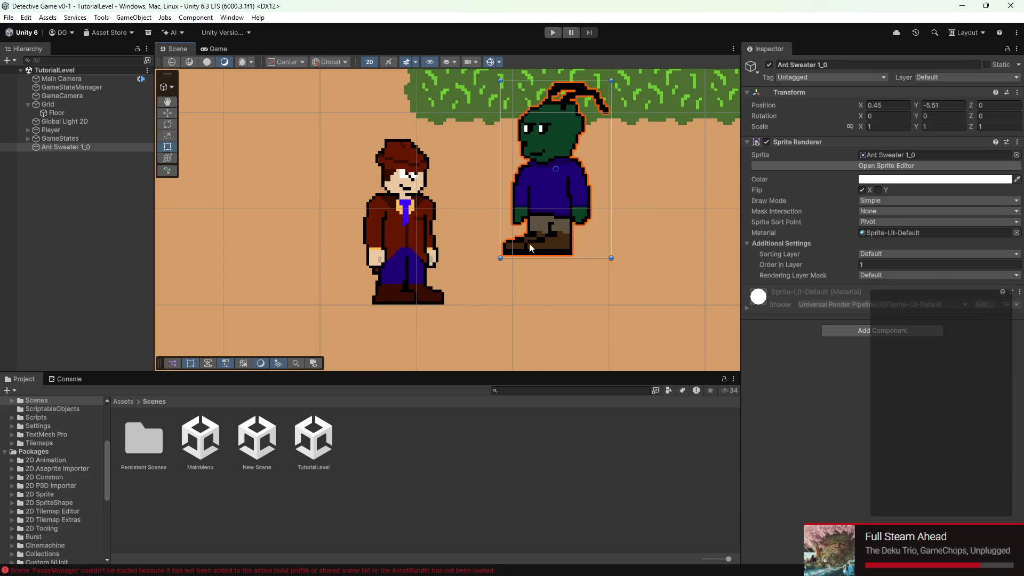
- Add a Rigidbody 2D to Ant Sweater 1_0 and freeze its Z rotation
click(866, 331)
text(rigid)
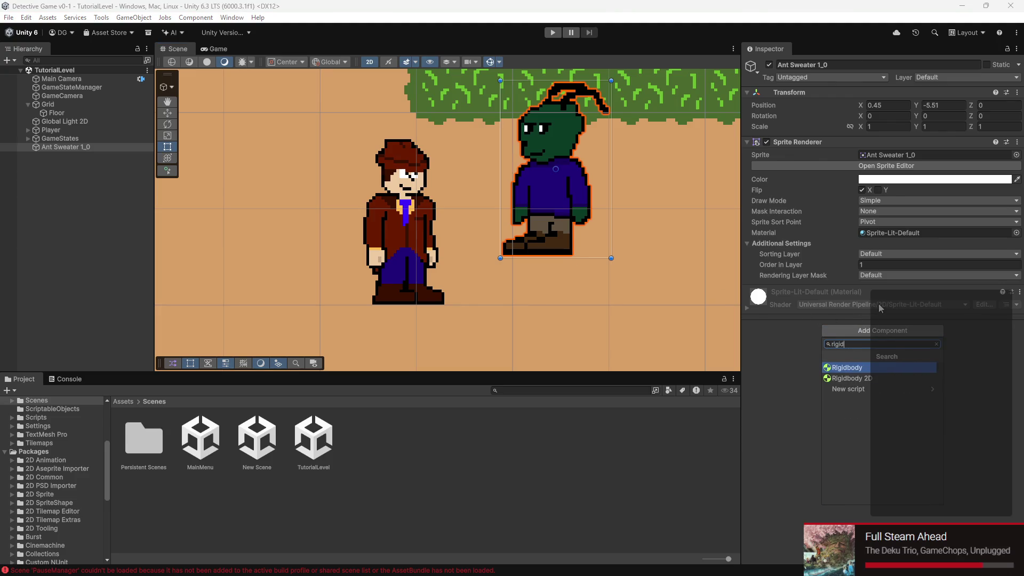
click(861, 379)
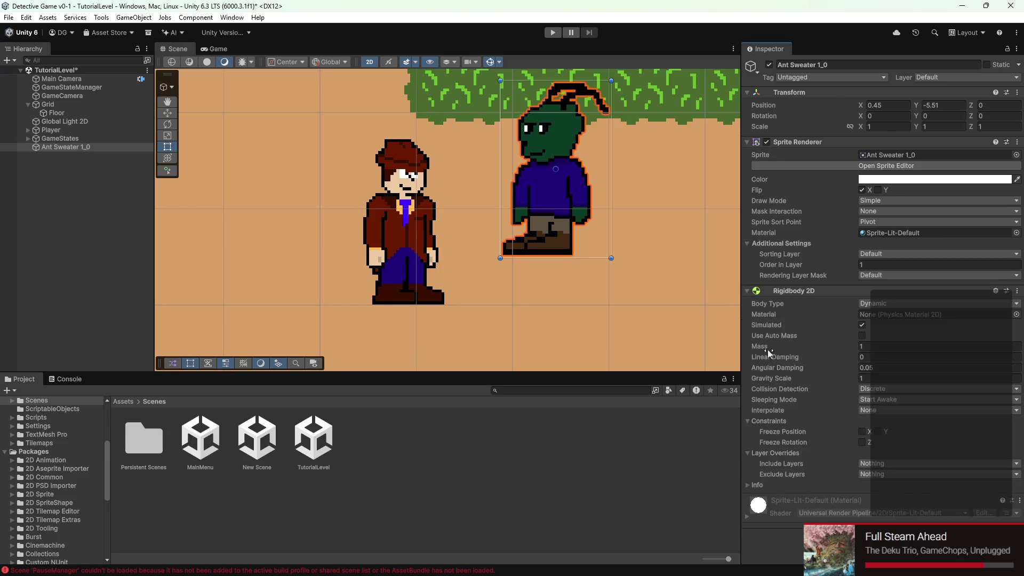
click(910, 304)
click(869, 378)
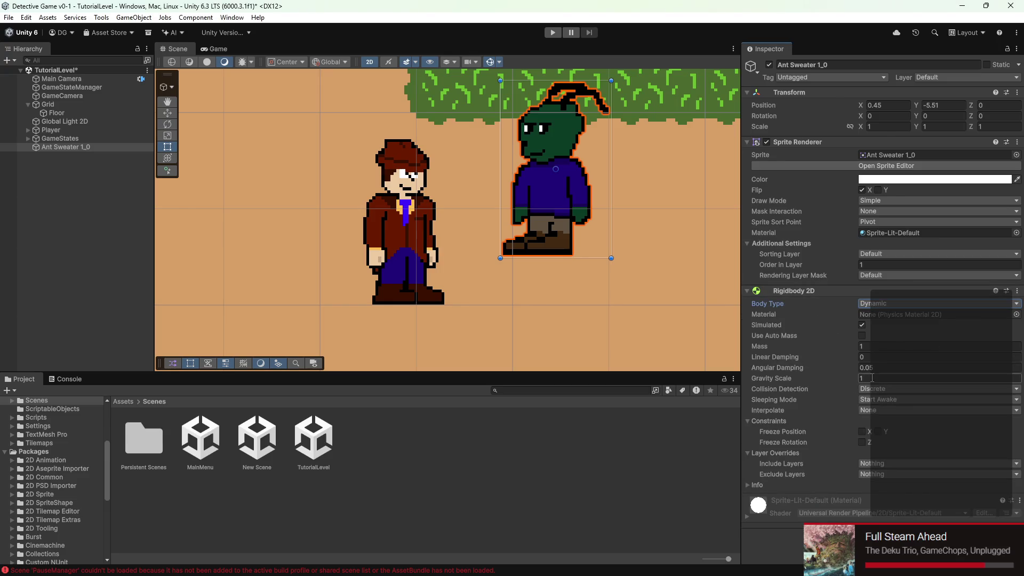
text(0)
click(862, 442)
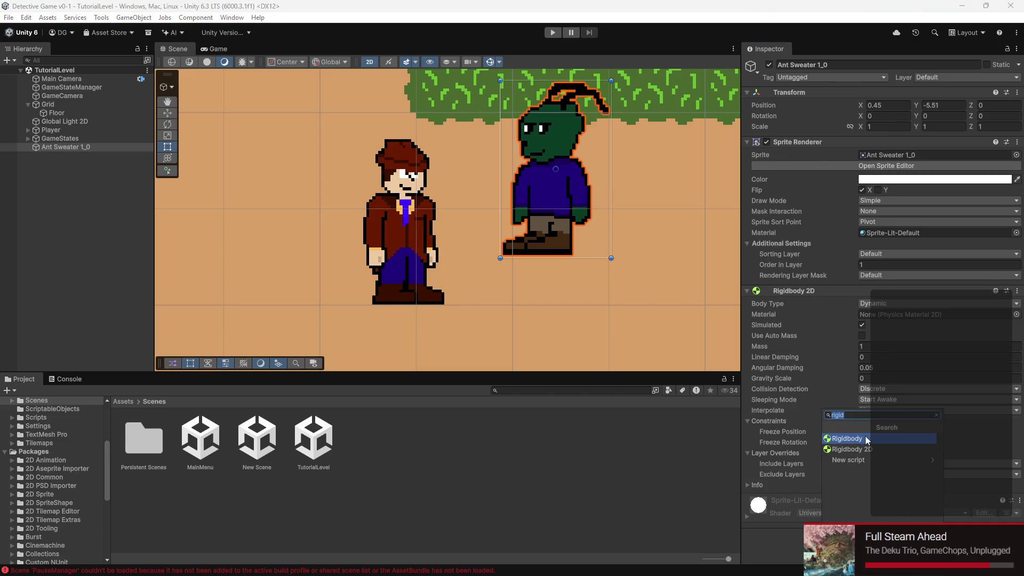
- Add a Box Collider 2D, pull its top and right edges in to the feet, and save
text(box)
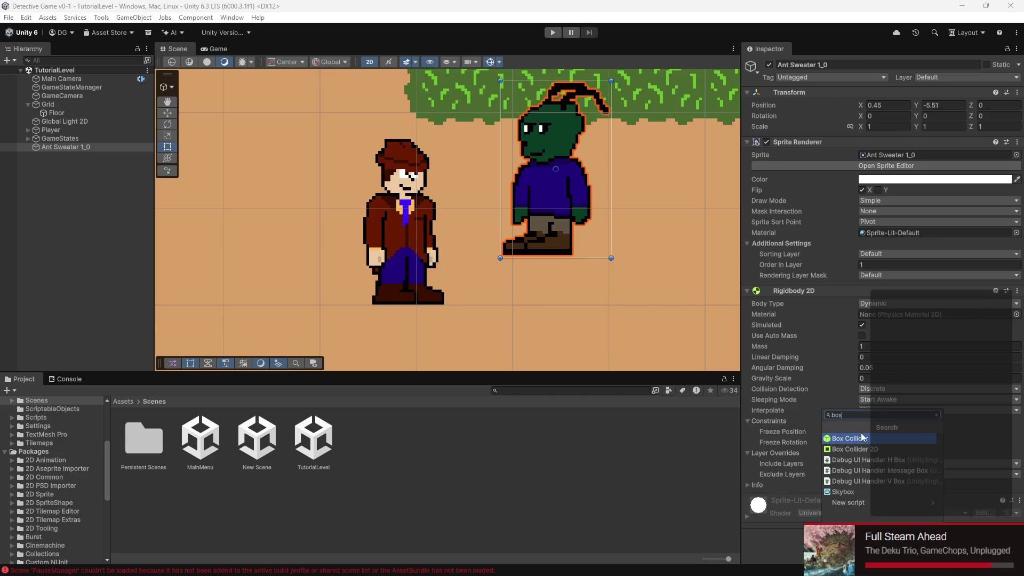
click(865, 445)
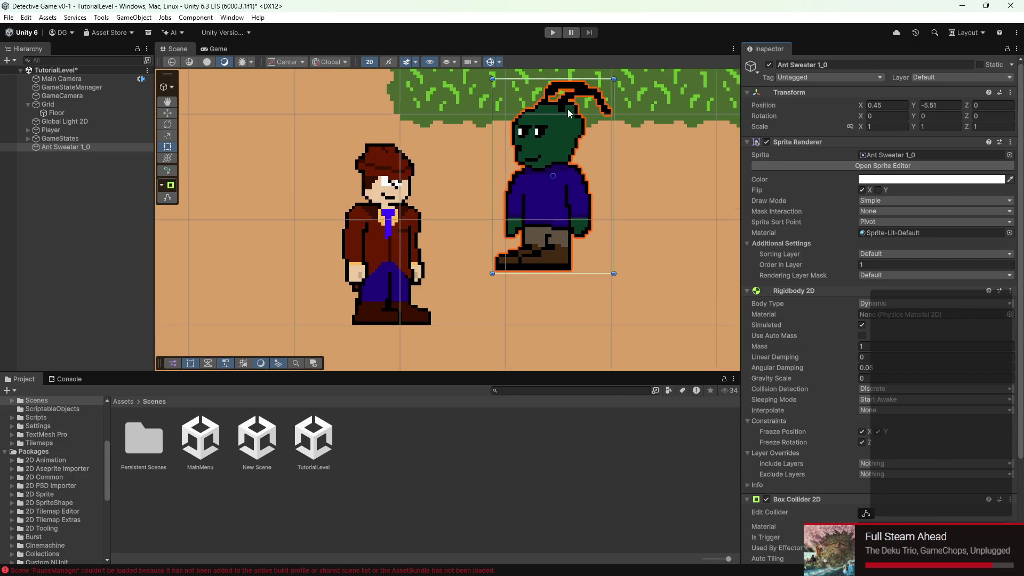
click(865, 513)
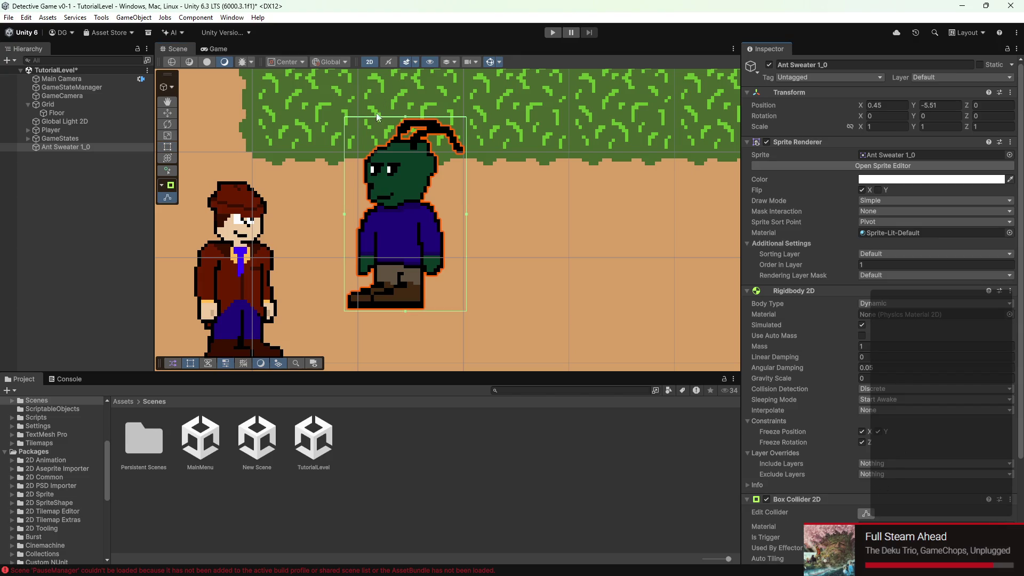
click(404, 155)
click(402, 164)
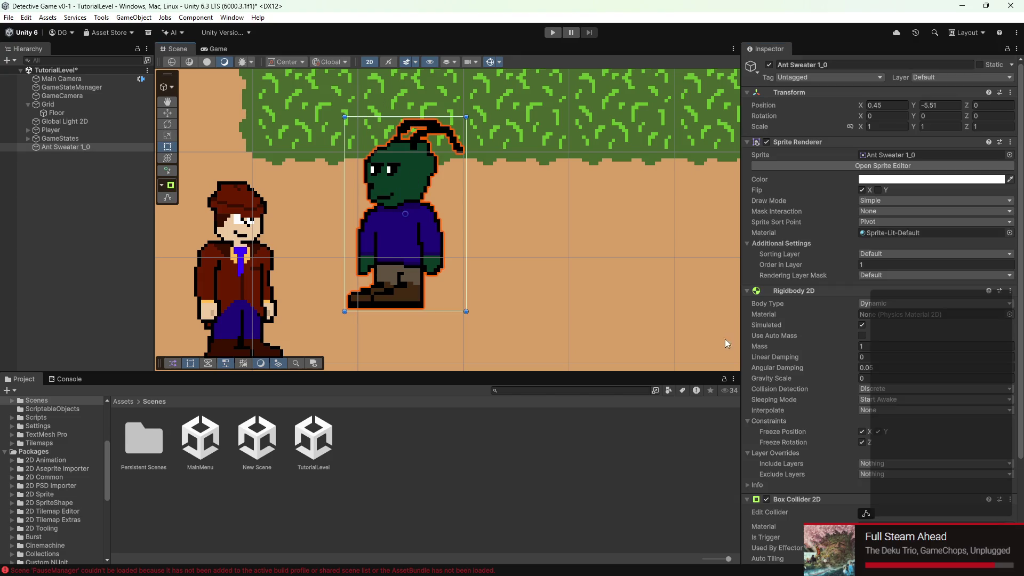
click(867, 513)
drag(406, 117, 408, 284)
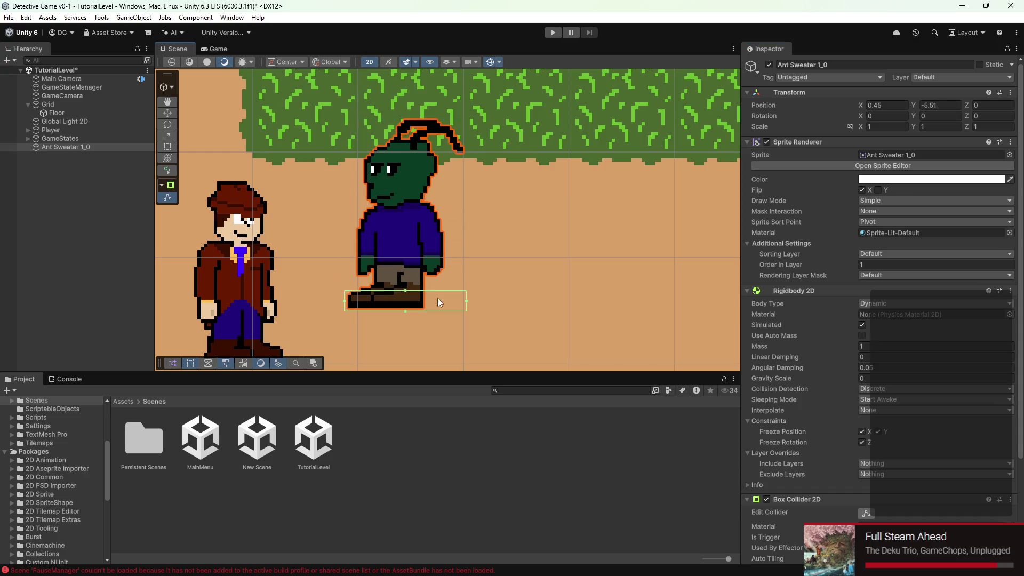
drag(465, 301, 423, 302)
scroll(427, 213, down, 5)
key(ctrl+s)
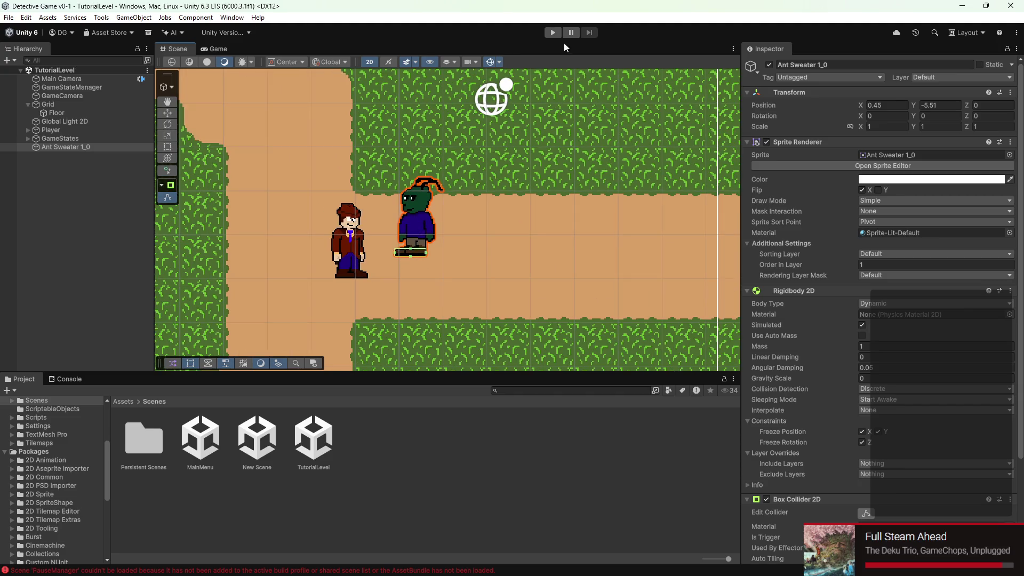
click(551, 33)
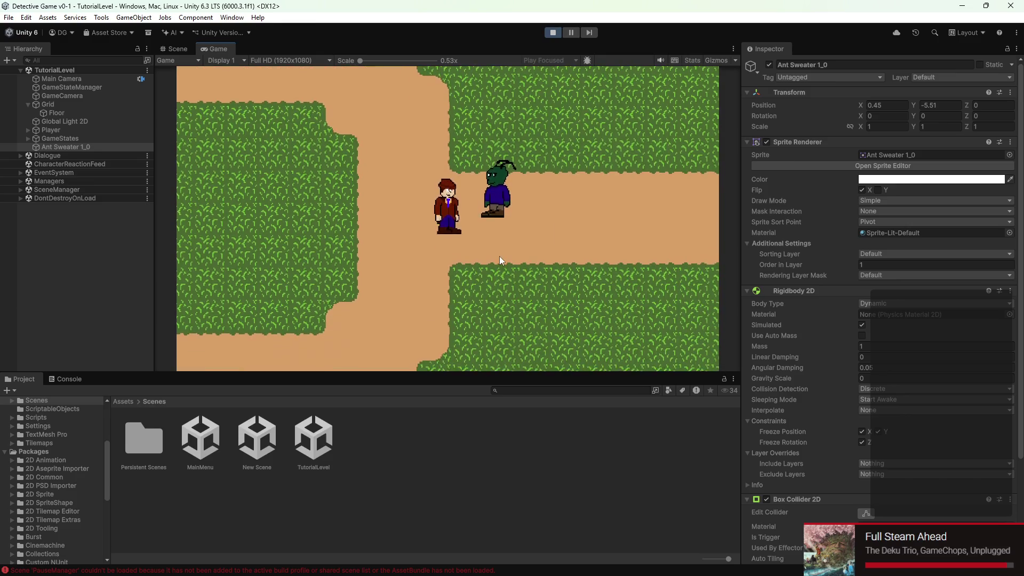
click(180, 48)
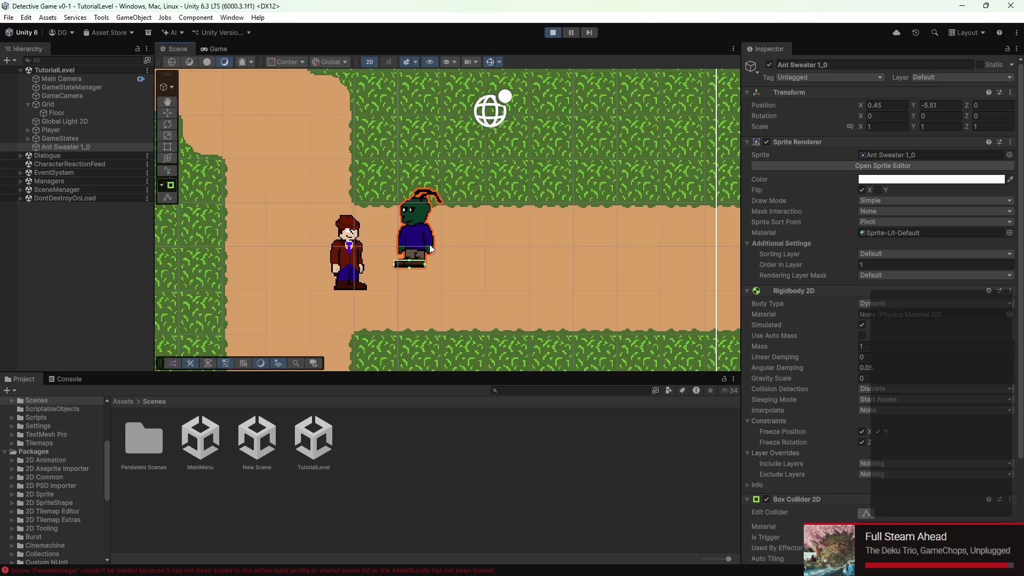
scroll(430, 244, up, 5)
click(213, 49)
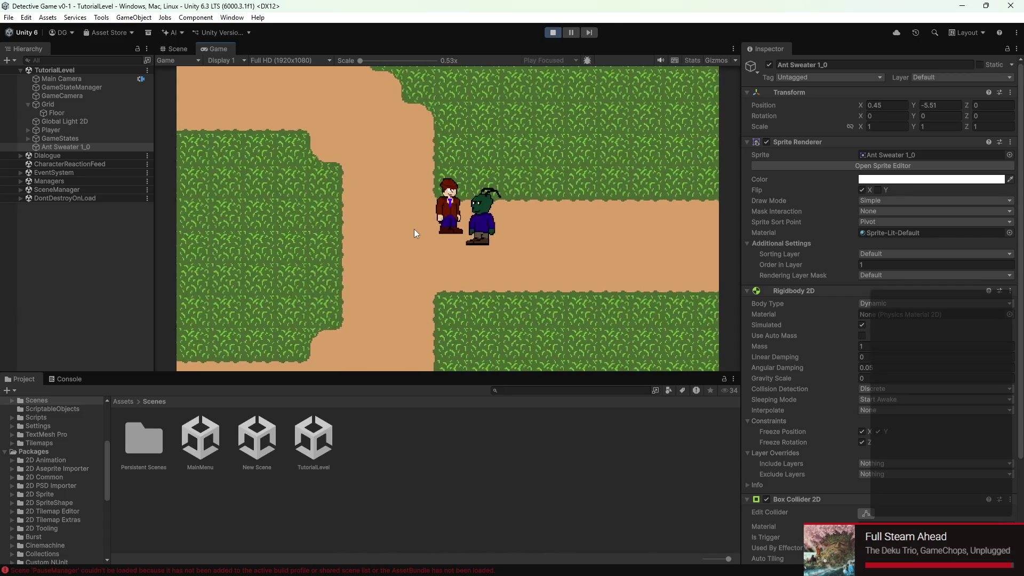
key(w)
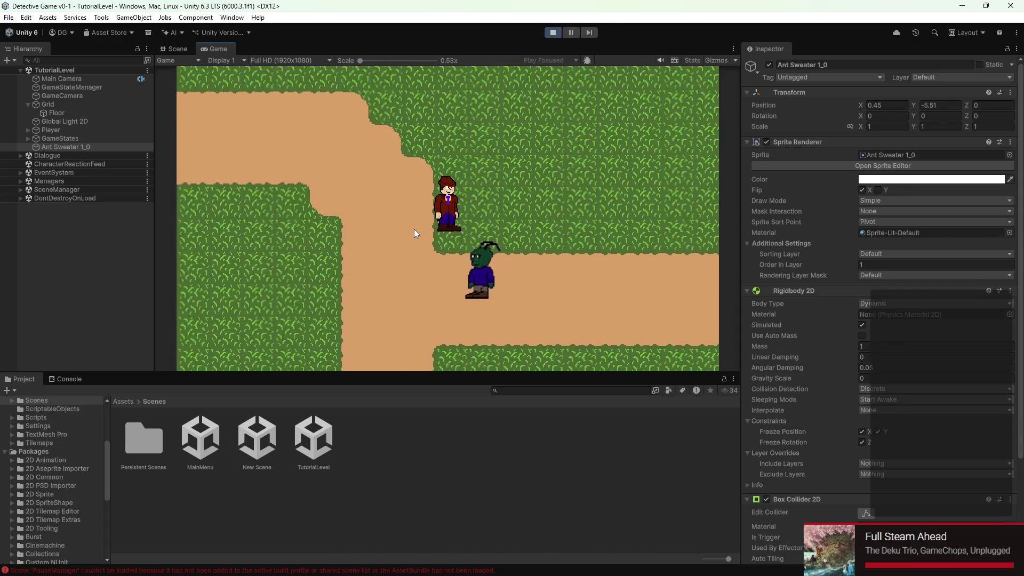
key(d)
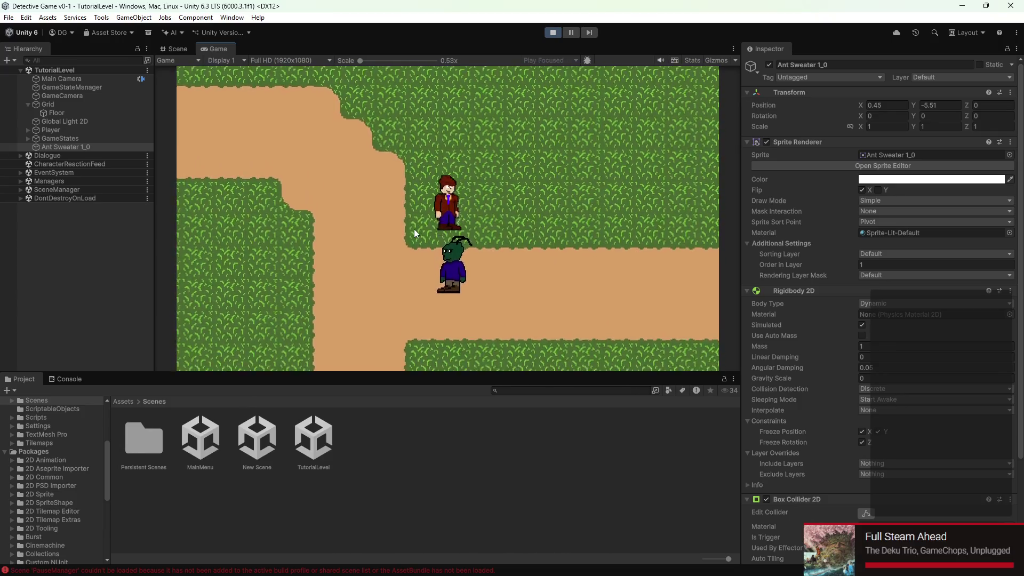
key(s)
key(a)
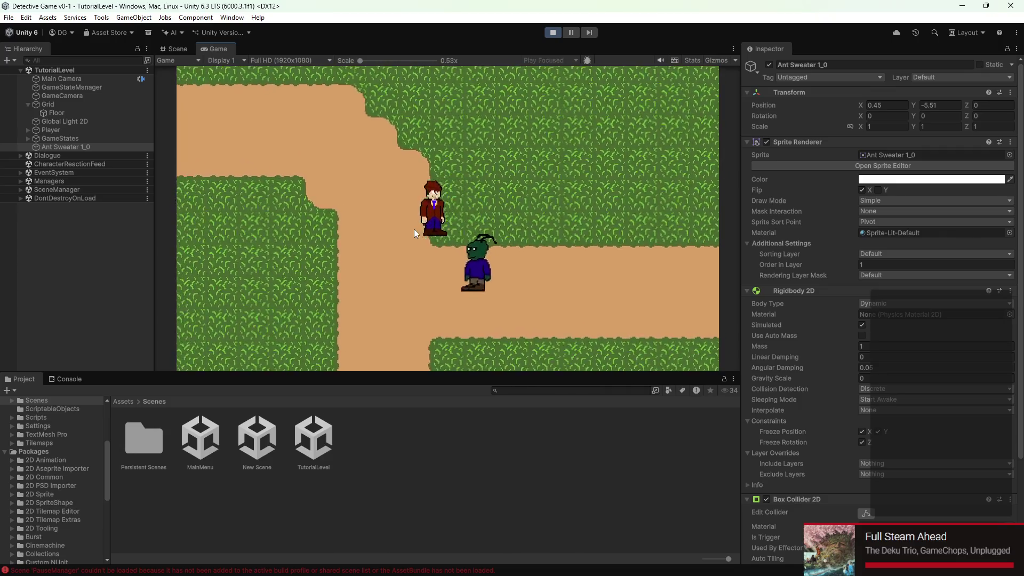
key(s)
key(d)
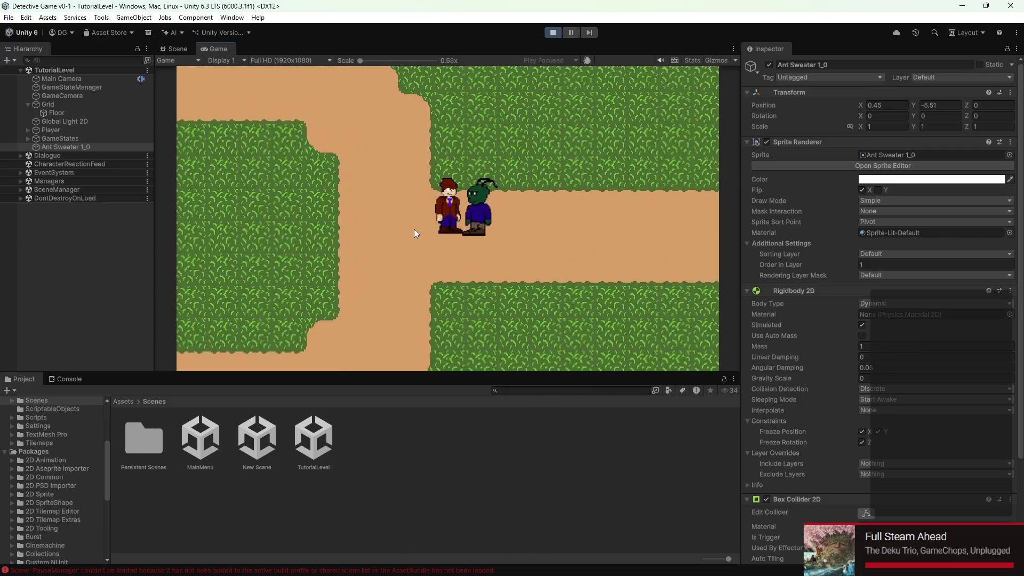
key(w)
key(d)
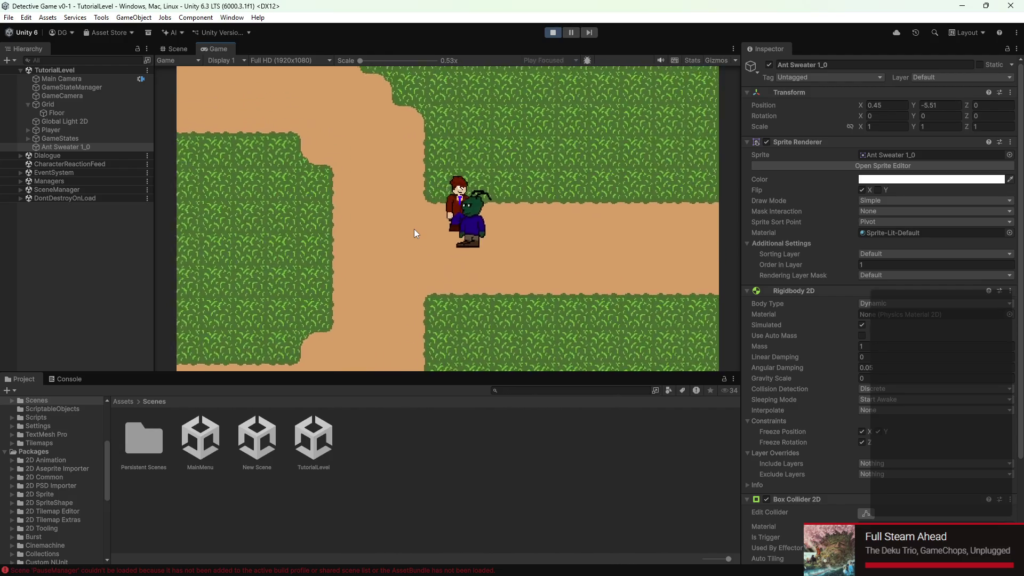
key(a)
key(d)
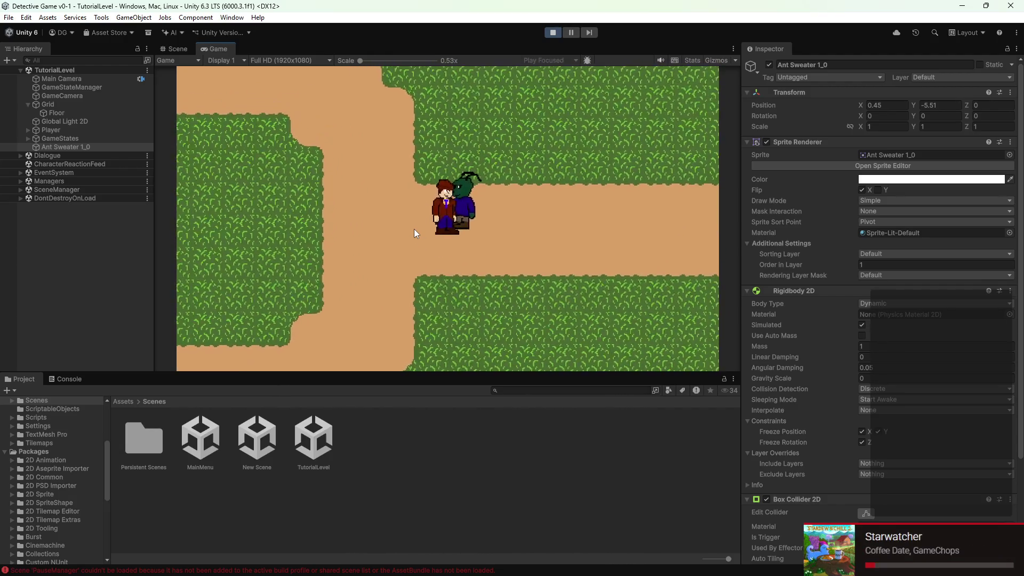
key(d)
key(s)
key(a)
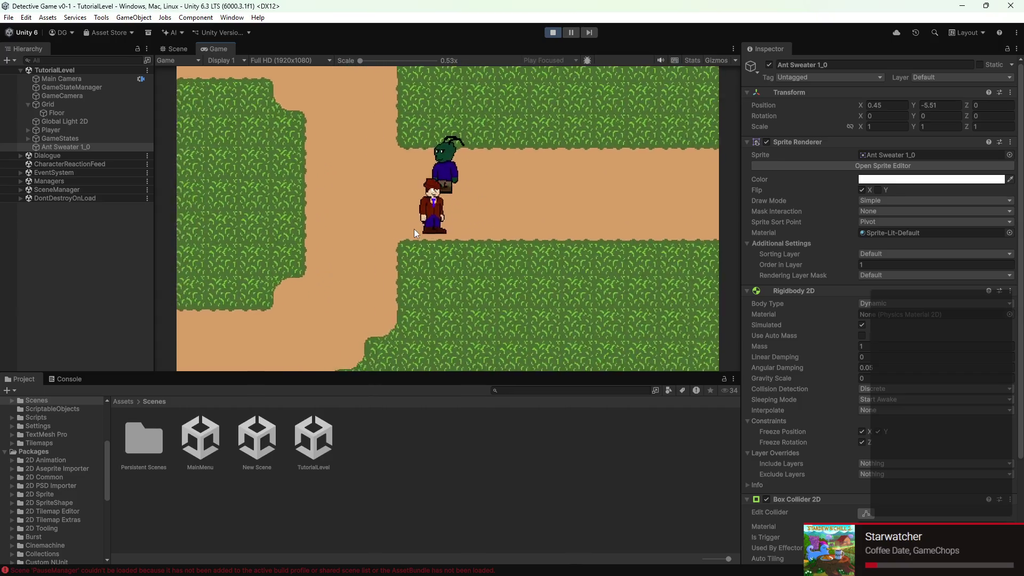
key(w)
key(d)
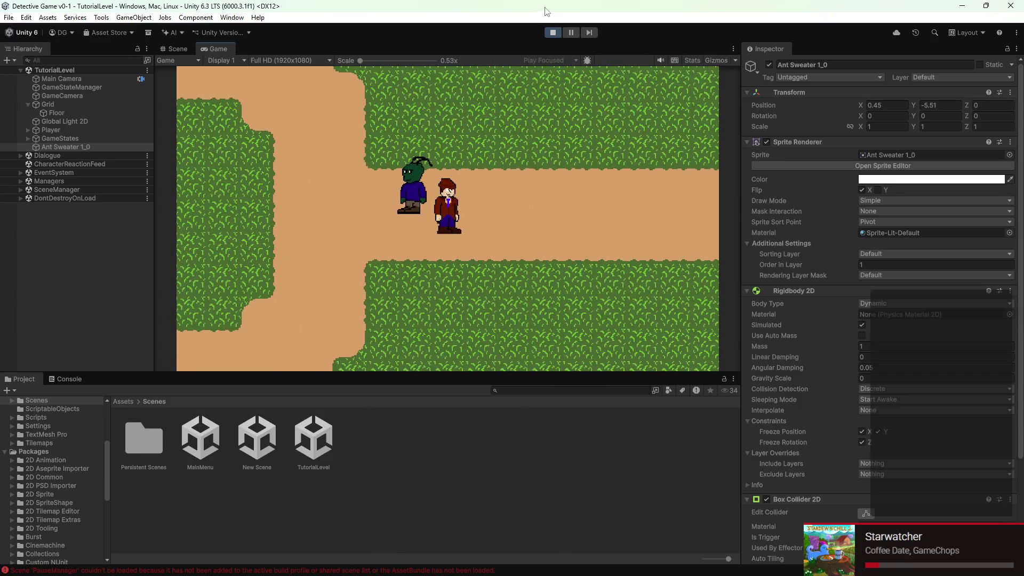
click(552, 32)
scroll(478, 230, down, 3)
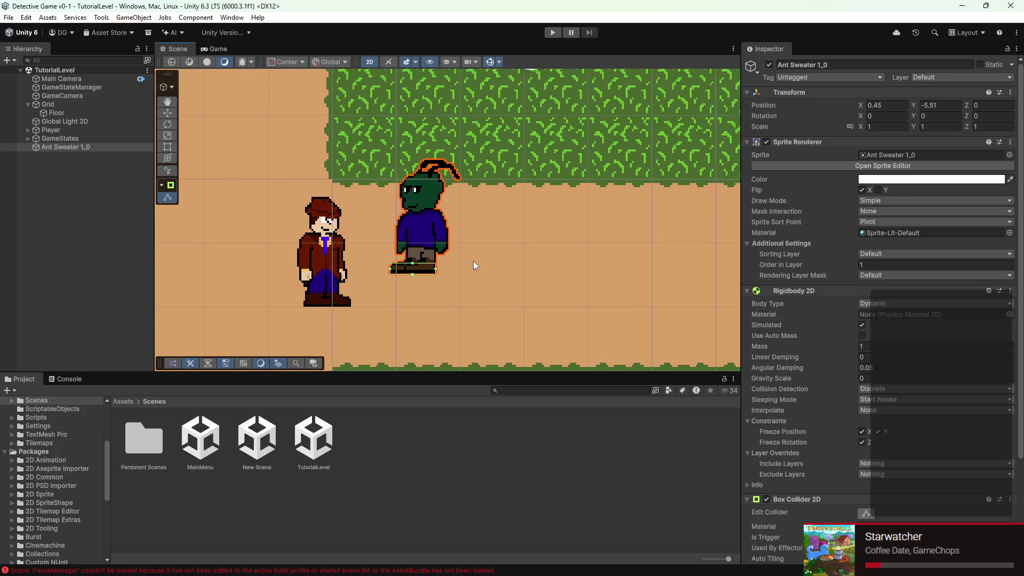
- Frame the Floor tilemap and drag OverworldState into GameStateManager's Initial State
key(ctrl+a)
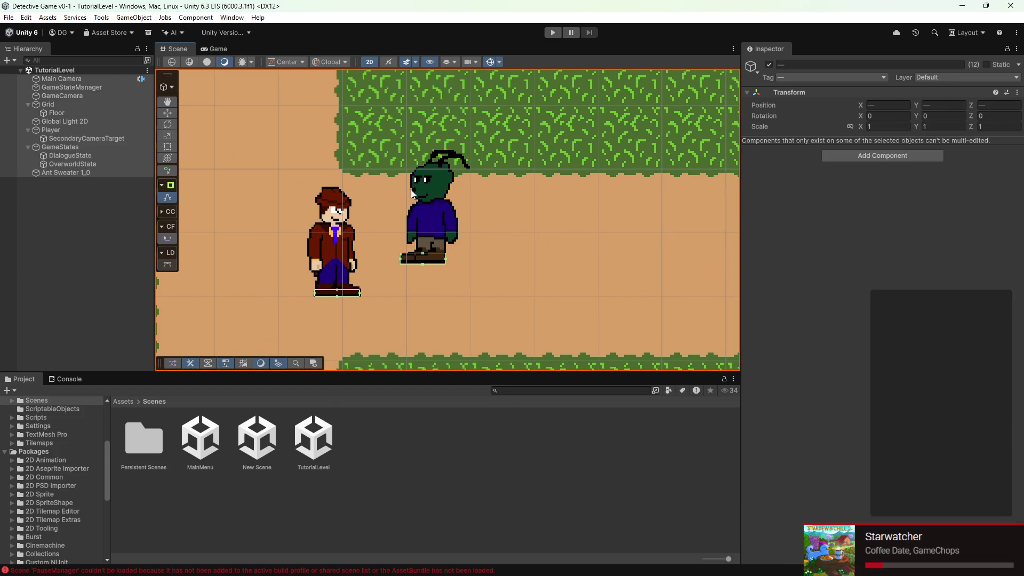
click(341, 170)
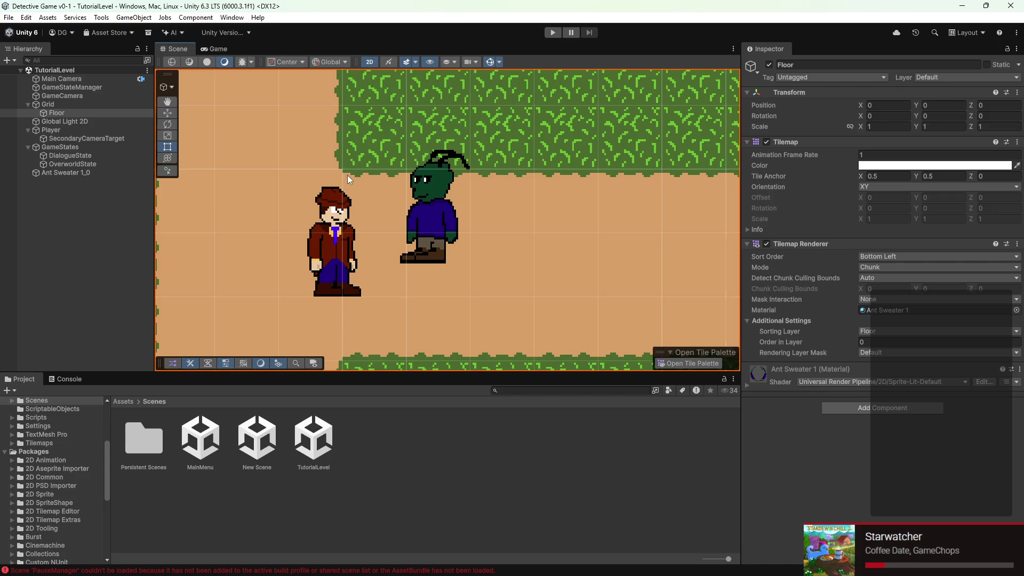
key(f)
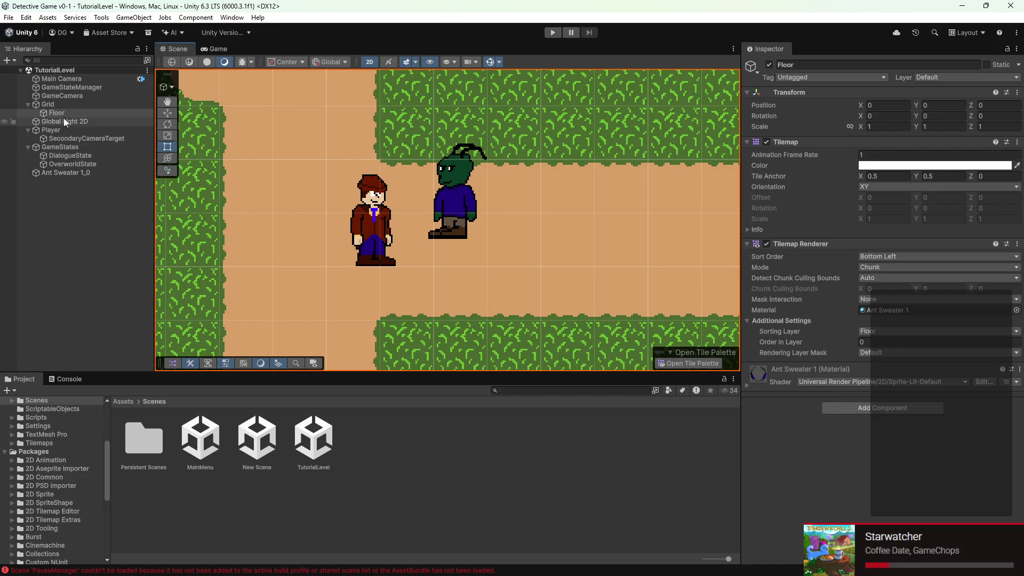
click(65, 87)
mouse_move(84, 162)
mouse_down()
mouse_move(934, 171)
mouse_move(904, 167)
mouse_up()
double_click(900, 165)
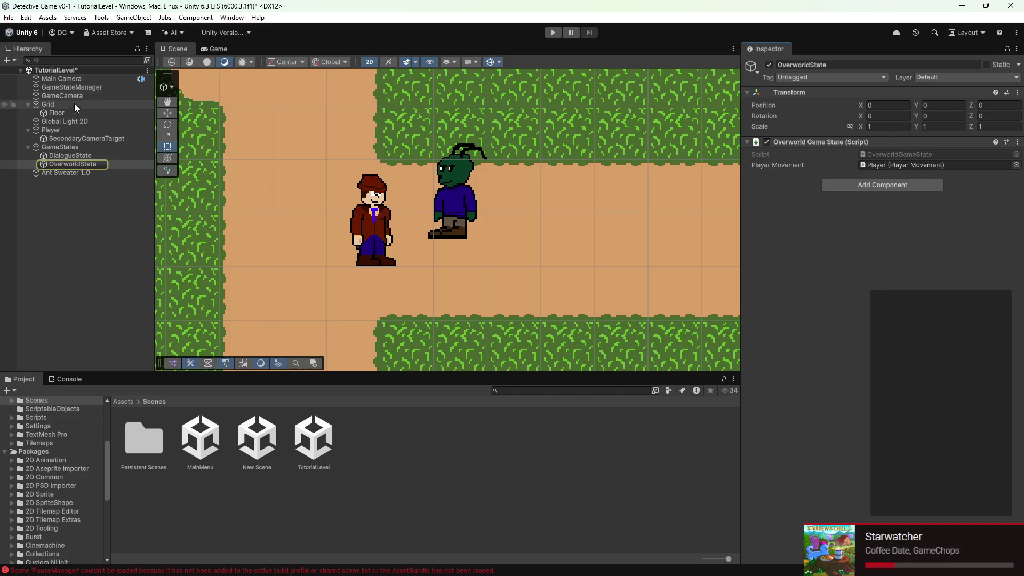
click(71, 87)
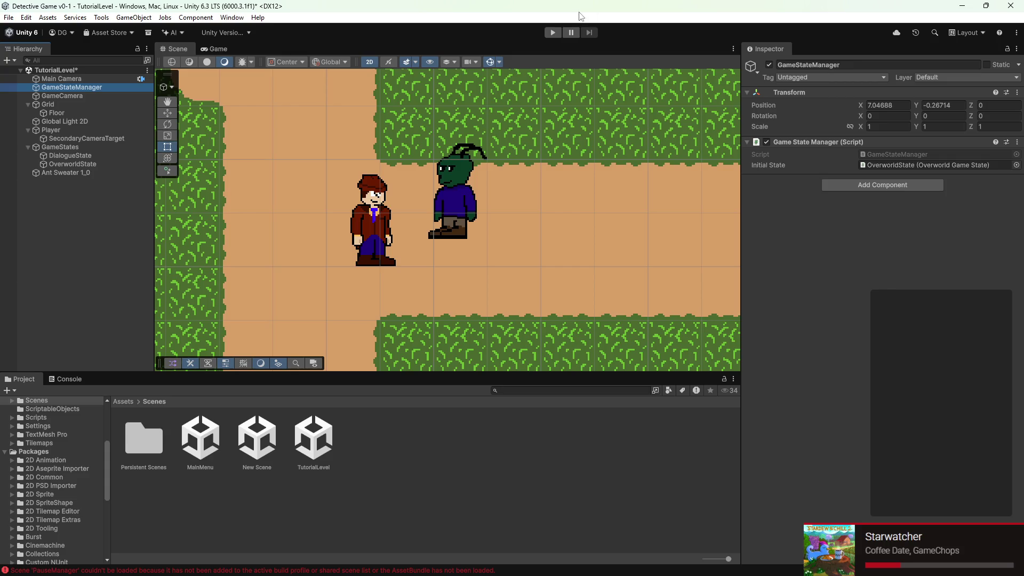
- Play-test the level, walking the detective around the path with WASD, then stop
click(554, 33)
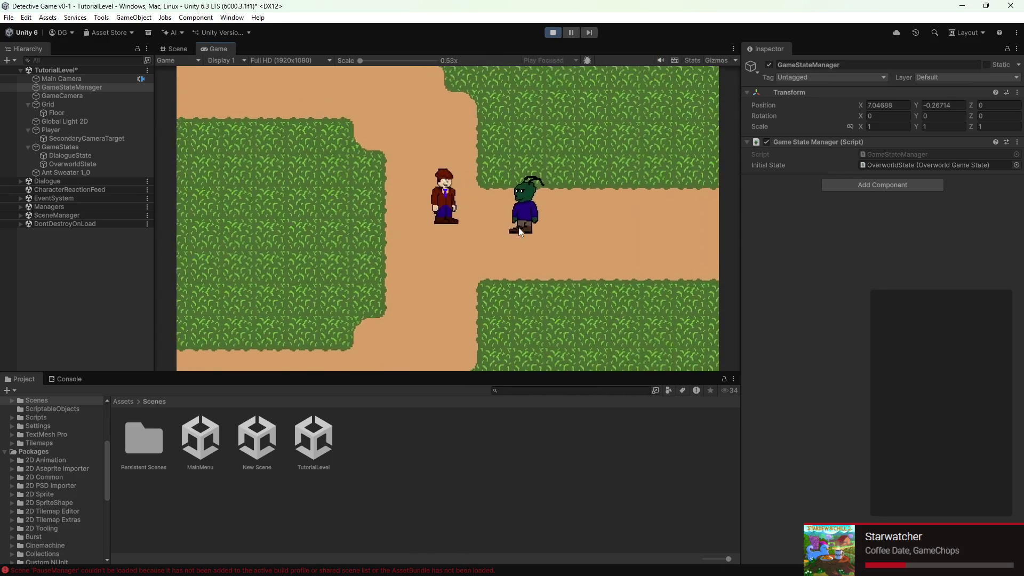
key(s)
key(a)
key(w)
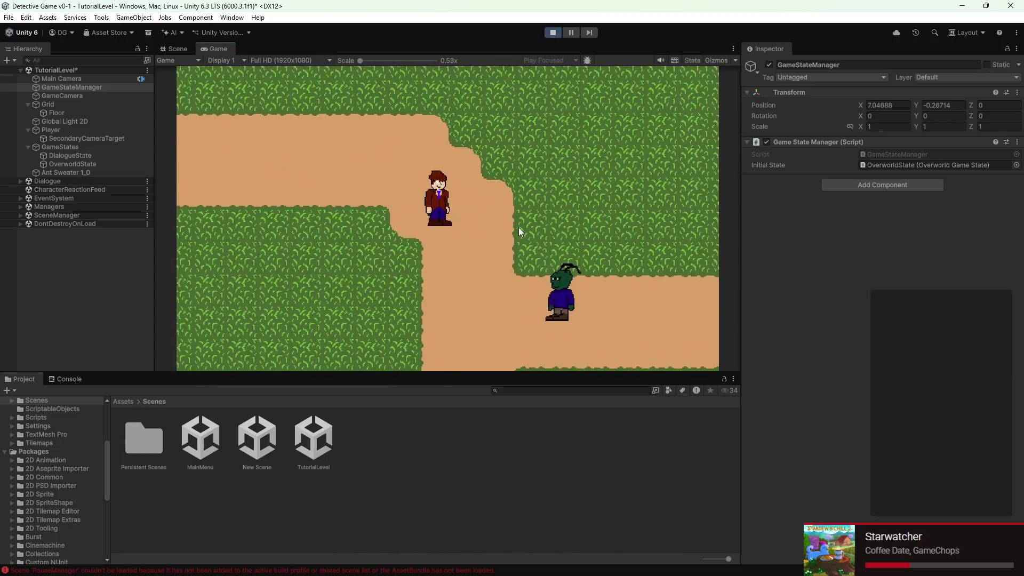
key(w)
key(a)
key(s)
key(d)
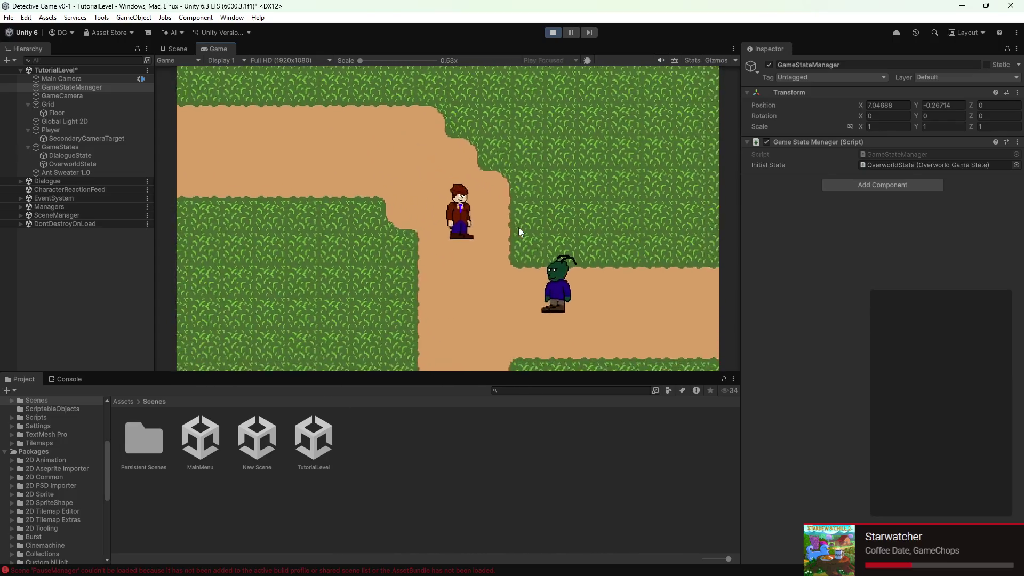
click(552, 33)
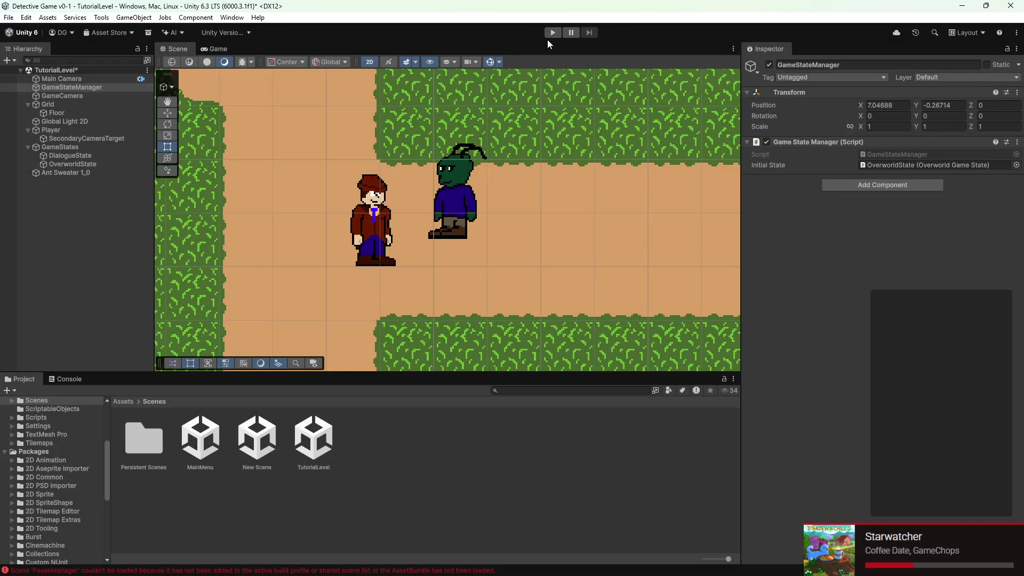
- Save the scene and rename the ant NPC to Antony
key(ctrl+s)
scroll(449, 120, down, 2)
scroll(427, 189, up, 1)
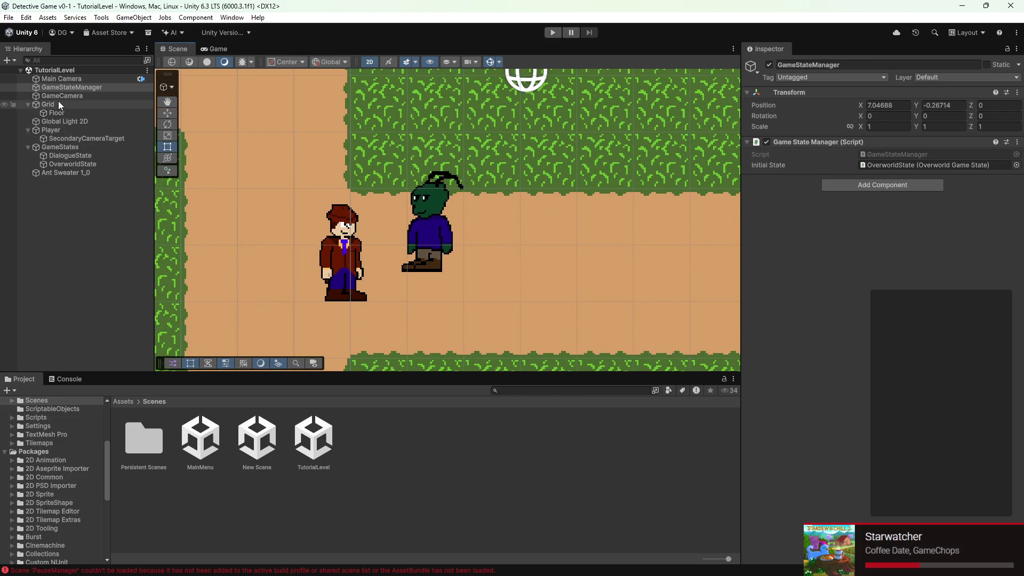
click(63, 174)
click(830, 62)
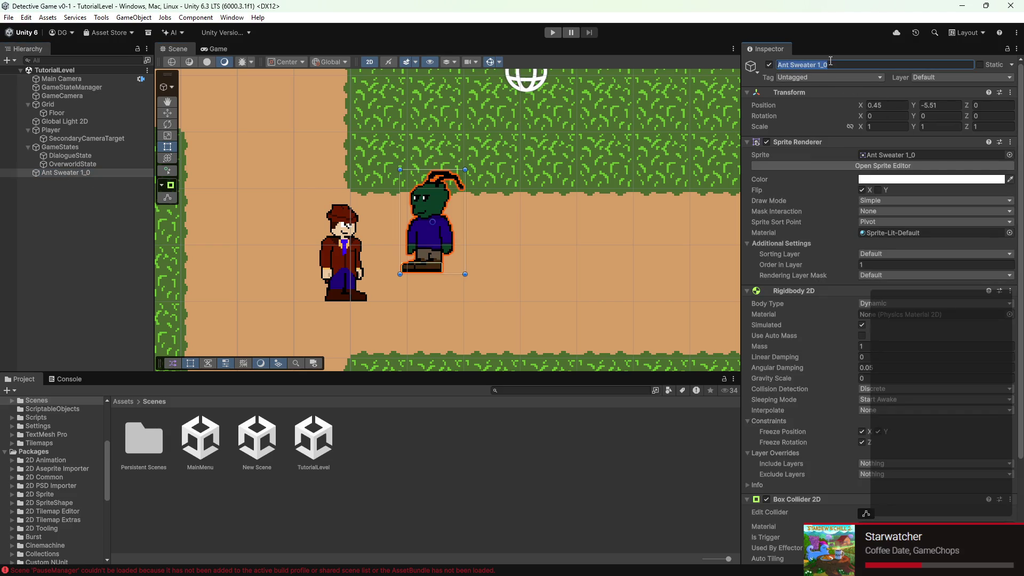
text(Antony)
key(Return)
- Add a new script component named DialogueZone to Antony
scroll(851, 192, down, 5)
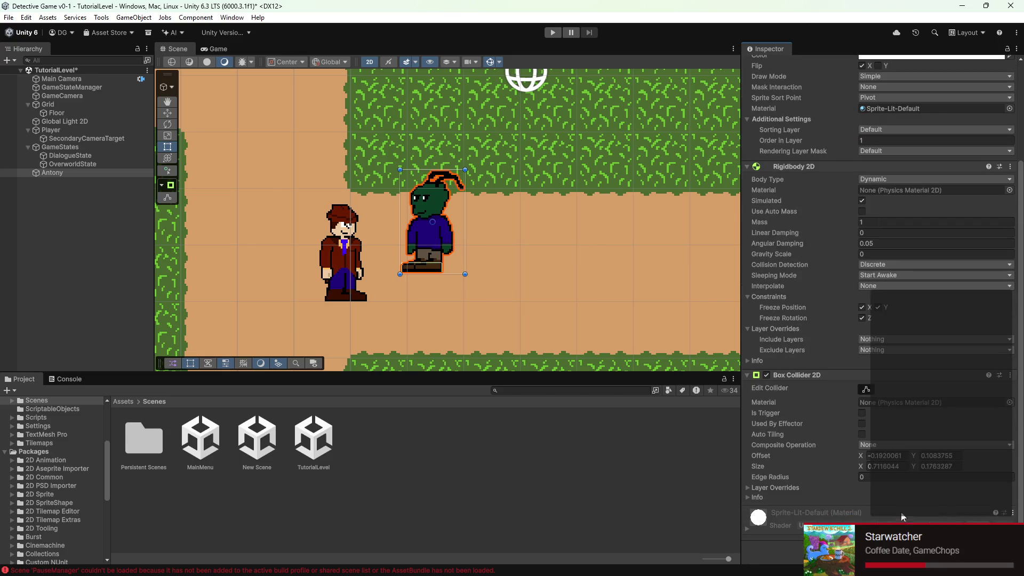
click(879, 539)
text(box)
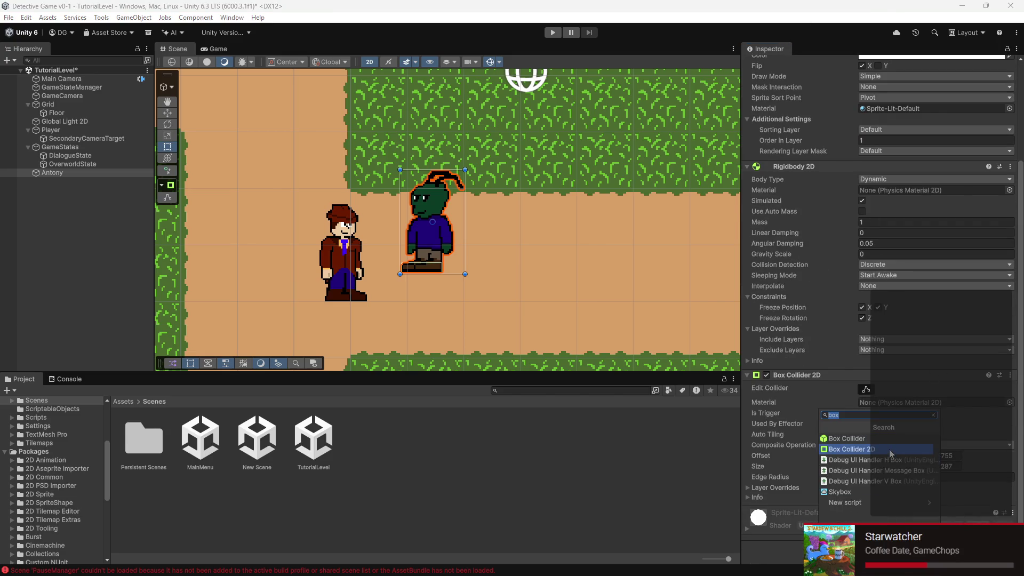
text(DialogueZone)
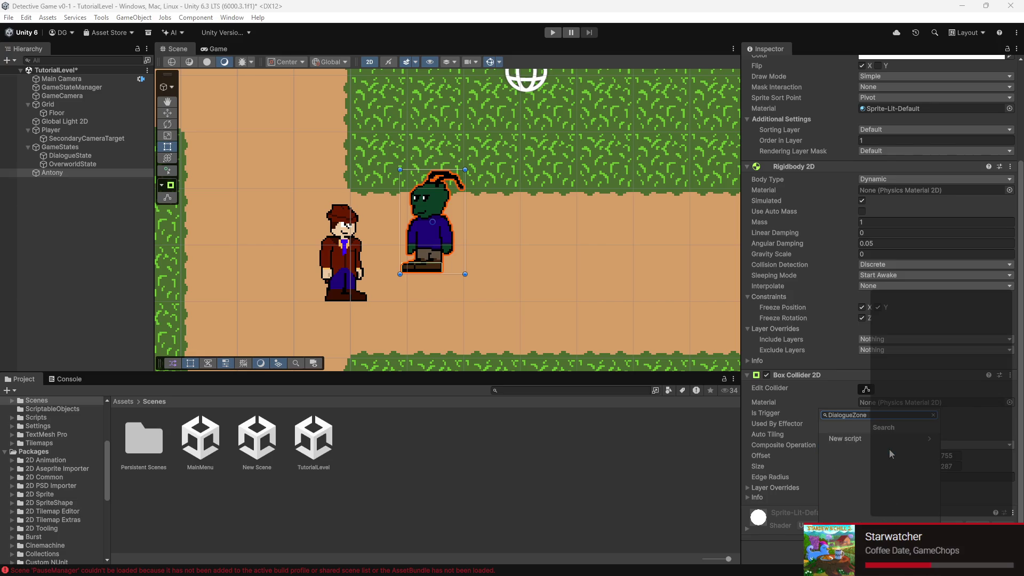
key(Return)
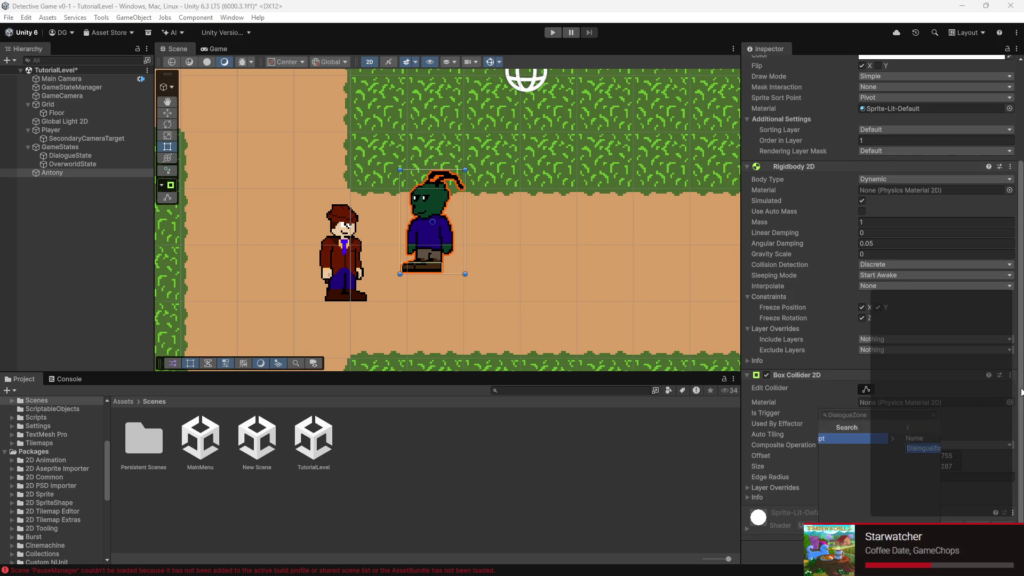
key(Return)
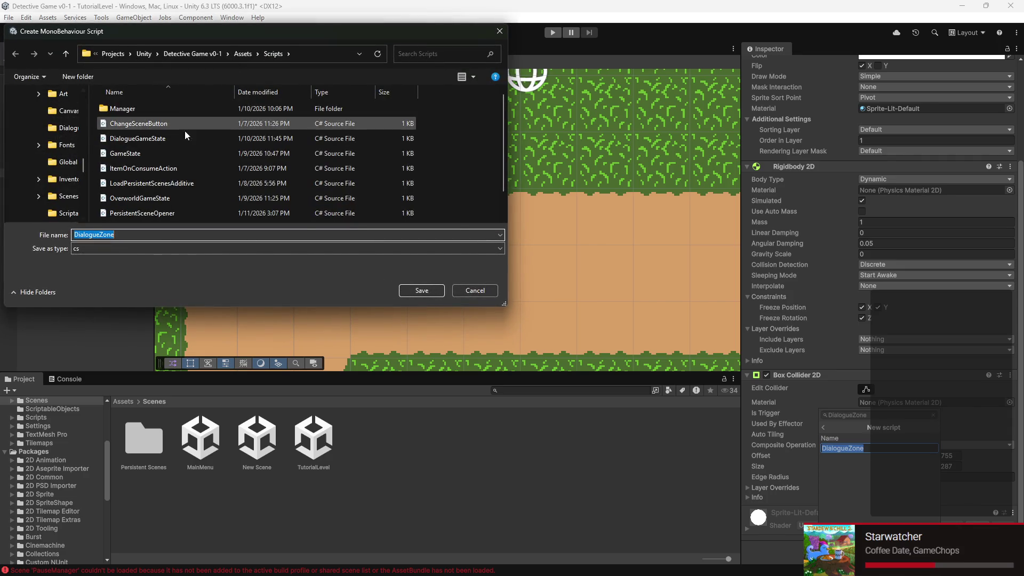
click(420, 291)
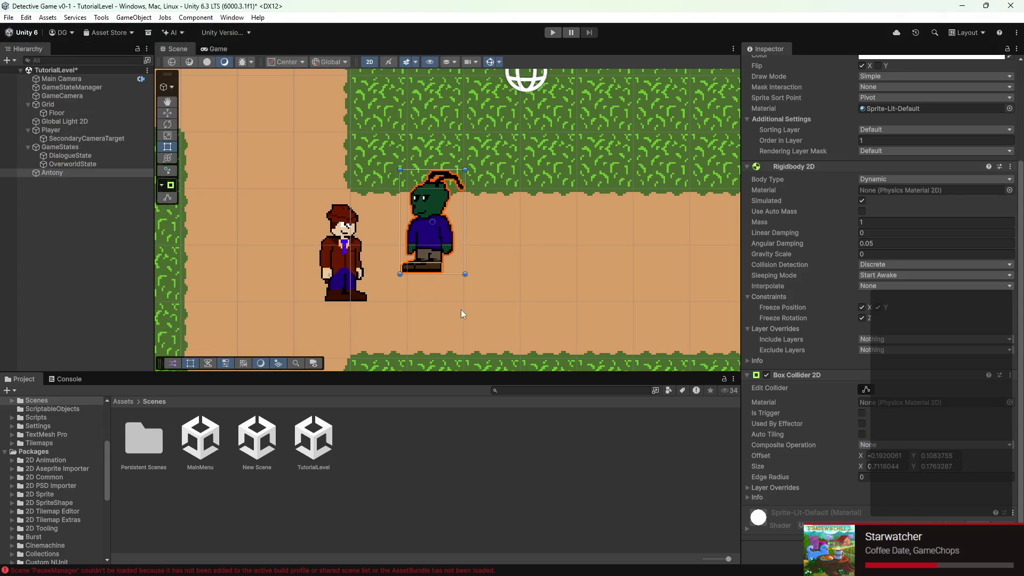
scroll(902, 504, down, 1)
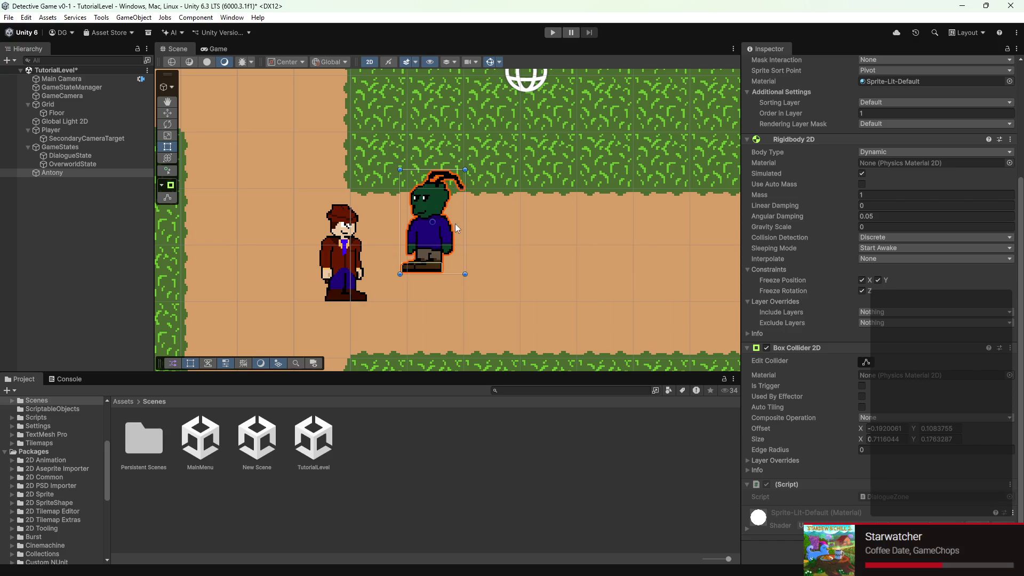
scroll(455, 221, down, 3)
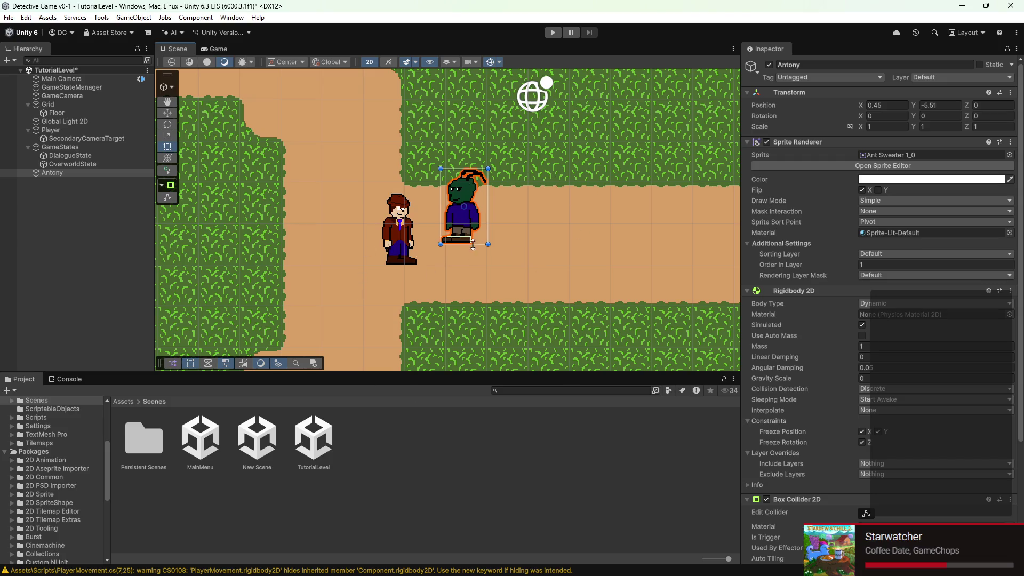
scroll(453, 229, up, 2)
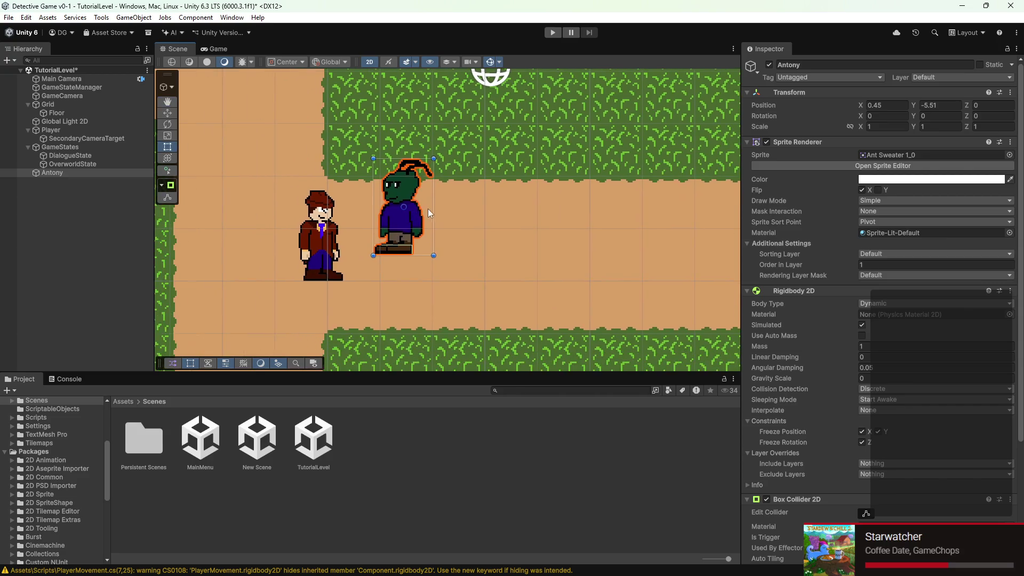
scroll(428, 209, down, 2)
scroll(506, 233, up, 1)
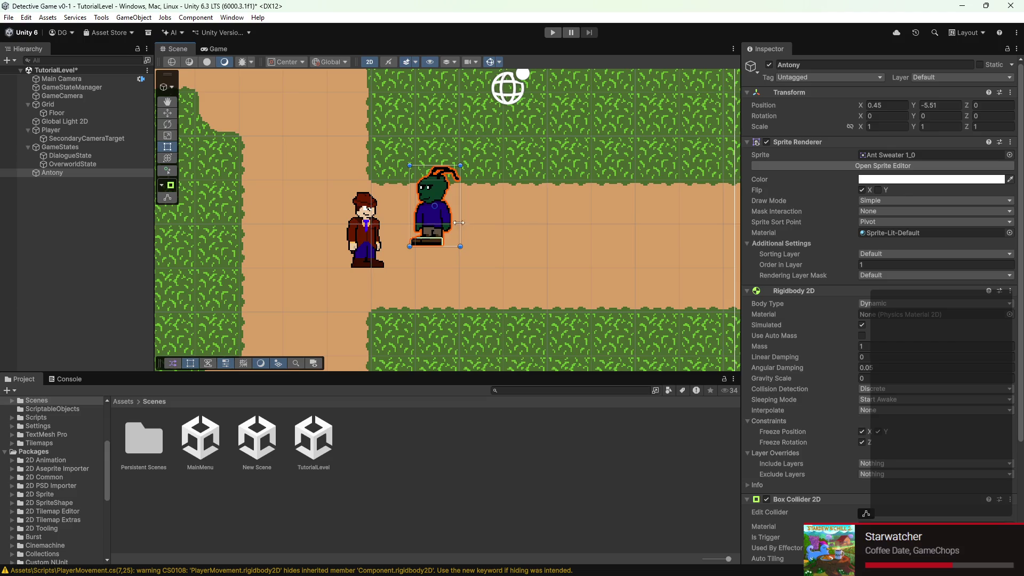
scroll(469, 235, up, 4)
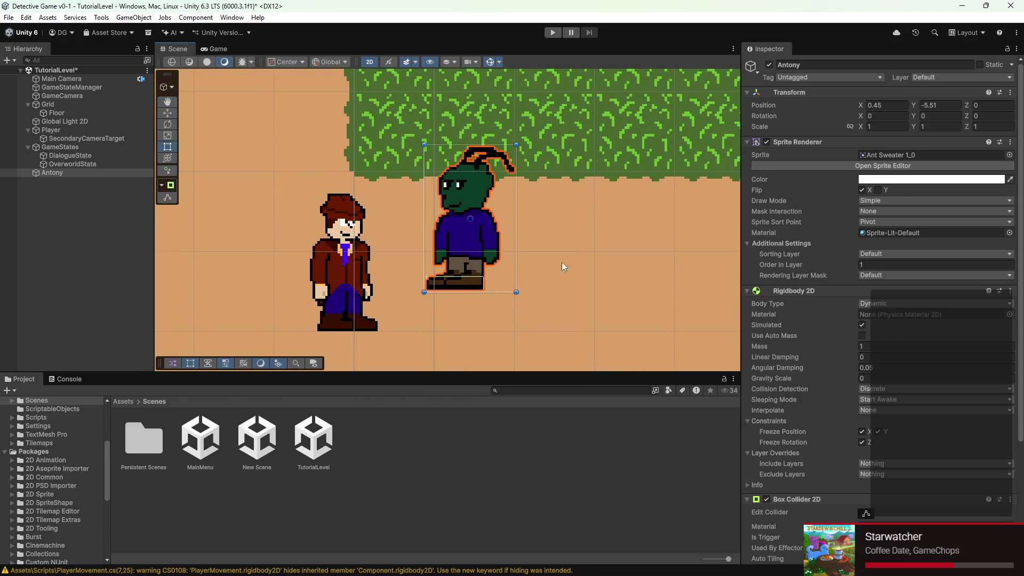
scroll(485, 219, down, 3)
scroll(519, 228, down, 2)
scroll(923, 480, down, 5)
- Open DialogueZone and delete the default Start and Update methods
double_click(910, 500)
mouse_move(224, 103)
mouse_down()
mouse_move(300, 208)
mouse_move(289, 226)
mouse_up()
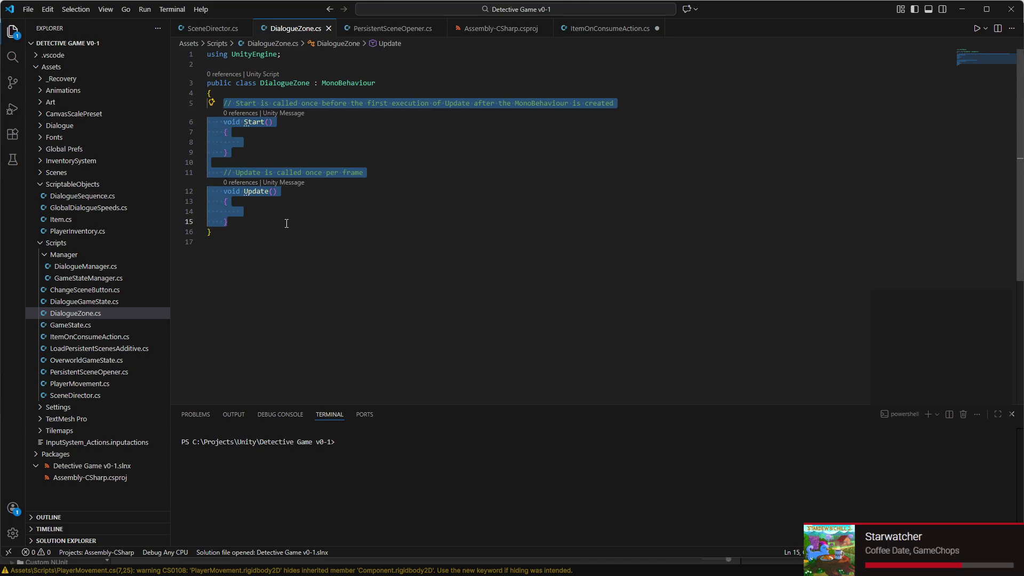
key(BackSpace)
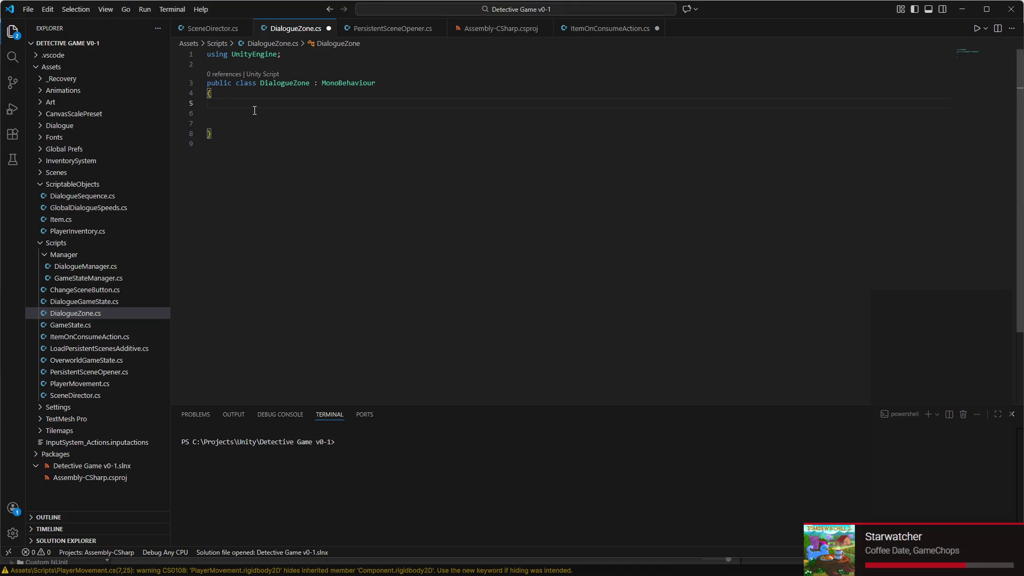
- Add a '[SerializeField] private DialogueSequence dialogue;' field and save the script
text([Ser)
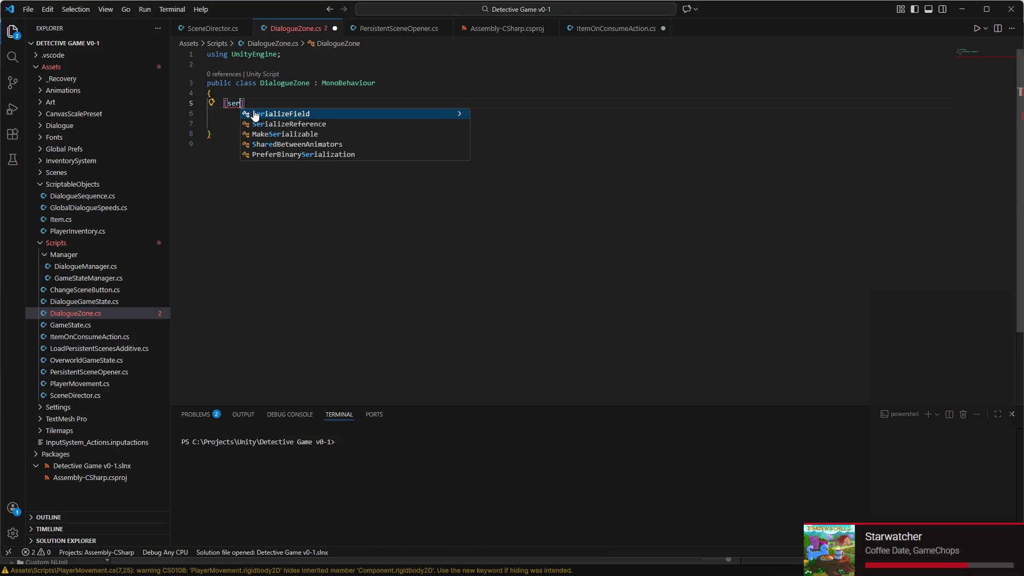
key(Tab)
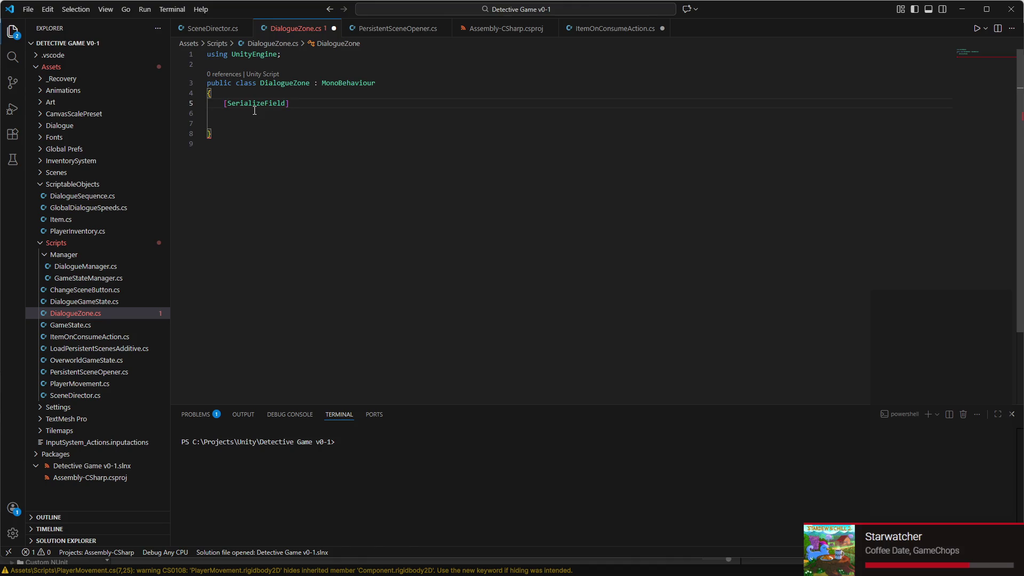
text( private )
text(Dia)
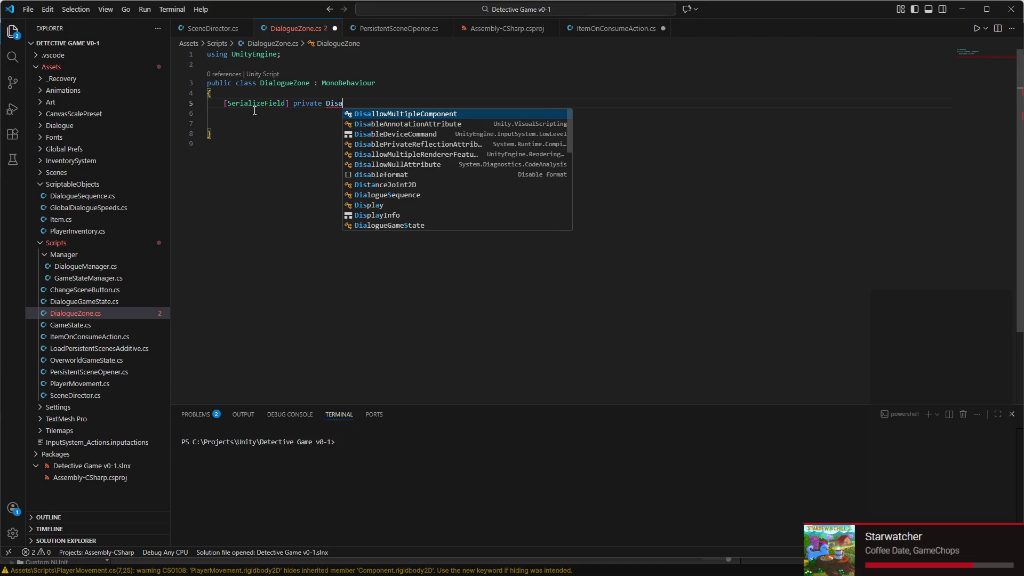
text(logueSe)
key(Tab)
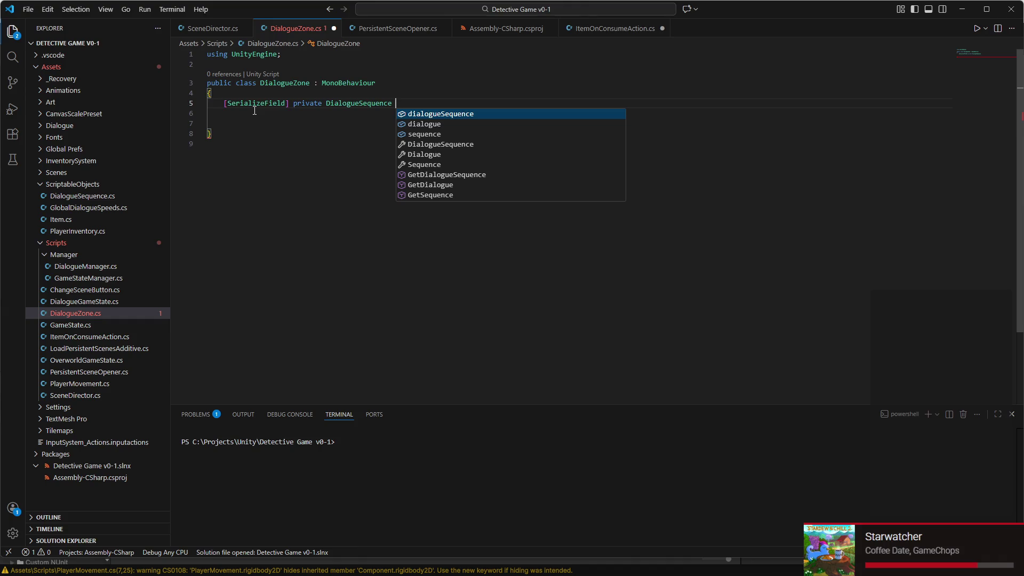
text(dialogue;)
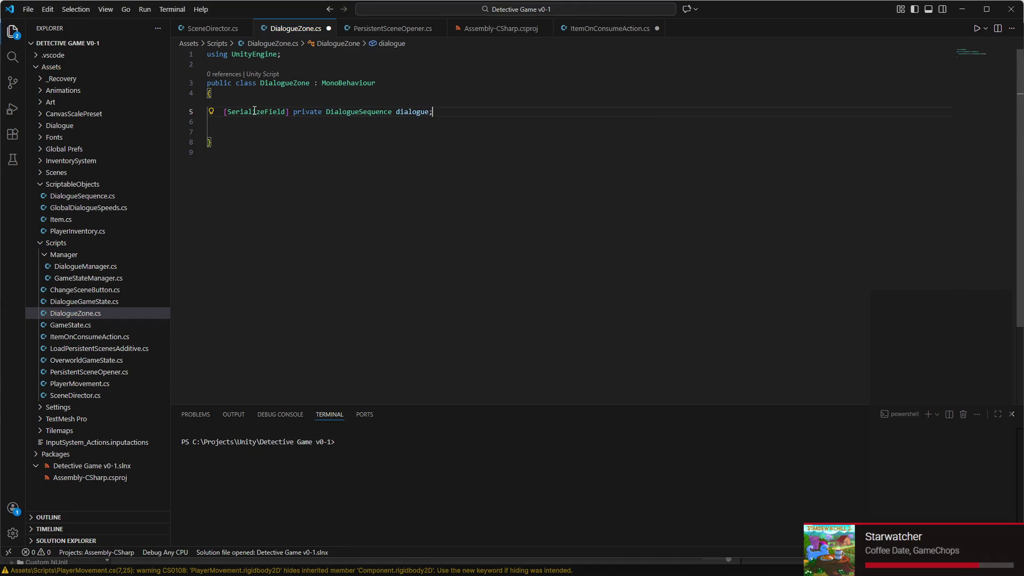
key(Return)
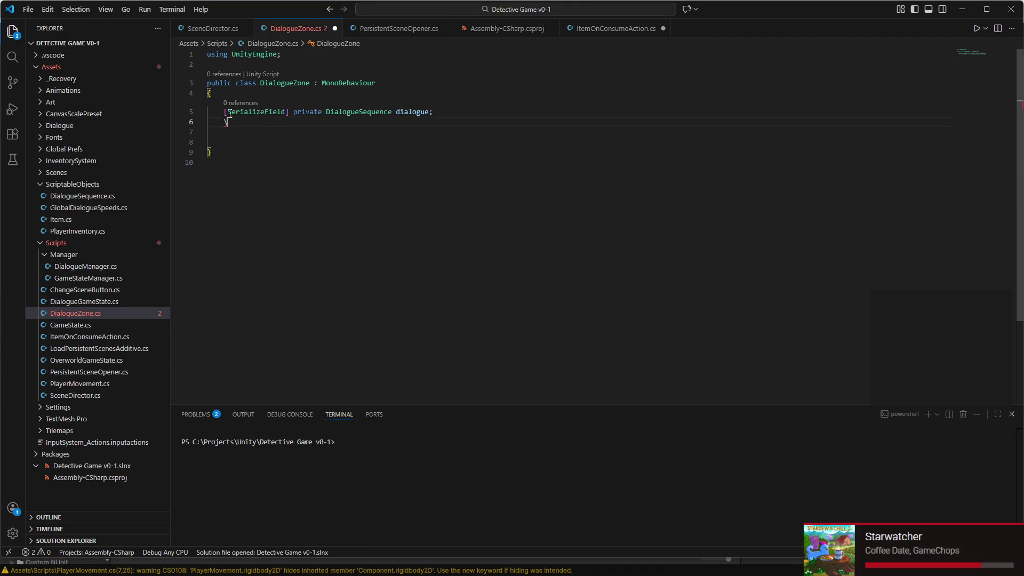
click(367, 111)
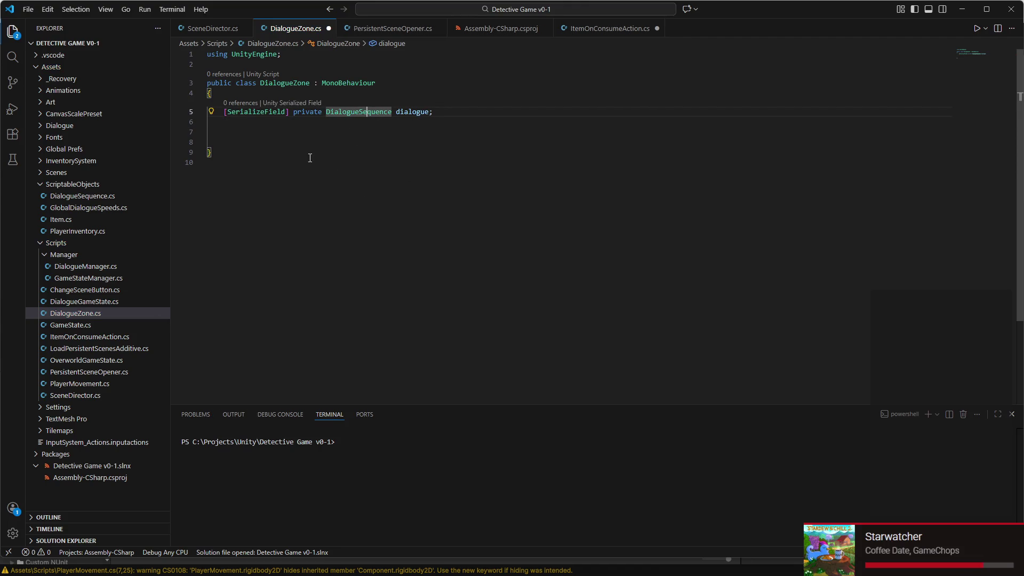
click(412, 111)
click(363, 112)
click(343, 134)
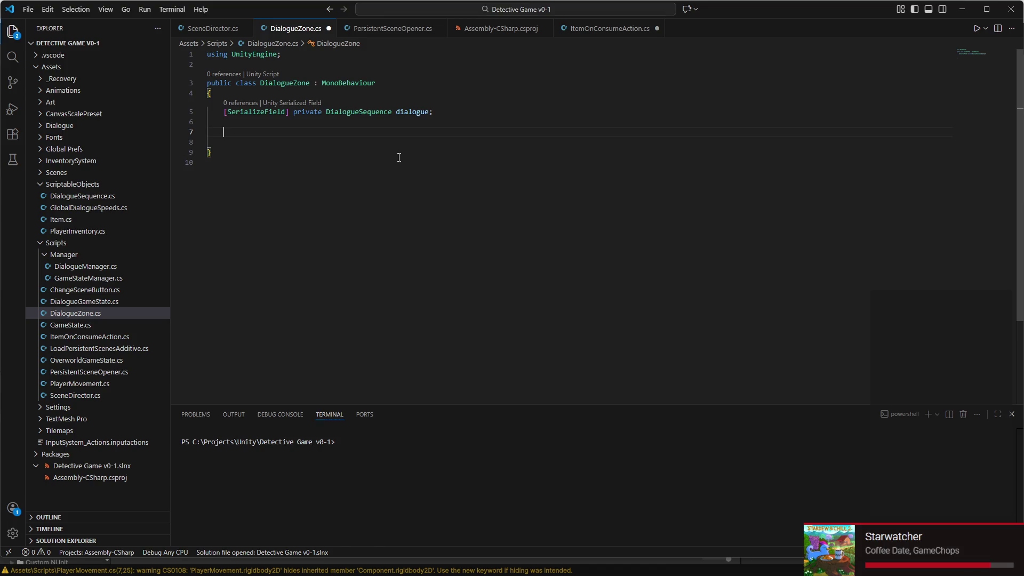
key(ctrl+s)
key(alt+Tab)
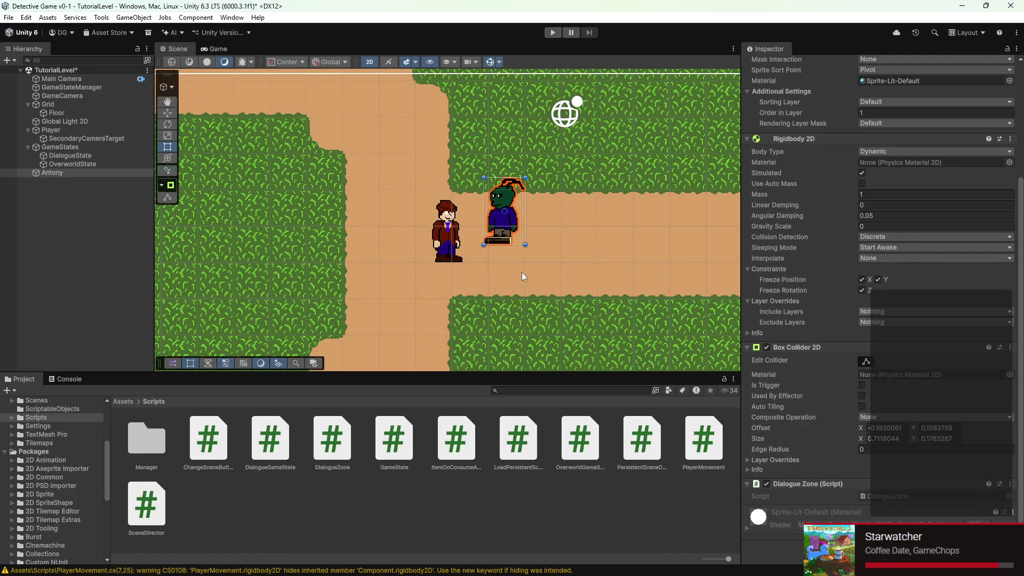
- Add a Circle Collider 2D to Antony and tick Is Trigger
key(f)
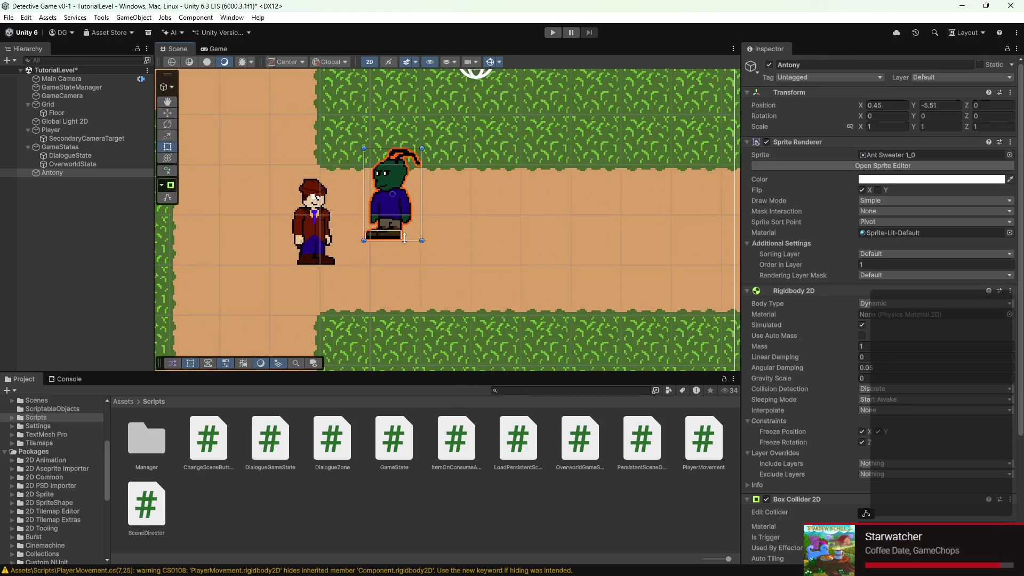
scroll(973, 399, down, 5)
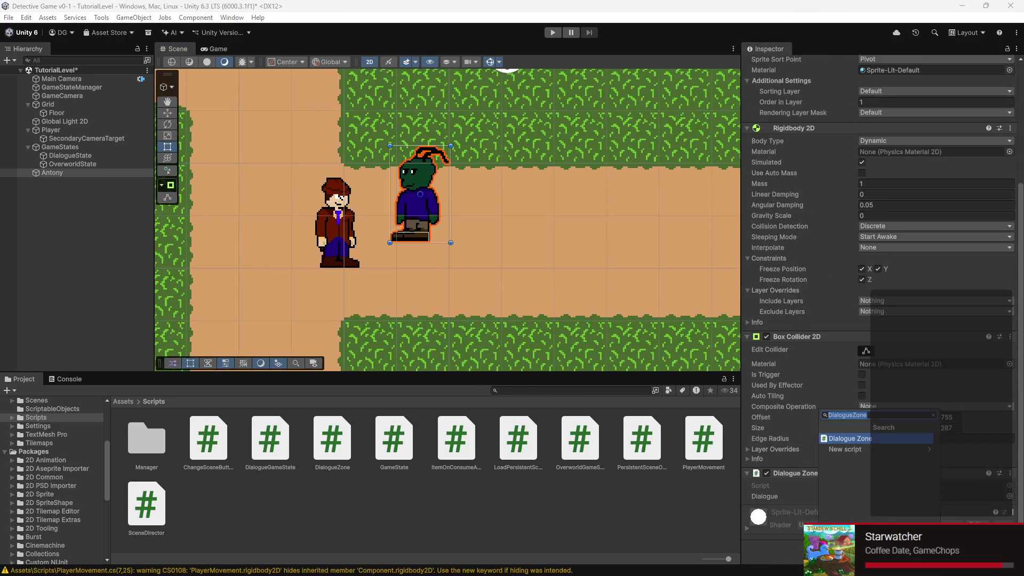
text(circ)
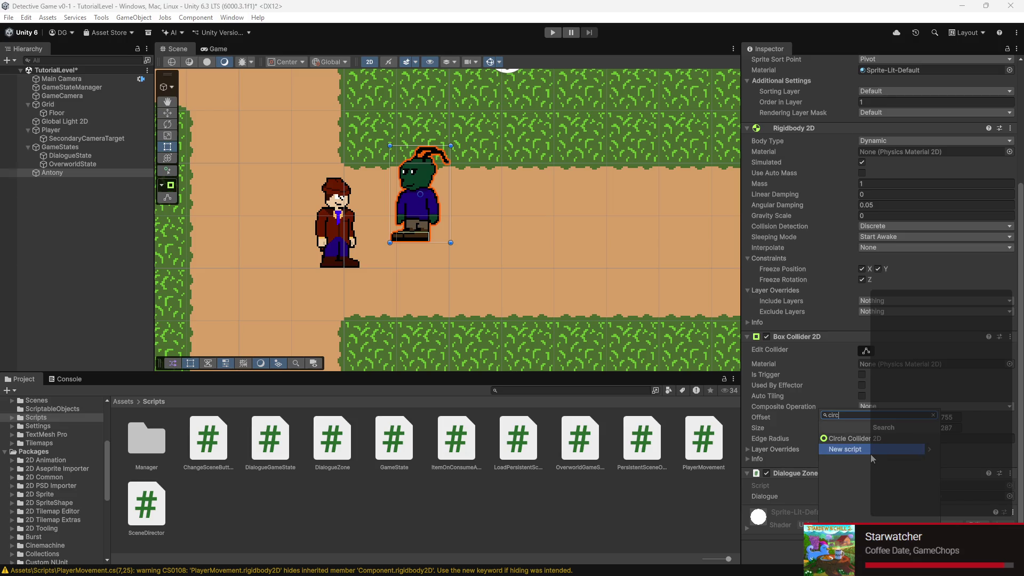
click(852, 440)
click(862, 434)
scroll(420, 193, up, 2)
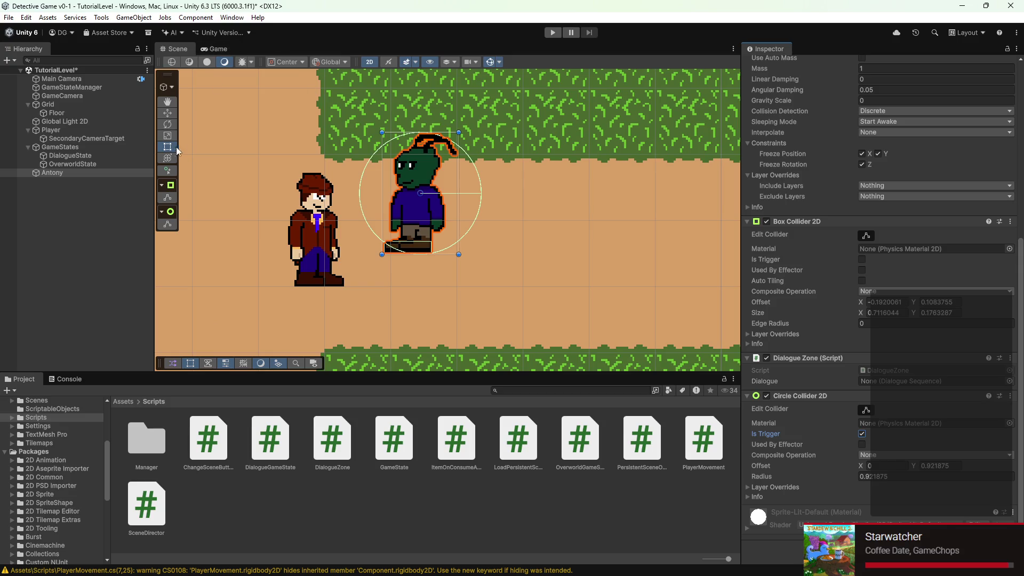
- Widen Antony's trigger circle on both sides and pull its top edge down
click(860, 410)
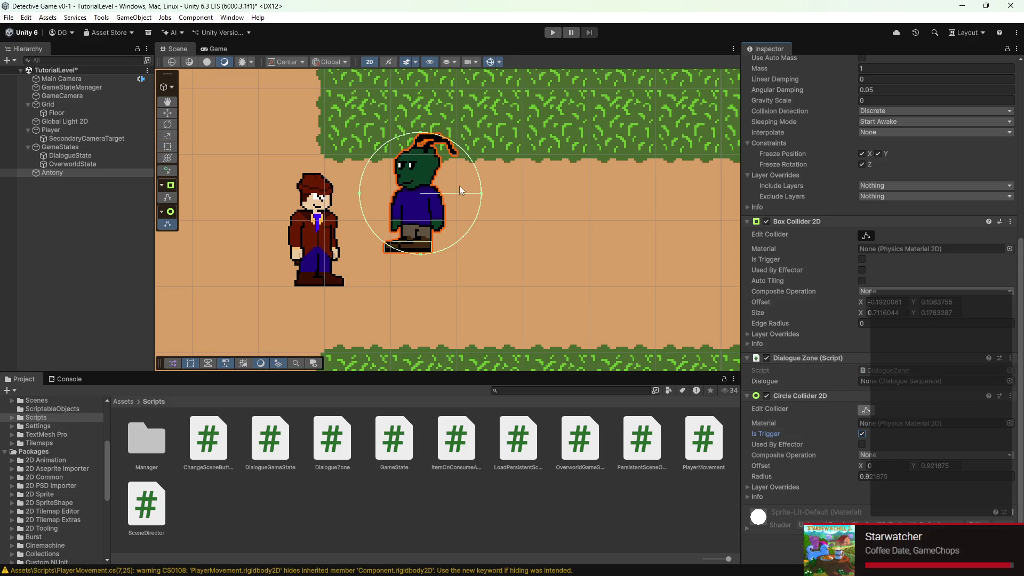
drag(480, 193, 501, 193)
drag(358, 194, 335, 188)
drag(419, 111, 420, 127)
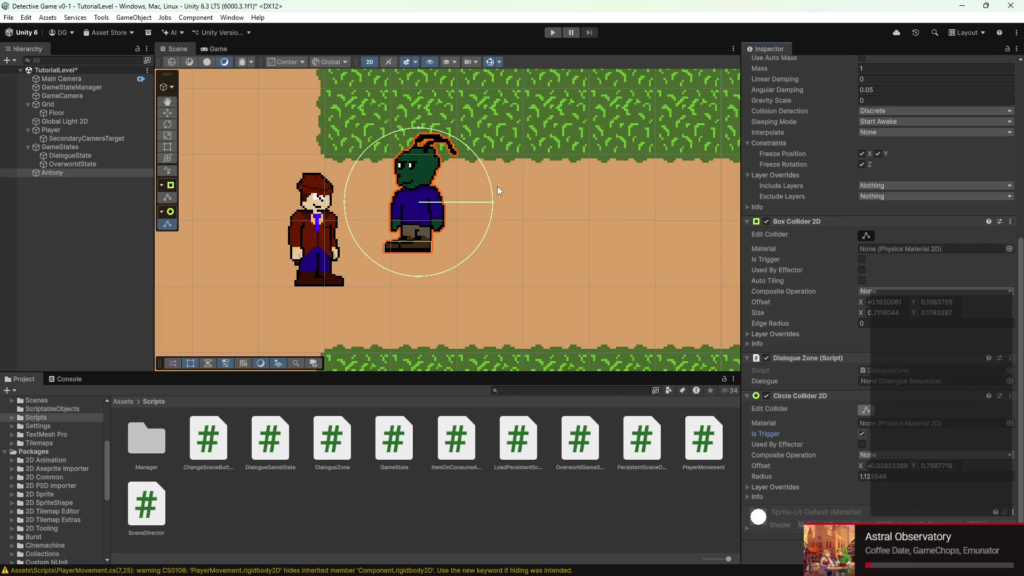
click(866, 408)
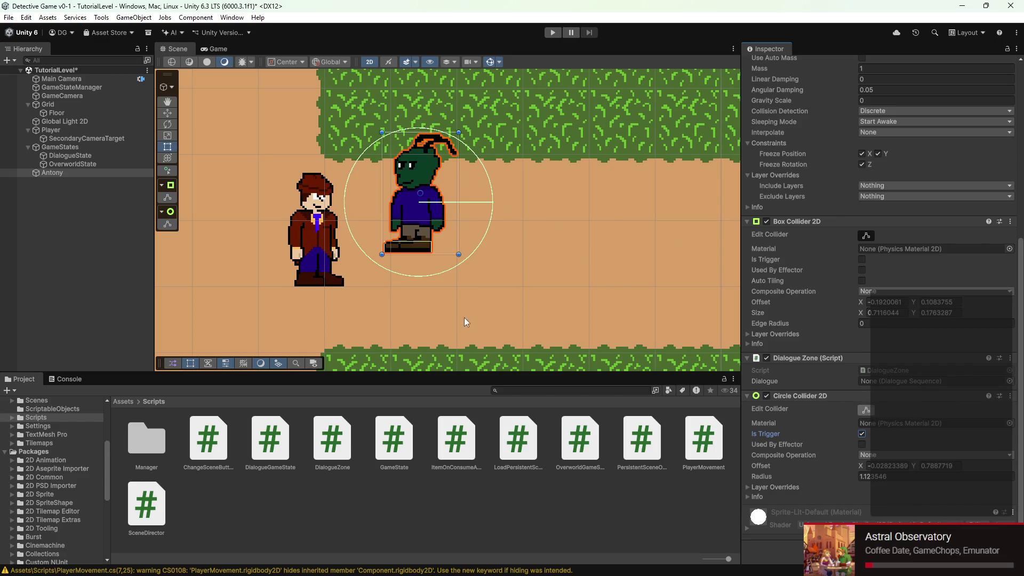
scroll(456, 199, up, 2)
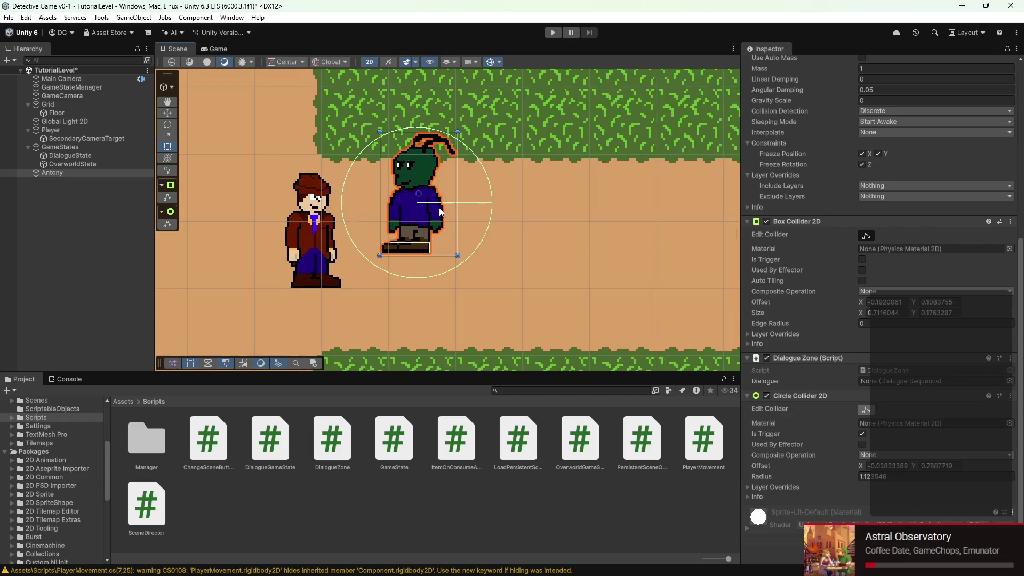
scroll(448, 220, down, 3)
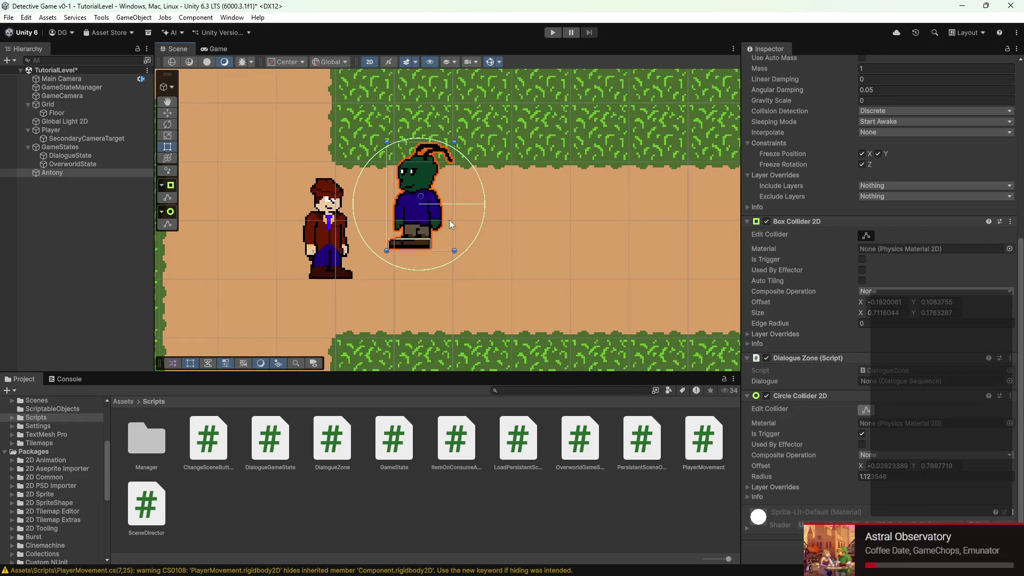
- Refine the circle's top, bottom and left edges to about radius 1.02, then save the scene
click(867, 410)
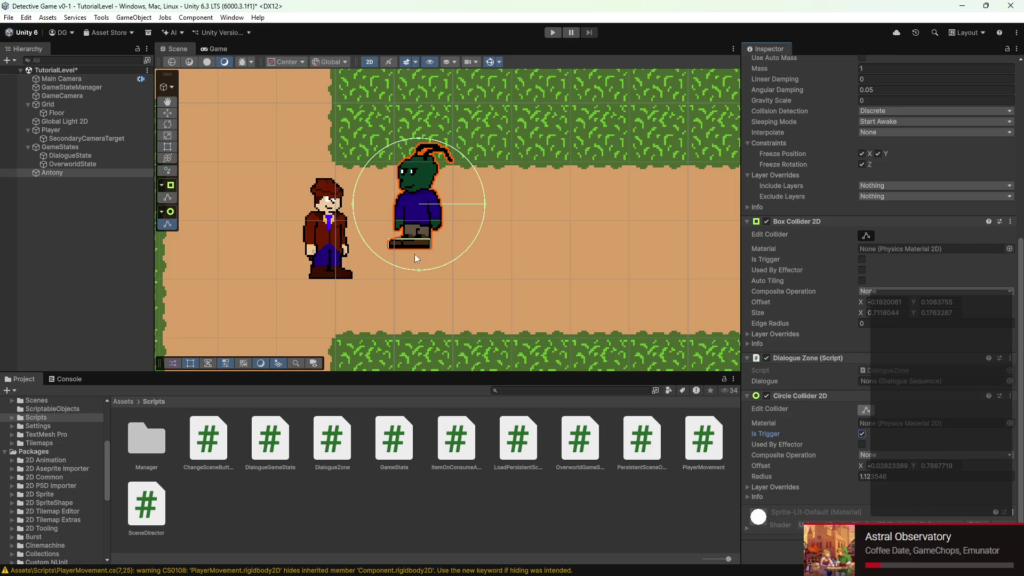
drag(419, 270, 419, 303)
drag(419, 138, 419, 171)
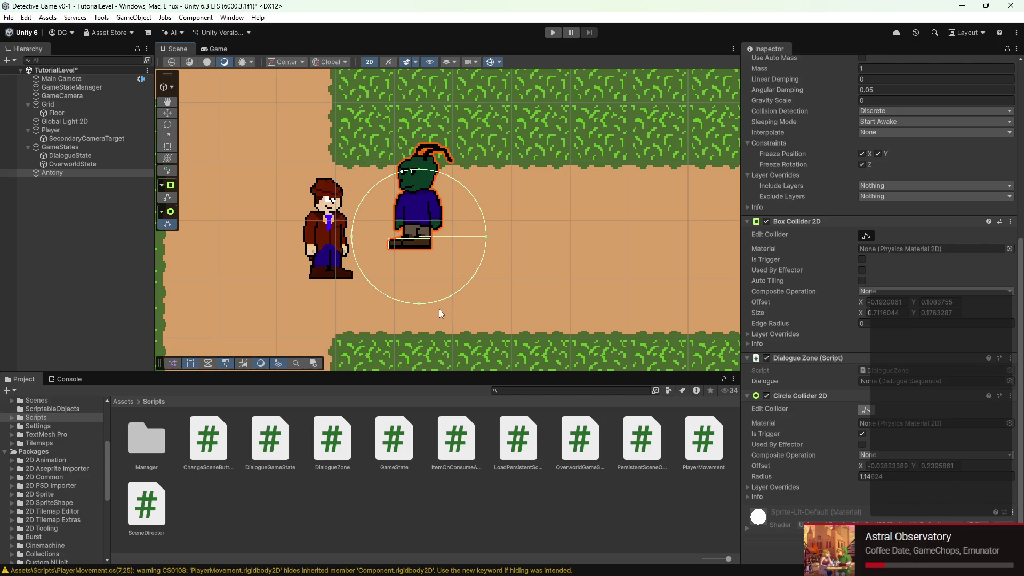
drag(424, 303, 419, 284)
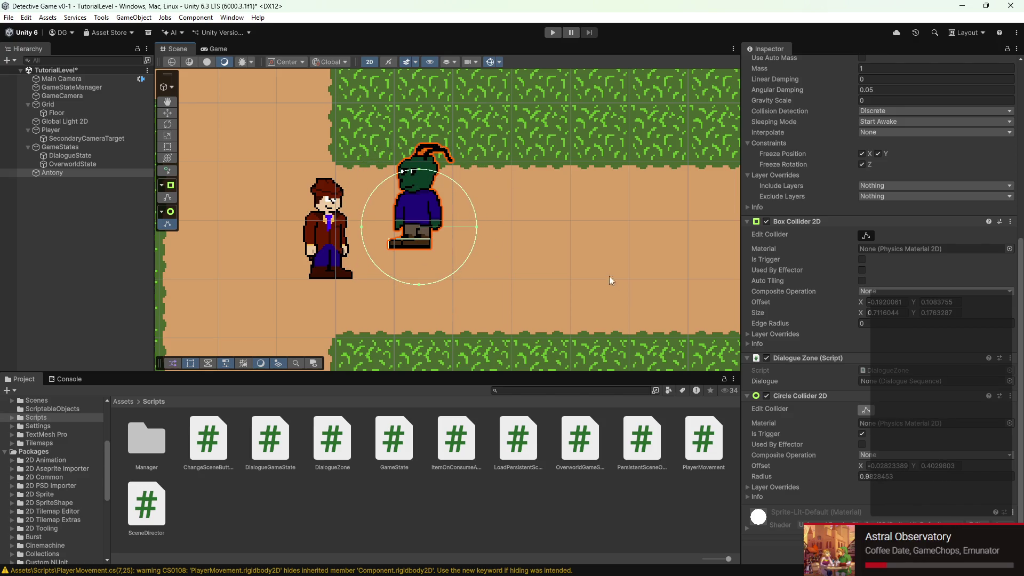
drag(363, 228, 355, 226)
scroll(551, 210, down, 4)
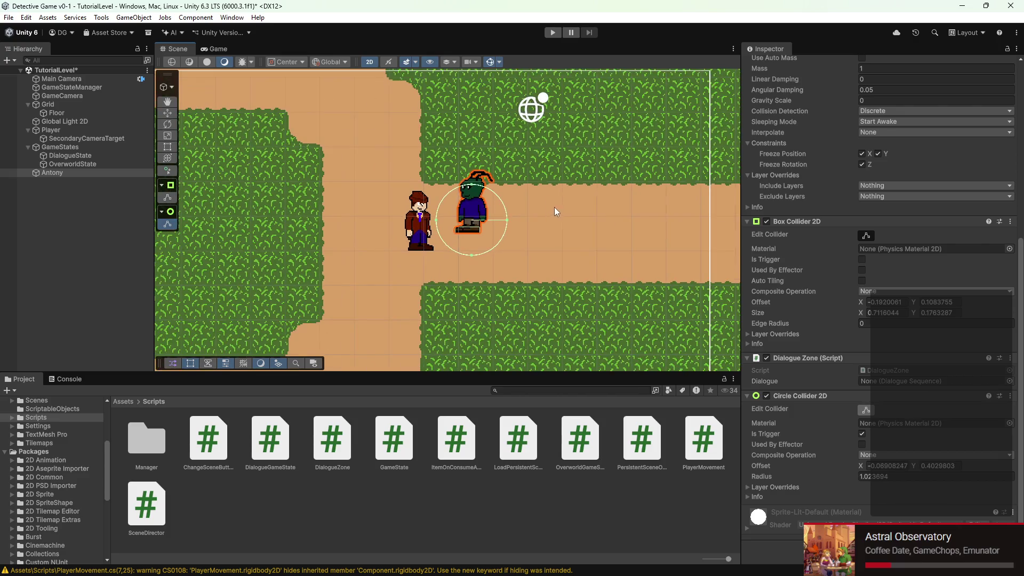
key(ctrl+s)
scroll(554, 207, down, 2)
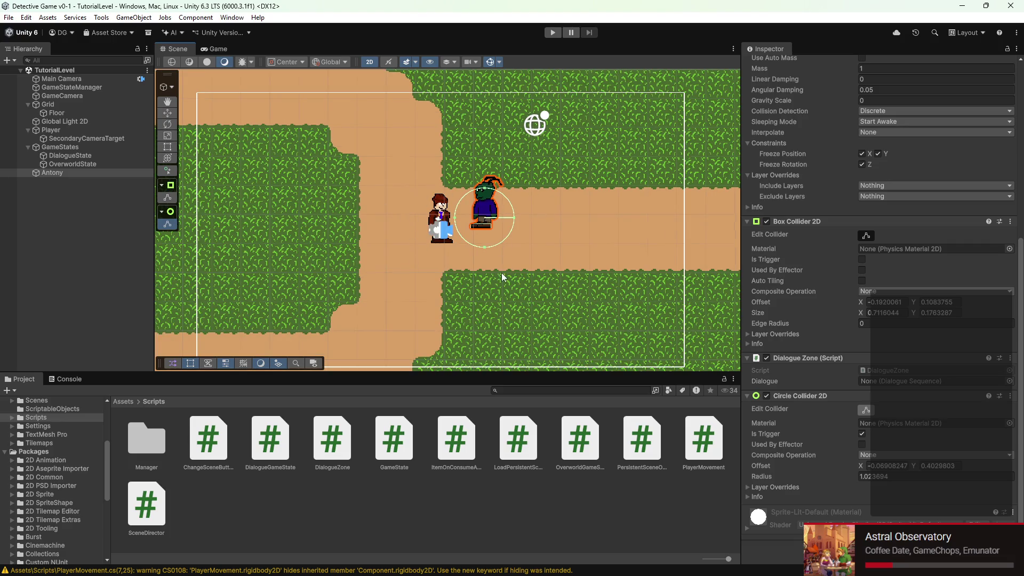
- Add '[SerializeField] private Collider2D dialogueZone;' on line 6 of DialogueZone and save it
double_click(921, 376)
click(290, 124)
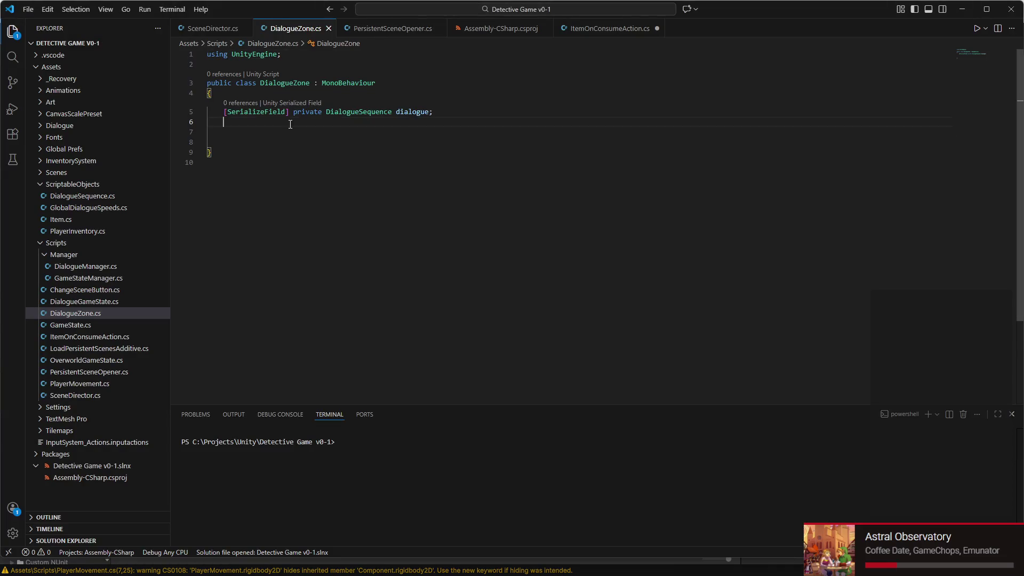
text([)
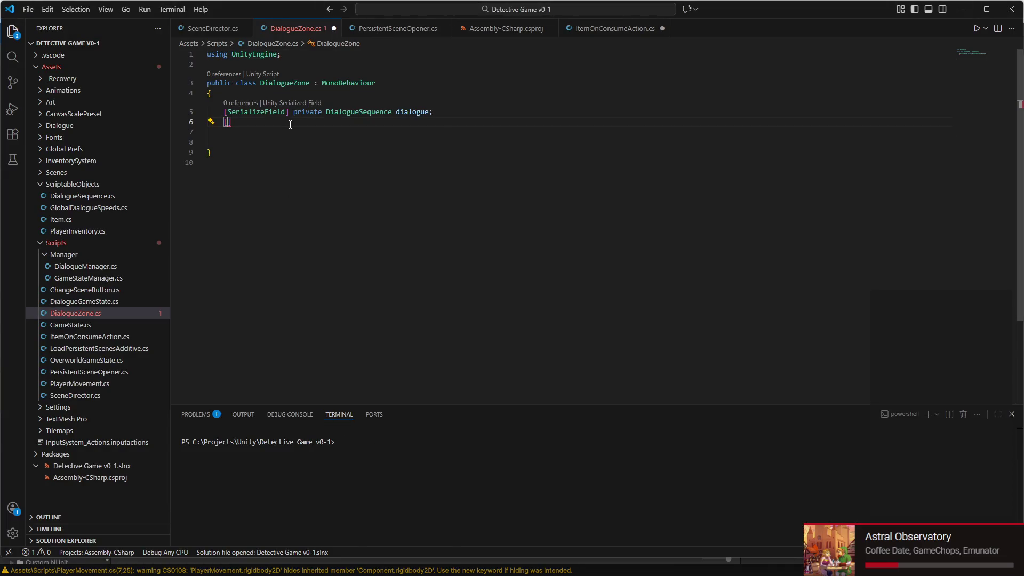
text(Se)
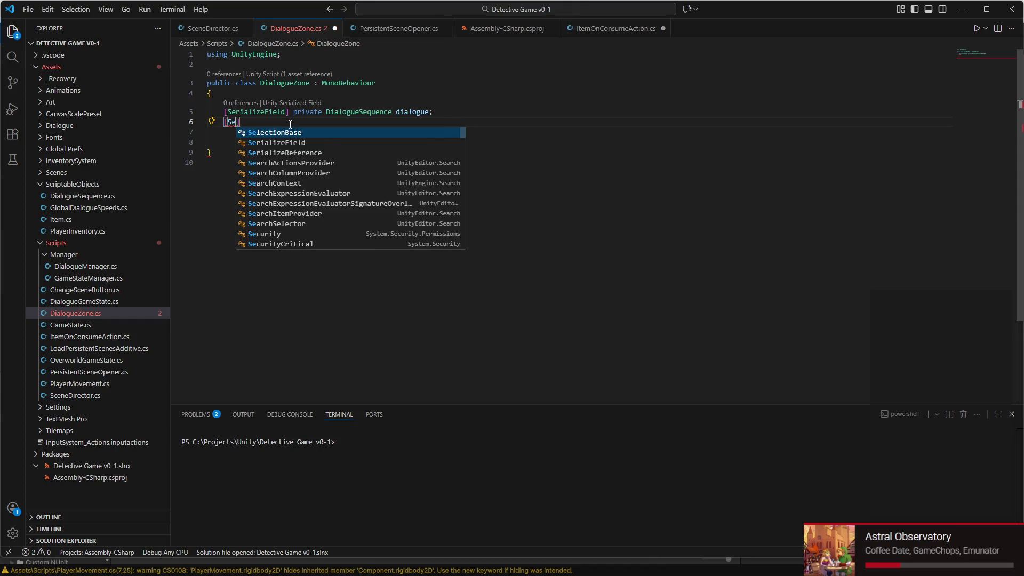
text(ri)
key(Tab)
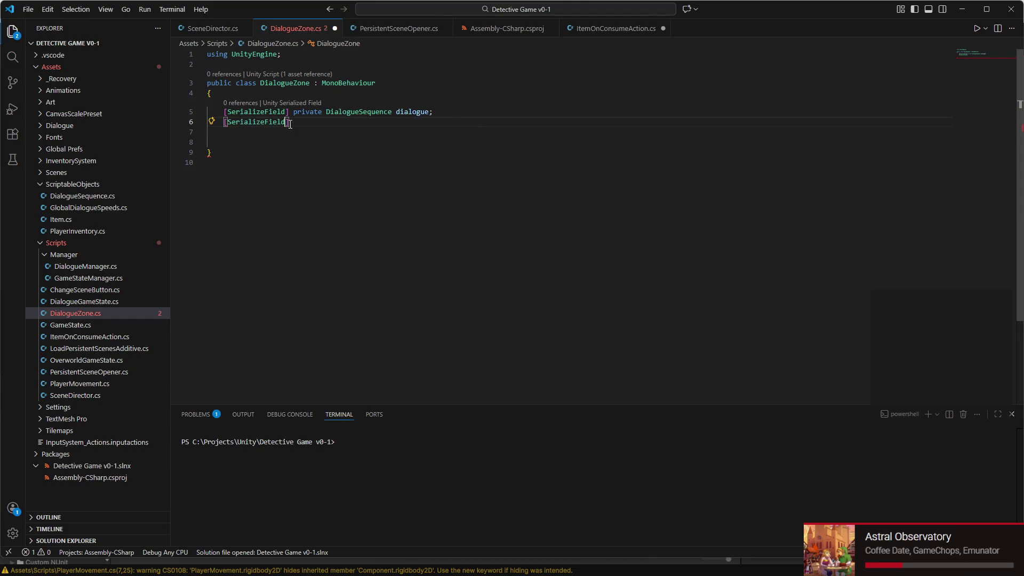
text( private )
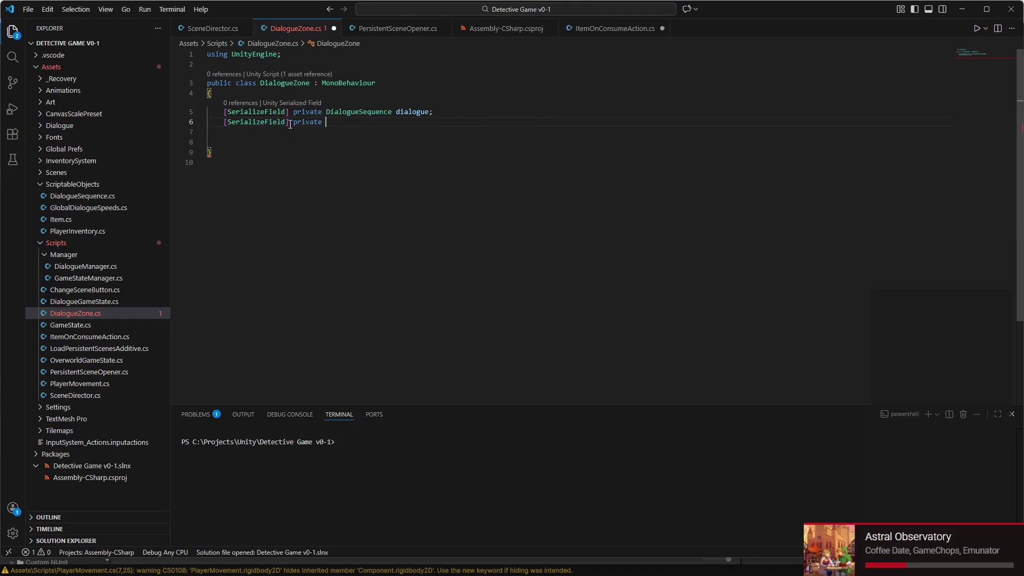
text(Col)
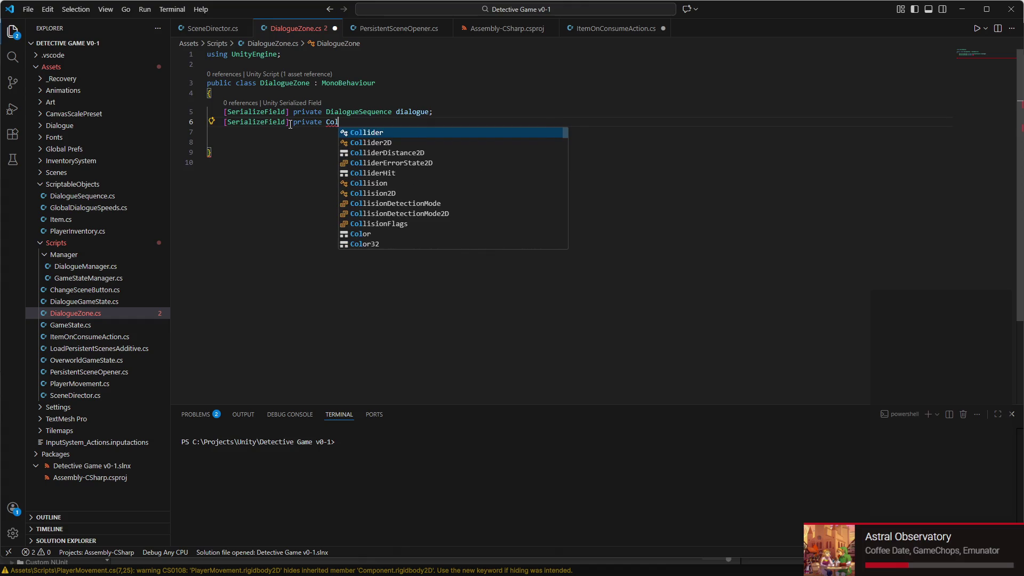
text(lider2D )
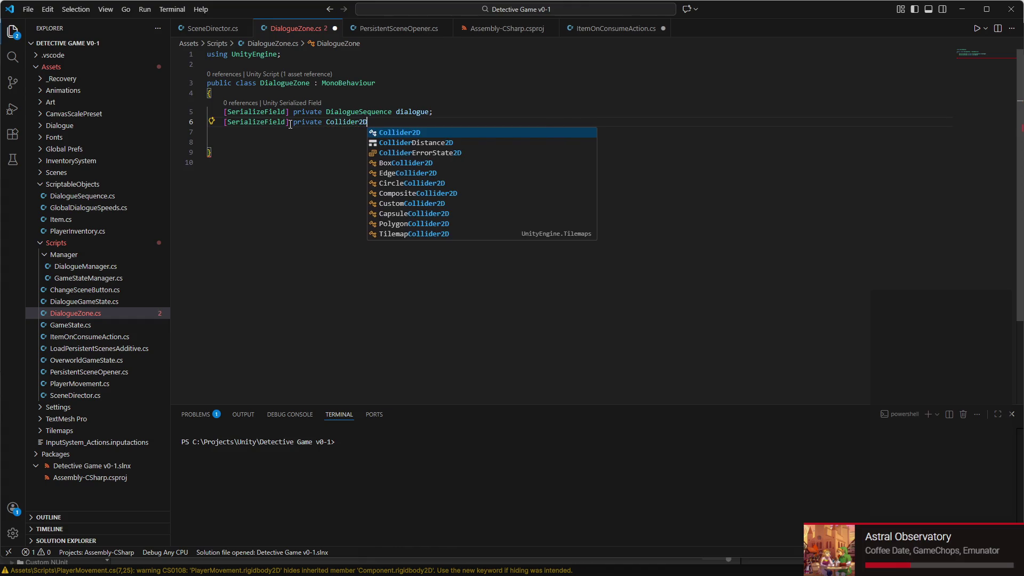
text(dialogue)
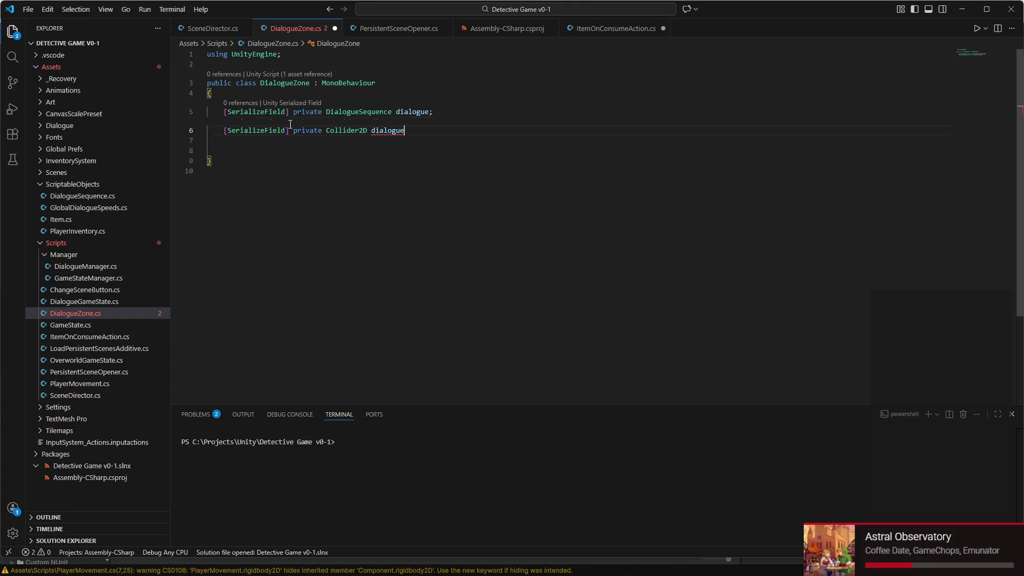
text(Zopn)
key(BackSpace)
key(BackSpace)
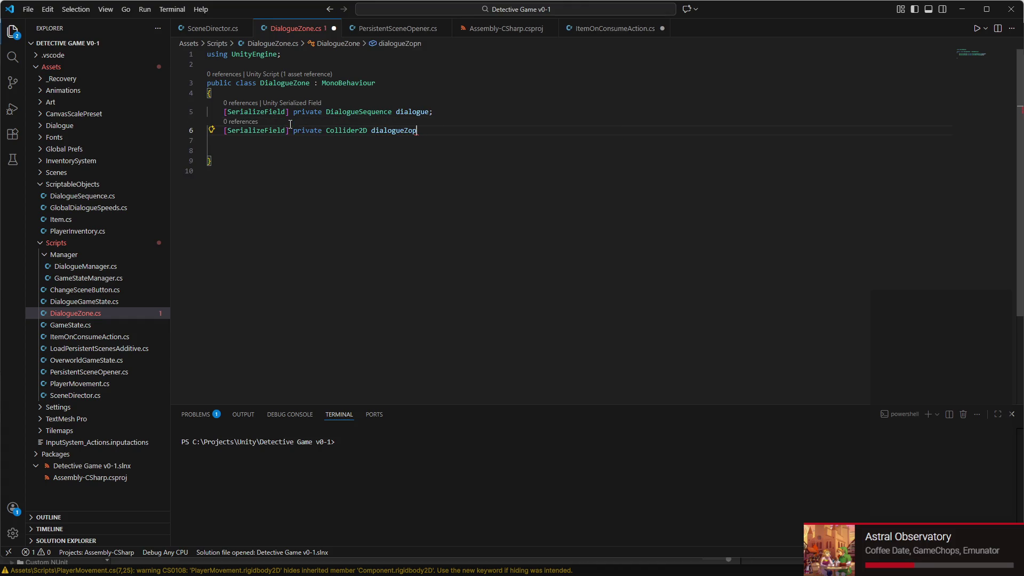
text(ne;)
key(ctrl+s)
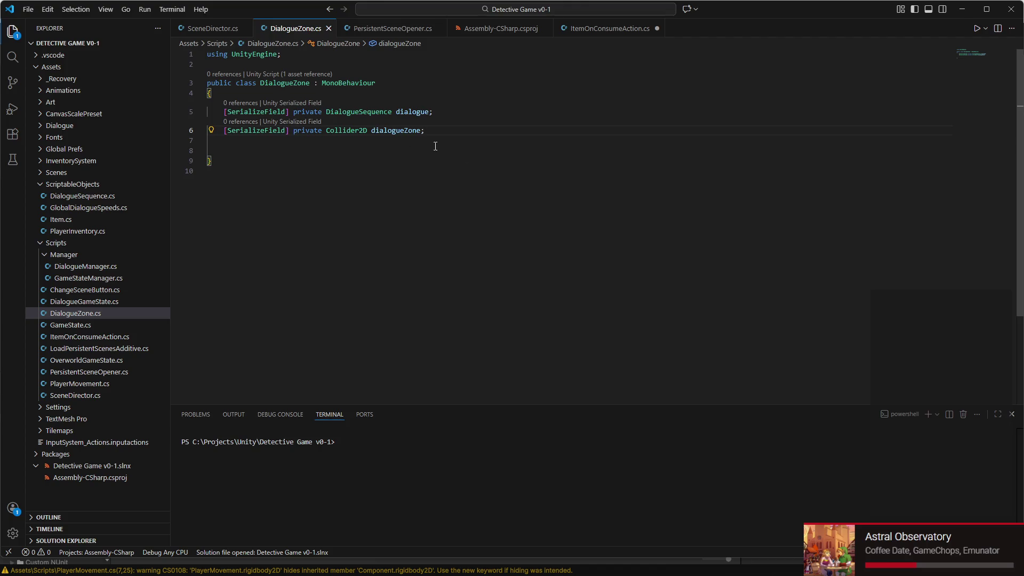
click(749, 562)
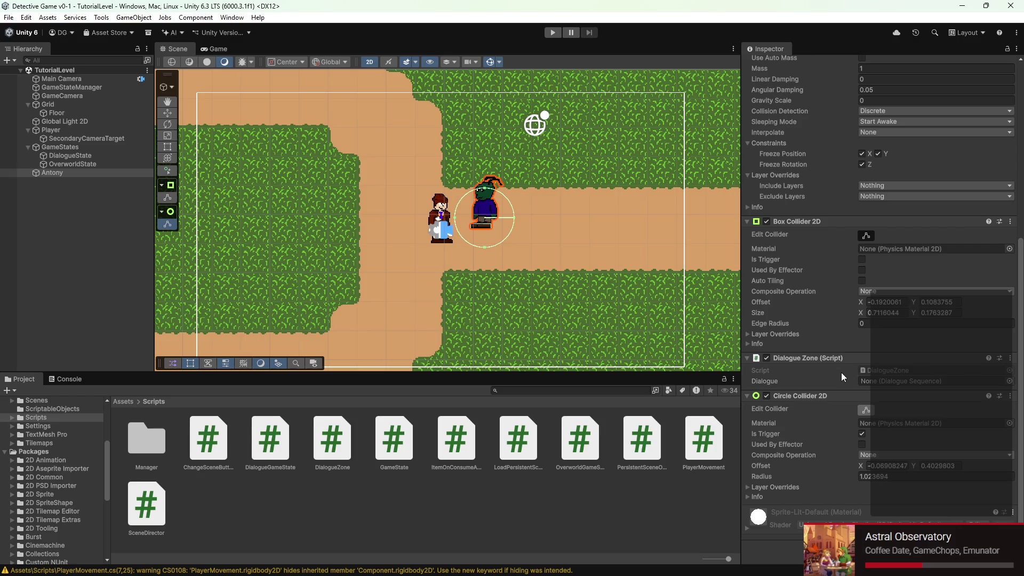
- Check Antony's Dialogue Zone component in the Inspector, then select the dialogueZone field line in the script
scroll(836, 396, down, 10)
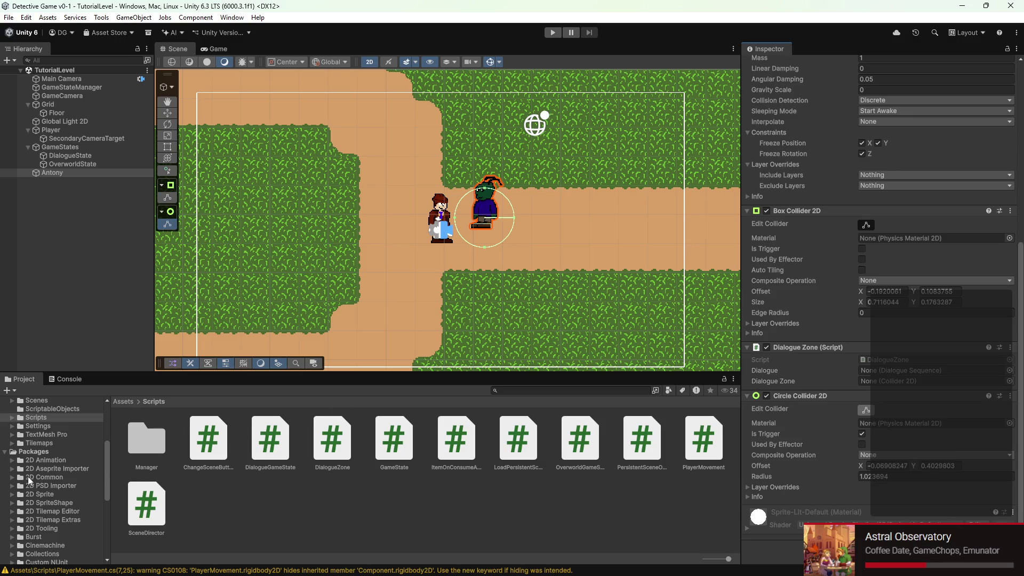
scroll(45, 441, up, 5)
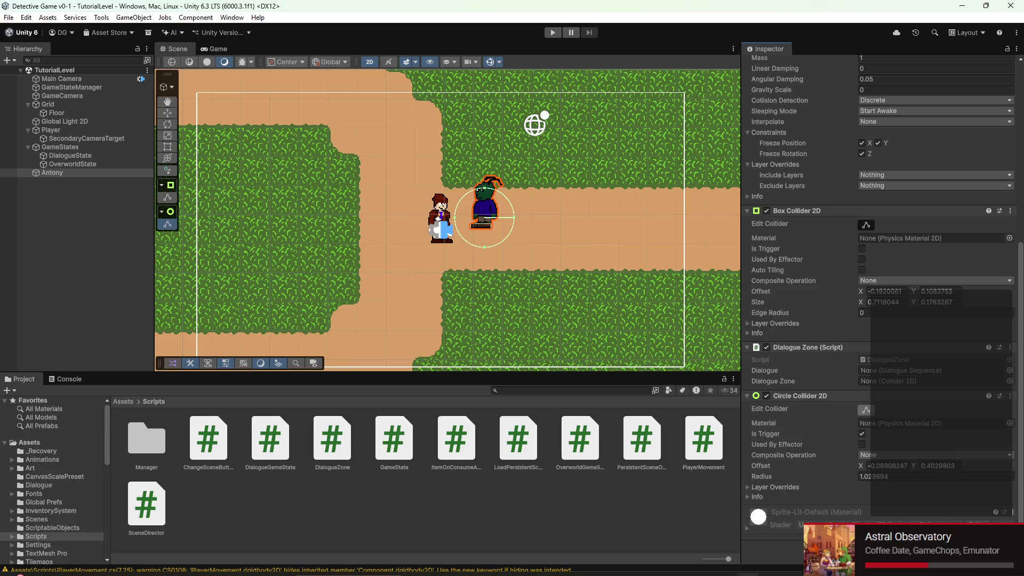
mouse_move(44, 575)
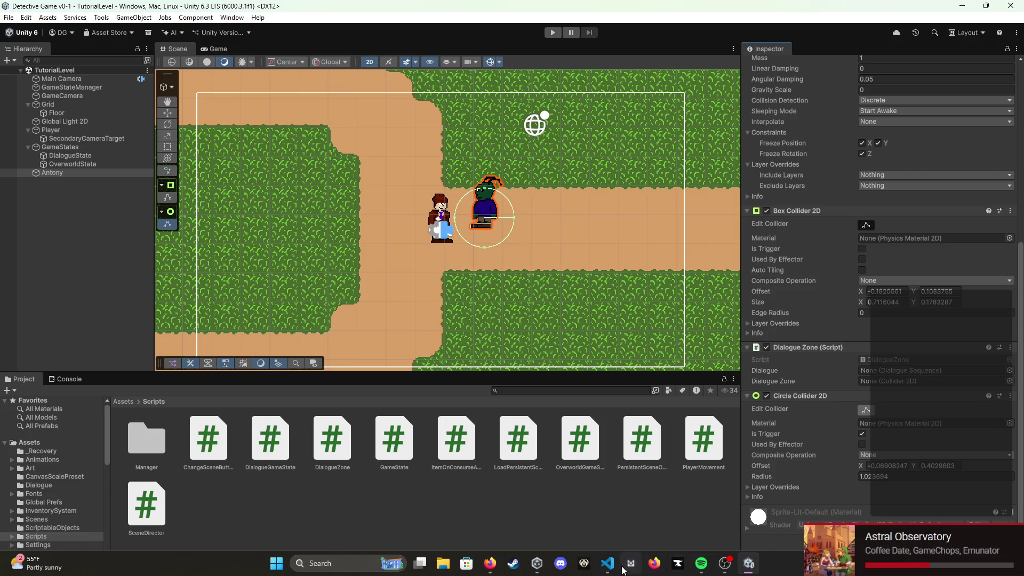
click(608, 563)
triple_click(445, 134)
- Remove the Collider2D field, save, and insert an OnTriggerEnter2D method on line 7
key(Delete)
key(ctrl+s)
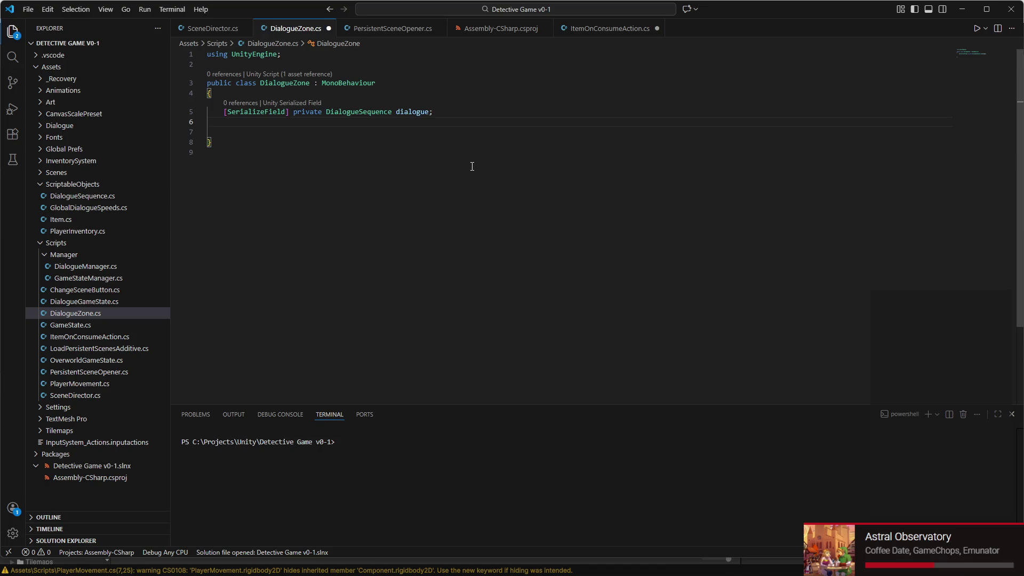
click(322, 136)
key(Tab)
text(OnTrigg)
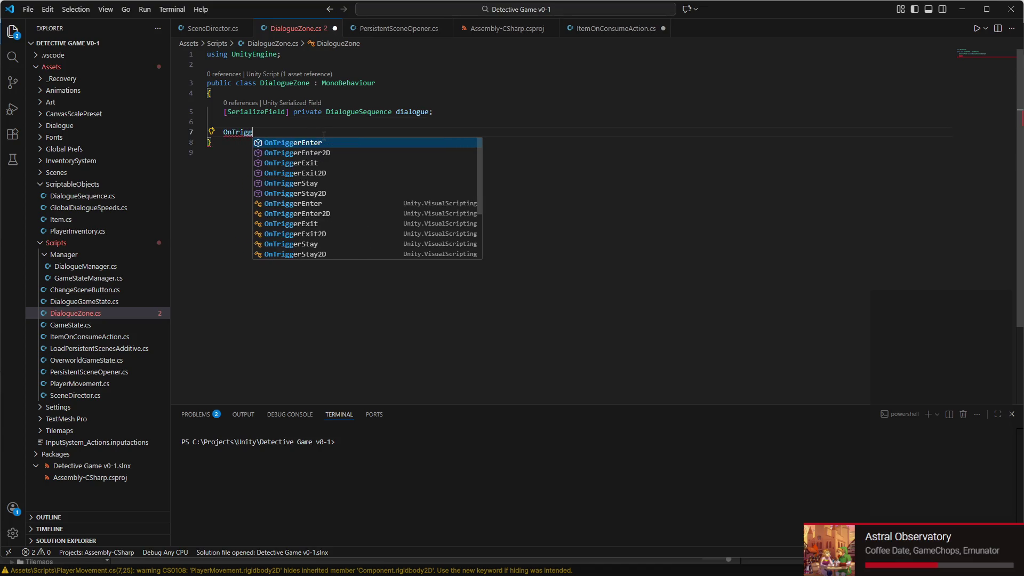
text(erEnter2D)
key(Return)
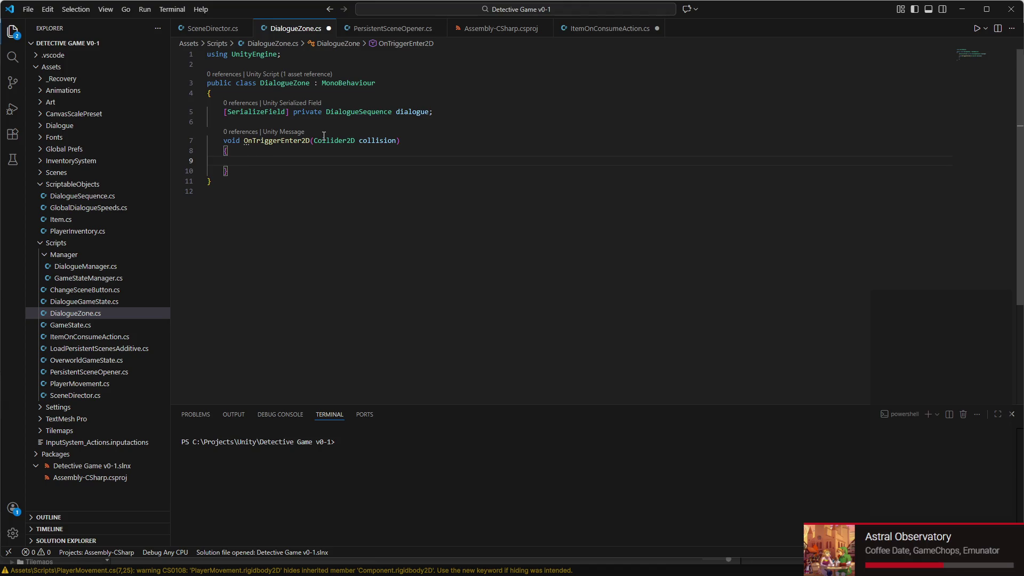
- Rename the parameter to other and add an empty if (other.CompareTag("Player")) block
double_click(368, 140)
text(other)
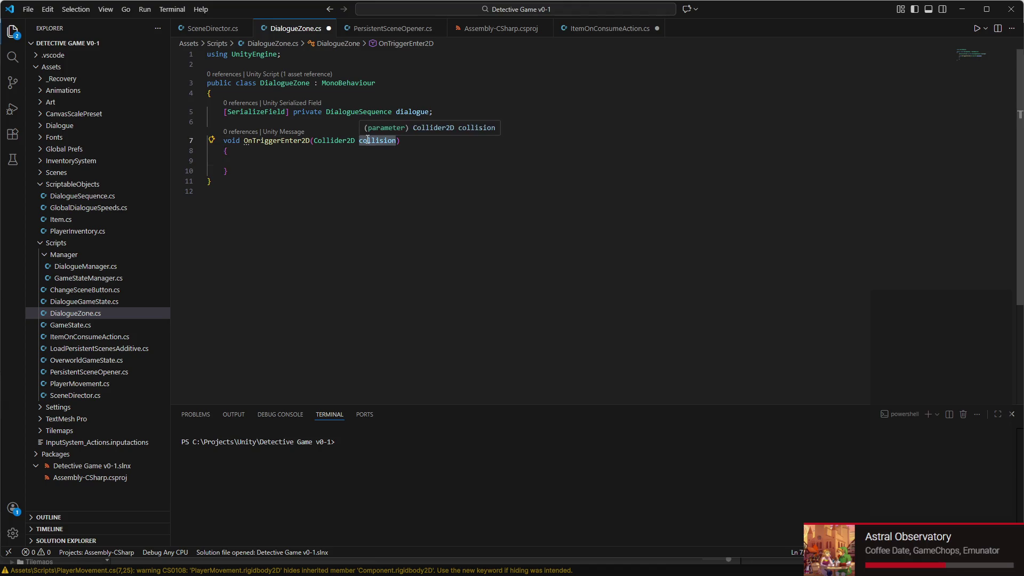
click(277, 158)
text(if )
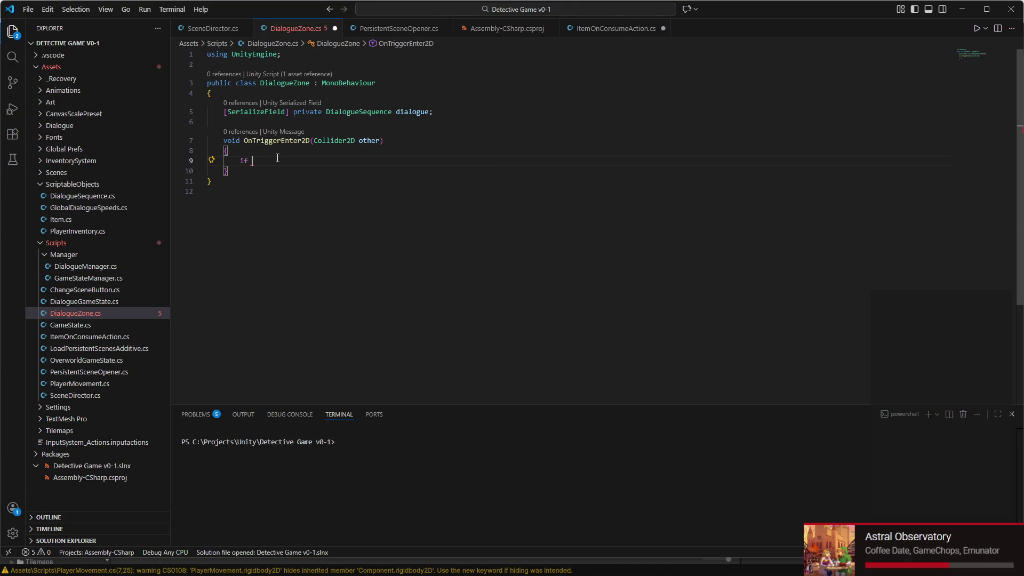
text((other)
text(.)
text(com)
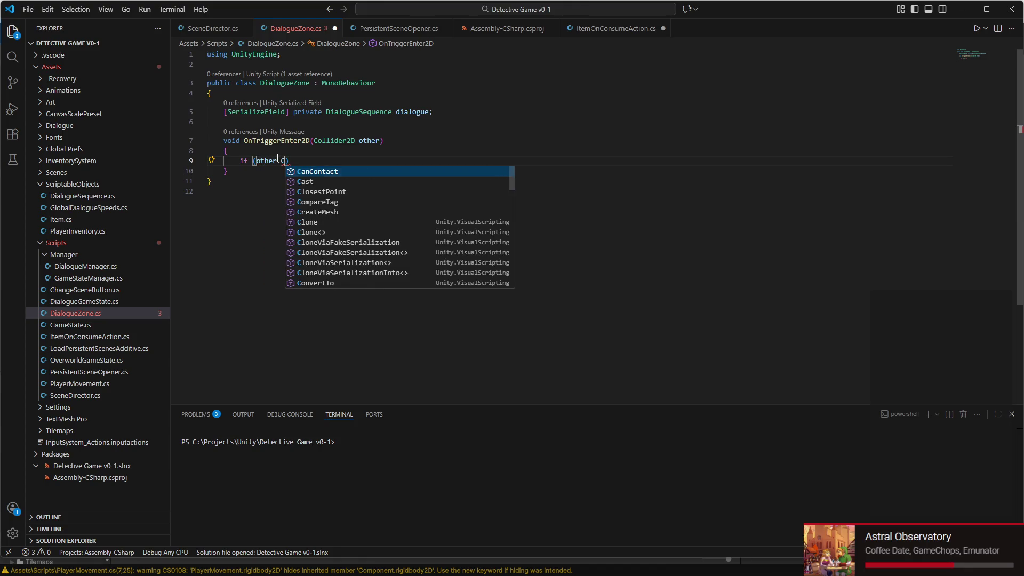
key(Tab)
text(("Player)
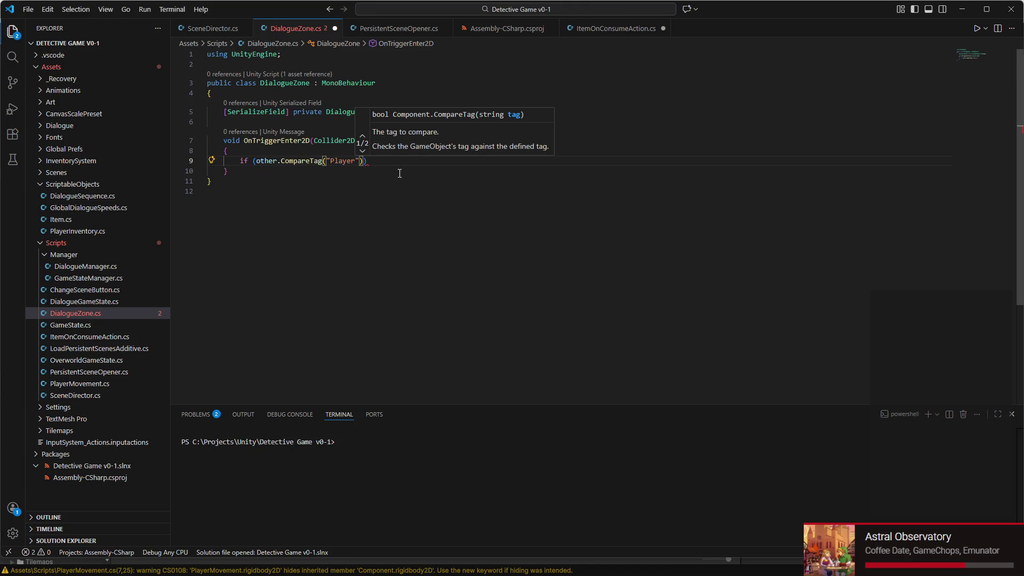
text())
key(Return)
text({)
key(Return)
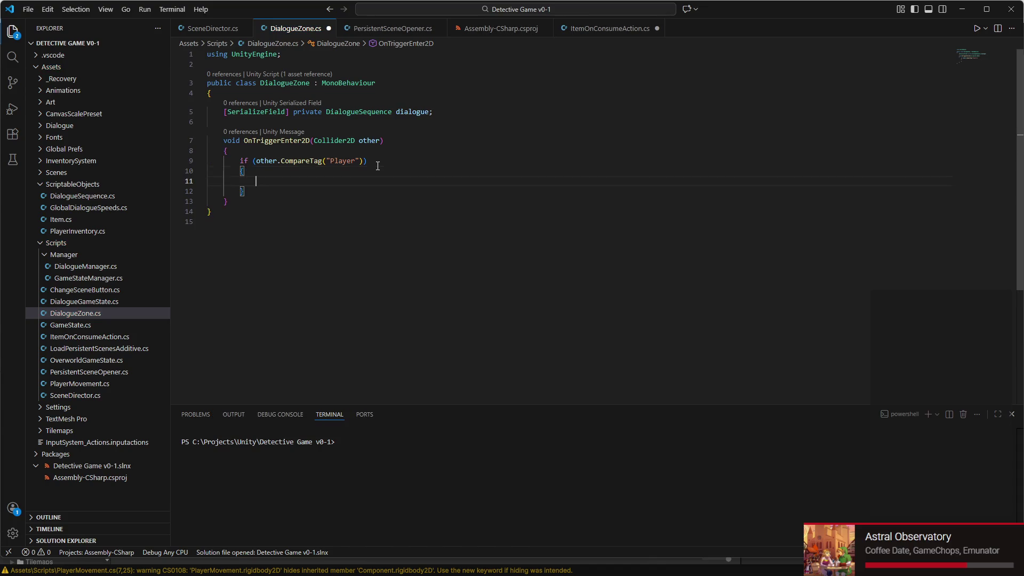
- Insert blank lines below the dialogue field to make room for a new field
click(277, 122)
key(Return)
key(Return)
key(Return)
key(Up)
click(277, 123)
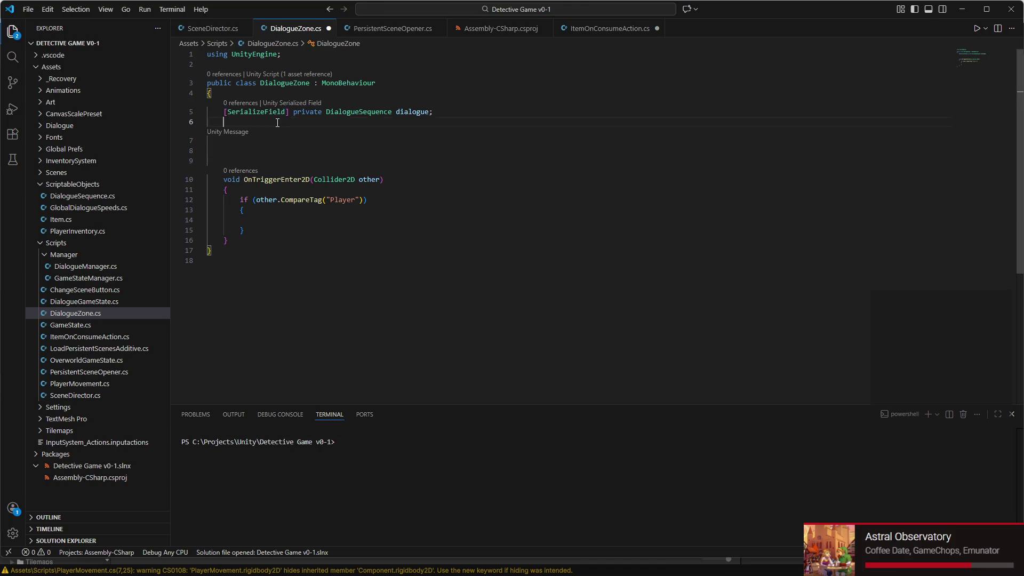
- Declare the field 'private bool playerInZone = false;' under the dialogue field
text(private bool )
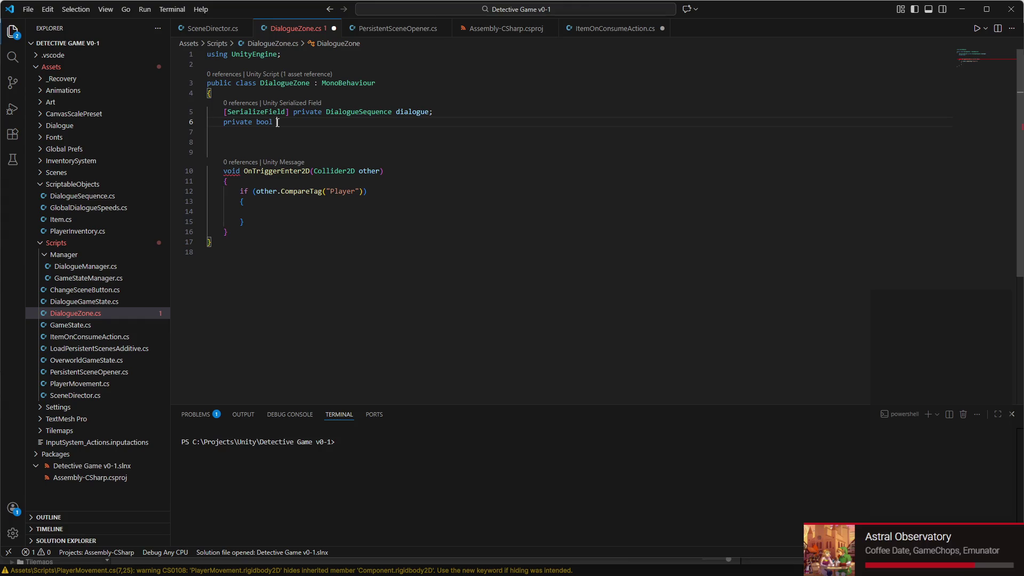
text(PlayerInZone;.)
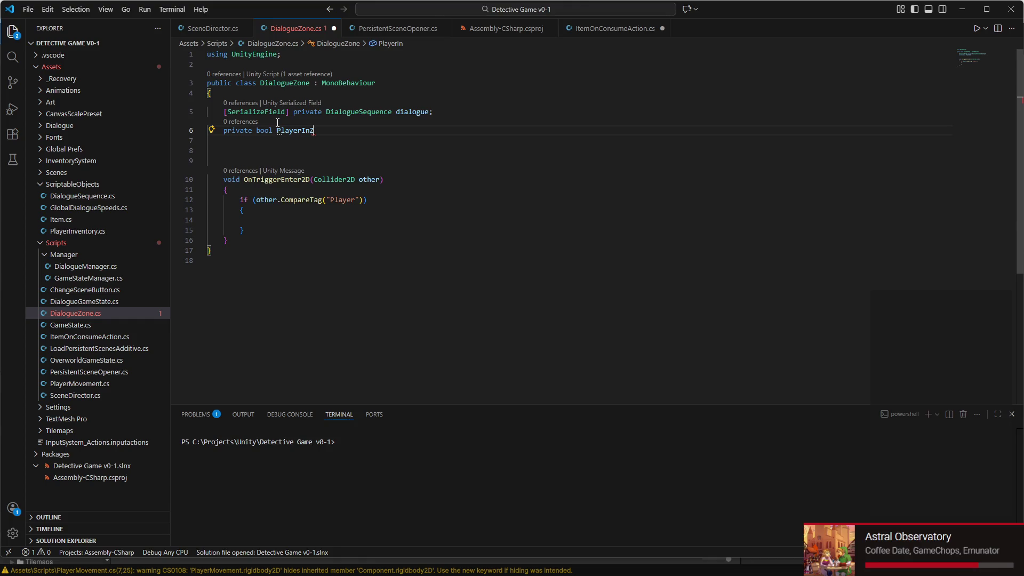
key(BackSpace)
key(BackSpace)
key(BackSpace)
text(e = false;)
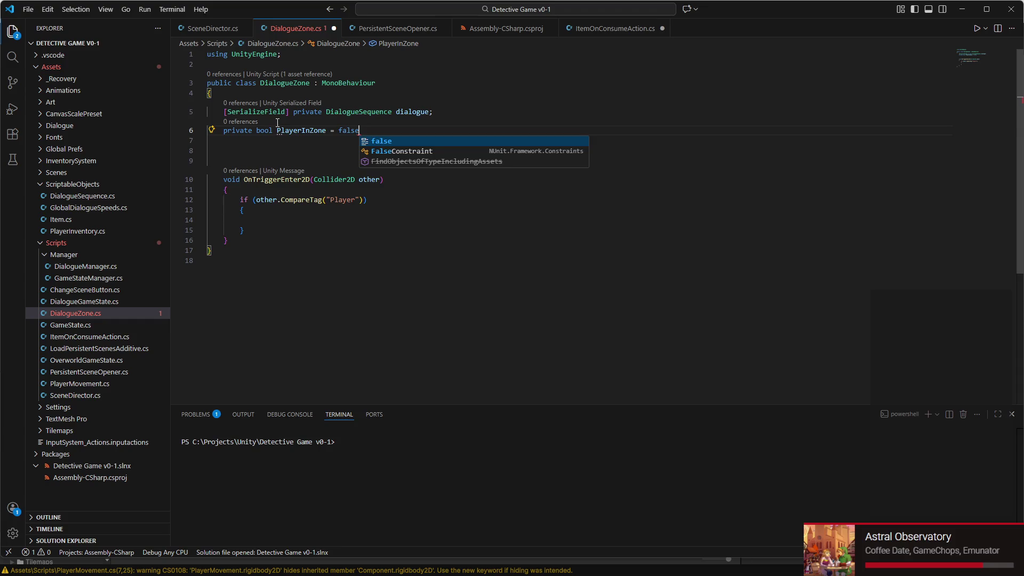
click(278, 130)
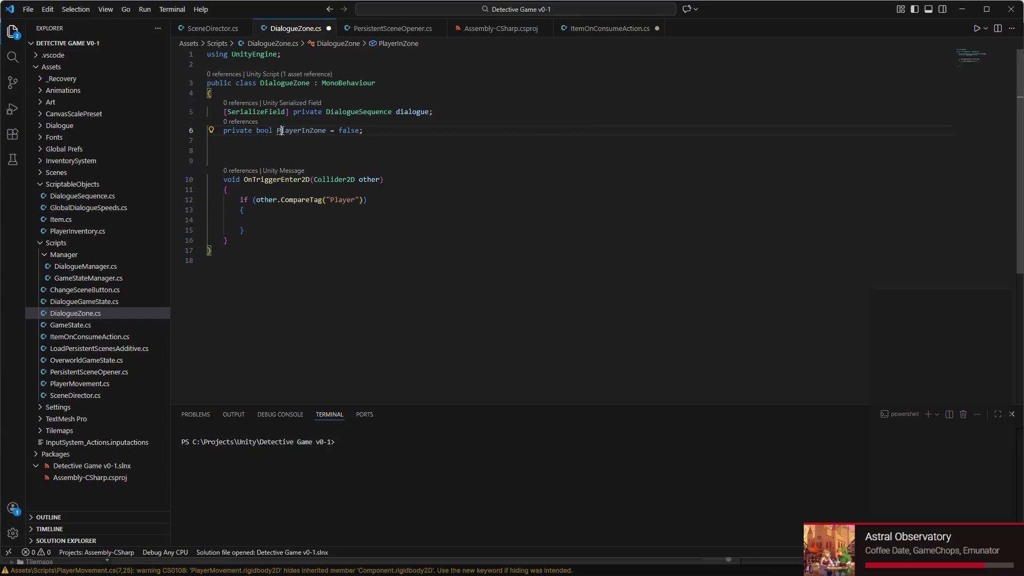
key(Delete)
text(p)
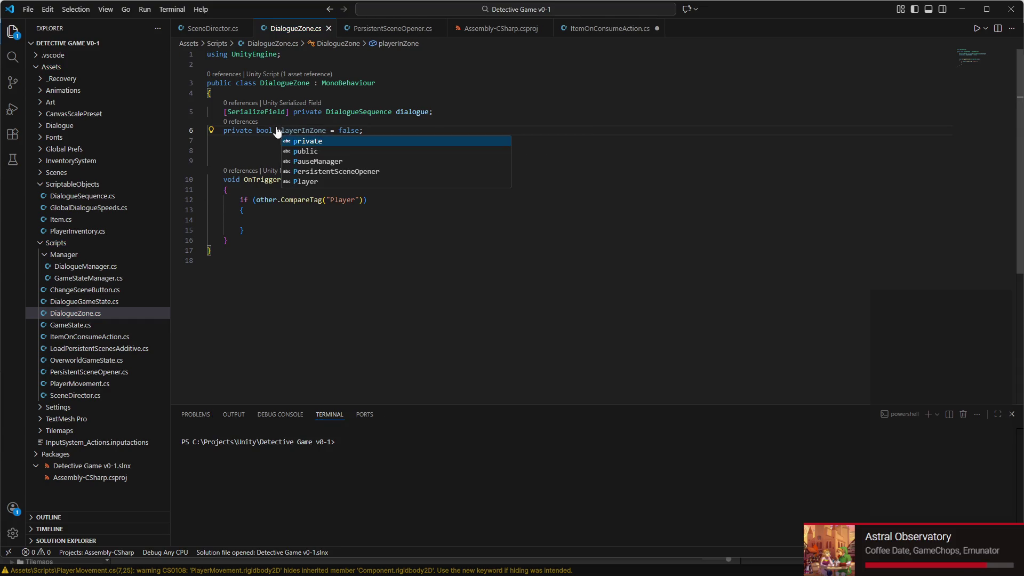
- Set playerInZone = true inside the Player tag check, then begin a [SerializeField] line
click(261, 223)
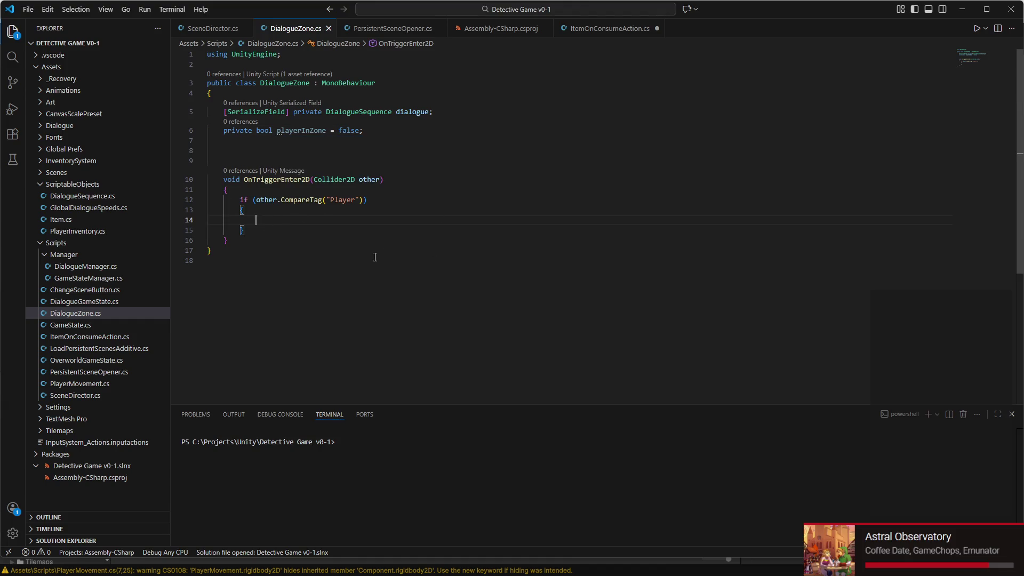
text(player)
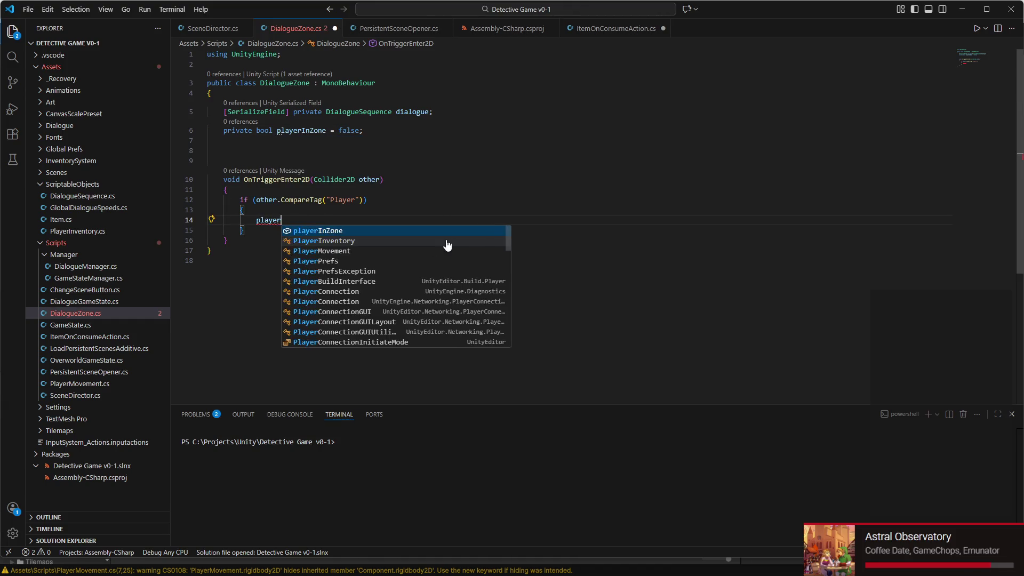
text(InZone = )
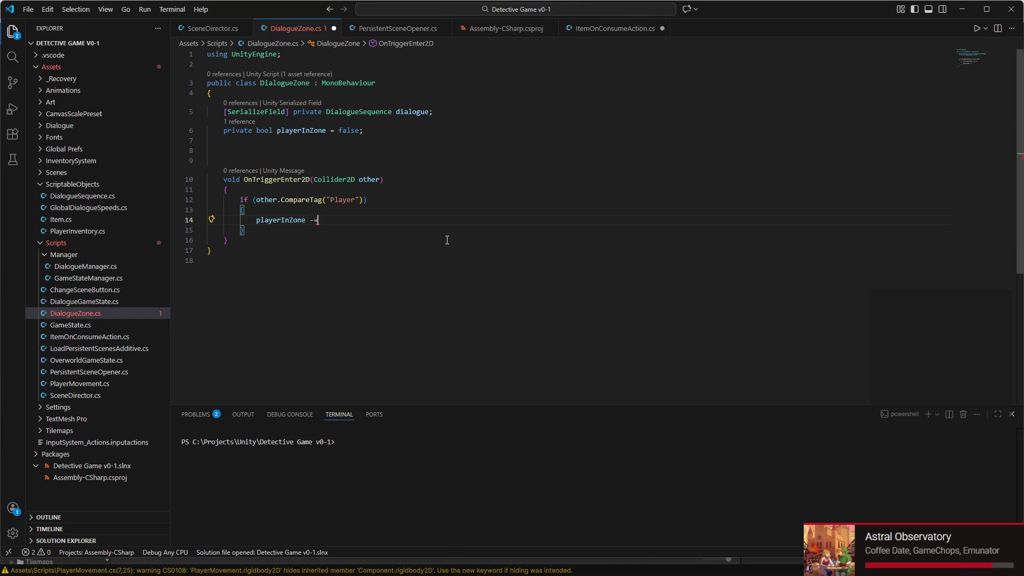
text(true;)
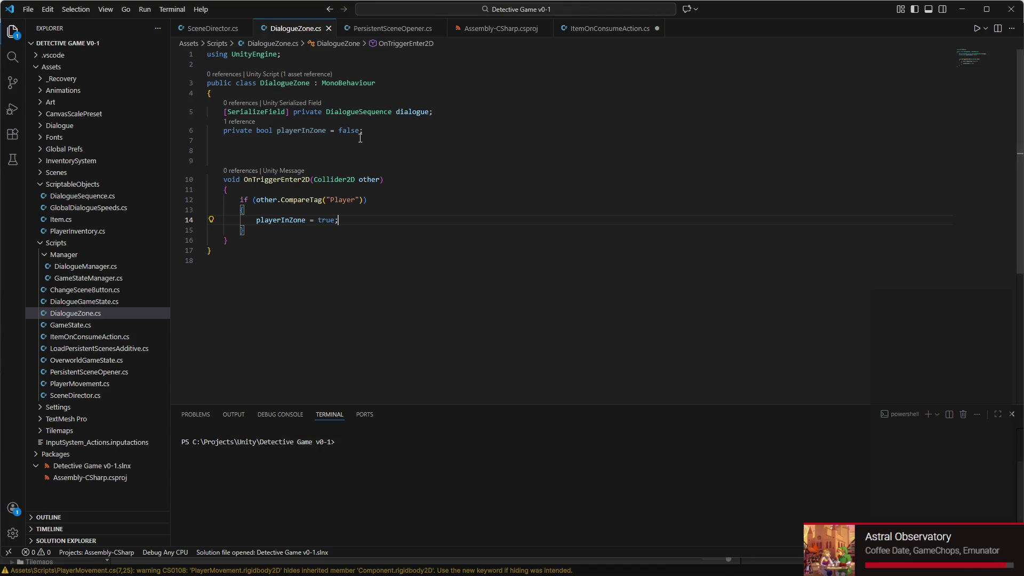
click(461, 111)
key(Return)
text([)
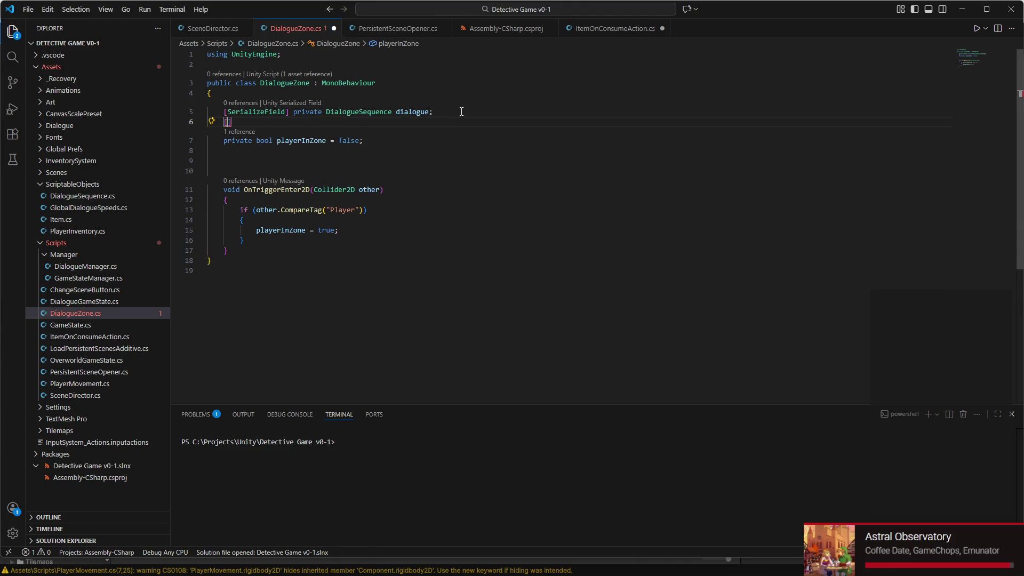
text(ser)
- Complete '[SerializeField] private InputActionReference interact;' with its InputSystem import and save the script
key(Tab)
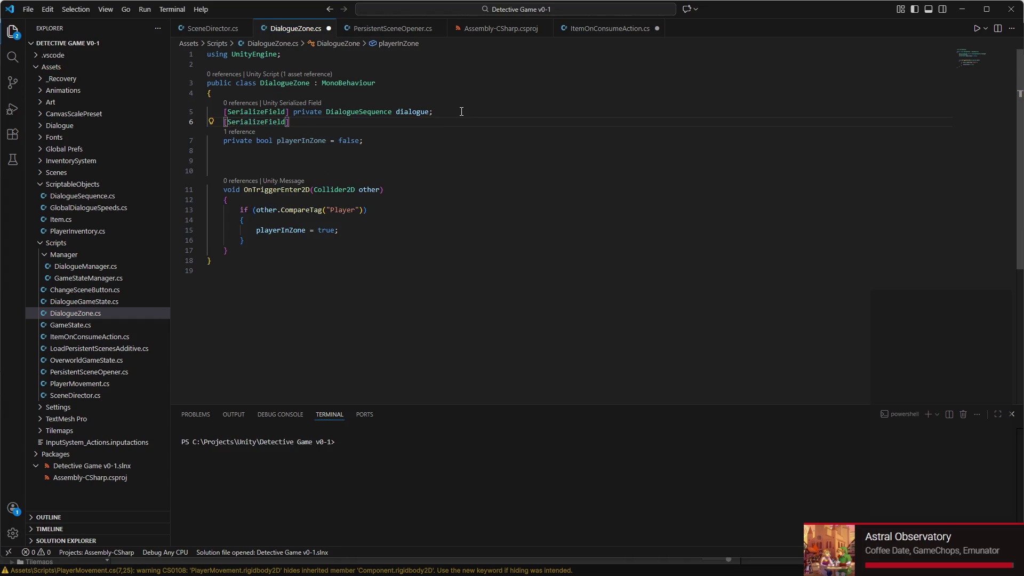
key(Right)
text(private )
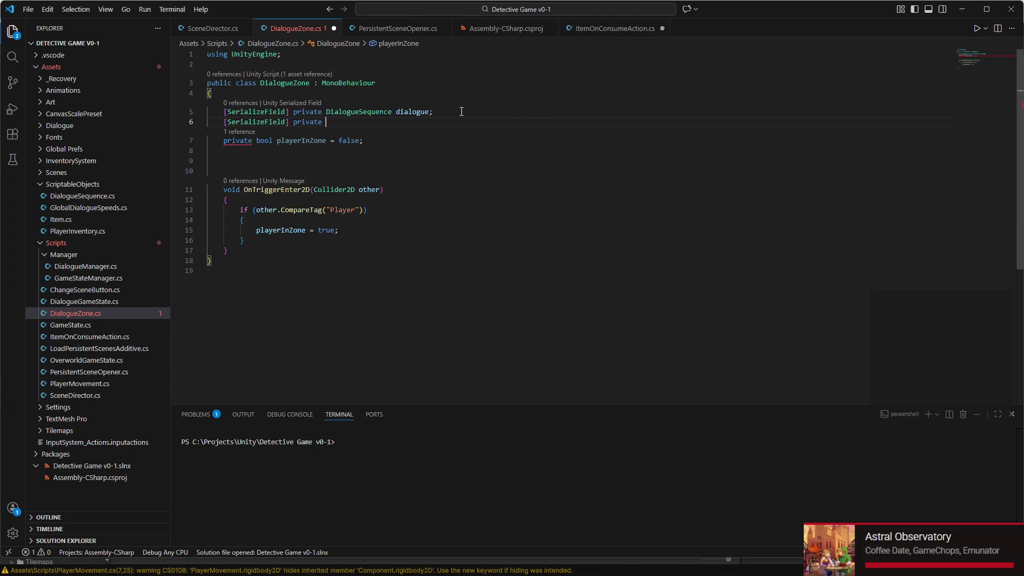
text(Control)
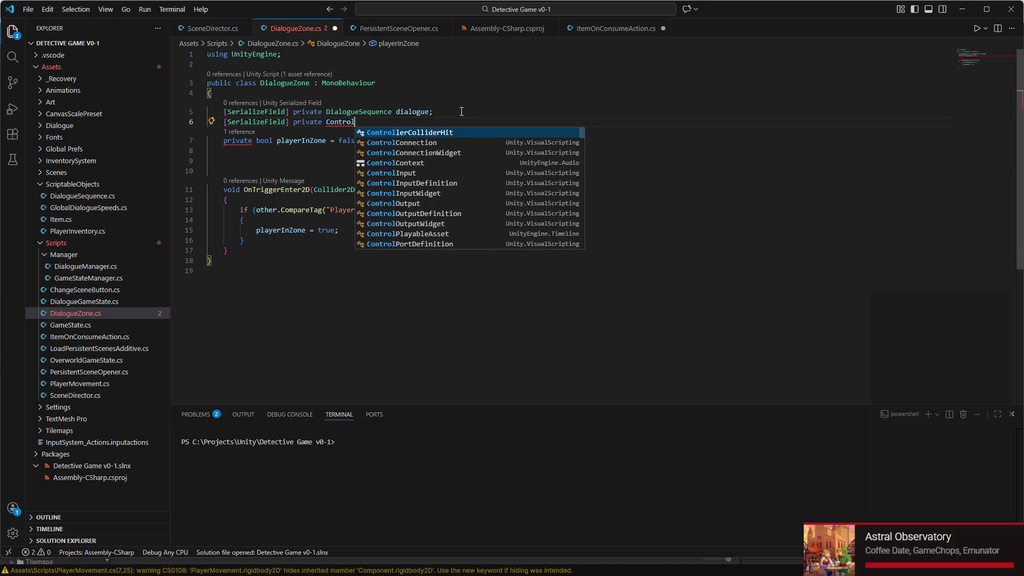
key(BackSpace)
key(BackSpace)
key(BackSpace)
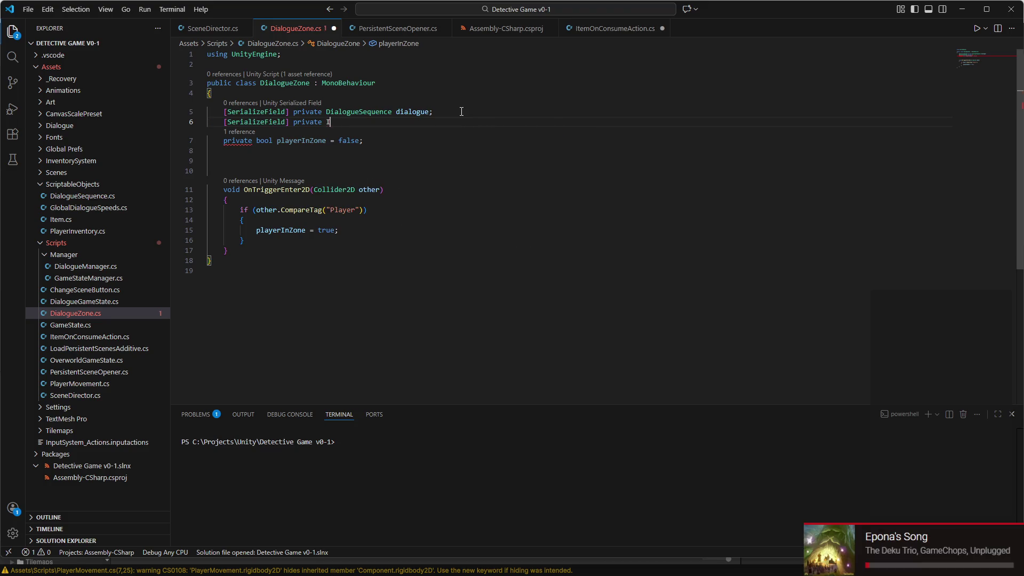
text(nputActionRefe)
key(Tab)
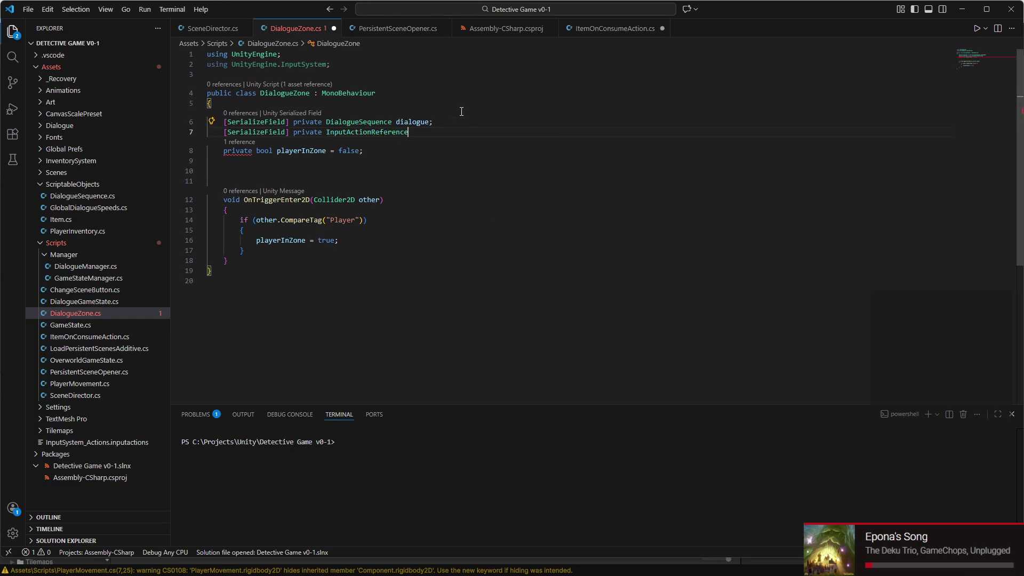
text( i)
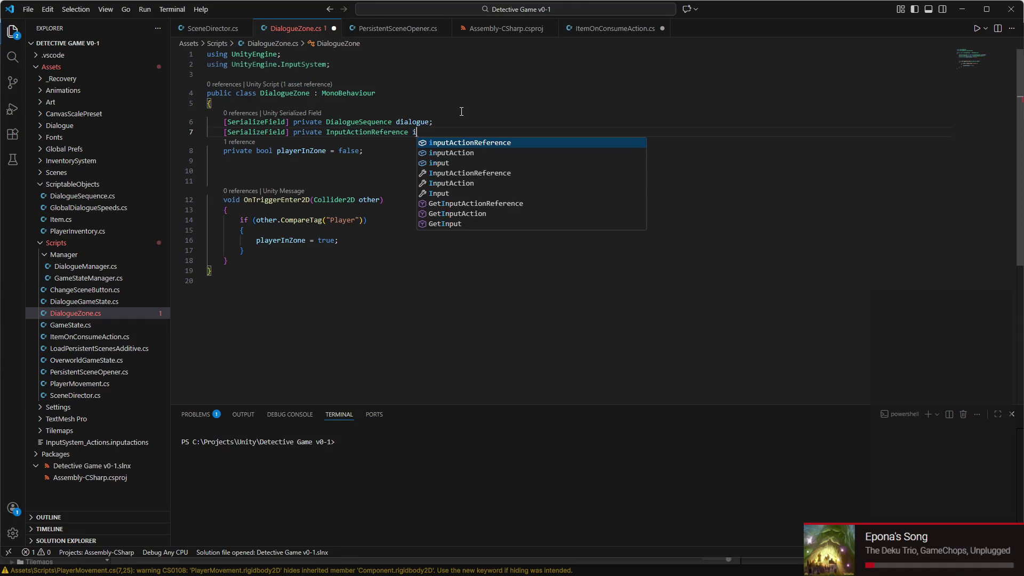
text(nteract;)
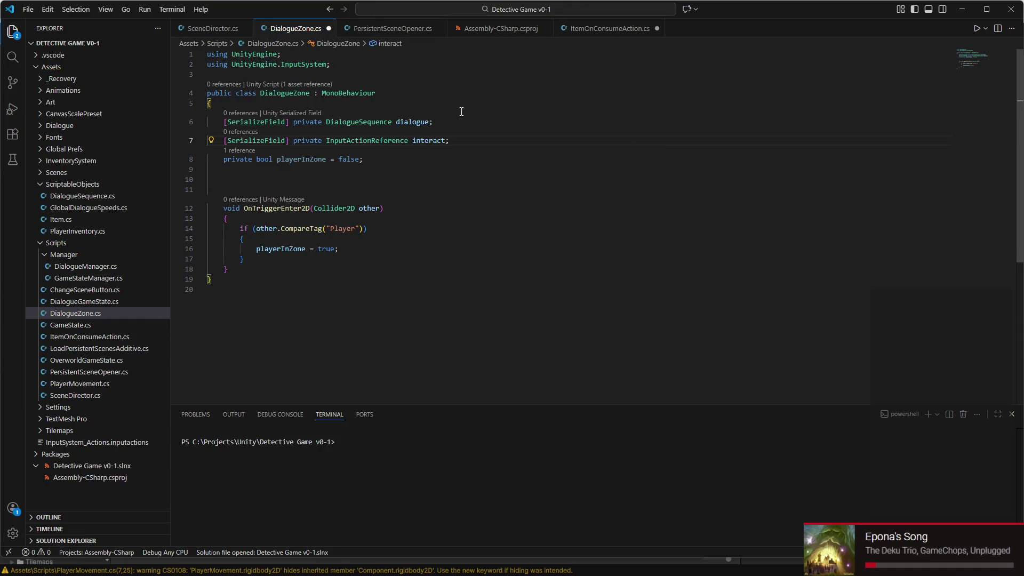
key(ctrl+s)
- Review the new interact field declaration before returning to Unity
double_click(427, 140)
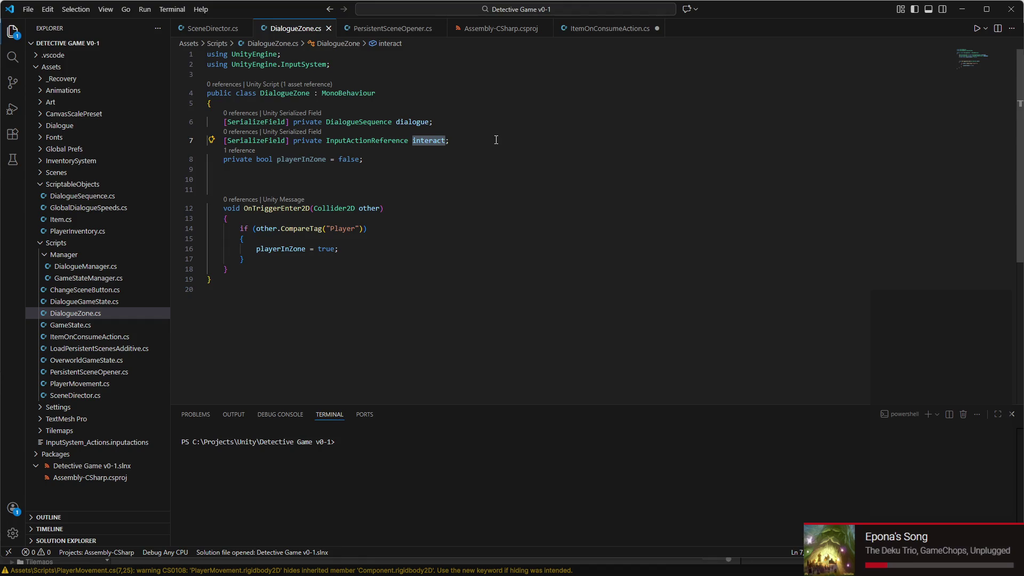
click(460, 142)
triple_click(459, 141)
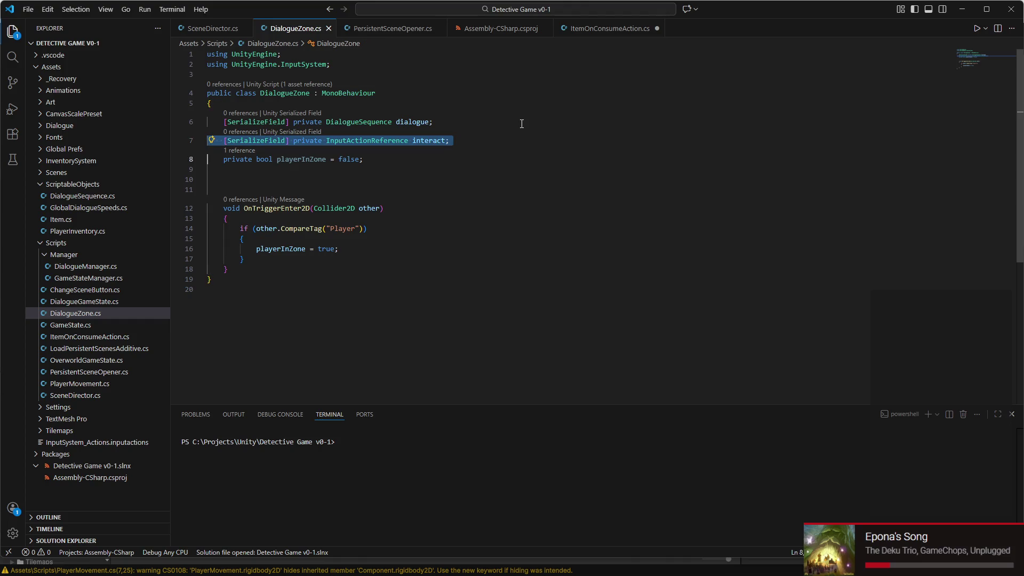
click(475, 142)
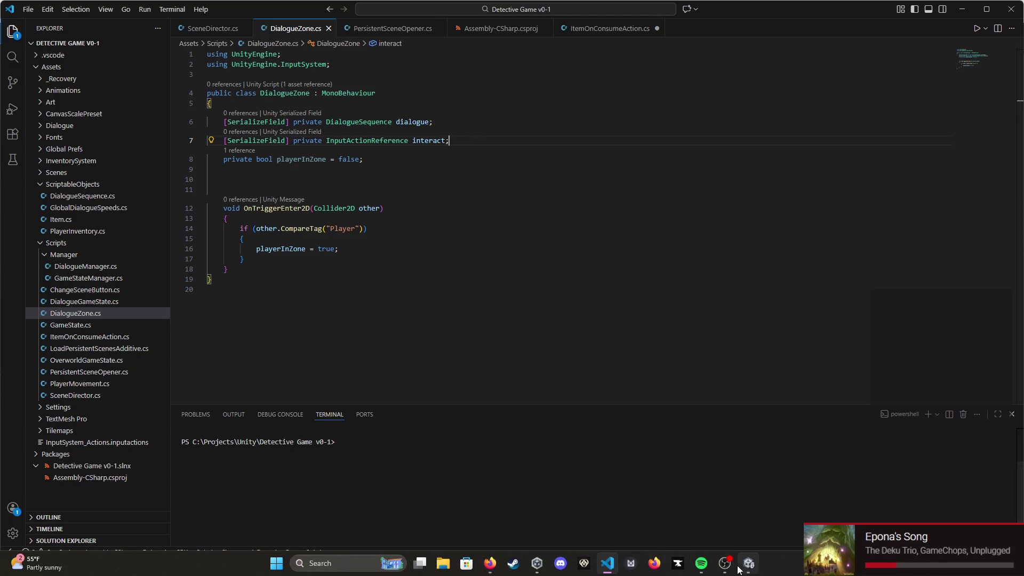
click(750, 564)
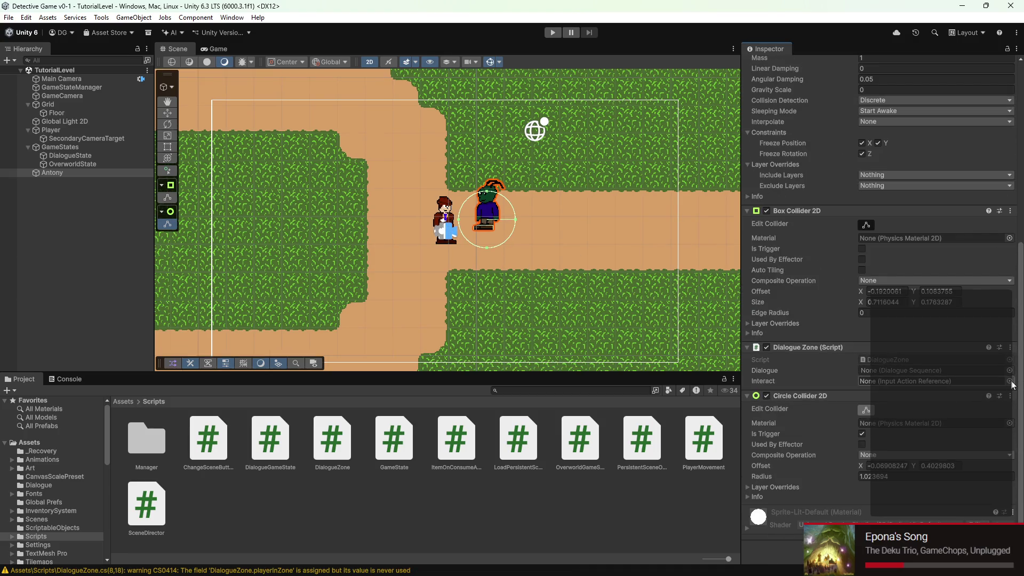
- Assign Player/Jump as the Interact action on Antony's Dialogue Zone and save TutorialLevel
click(1009, 381)
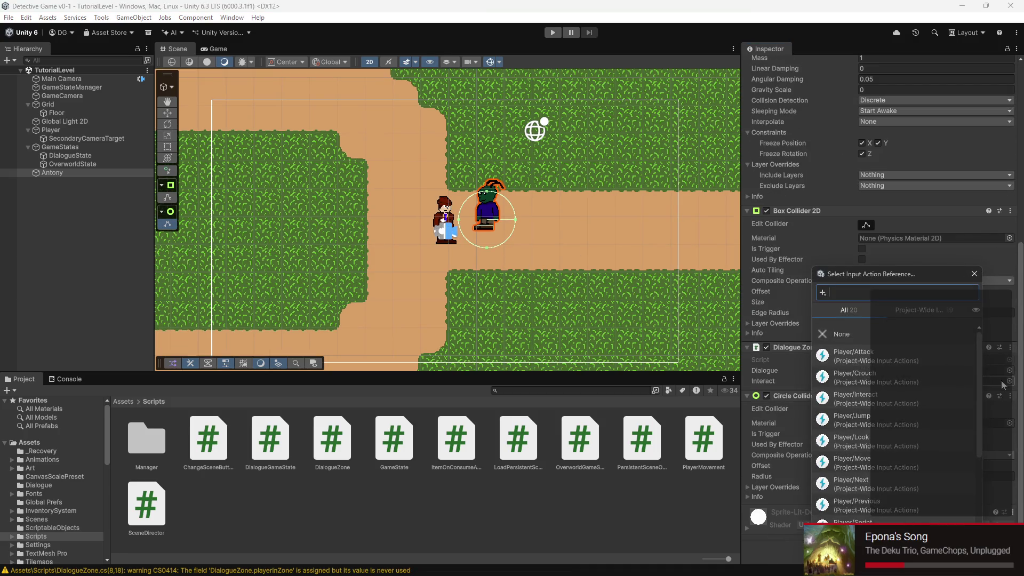
click(877, 393)
click(872, 420)
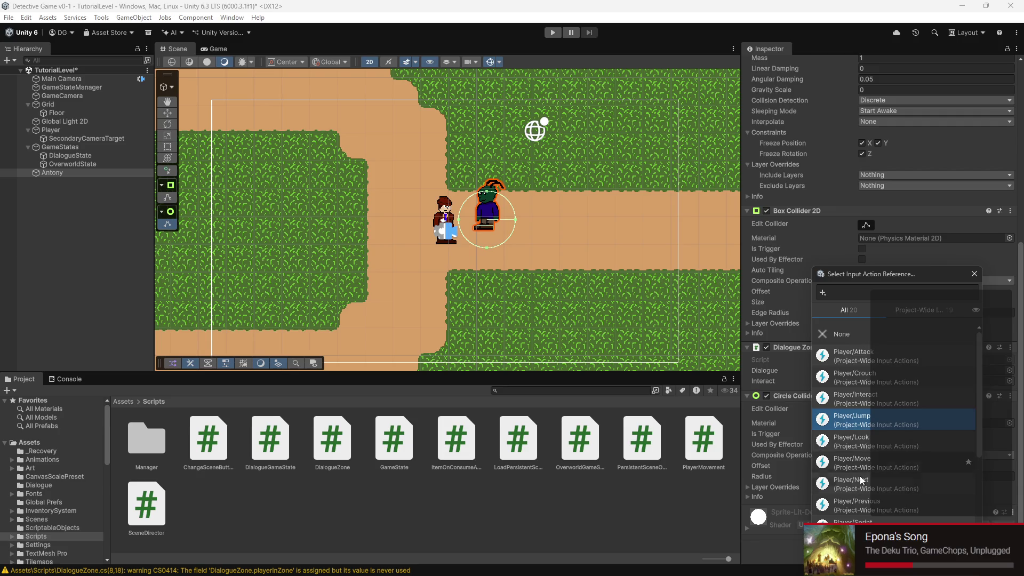
scroll(853, 480, down, 3)
scroll(859, 511, up, 3)
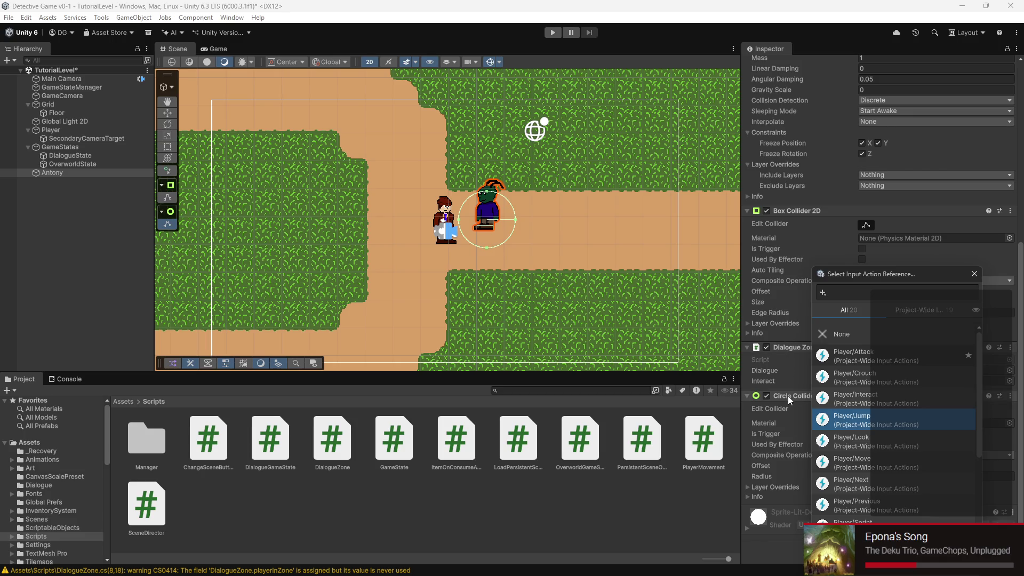
click(791, 382)
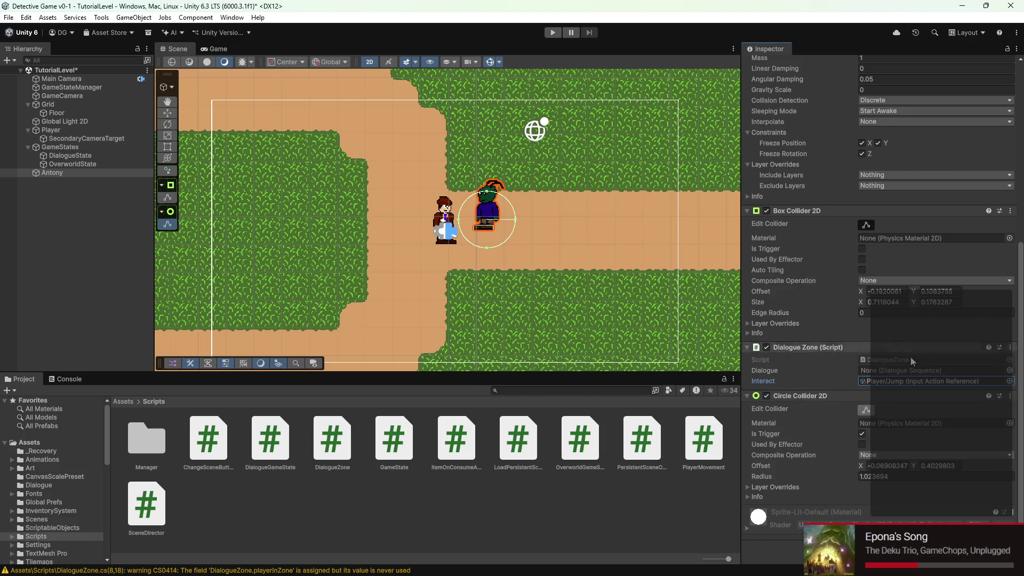
key(ctrl+s)
- Set the Dialogue field to the Introduction sequence instead of TestDialogue and save the scene
scroll(942, 333, up, 2)
scroll(939, 348, down, 2)
click(1009, 370)
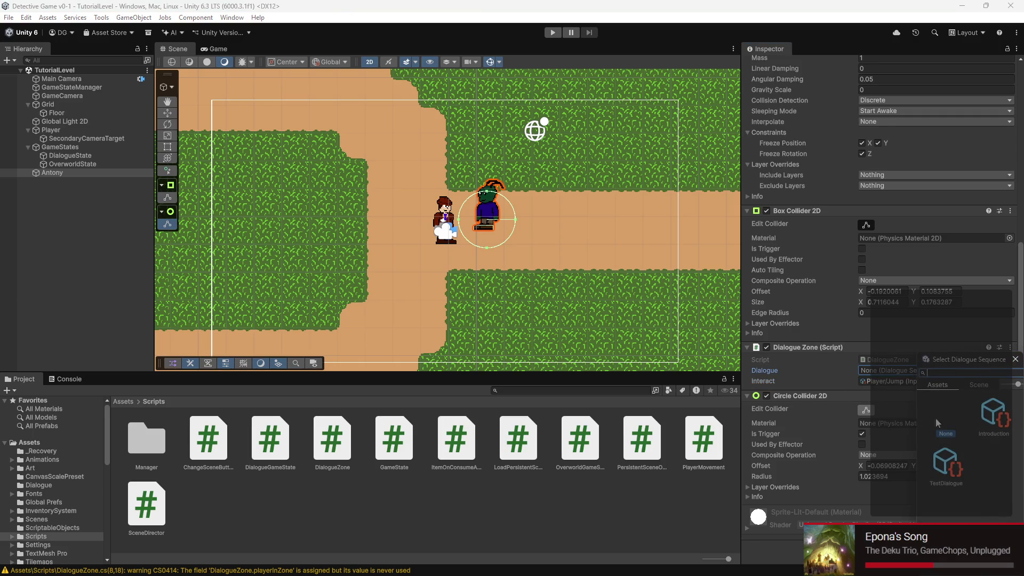
double_click(945, 465)
click(1009, 370)
double_click(994, 426)
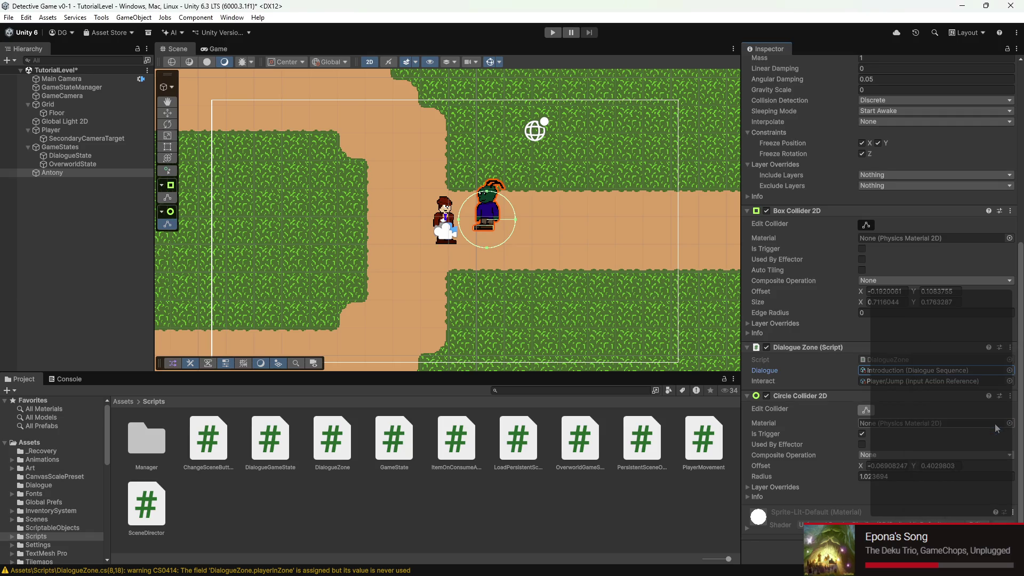
key(ctrl+s)
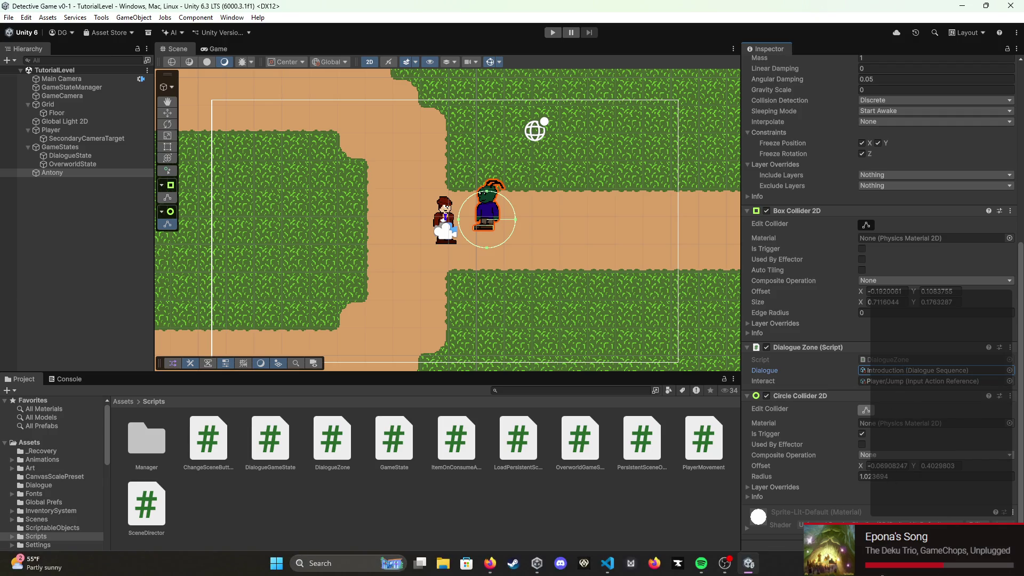
- Add a public void Update() method on line 10 containing the comment '// Initiating Dialogue!'
click(607, 564)
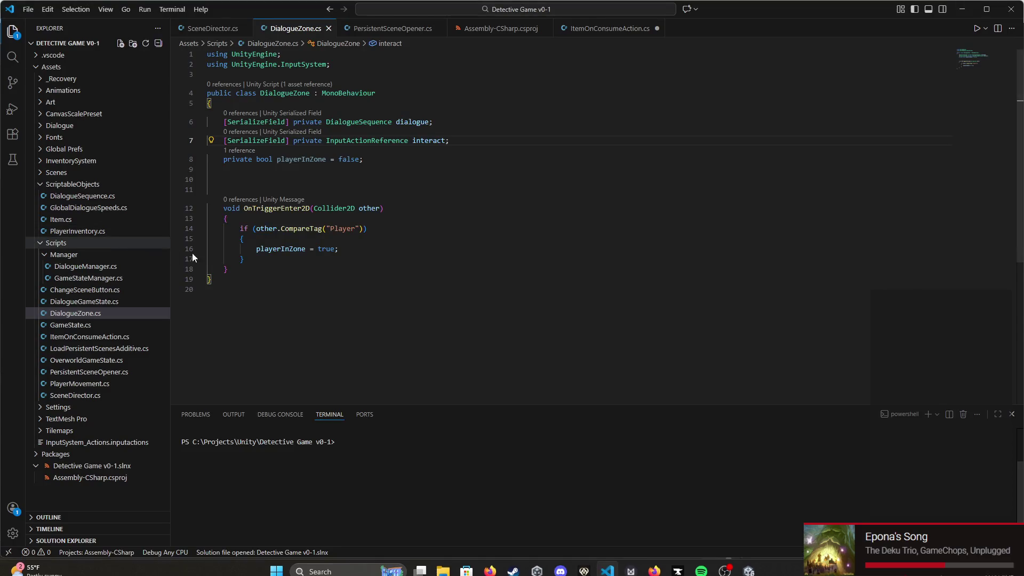
click(245, 180)
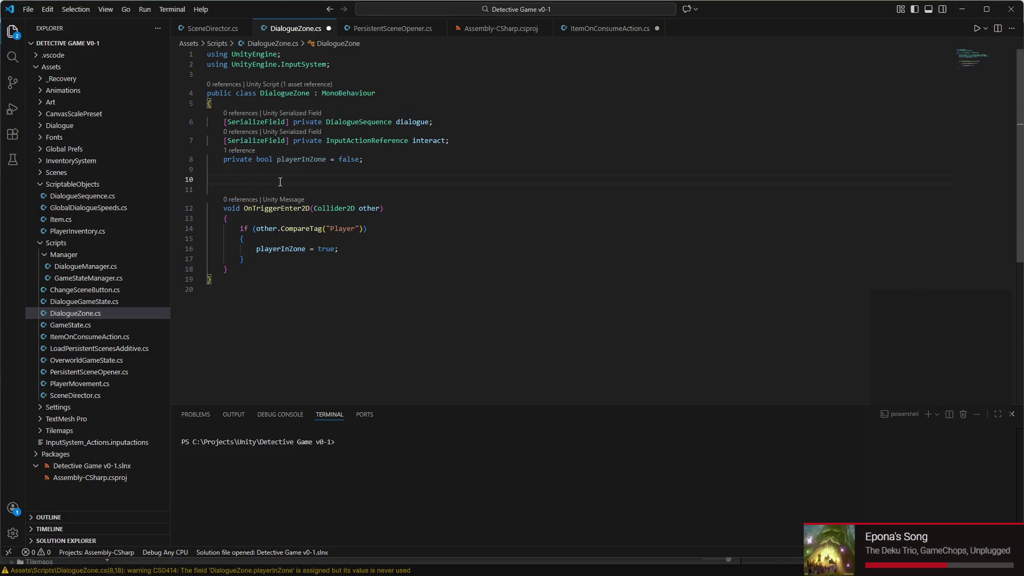
text(public Upd)
key(Return)
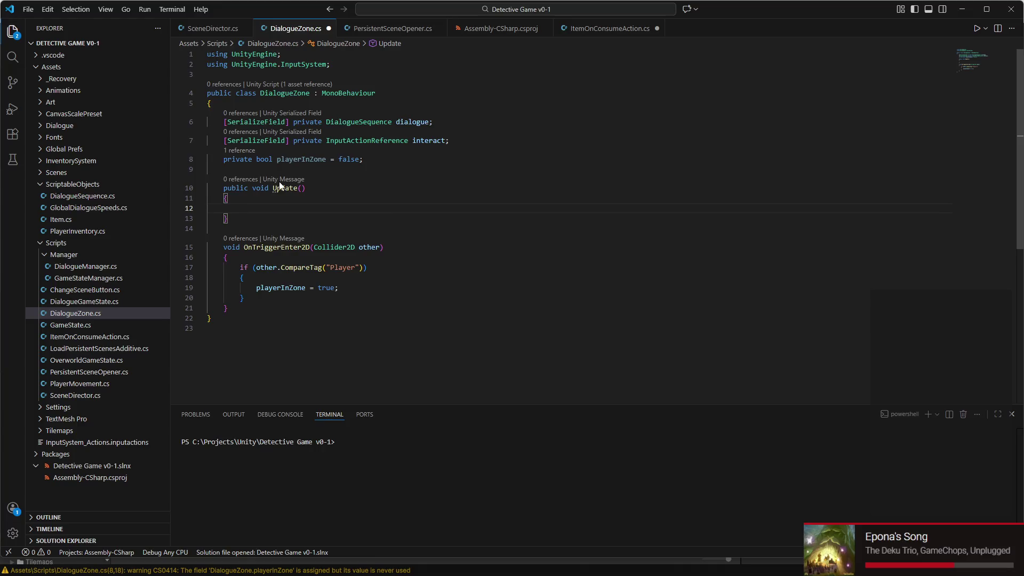
text(// )
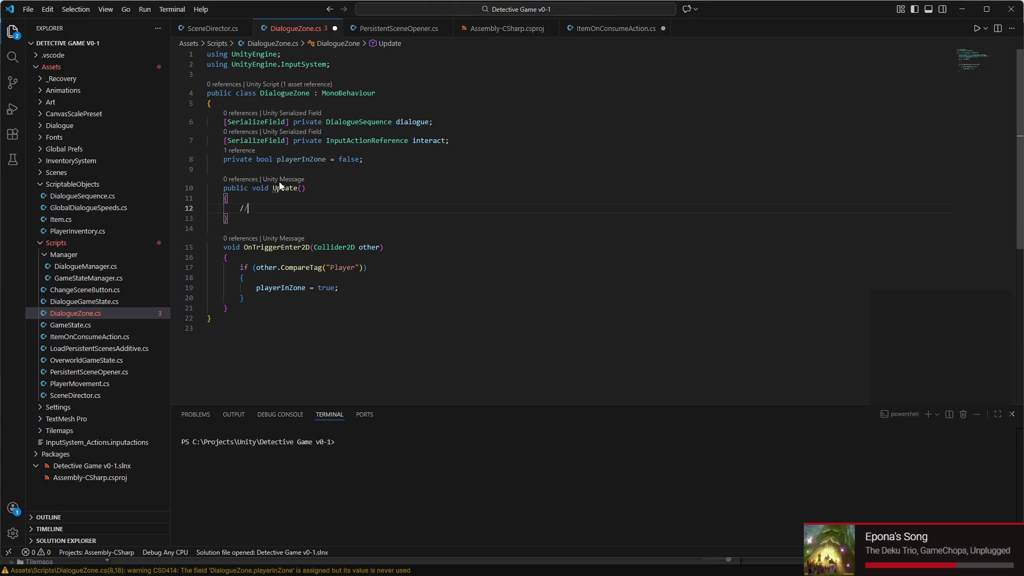
text(Initi)
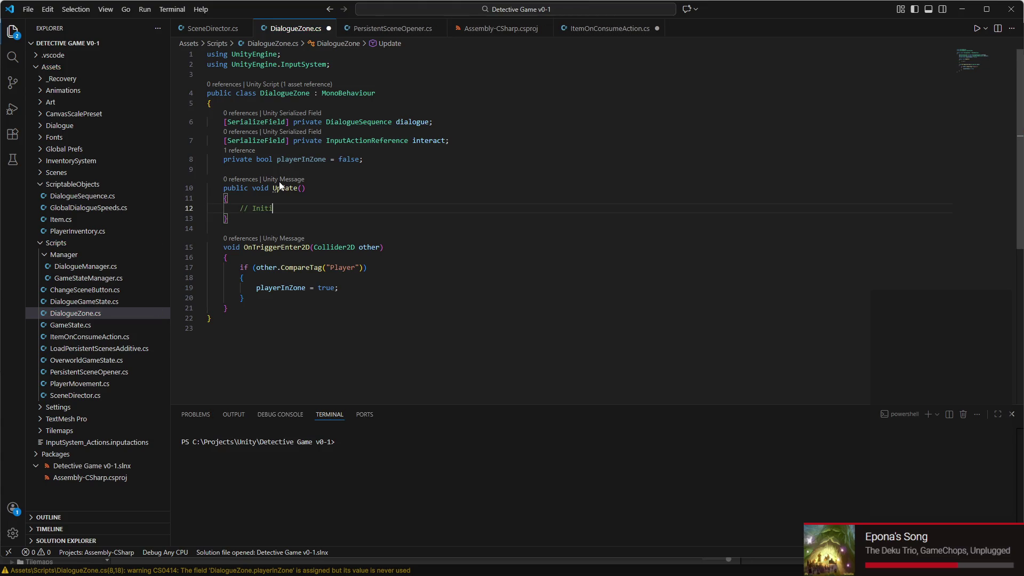
text(ating Dialogue!)
key(Return)
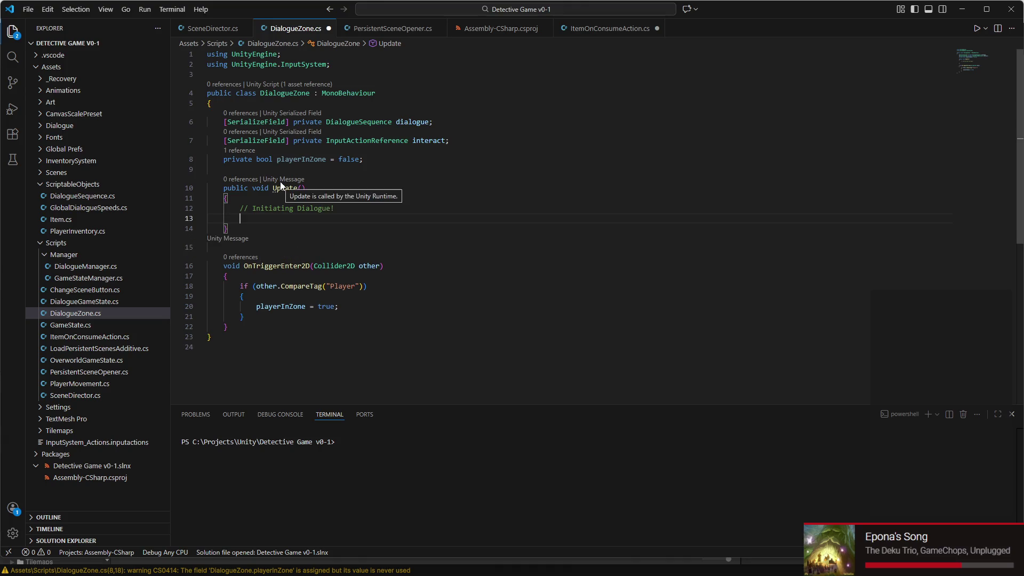
key(Return)
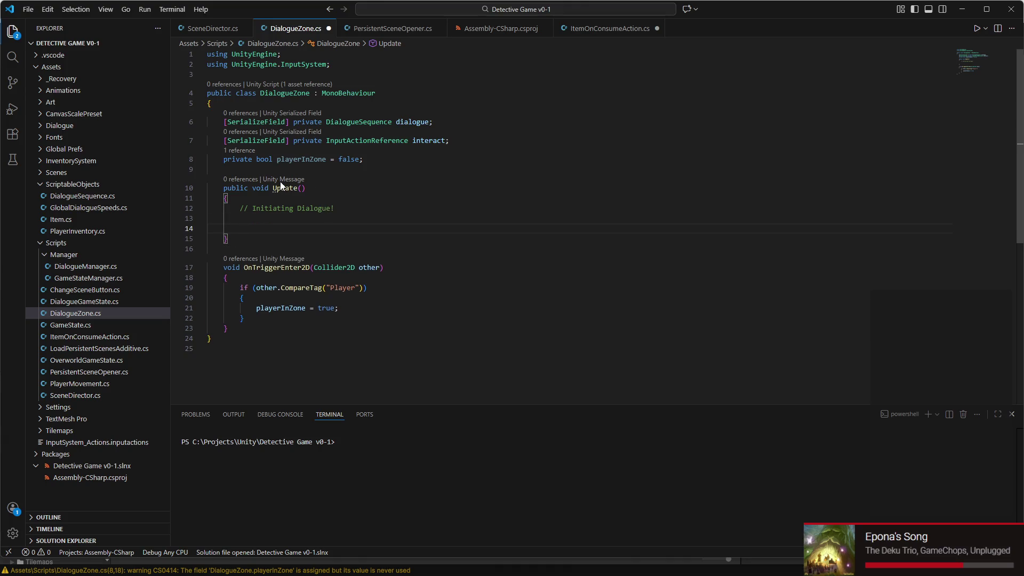
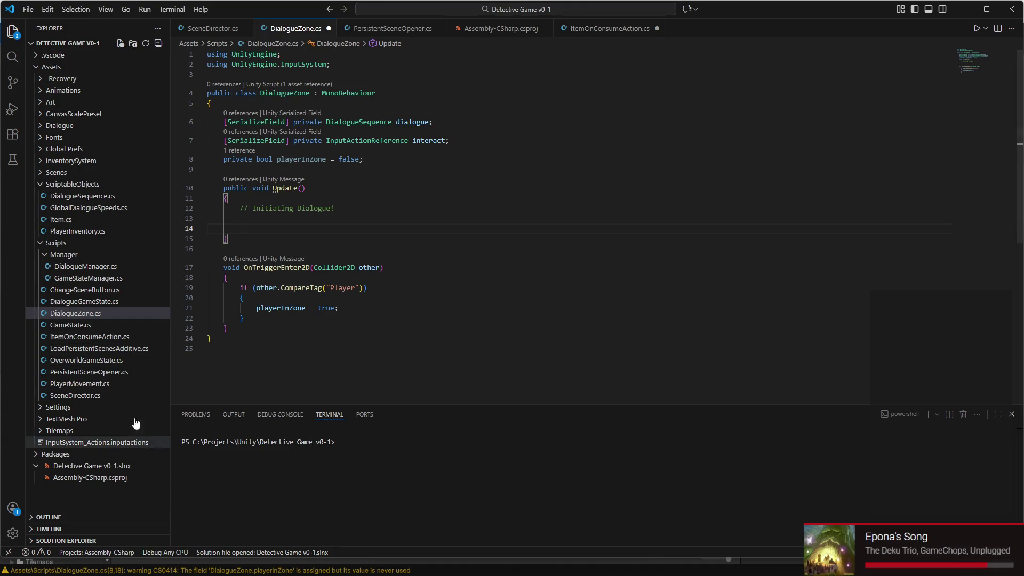
- Review GameStateManager.cs for reference
click(88, 277)
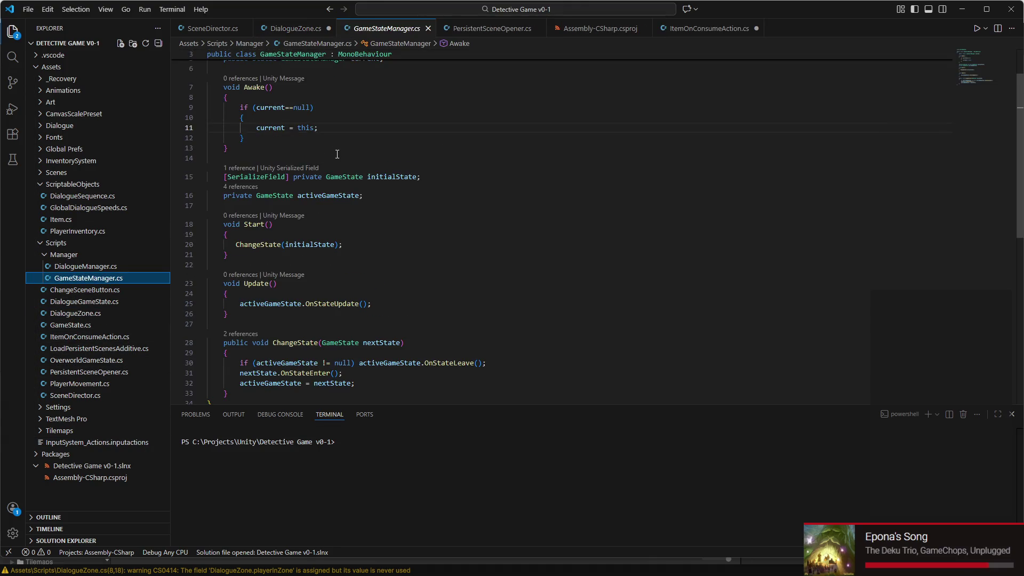
scroll(337, 153, up, 2)
scroll(337, 153, down, 4)
scroll(336, 153, up, 4)
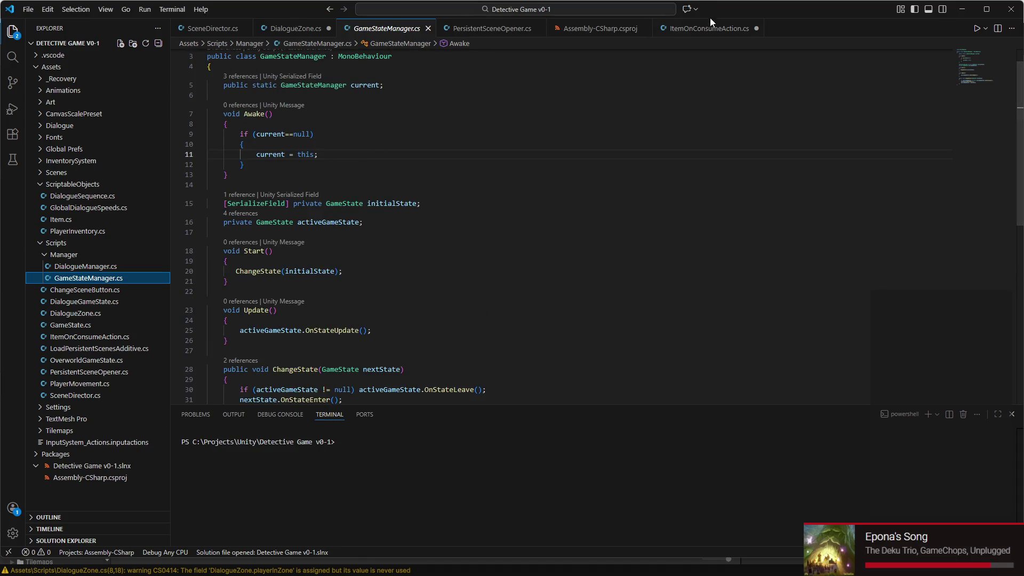
scroll(453, 80, up, 1)
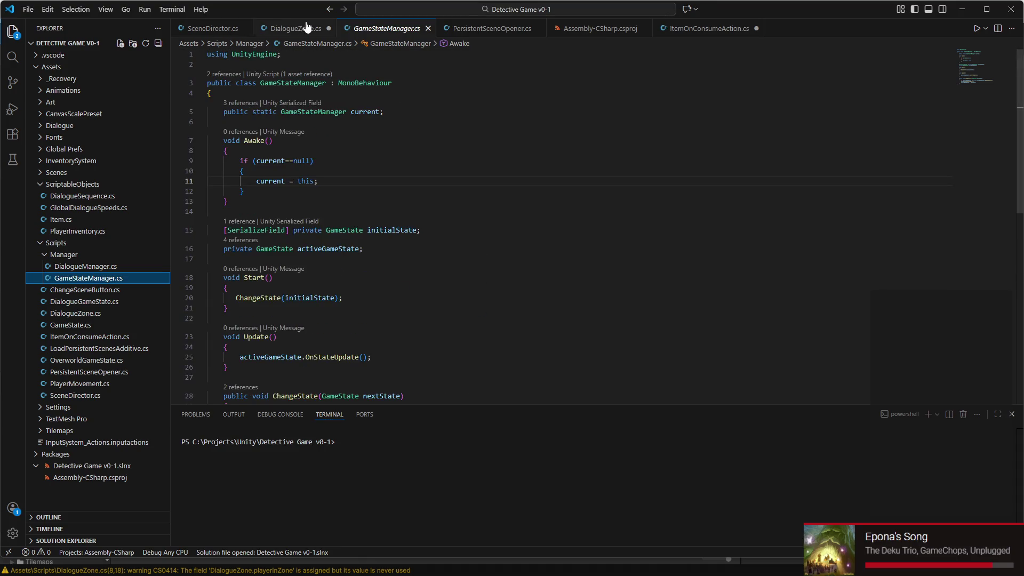
- In DialogueZone's Update, add GameStateManager.current.ChangeState(...) and DialogueManager.current.ShowDialogue(dialogue);
click(293, 29)
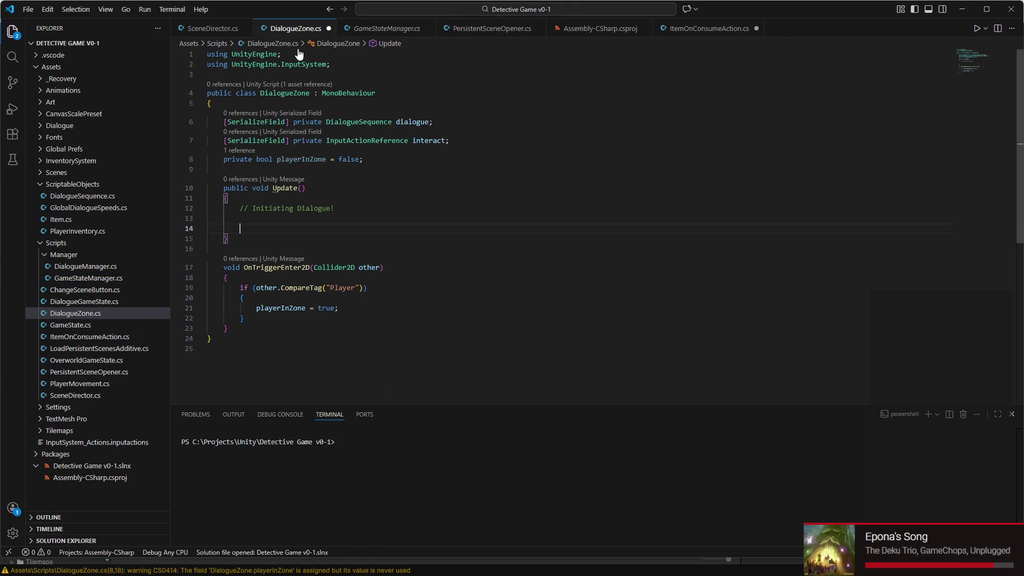
text(Game)
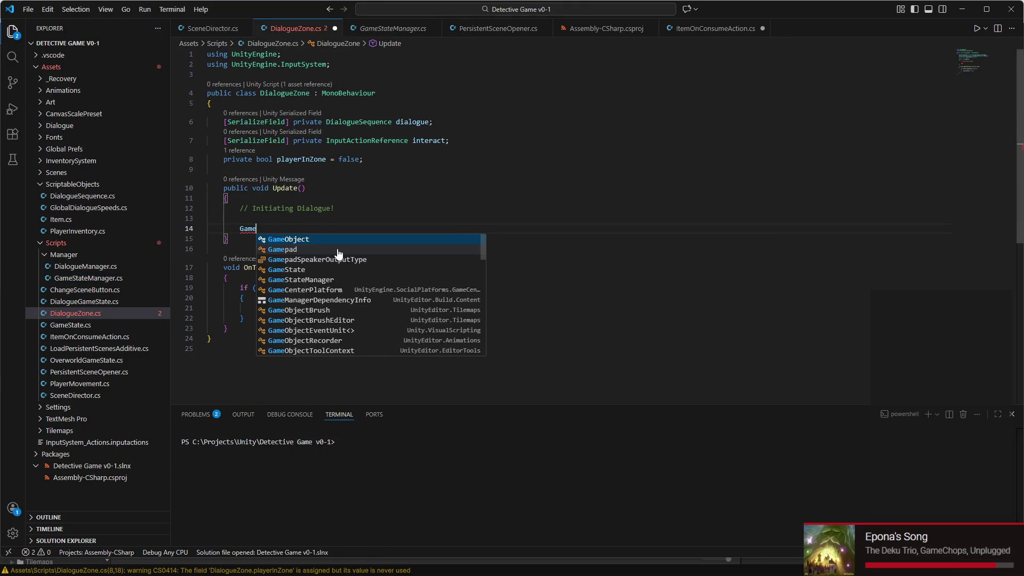
text(StateManager)
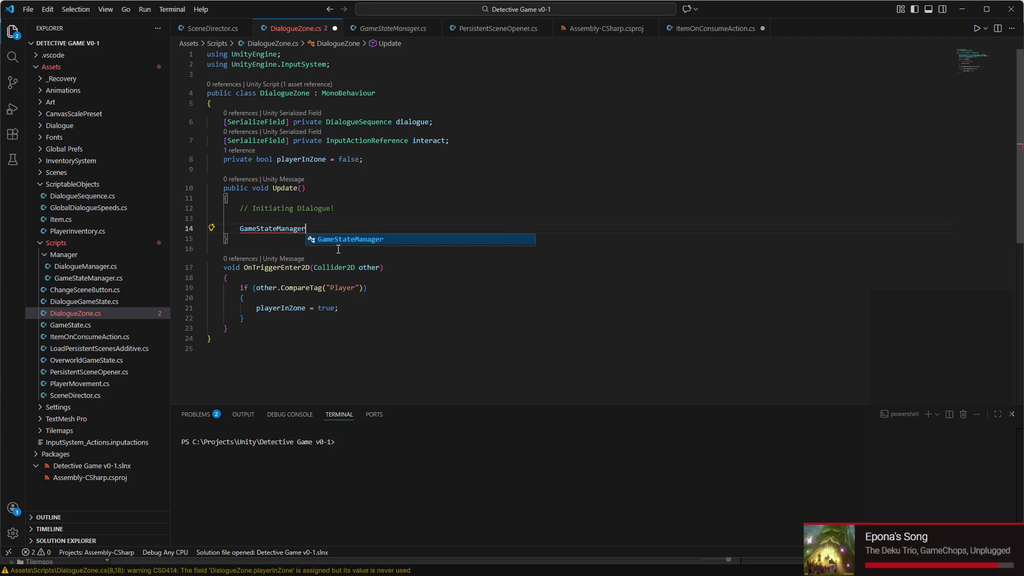
text(.current.)
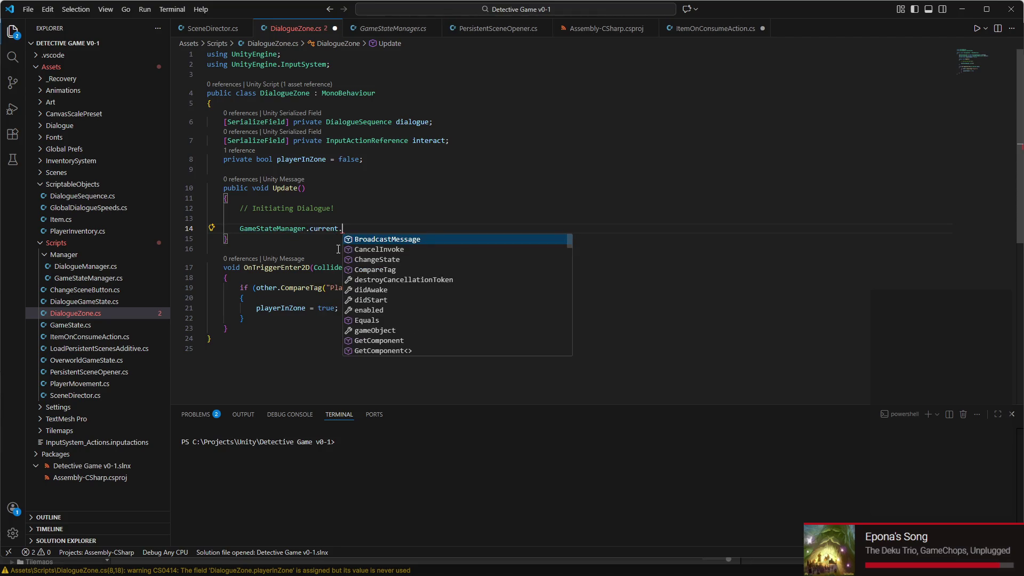
text(ChangeState)
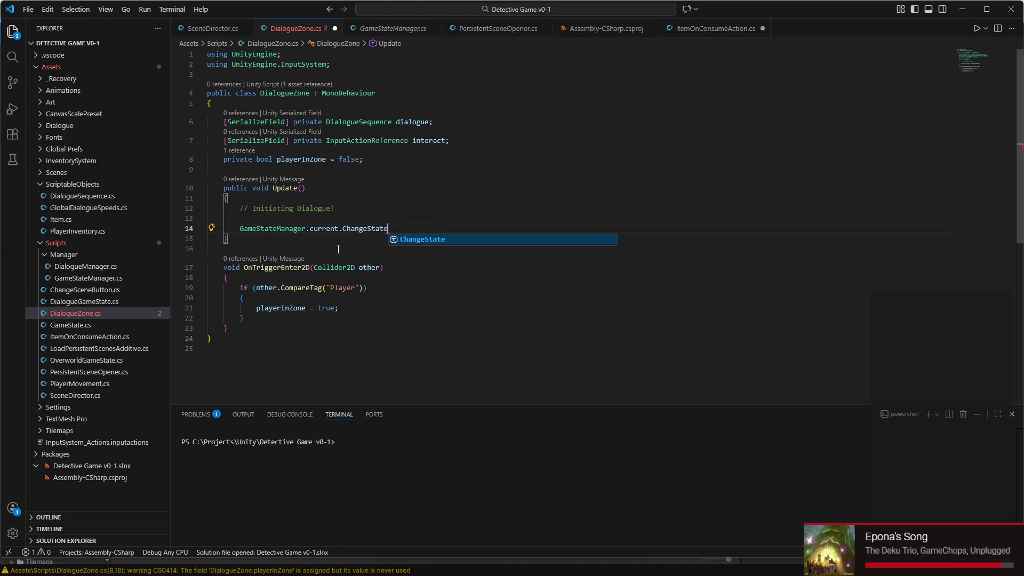
text(()
text(// )
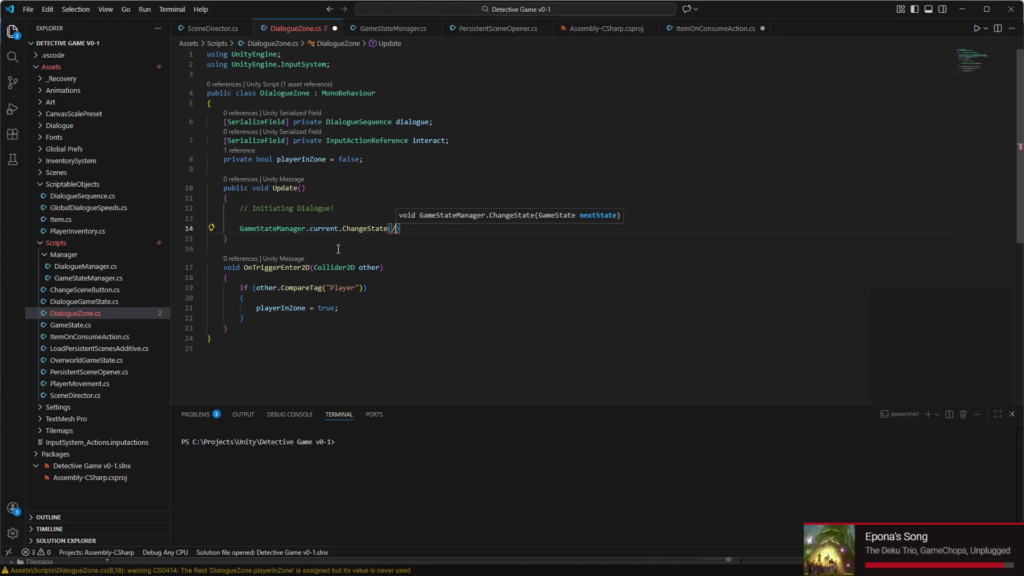
text(Dialogue S)
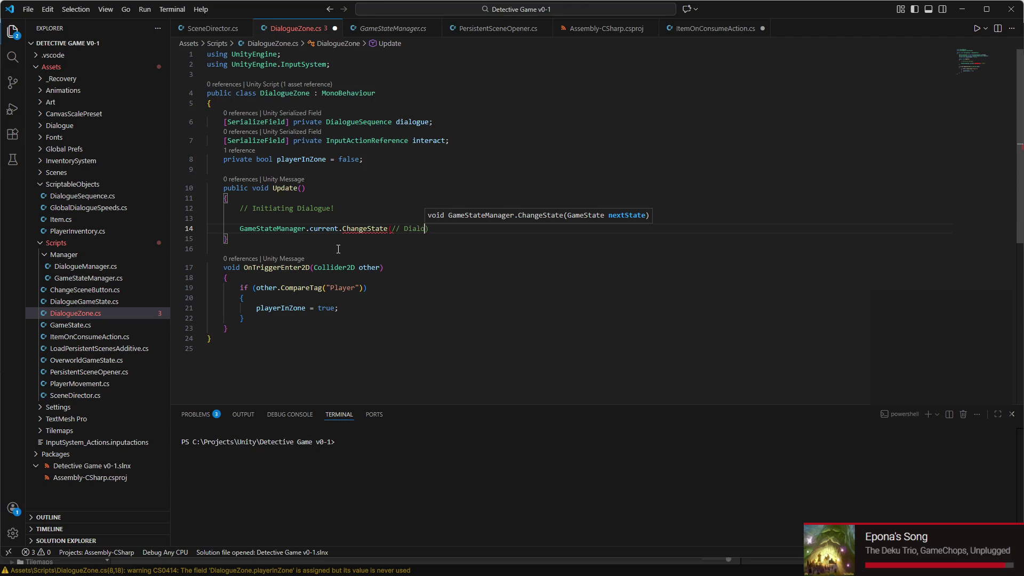
text(tate)
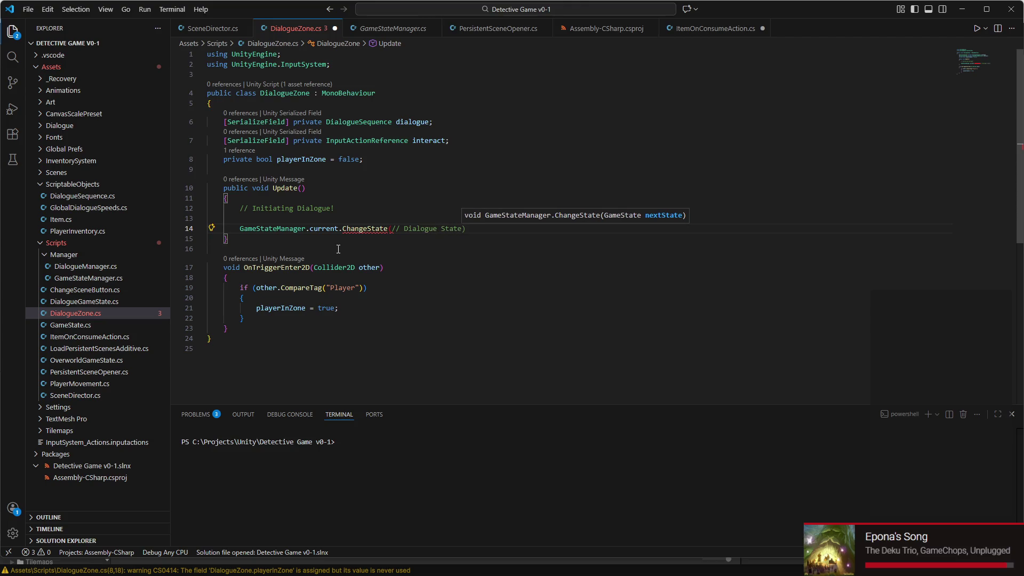
key(Return)
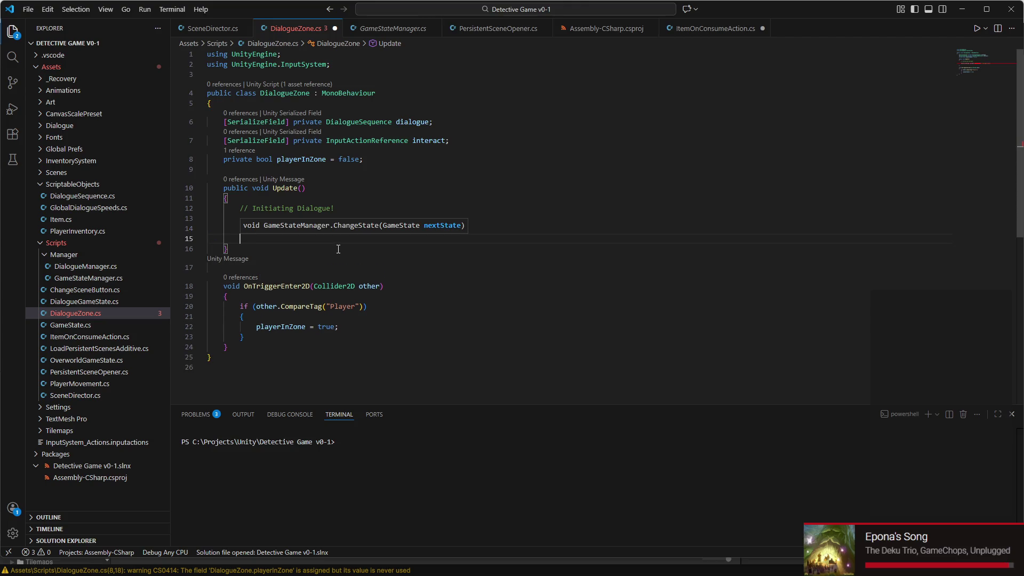
key(Escape)
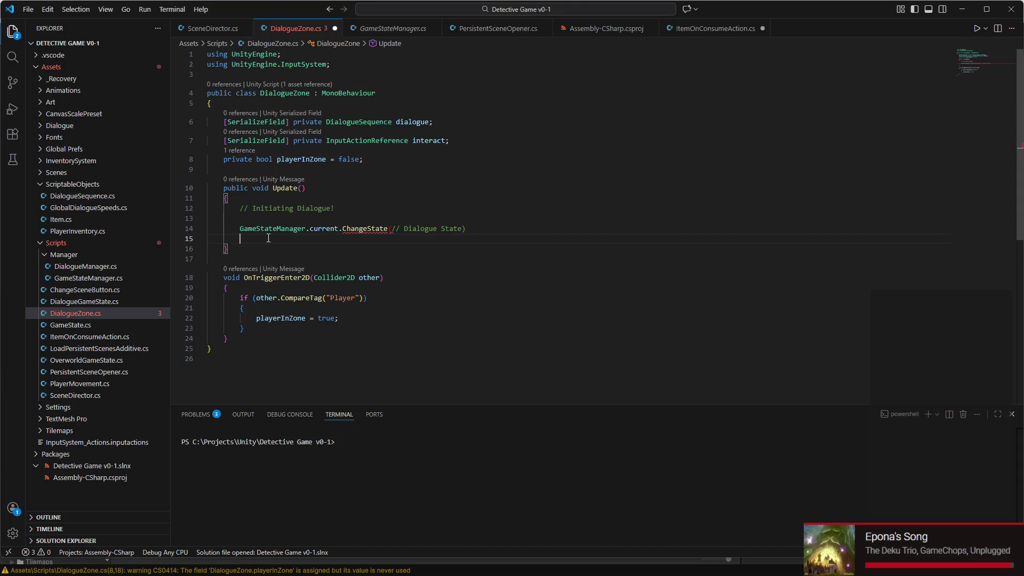
text(DialogueM)
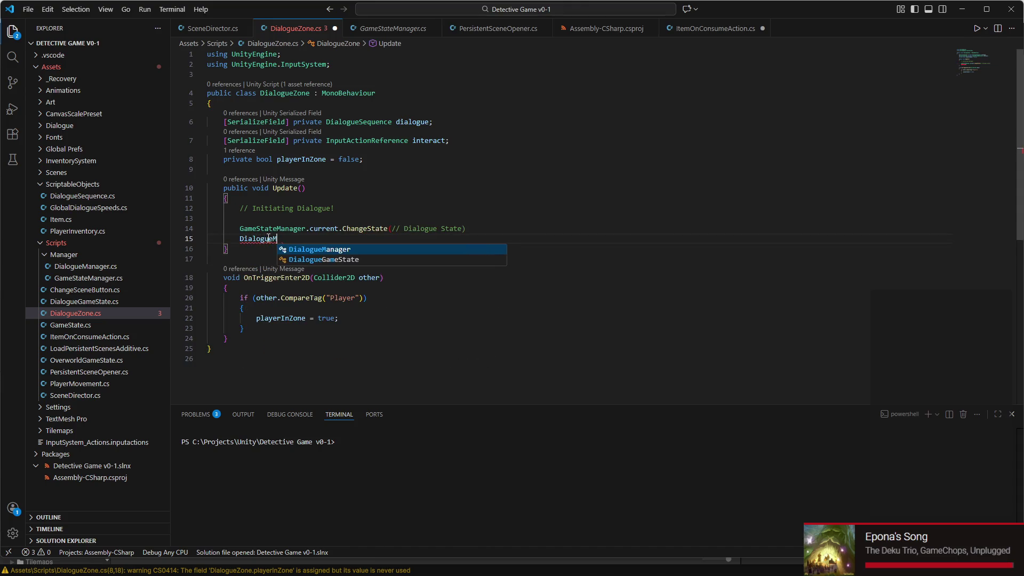
text(anager.current.)
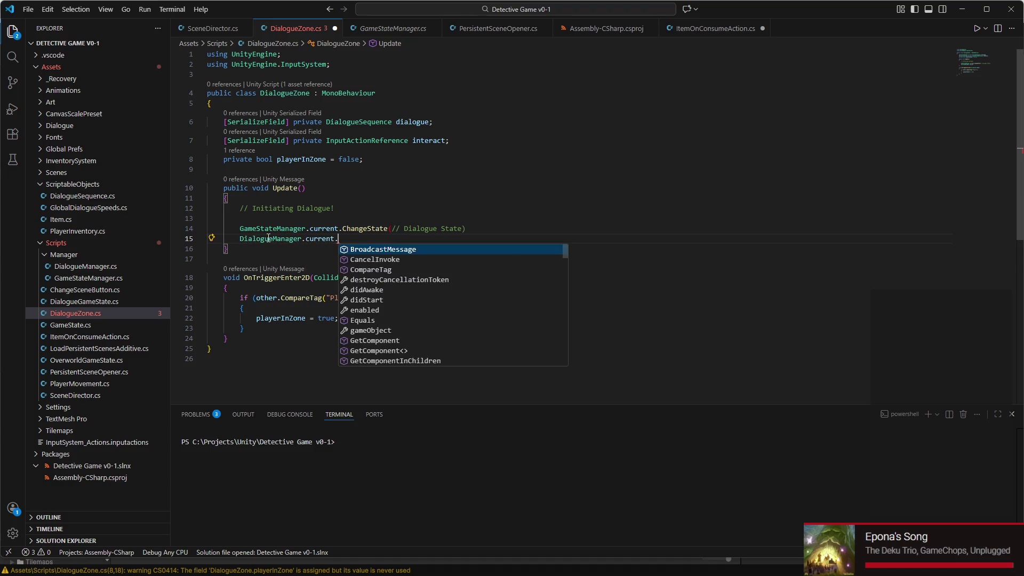
text(ShowDialogue()
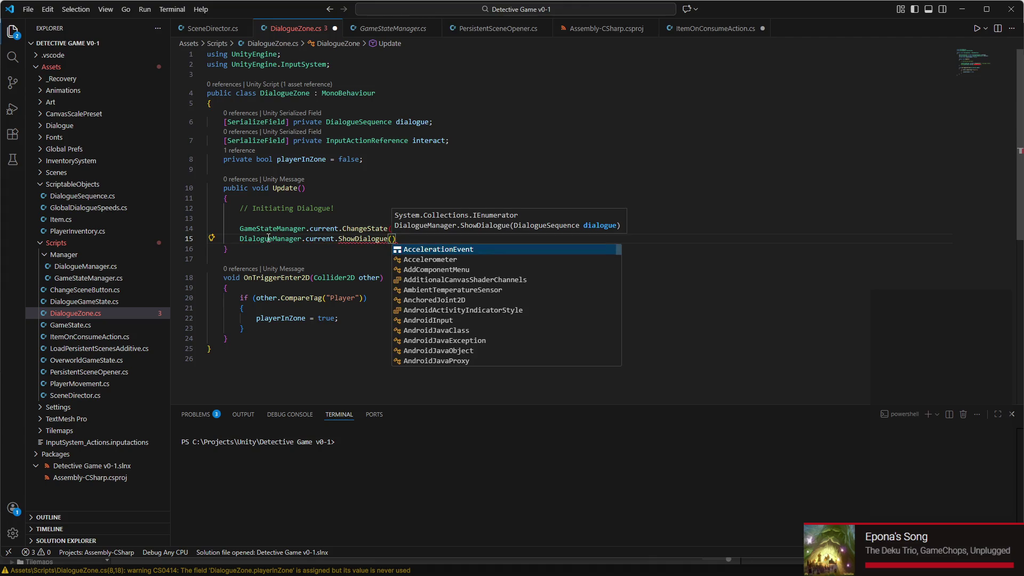
text(dialogue)
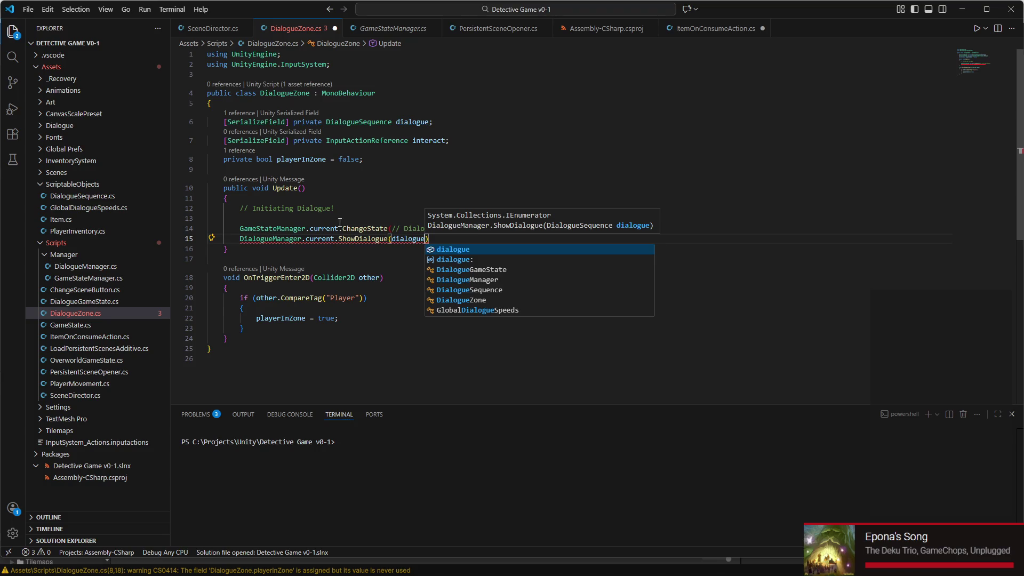
text();)
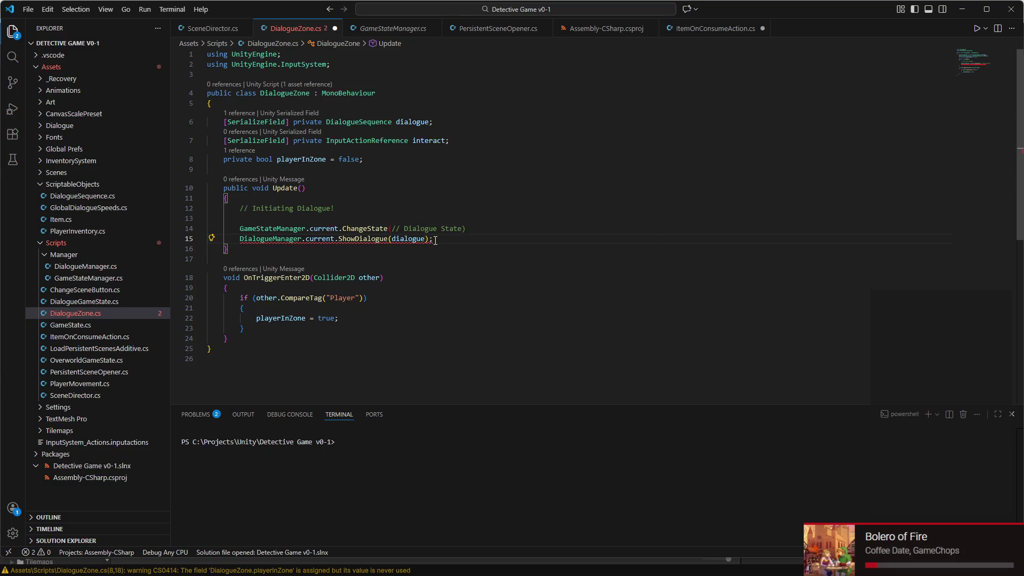
- Close the ChangeState call's parenthesis and save DialogueZone.cs
mouse_move(401, 238)
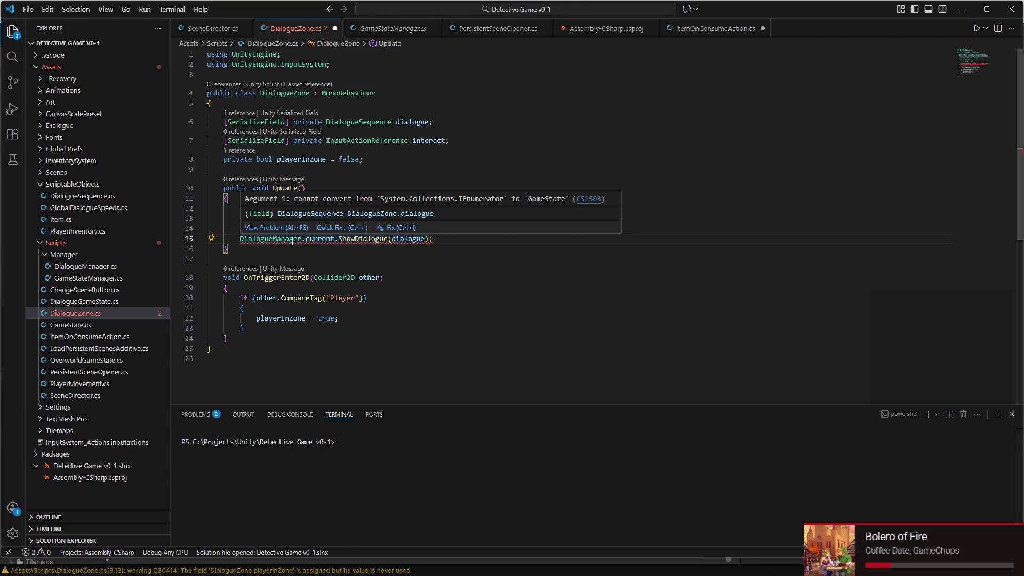
click(291, 239)
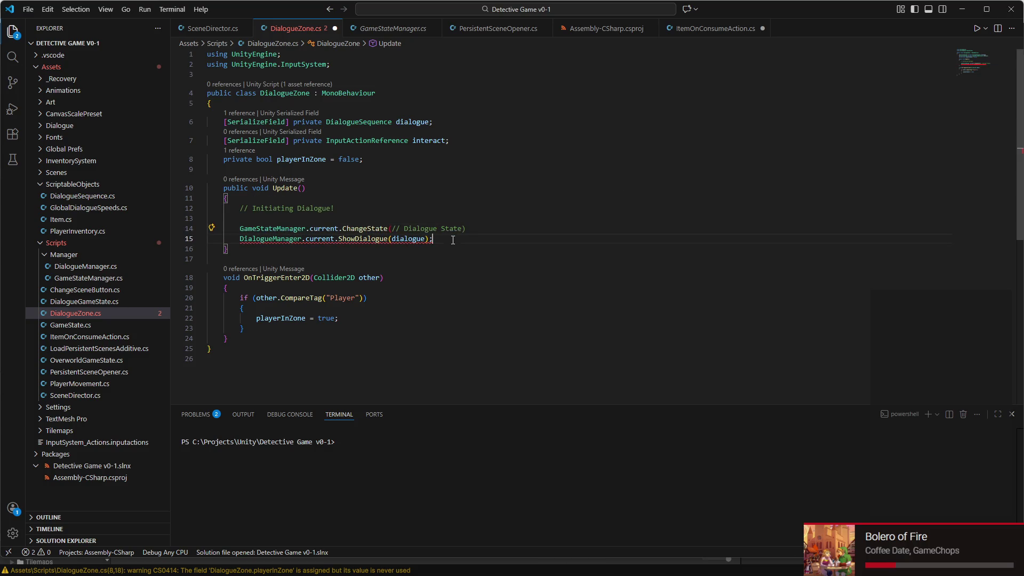
click(471, 228)
click(393, 229)
text())
key(ctrl+s)
- Add a [SerializeField] private GameState dialogueState field below the interact field
click(472, 140)
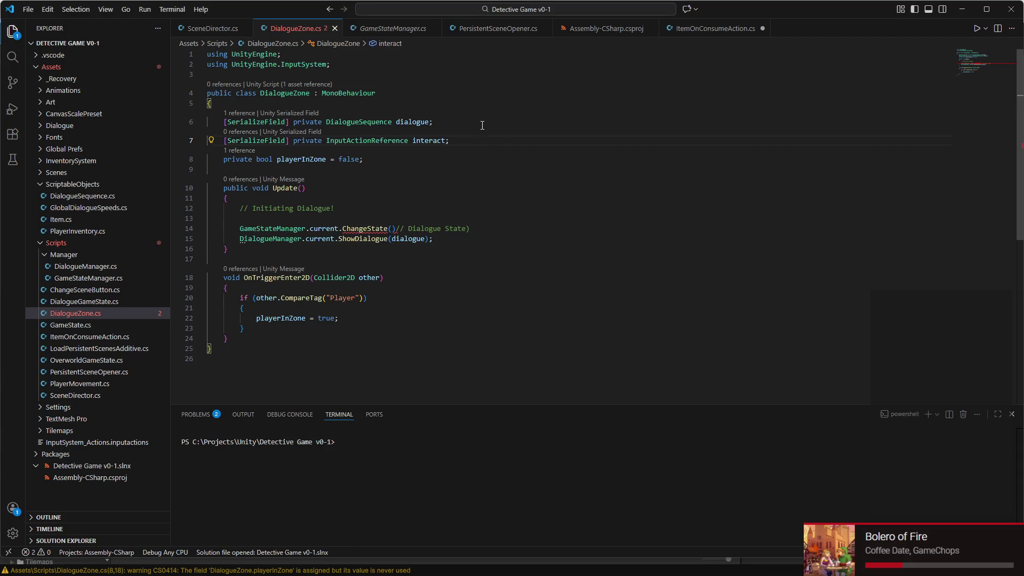
key(Return)
text([Ser)
key(Tab)
text(priva)
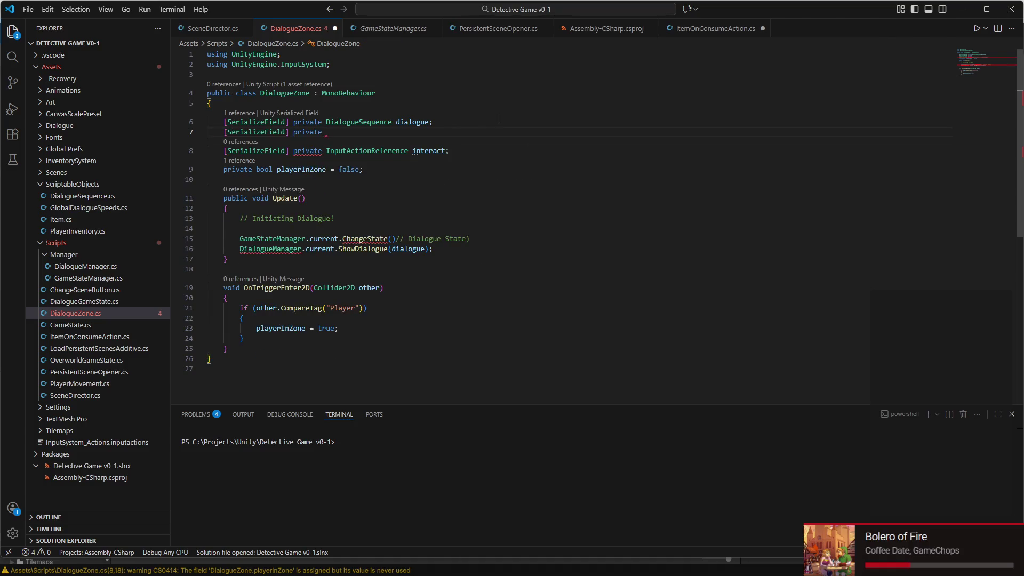
text(GameState dial)
text(ogueState;)
- Pass dialogueState to ChangeState and delete the leftover Dialogue State comment
click(391, 247)
text(dialogueState)
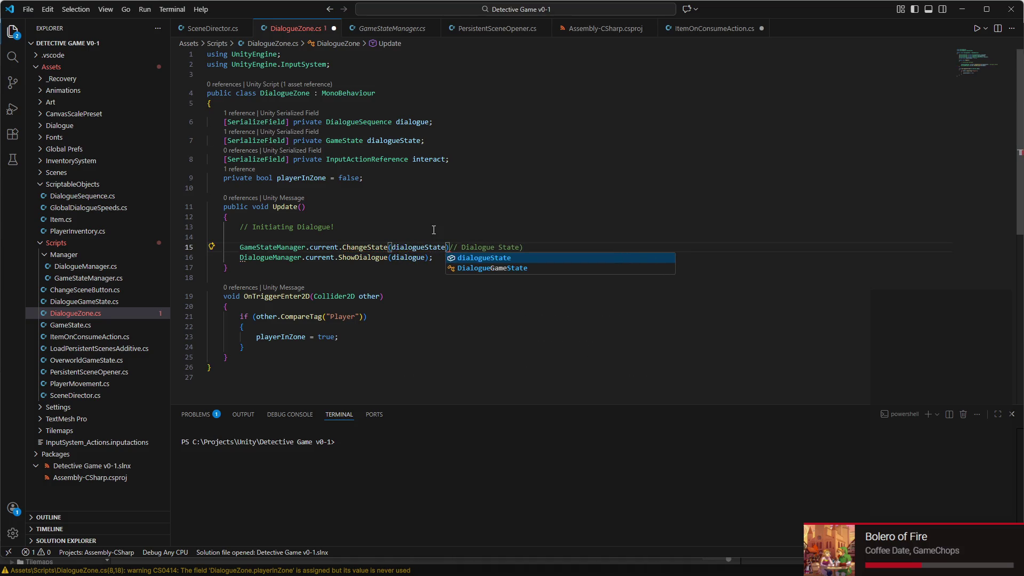
click(454, 247)
text(;)
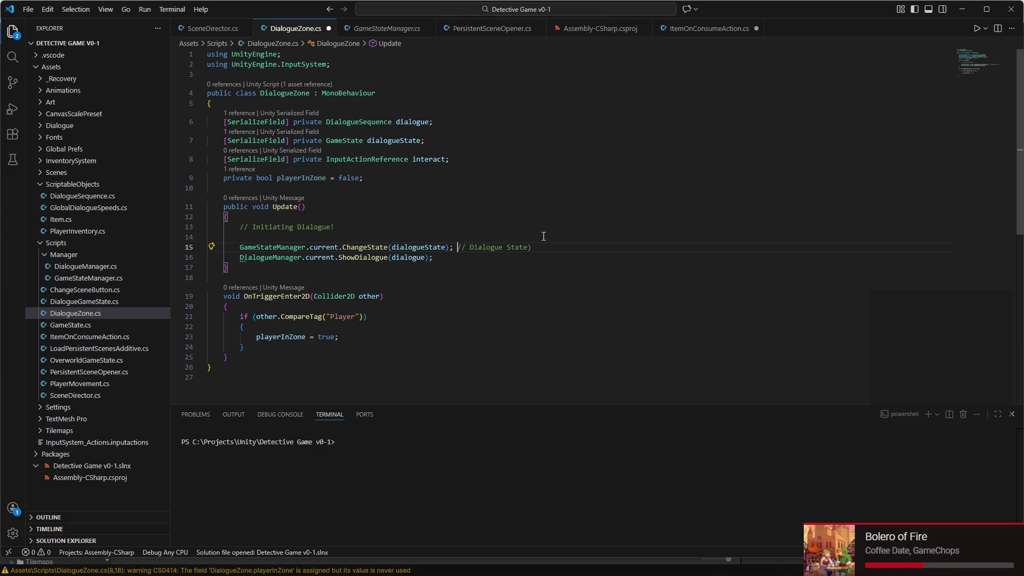
drag(532, 247, 457, 247)
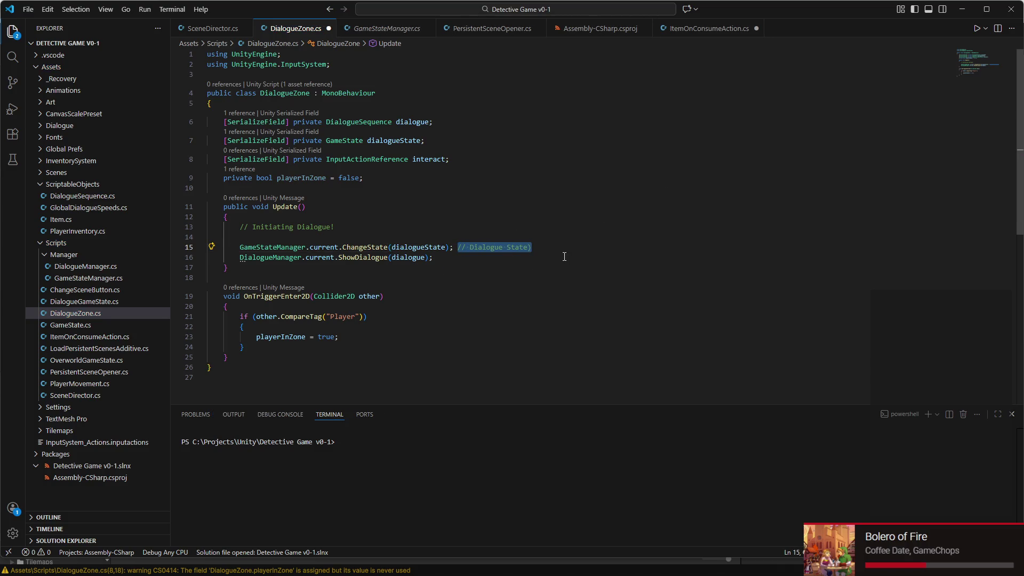
key(BackSpace)
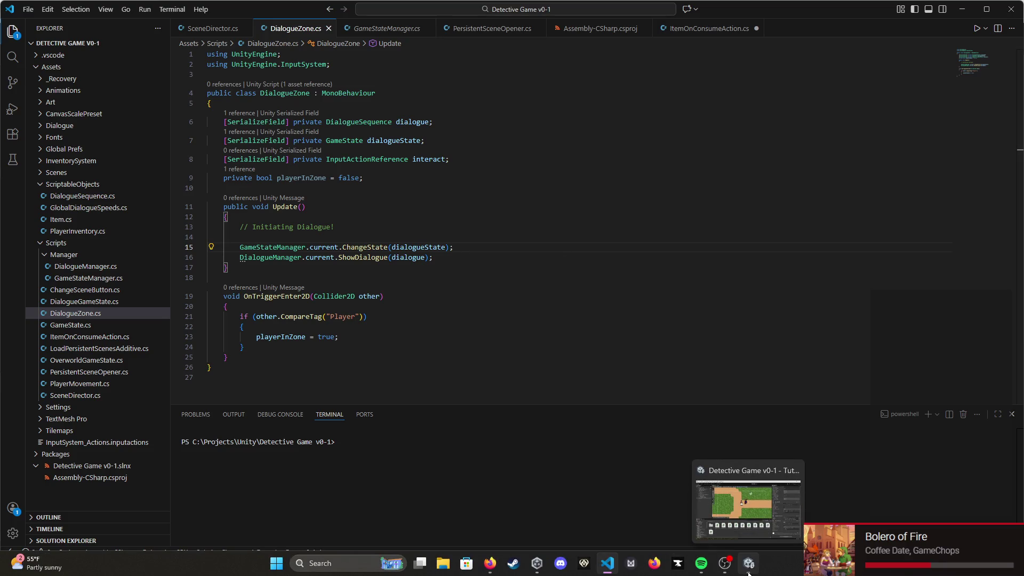
click(748, 573)
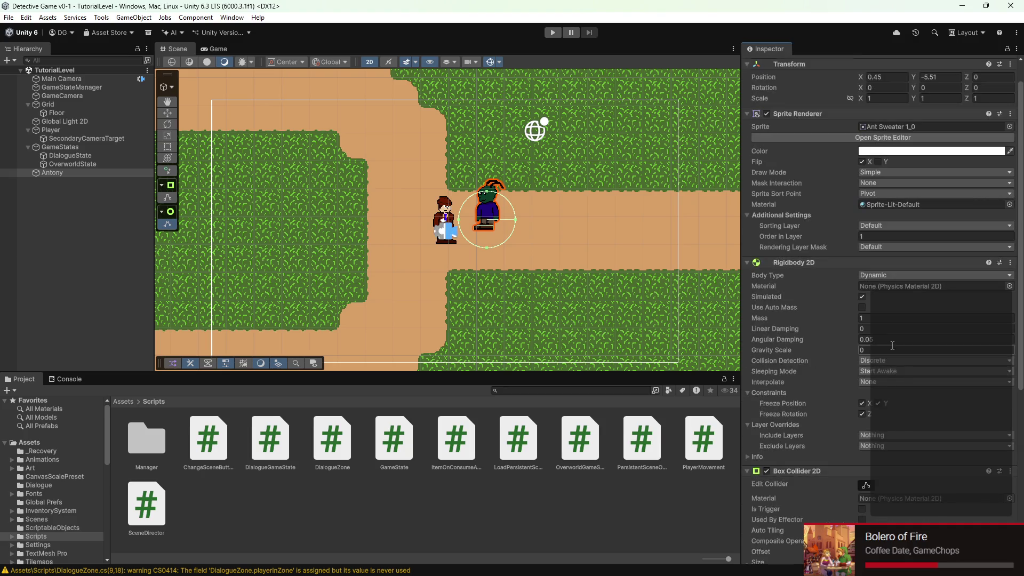
- Assign the DialogueState object to the dialogue zone's Dialogue State field and save the scene
click(885, 411)
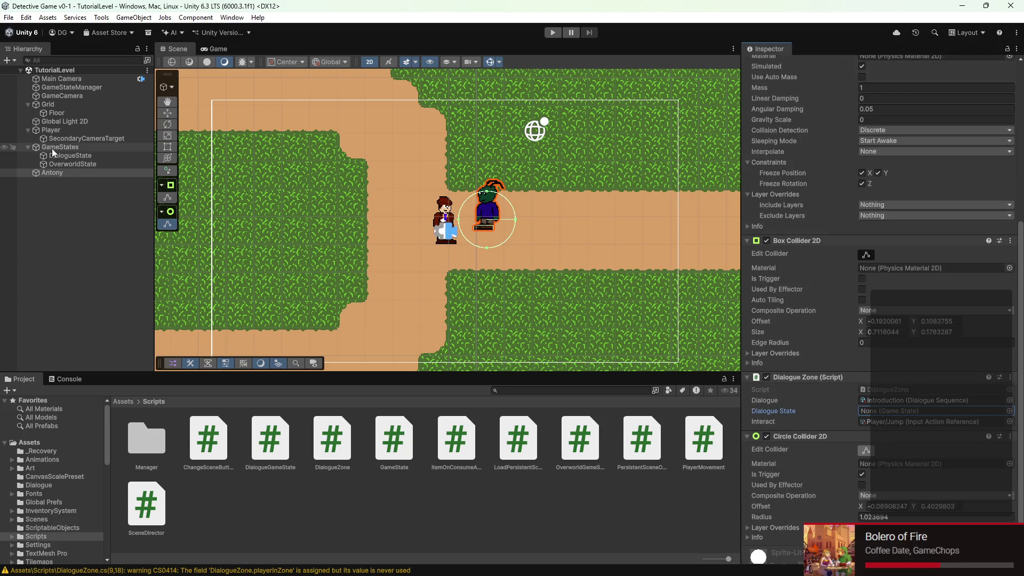
mouse_move(55, 156)
mouse_down()
mouse_move(794, 318)
mouse_move(928, 410)
mouse_up()
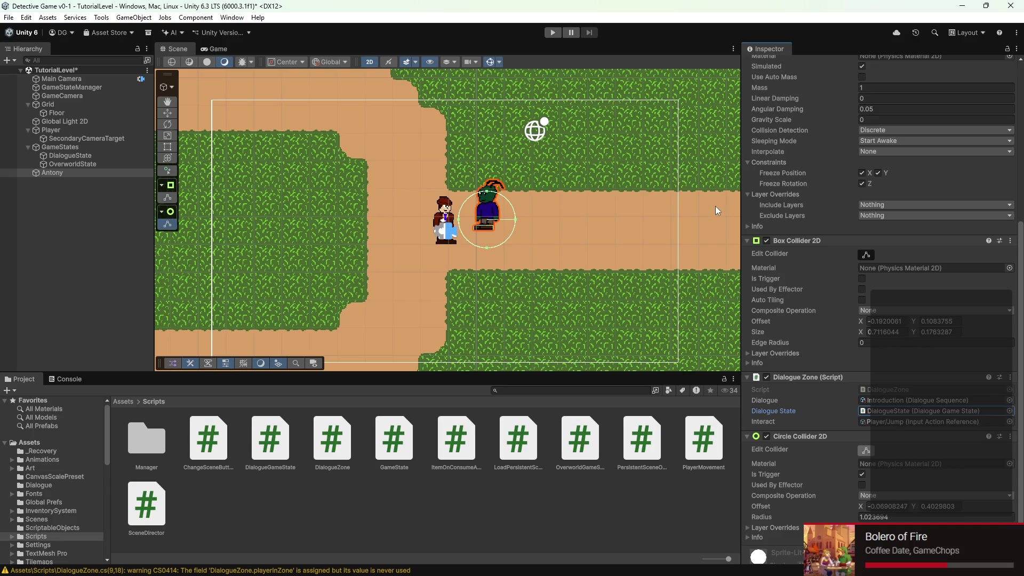
key(ctrl+s)
scroll(695, 216, down, 5)
scroll(850, 303, up, 8)
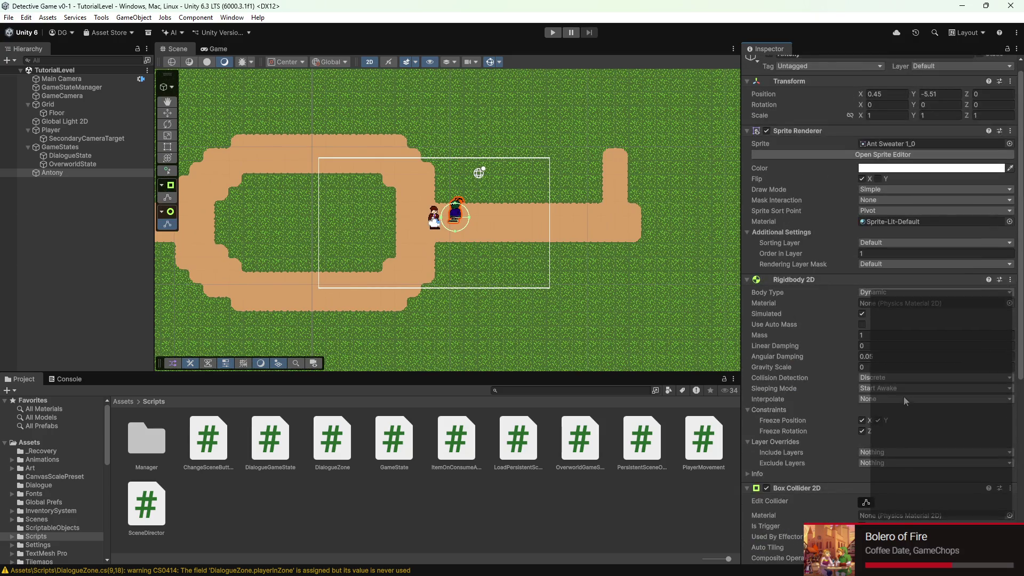
- Tag the Player object as Player, save, and enter play mode
click(46, 130)
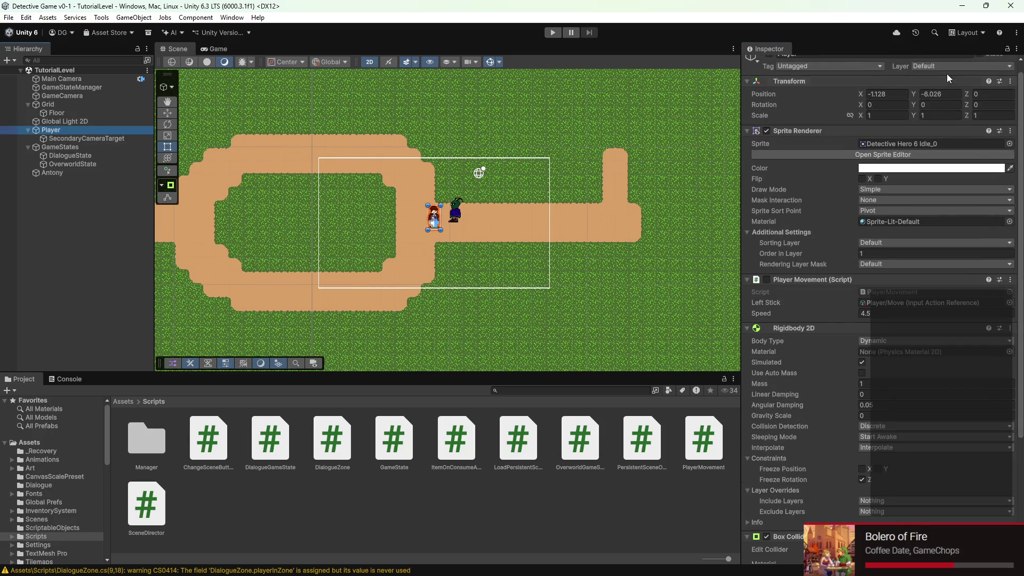
click(874, 65)
click(806, 136)
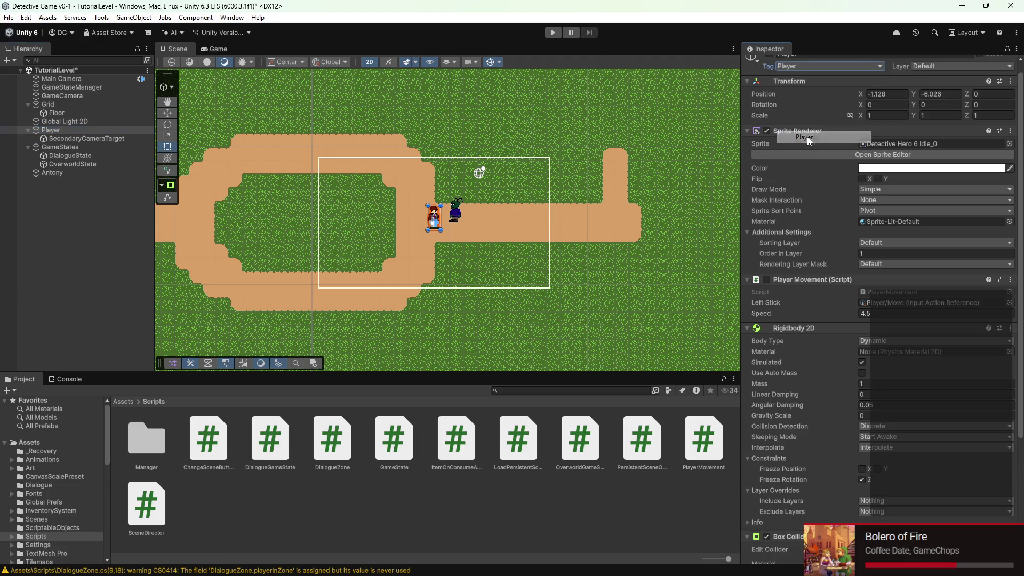
key(ctrl+s)
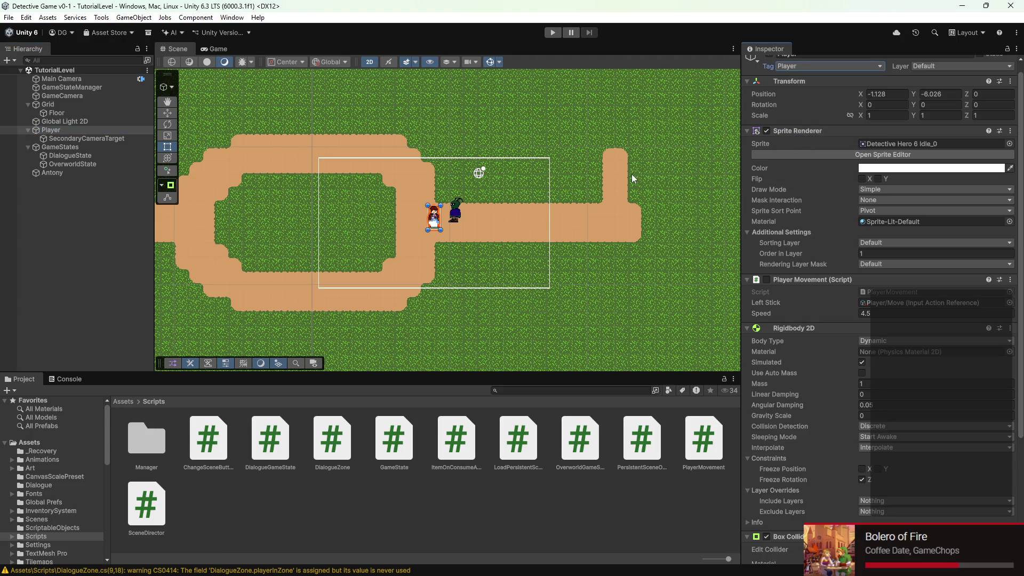
click(557, 33)
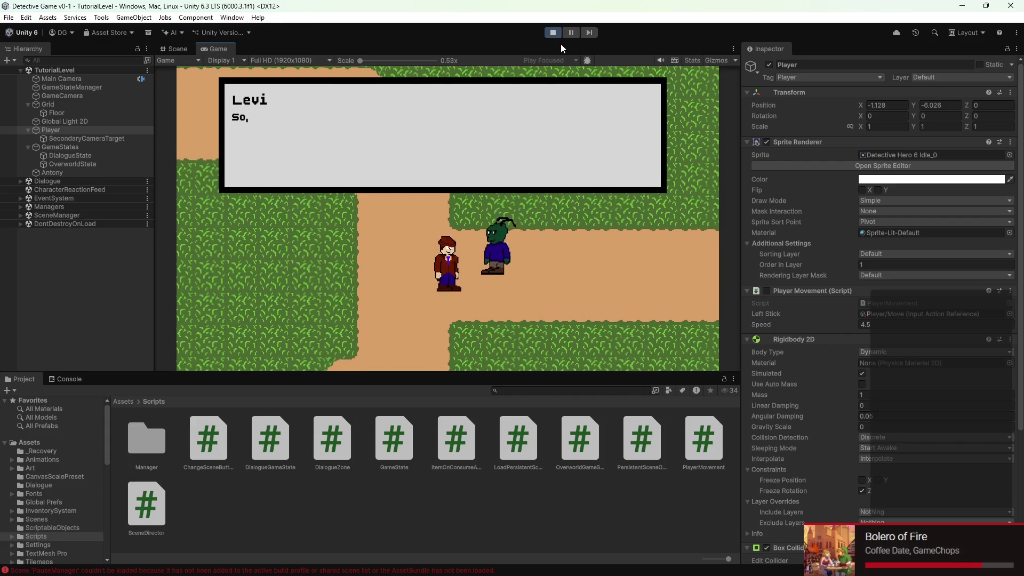
- Stop play mode after the dialogue box appears and return to DialogueZone.cs
click(548, 33)
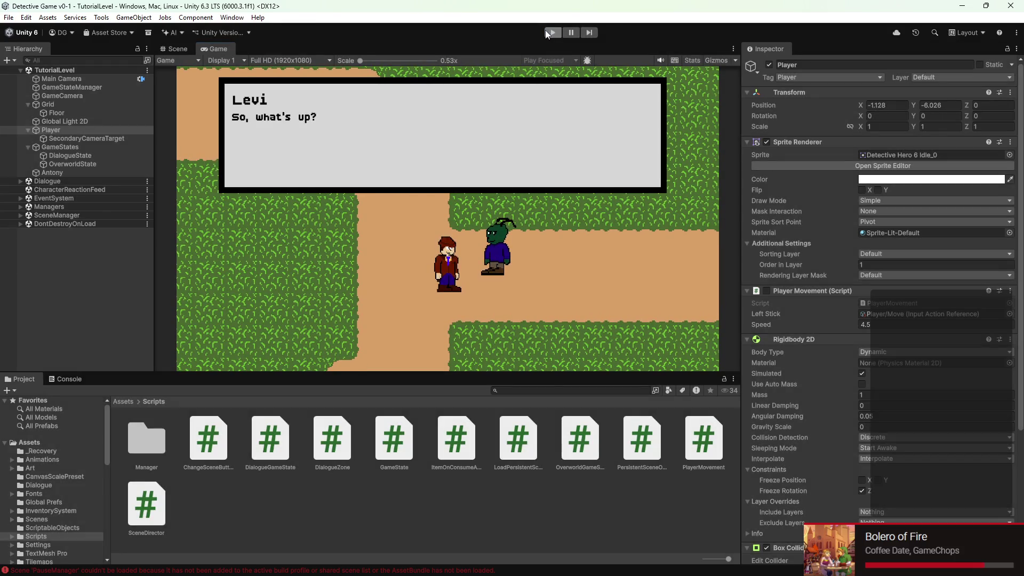
click(607, 568)
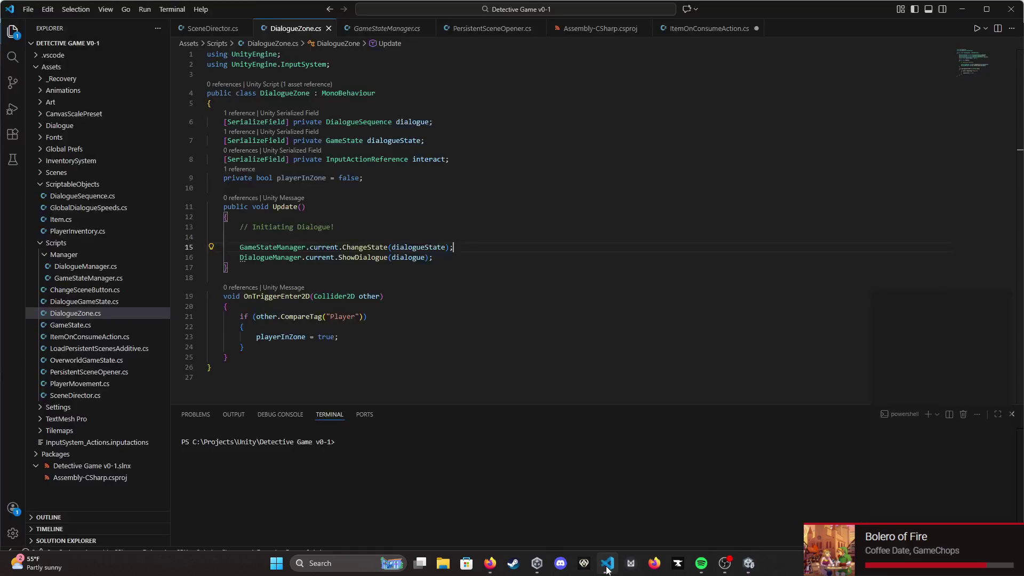
- Select the ChangeState and ShowDialogue calls on lines 15–16 of Update
click(283, 207)
click(255, 236)
triple_click(249, 247)
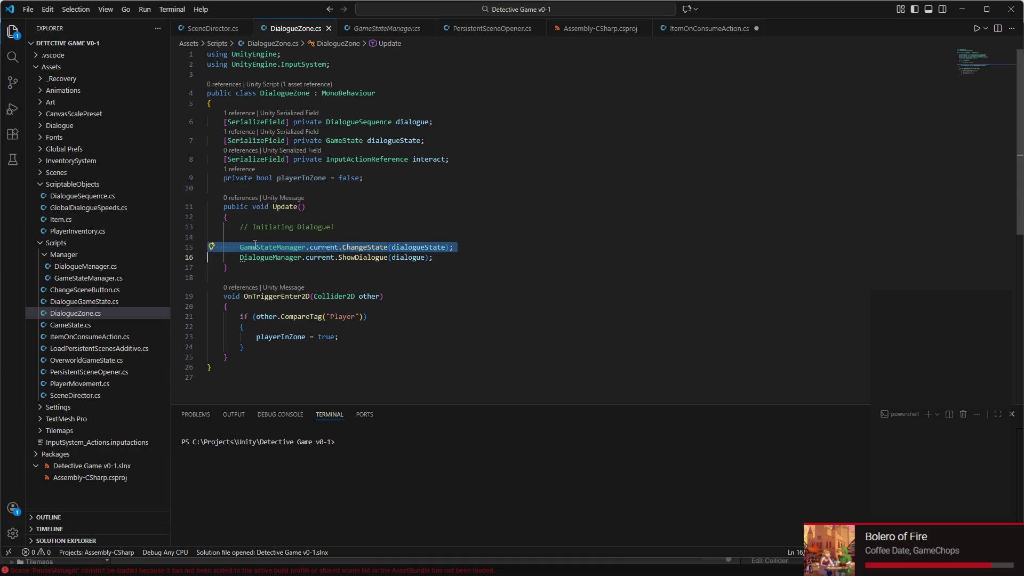
drag(249, 247, 556, 260)
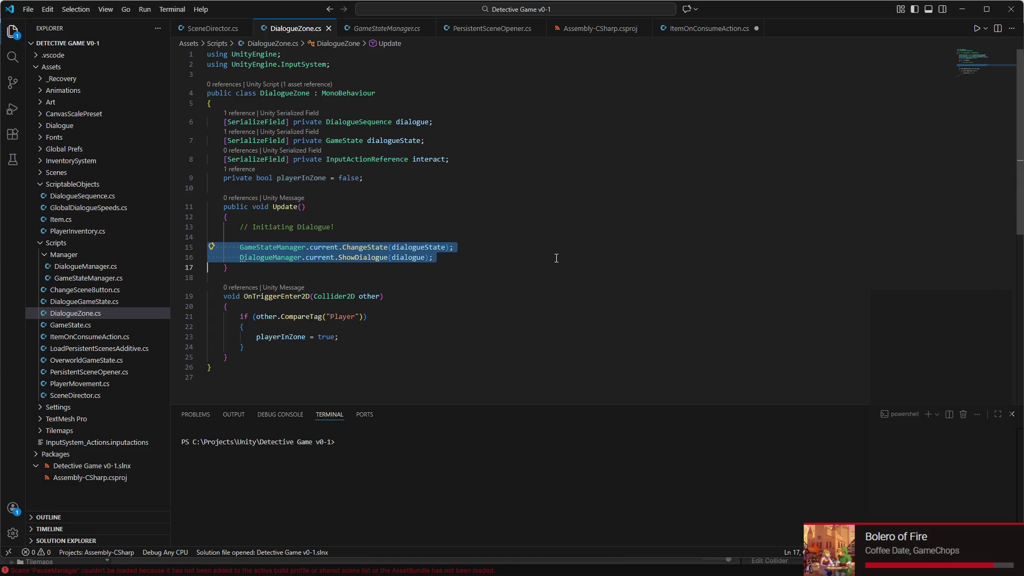
triple_click(555, 257)
mouse_move(555, 258)
mouse_down()
mouse_move(546, 247)
mouse_move(555, 262)
mouse_up()
click(545, 246)
triple_click(546, 247)
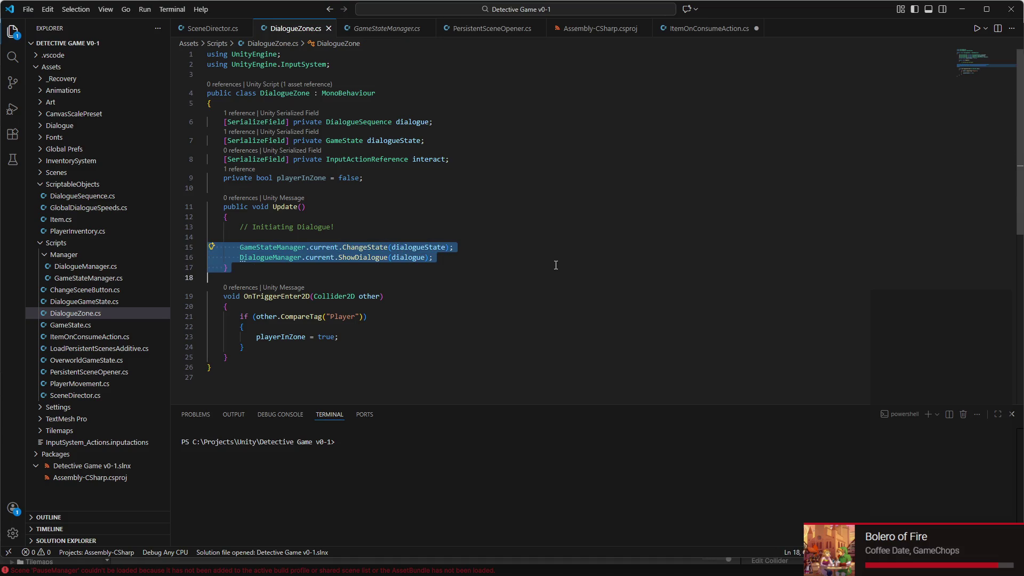
click(551, 254)
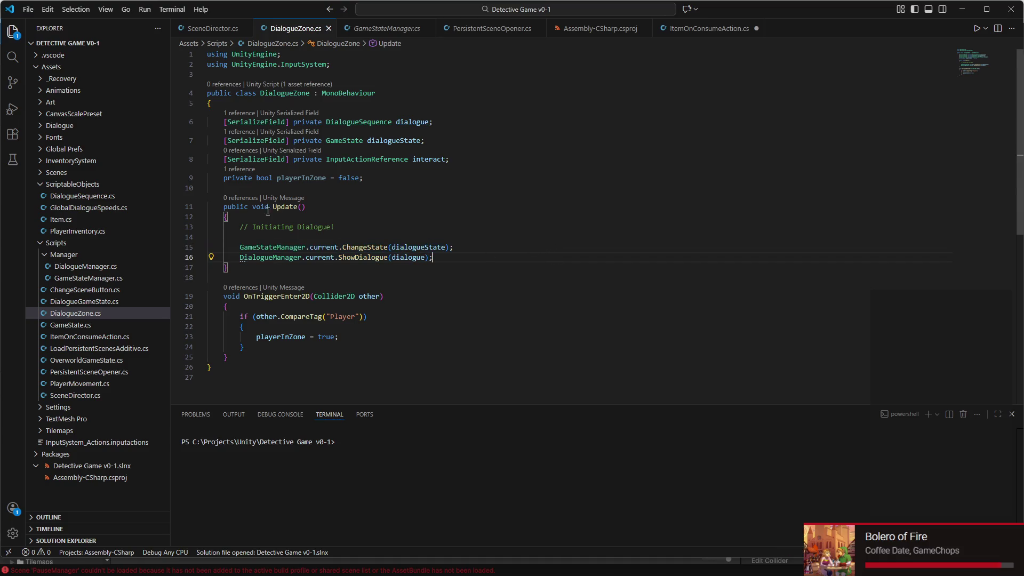
- Write an if (playerInZone && interact.action.IsPressed()) line with an opening brace above them
key(Tab)
text(if ()
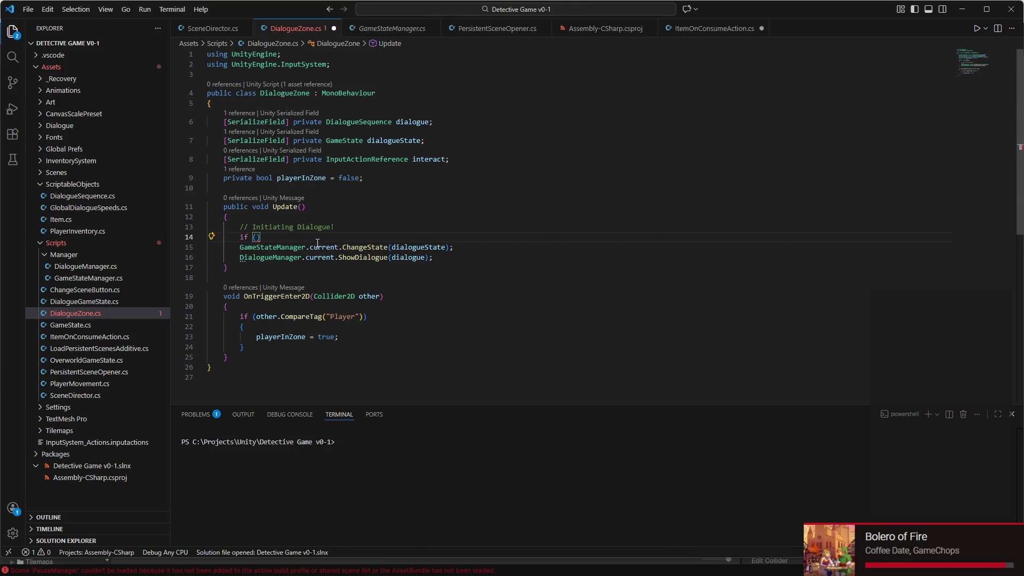
text(player)
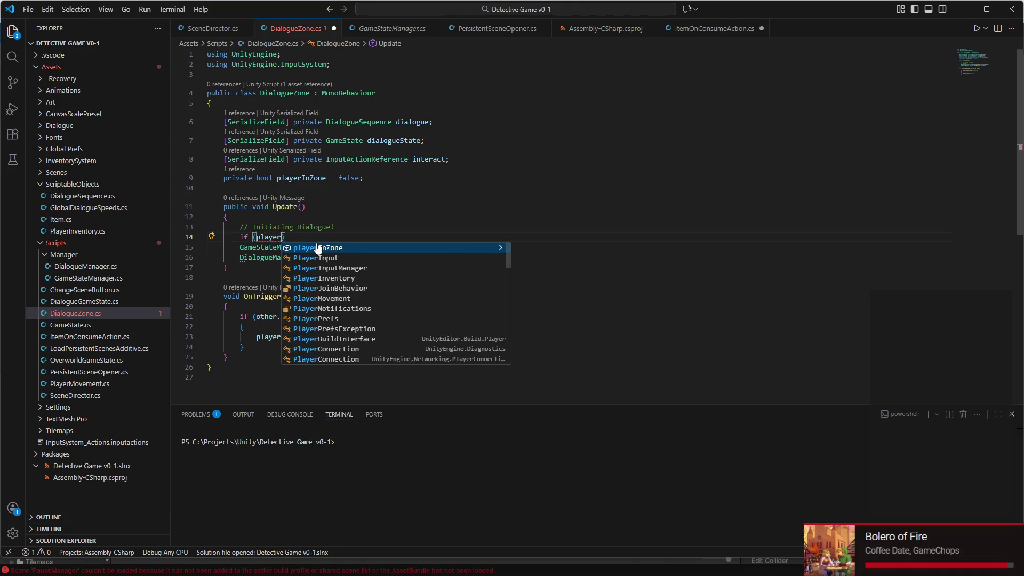
key(Tab)
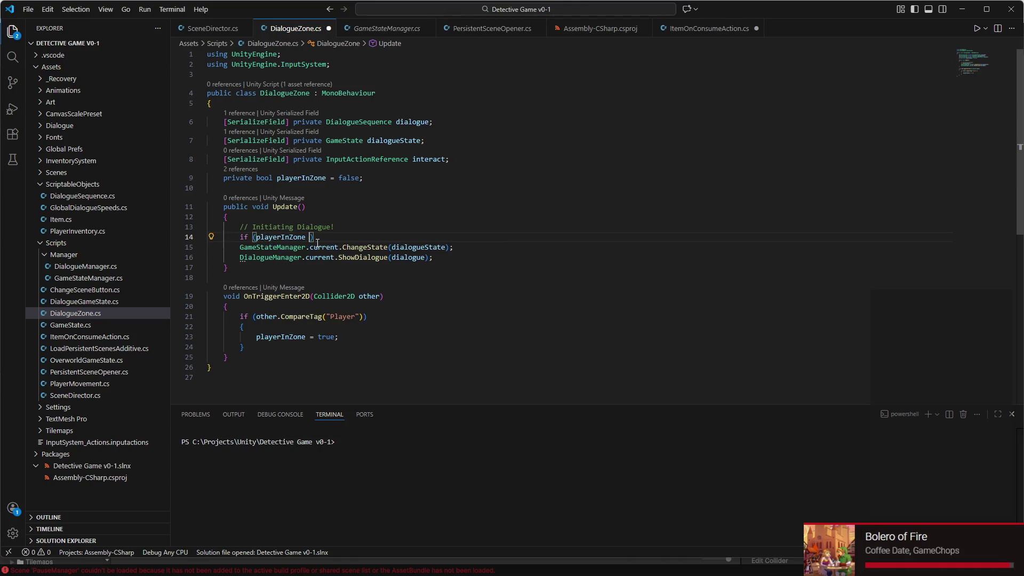
text(&& )
text(inter)
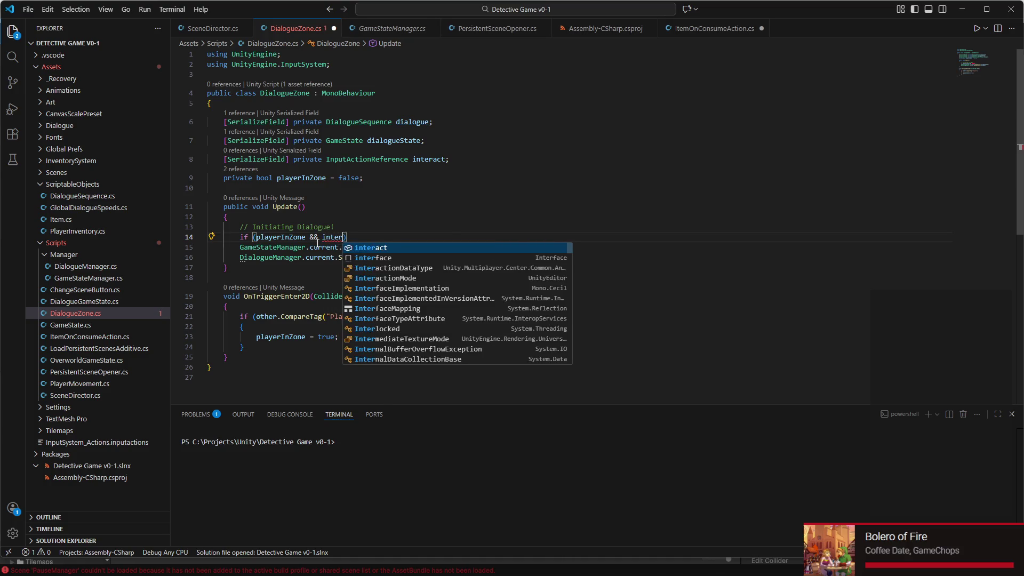
key(Tab)
text(.action.)
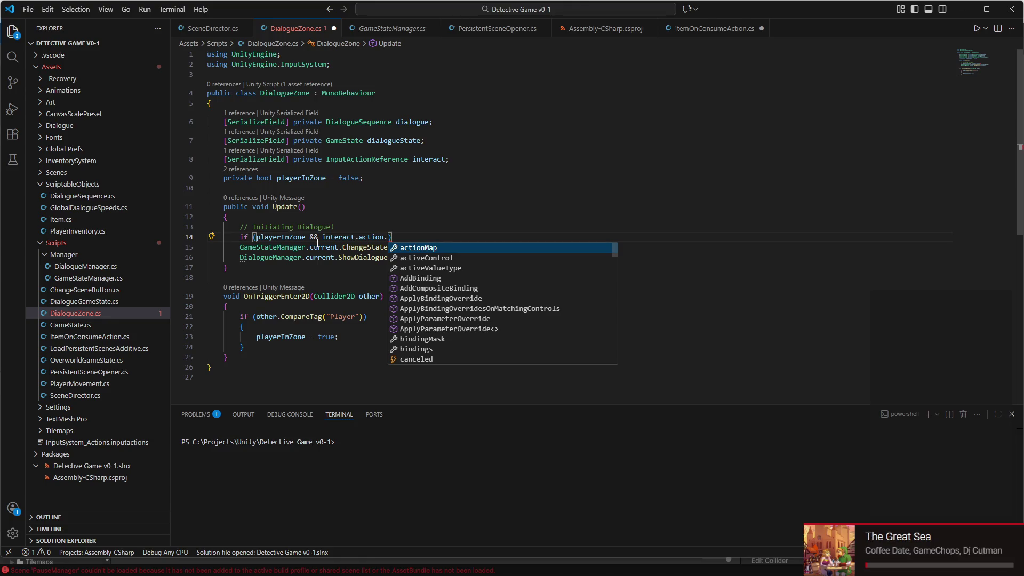
scroll(428, 291, down, 10)
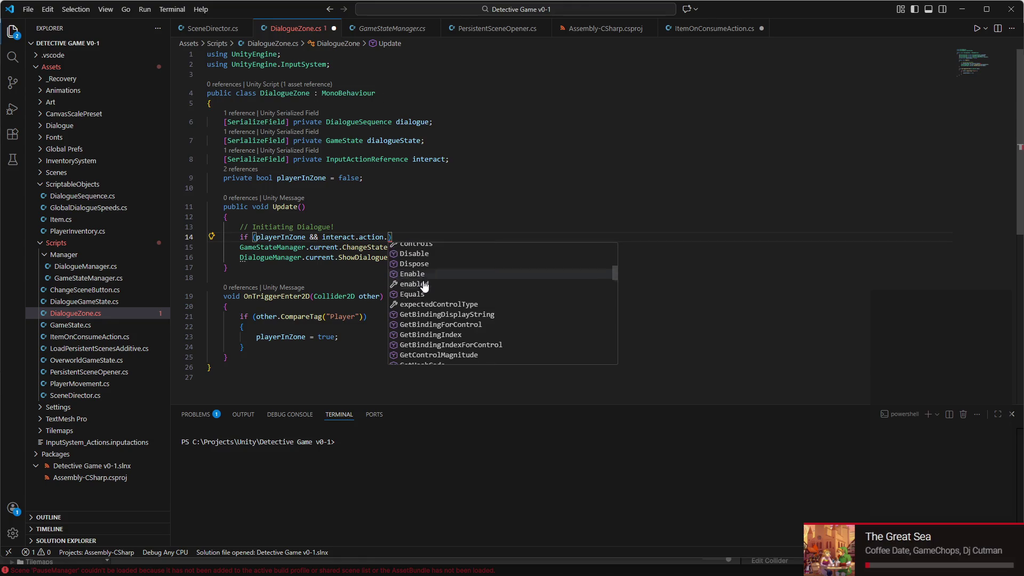
scroll(428, 291, down, 5)
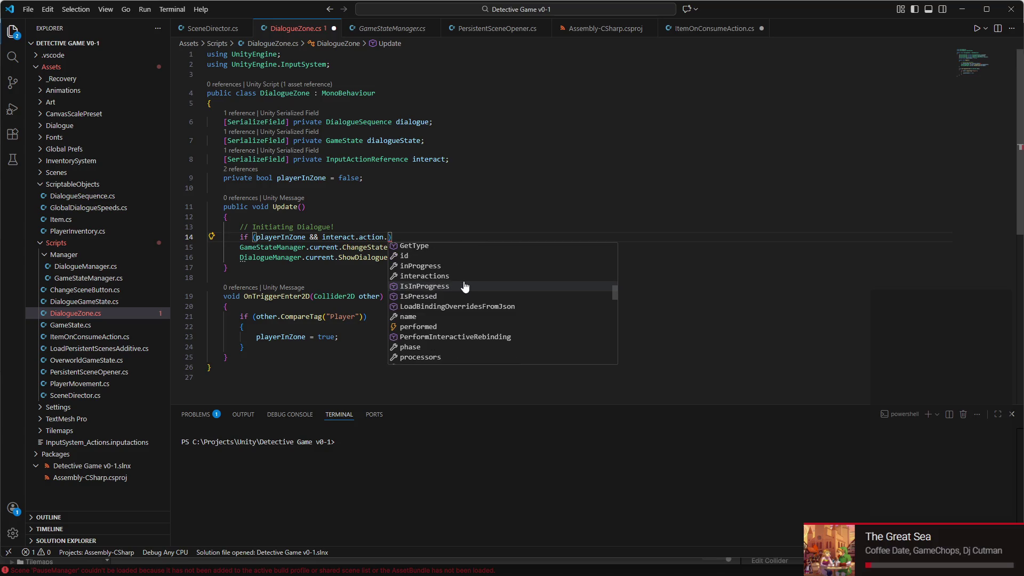
text(IsP)
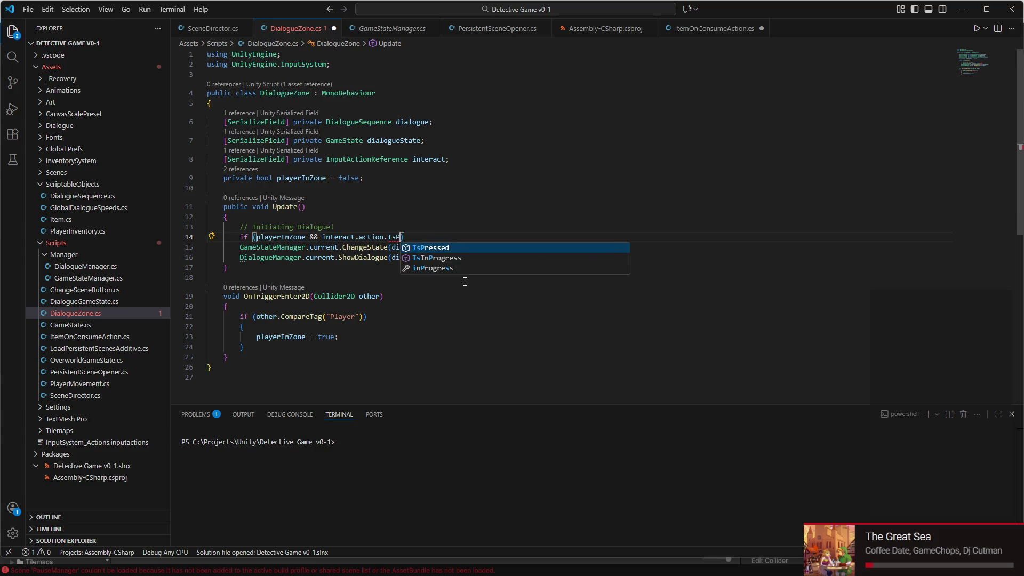
key(Tab)
text(()
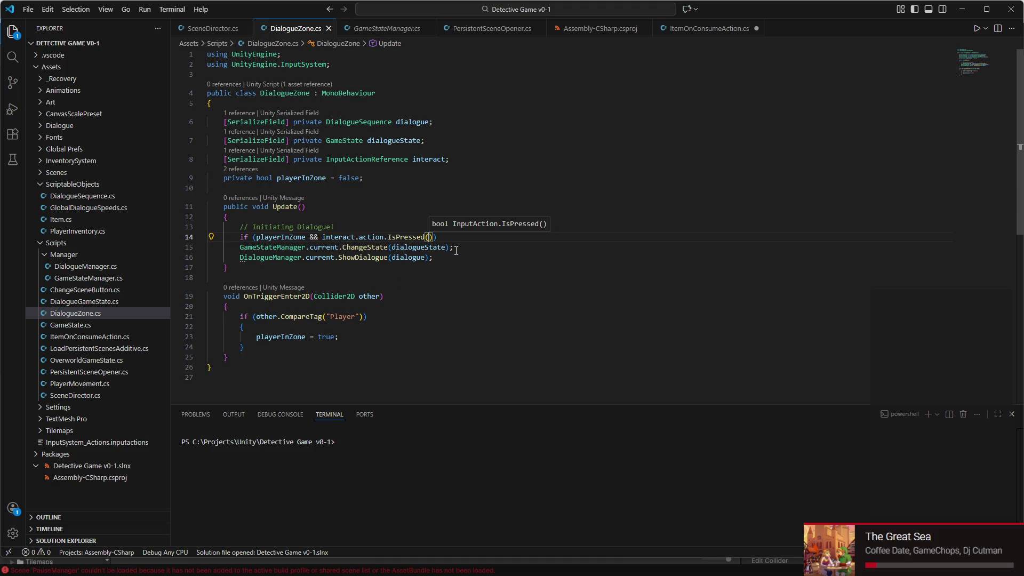
text())
key(Return)
text({)
key(Return)
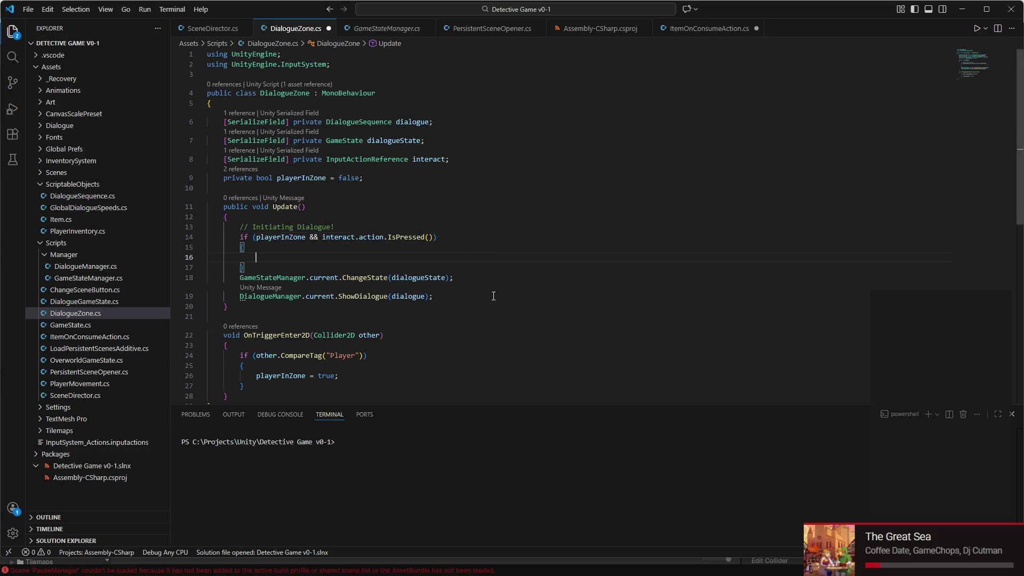
- Move both dialogue calls inside the if block, fix their indentation, and save
drag(433, 288, 208, 277)
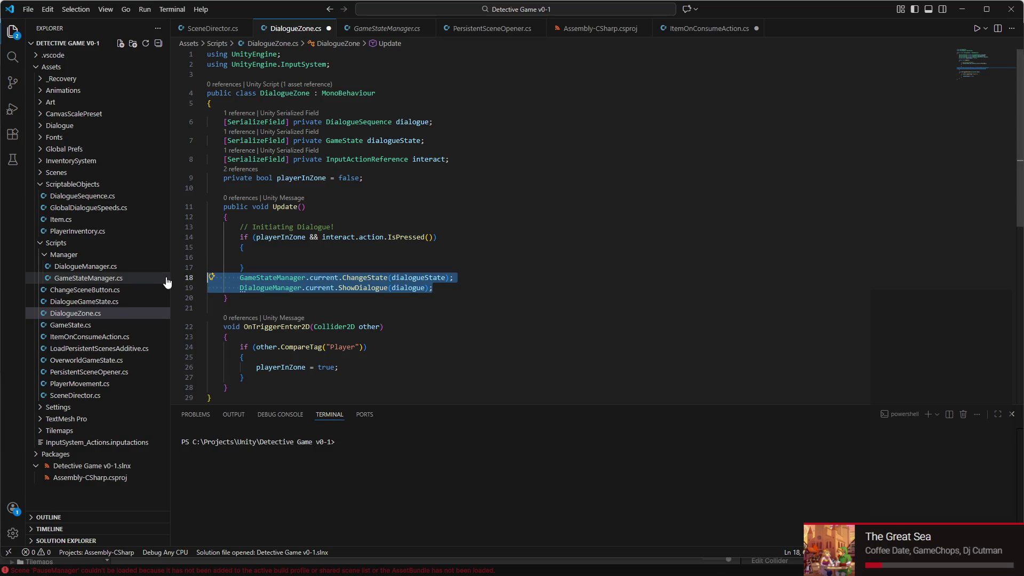
key(ctrl+x)
click(280, 257)
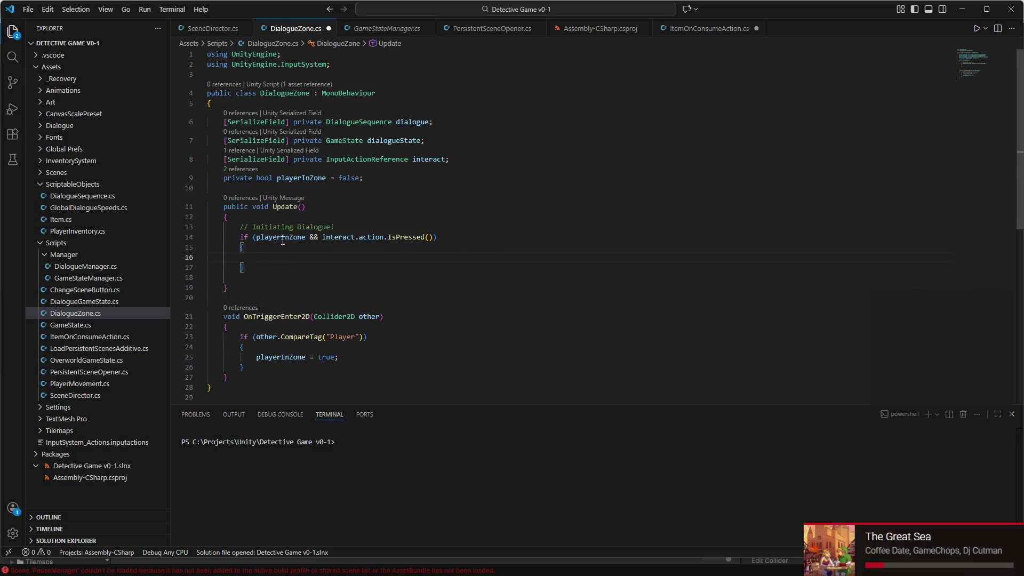
key(ctrl+v)
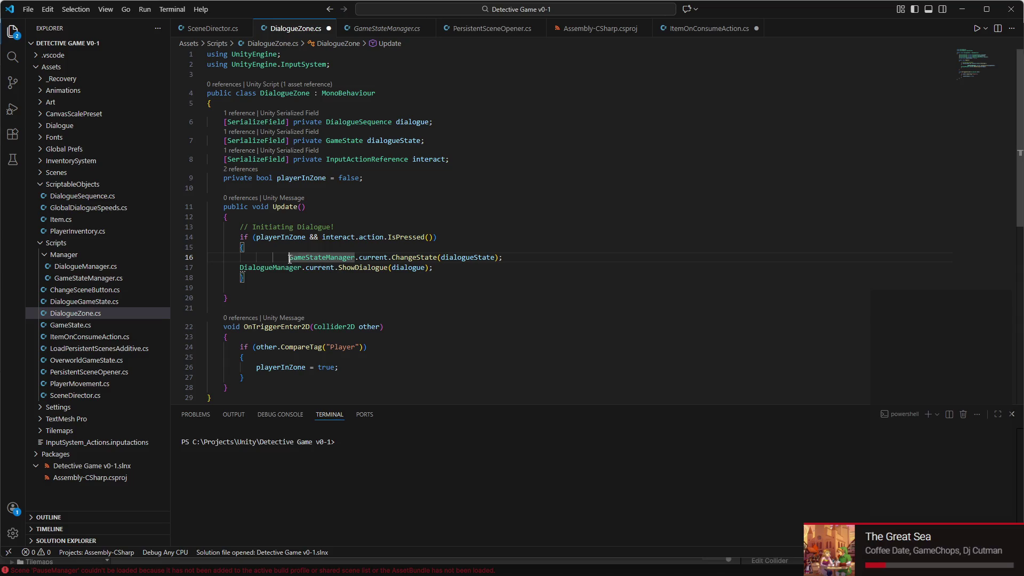
key(BackSpace)
key(BackSpace)
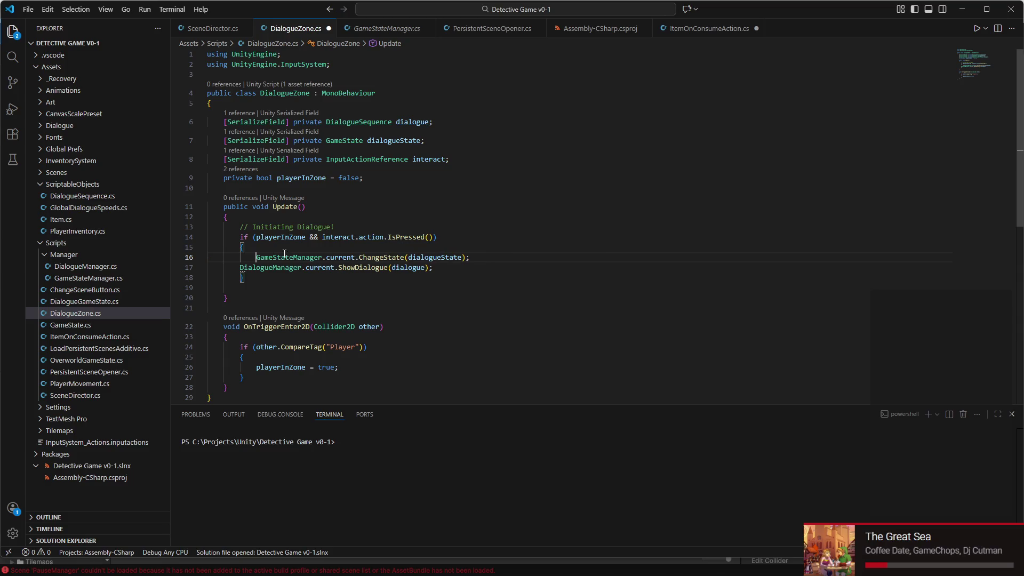
click(241, 269)
key(Tab)
key(ctrl+s)
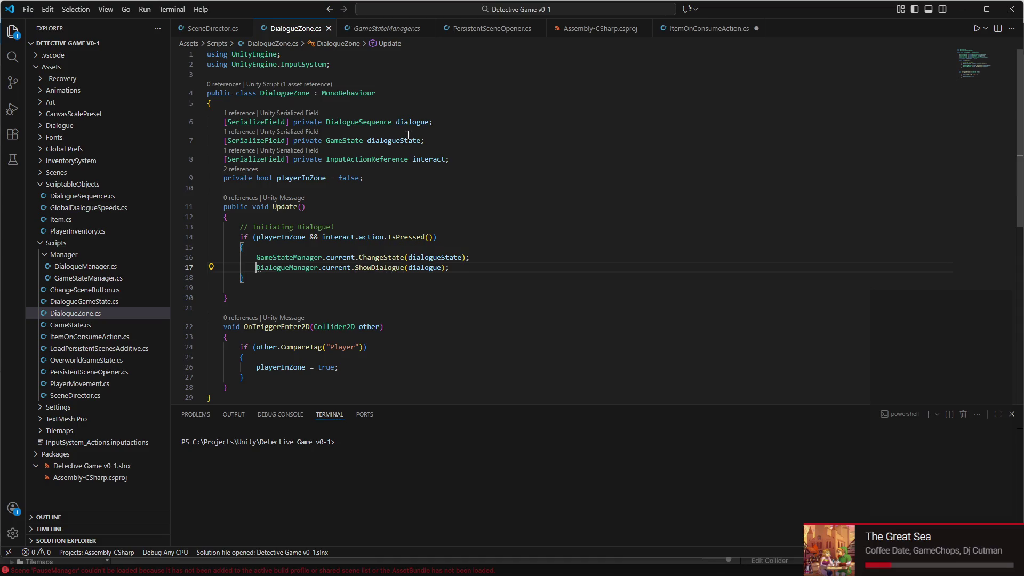
click(297, 562)
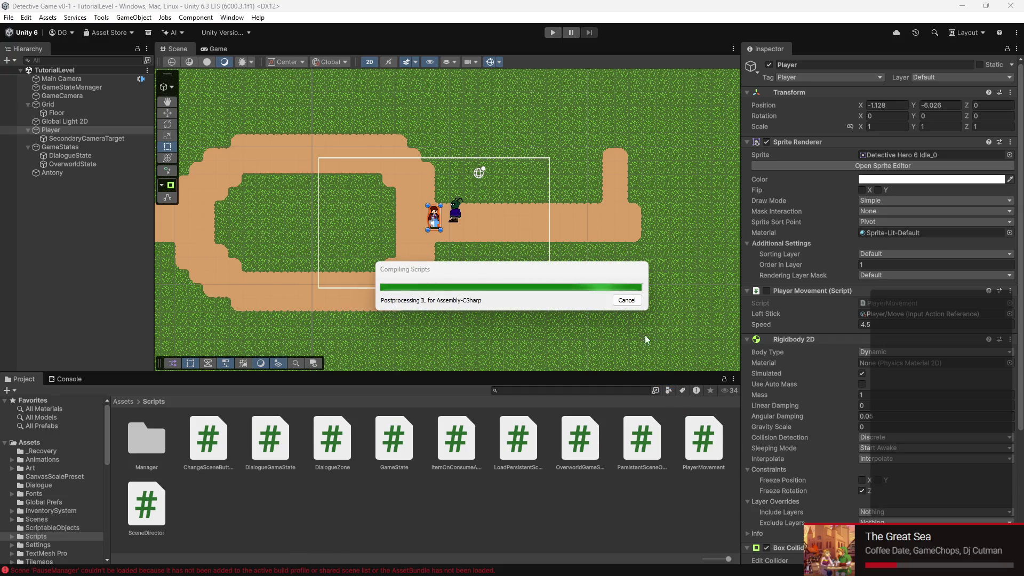
- Enter play mode and walk the detective to the NPC, moving back and forth beside it
click(554, 33)
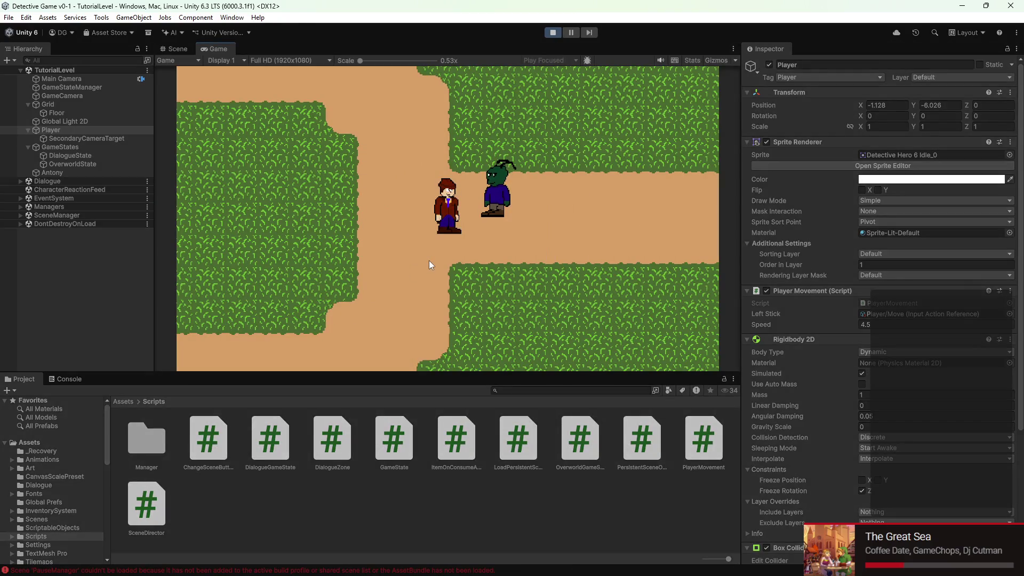
key(a)
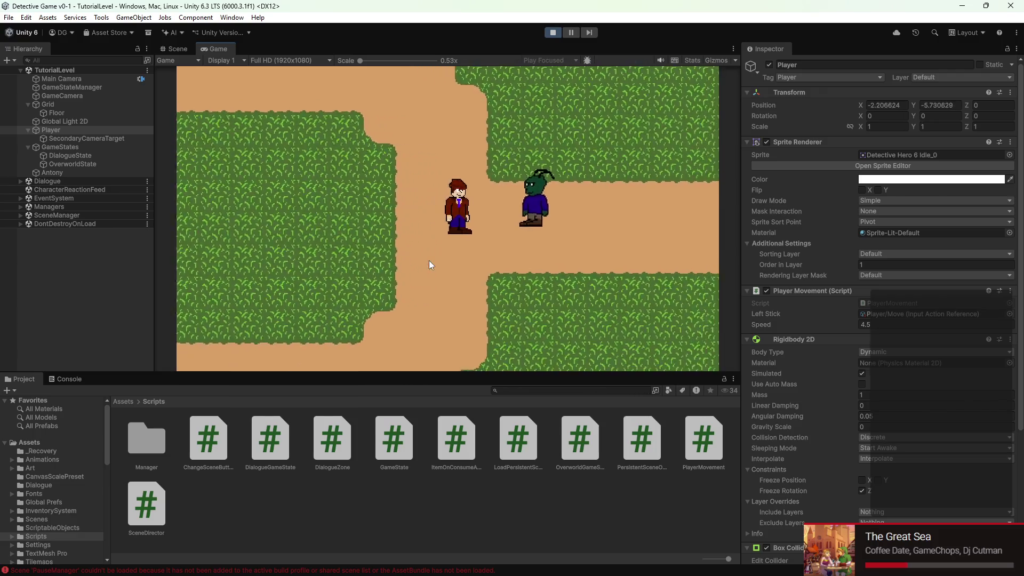
key(a)
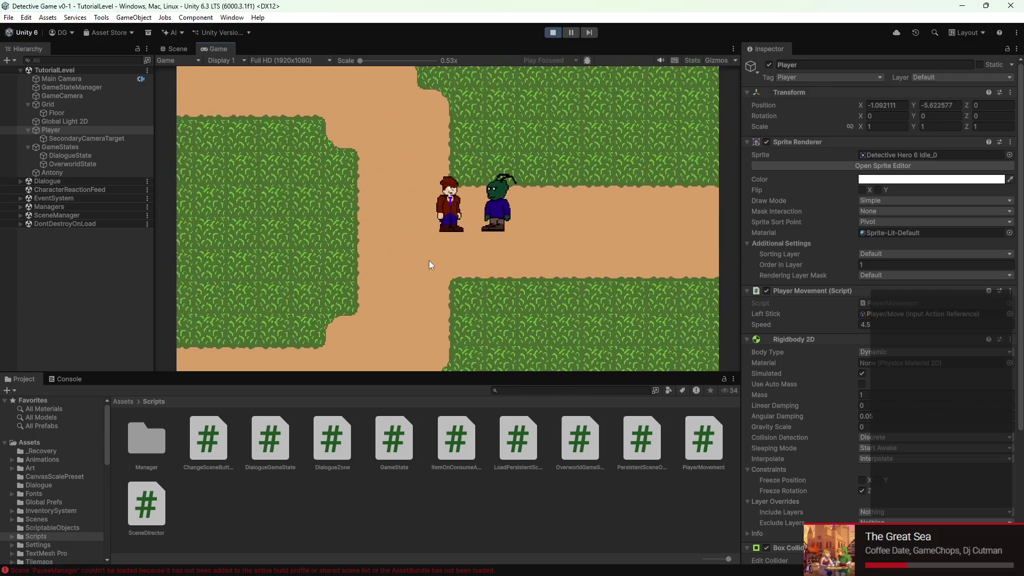
key(d)
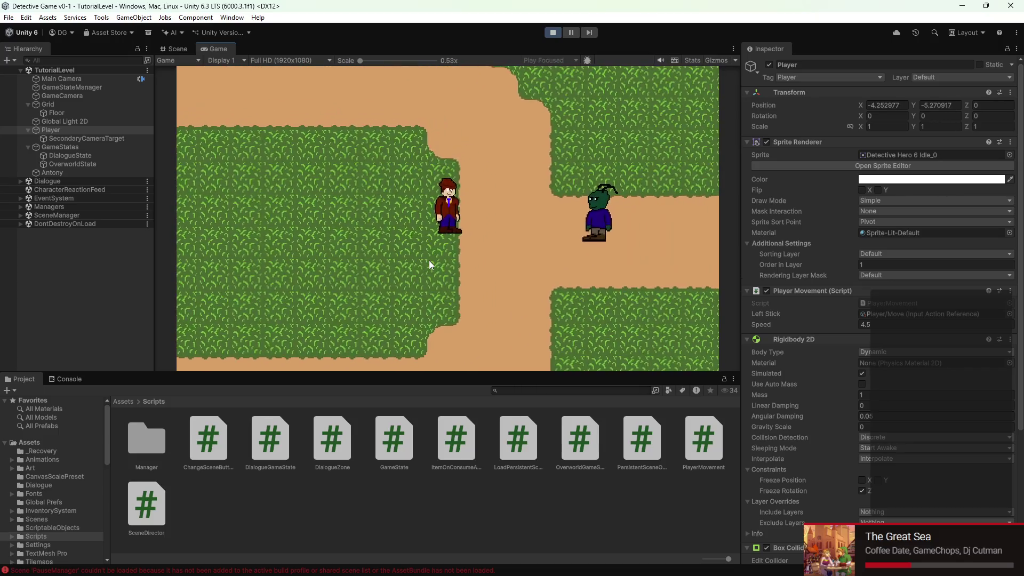
key(w)
key(a)
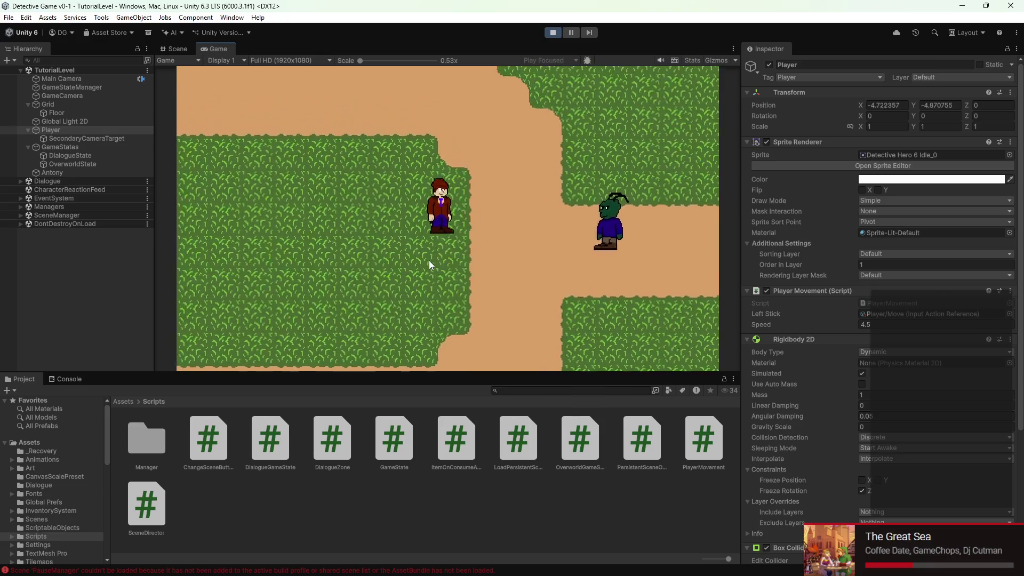
key(s)
key(d)
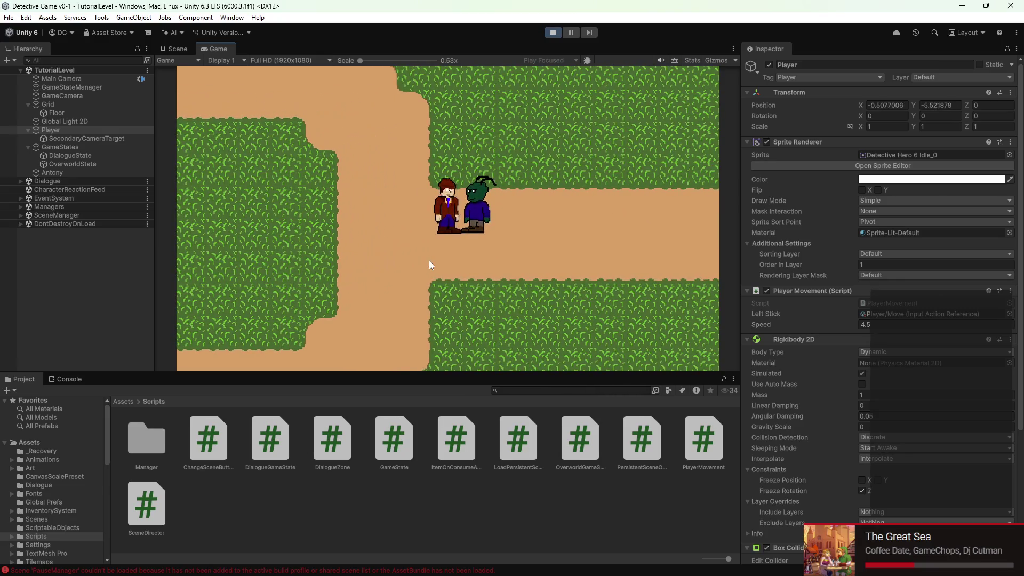
key(d)
key(a)
key(a)
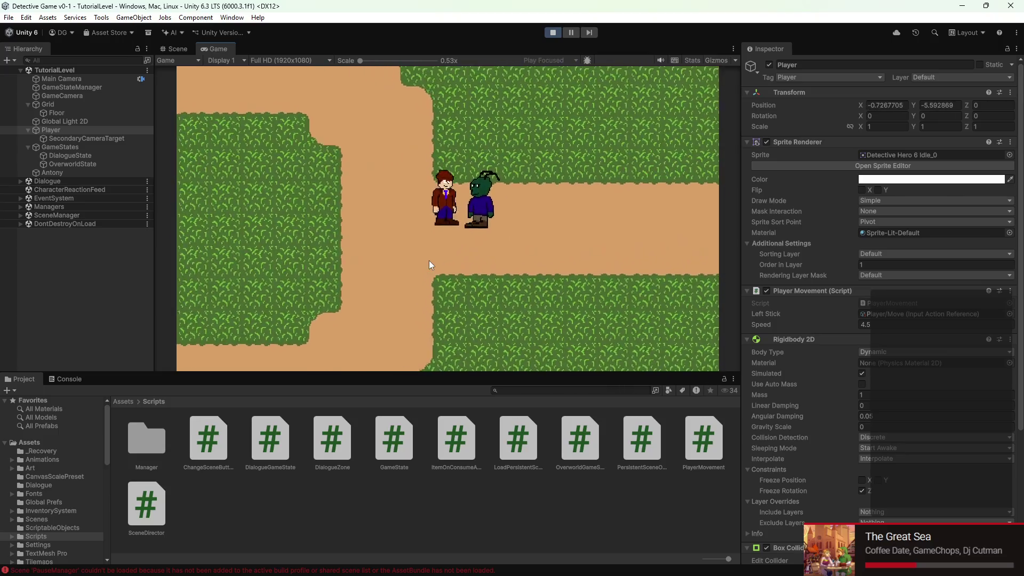
key(d)
key(a)
key(a)
key(d)
key(a)
key(w)
key(a)
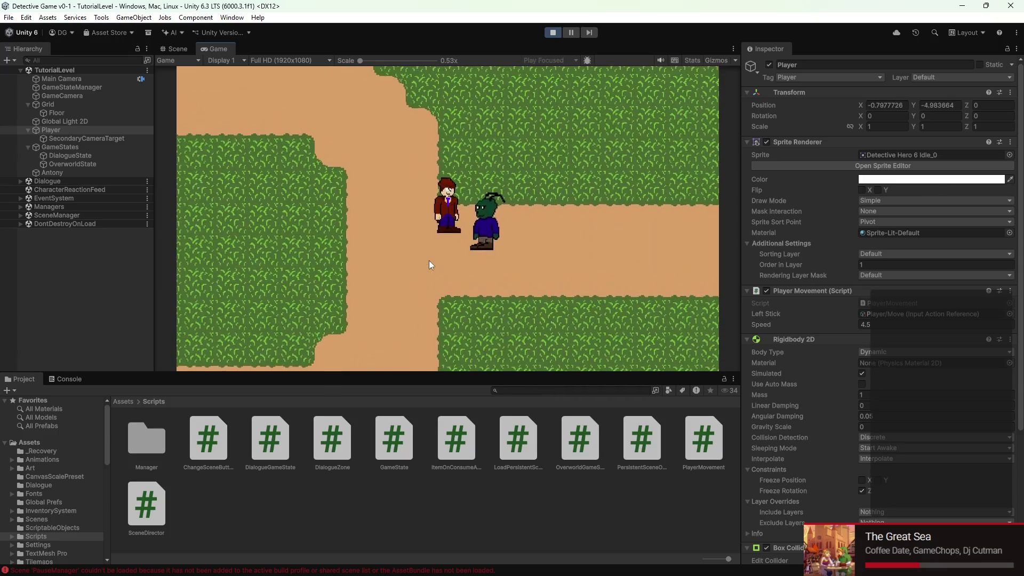
- Stop play mode, read the scene-loading error in the Console, and return to the Scripts folder
click(545, 31)
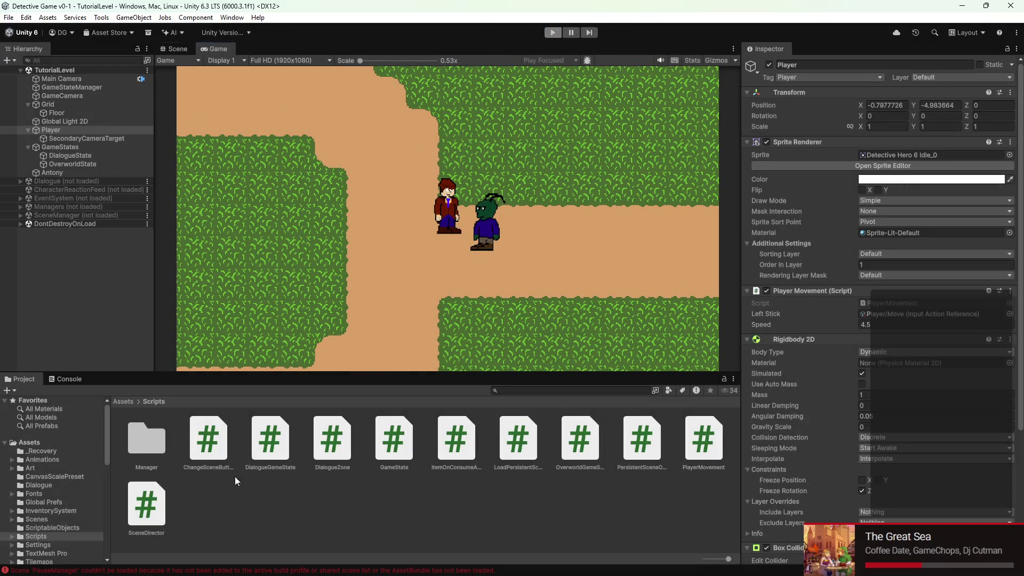
click(74, 379)
click(124, 414)
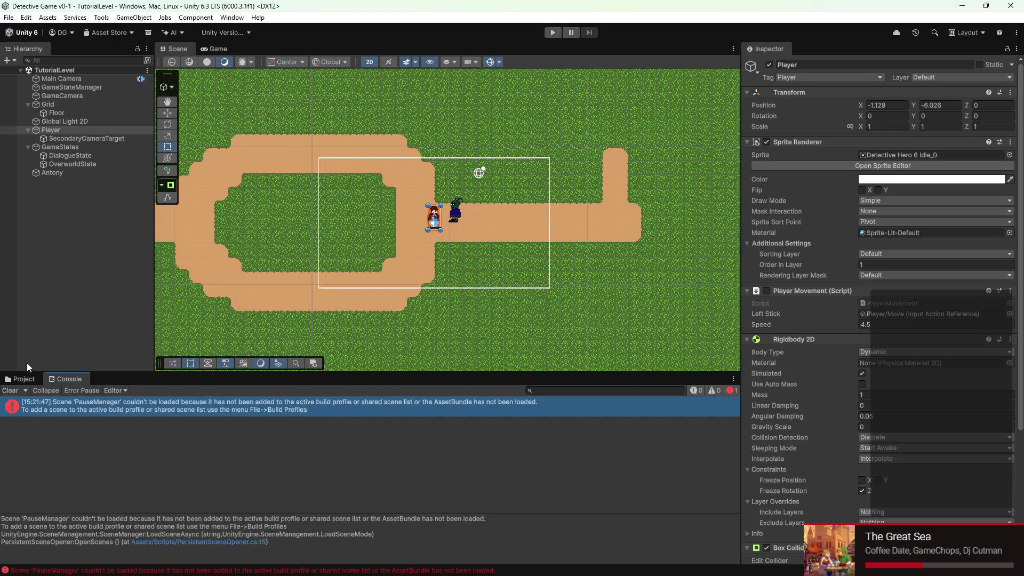
click(25, 379)
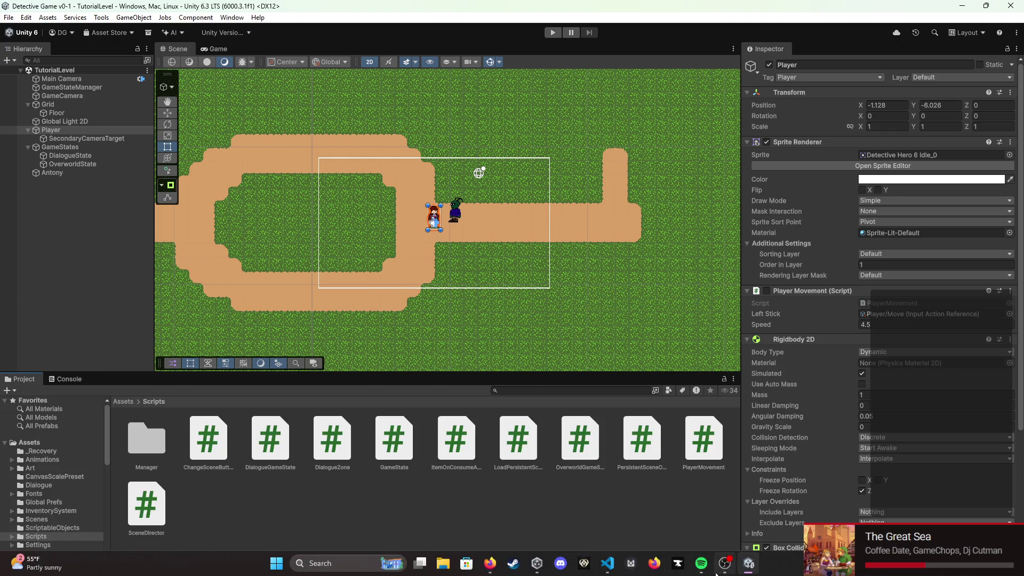
mouse_move(715, 574)
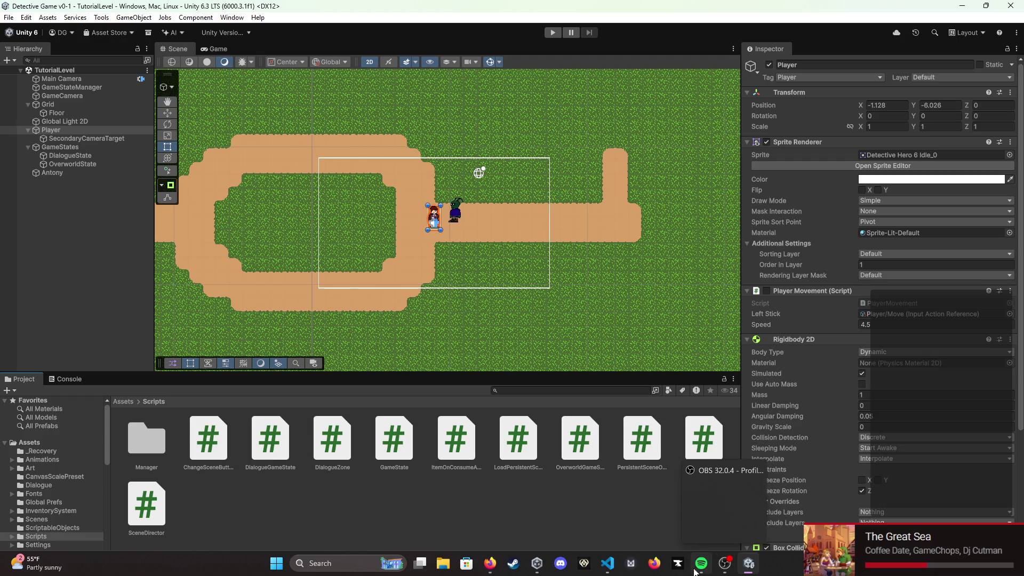
- Inspect DialogueZone's interact condition, checking the IsPressed signature and playerInZone uses
click(607, 563)
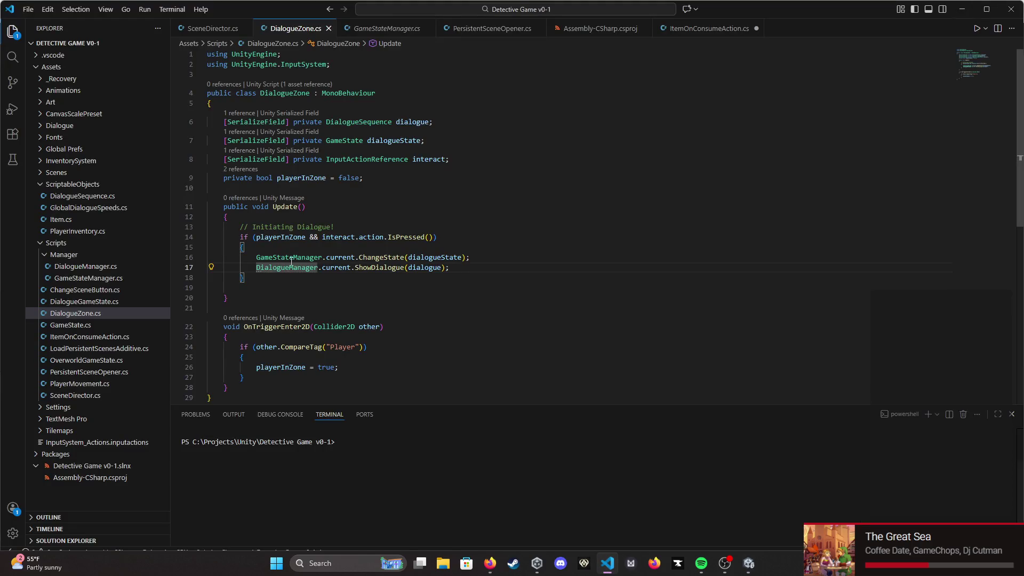
triple_click(361, 237)
drag(362, 237, 372, 244)
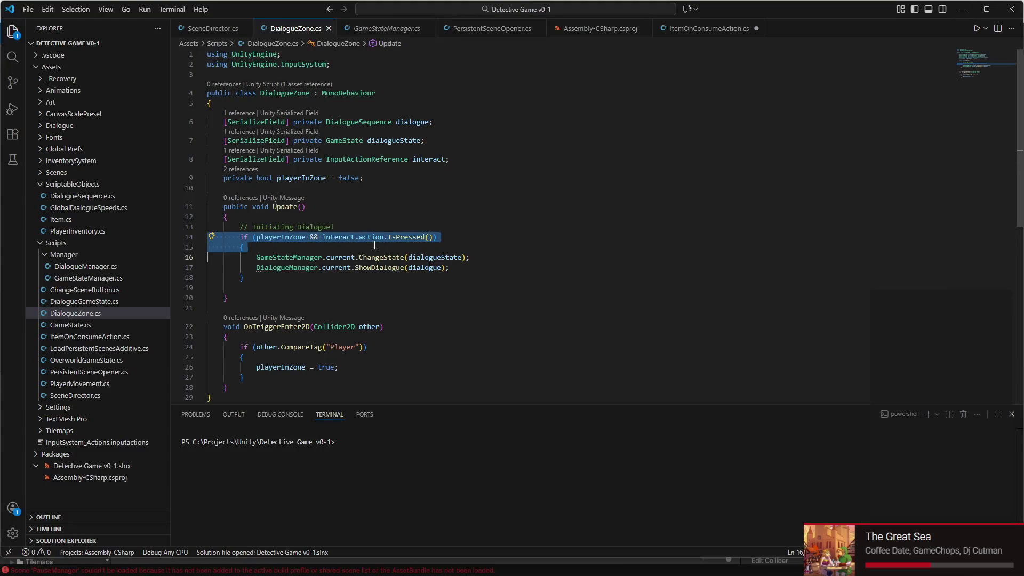
click(411, 238)
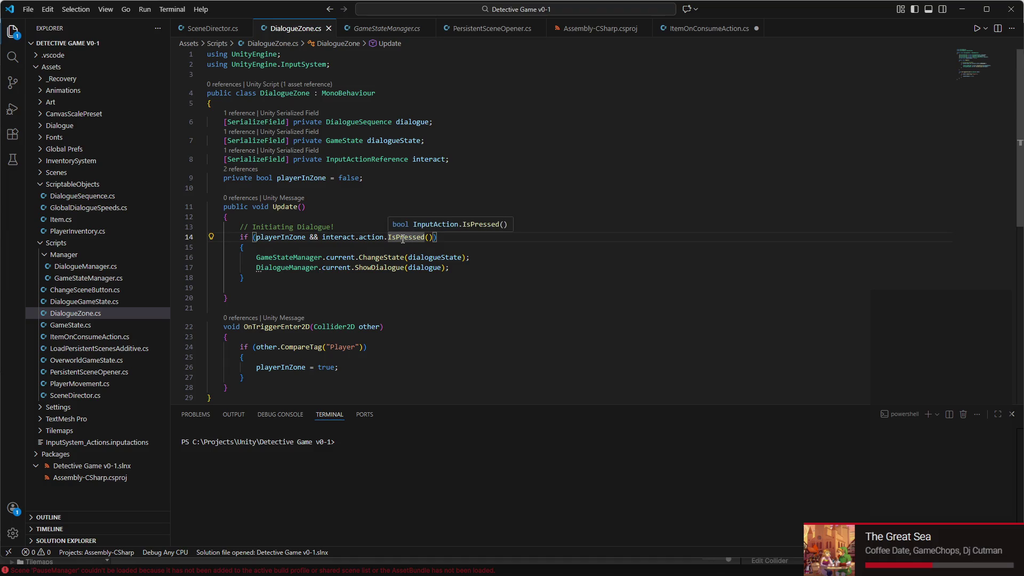
click(413, 237)
scroll(291, 288, down, 1)
click(299, 213)
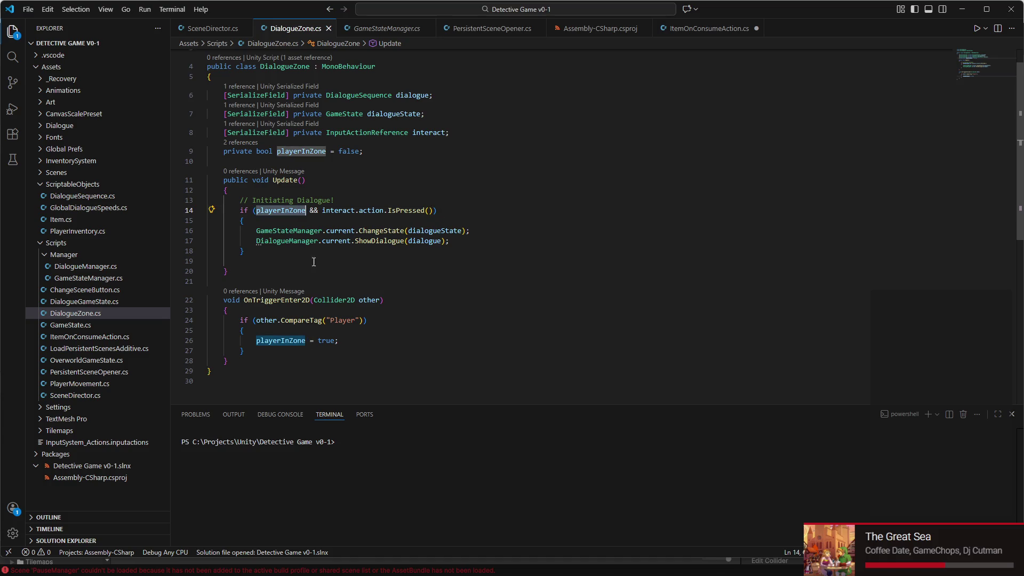
double_click(337, 210)
drag(336, 210, 399, 208)
- Cut the GameStateManager.current.ChangeState(dialogueState) line out of Update
click(337, 229)
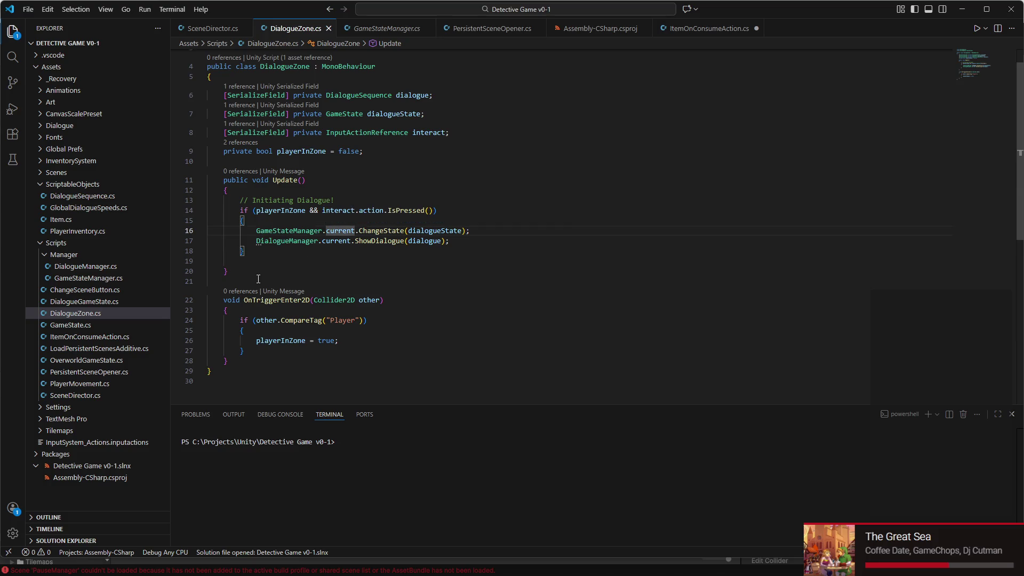
drag(256, 230, 478, 239)
click(477, 239)
key(shift+Home)
key(shift+Home)
key(shift+Up)
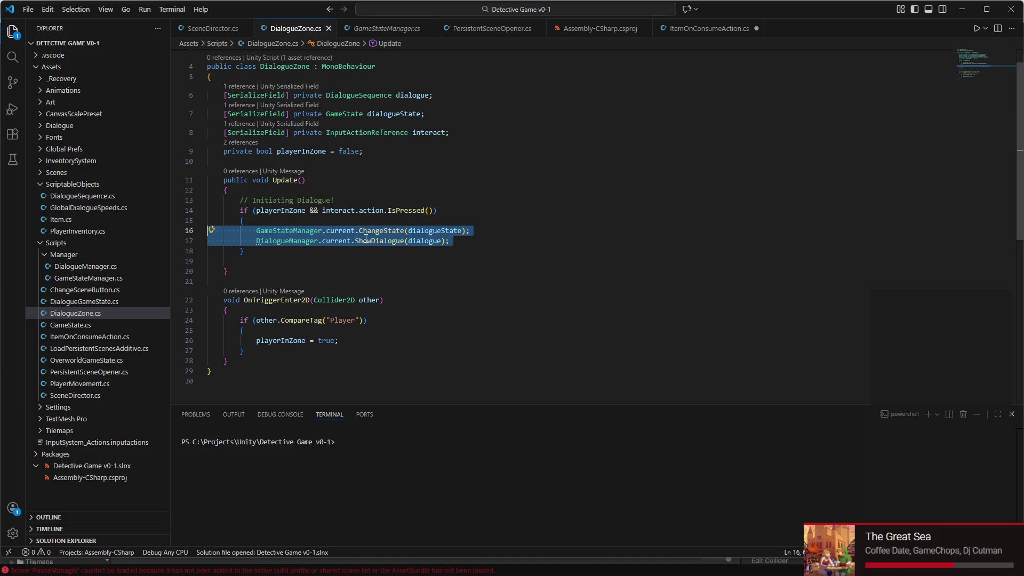
triple_click(458, 232)
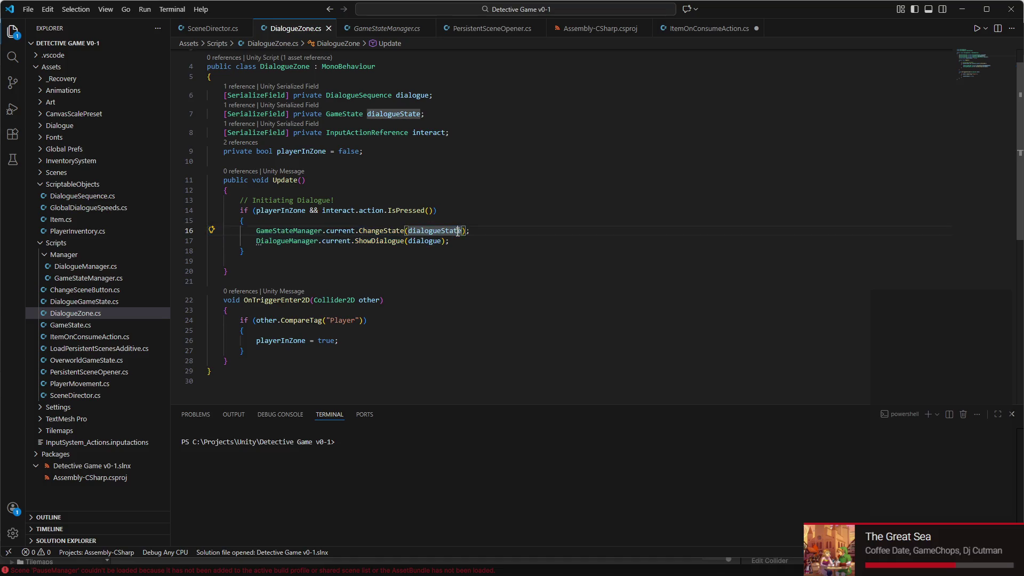
mouse_move(458, 232)
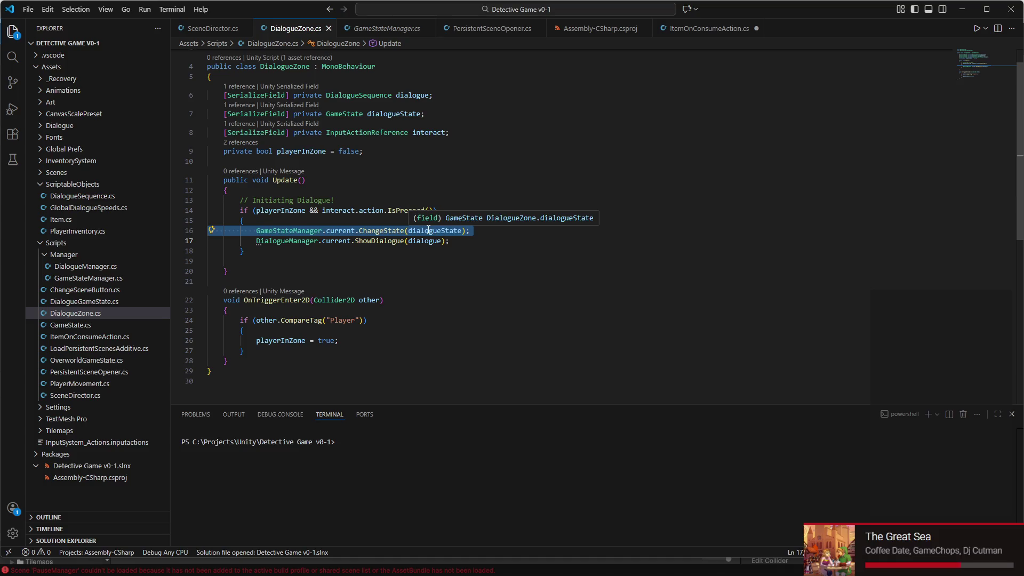
key(Delete)
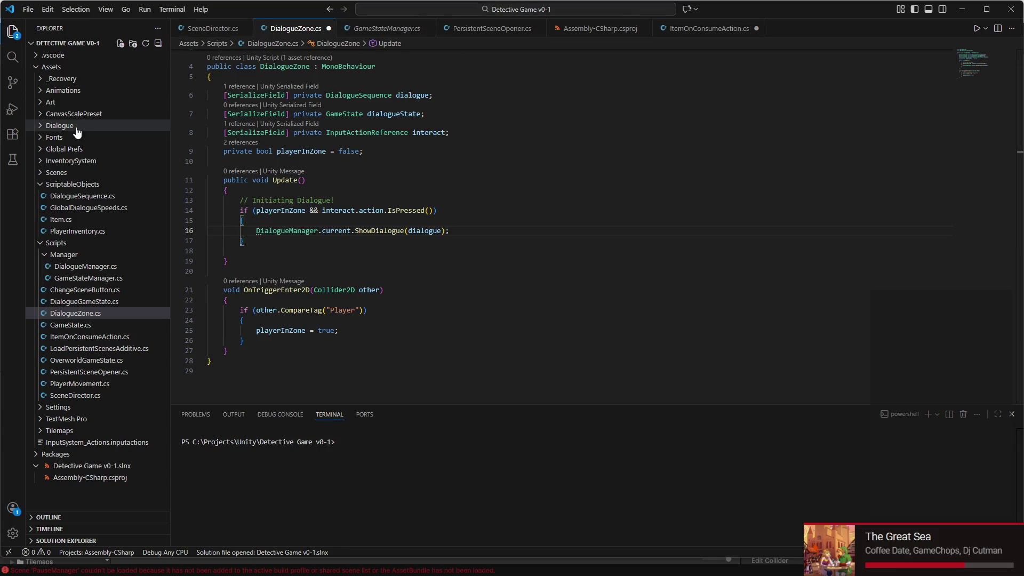
- Paste the ChangeState(dialogueState) call at the start of DialogueManager's ShowDialogue
click(86, 267)
scroll(360, 290, down, 5)
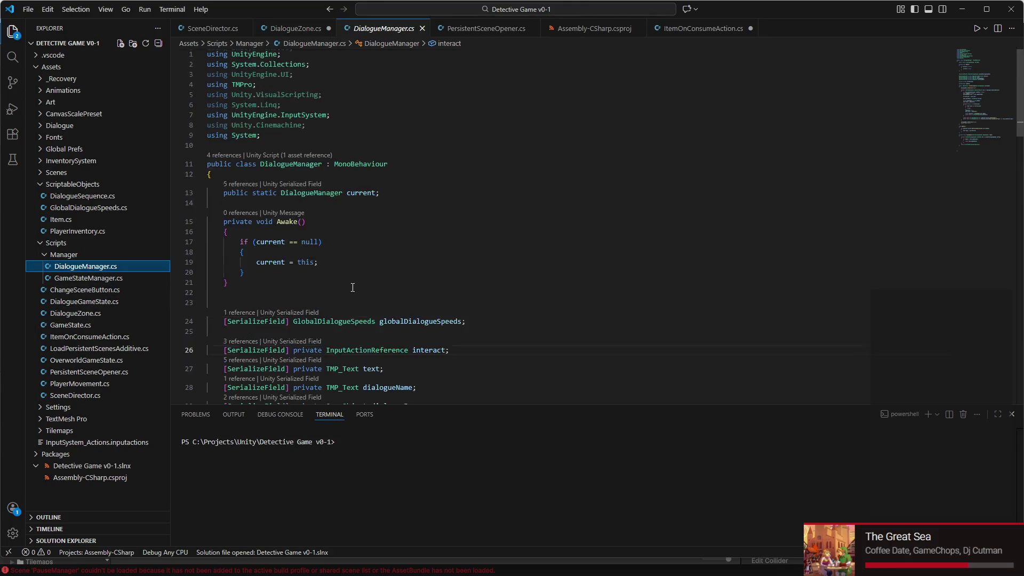
click(331, 209)
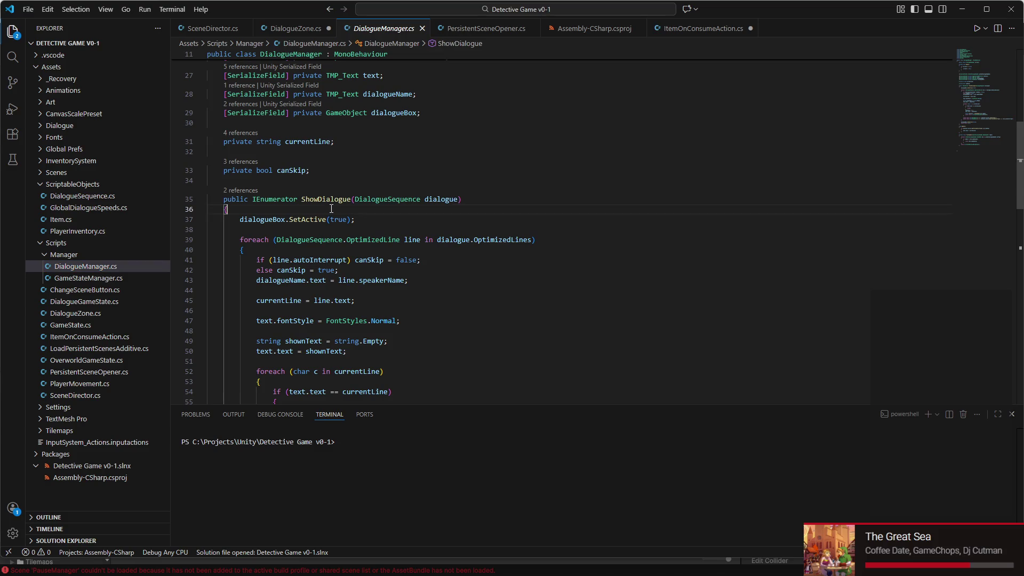
text(GameStateManager.current.ChangeState(dialogueState);)
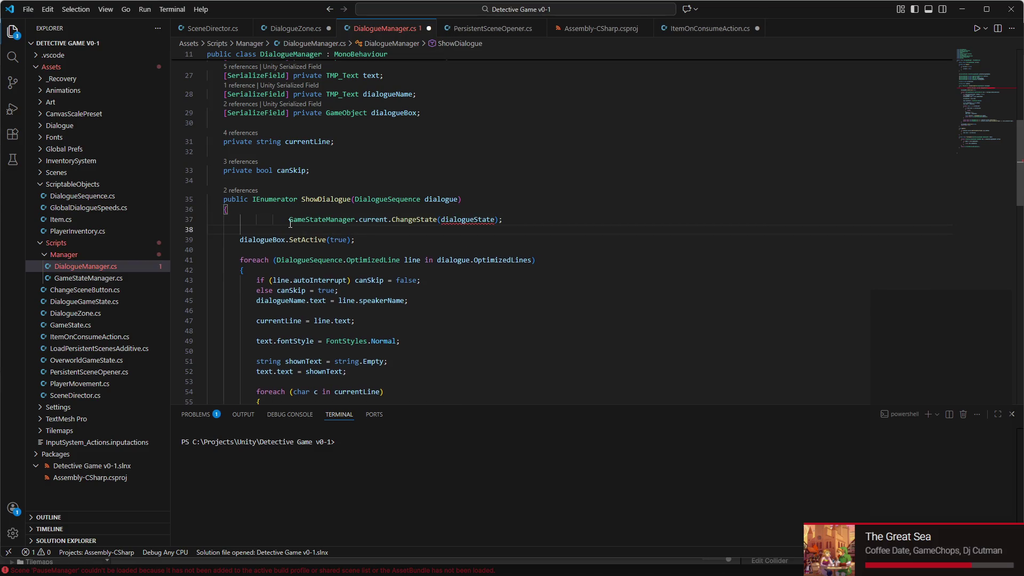
click(291, 224)
key(BackSpace)
key(BackSpace)
key(BackSpace)
- Add a [SerializeField] DialogueGameState dialogueState field below dialogueBox
scroll(351, 201, up, 2)
click(438, 166)
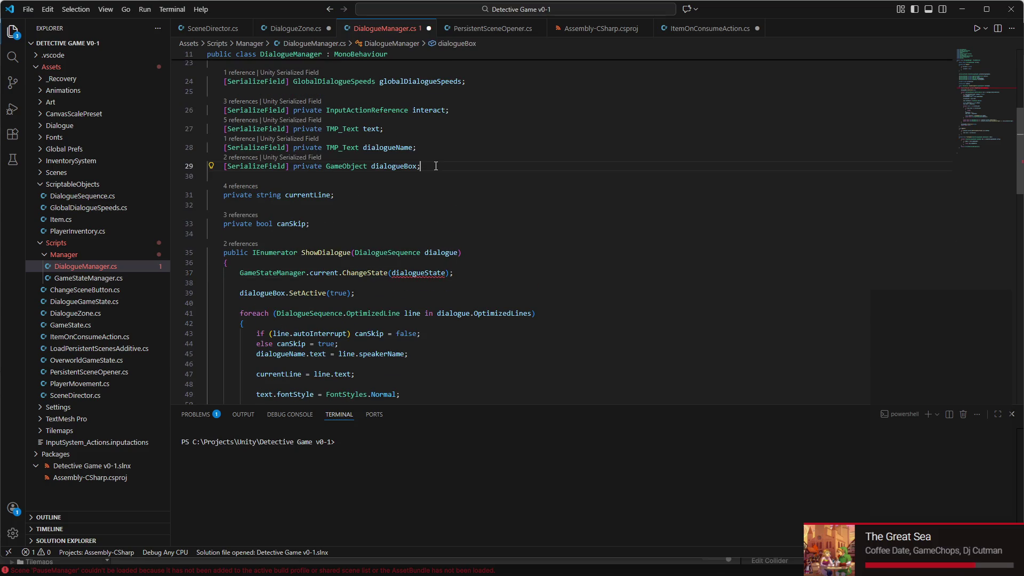
key(Return)
text([ser)
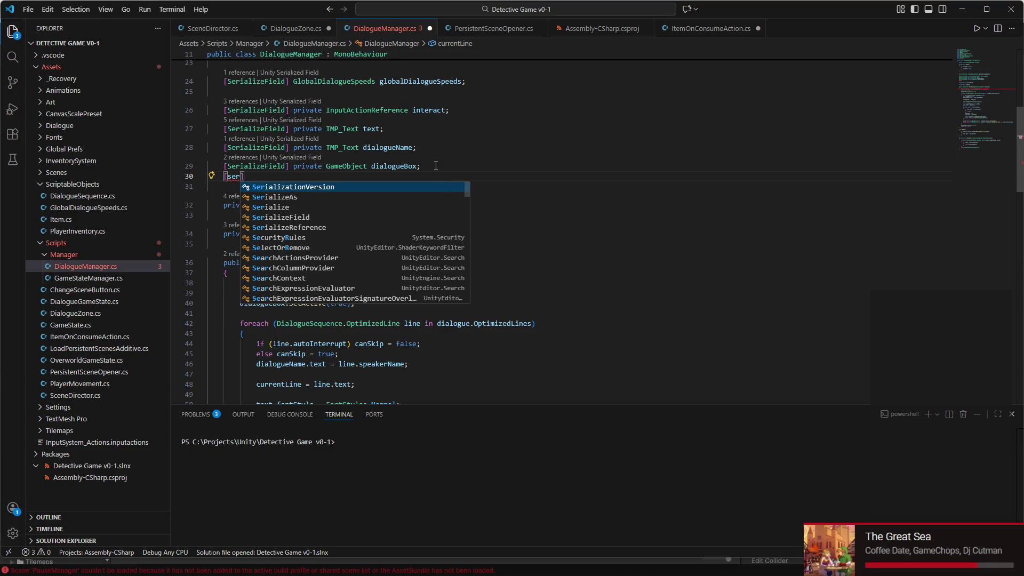
text(ial)
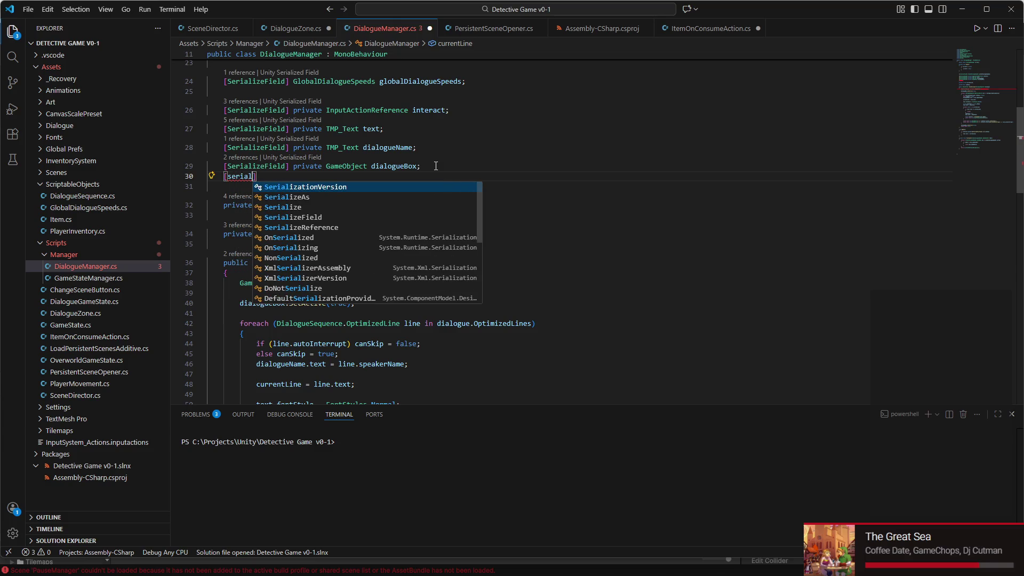
text(izeF)
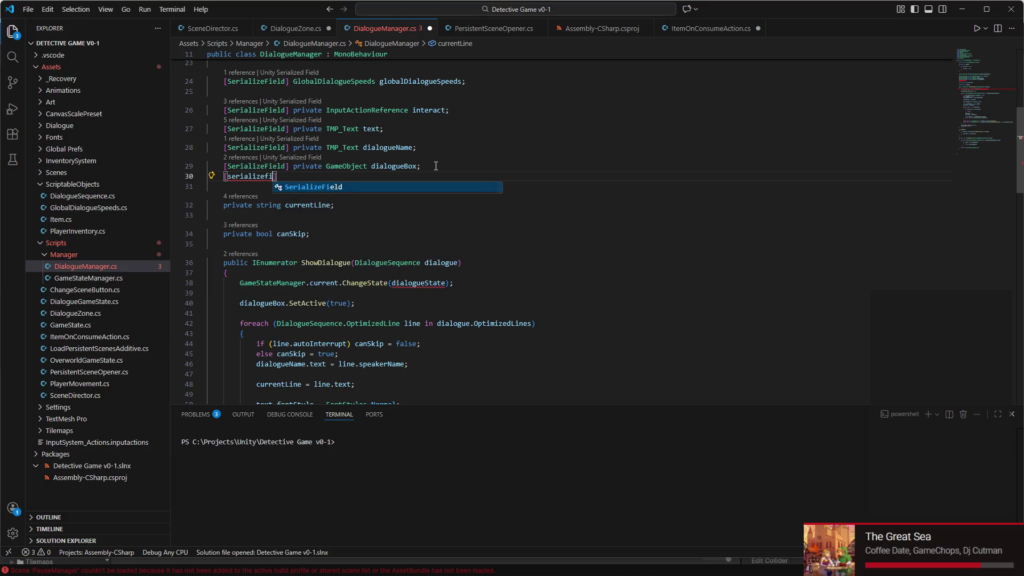
key(Tab)
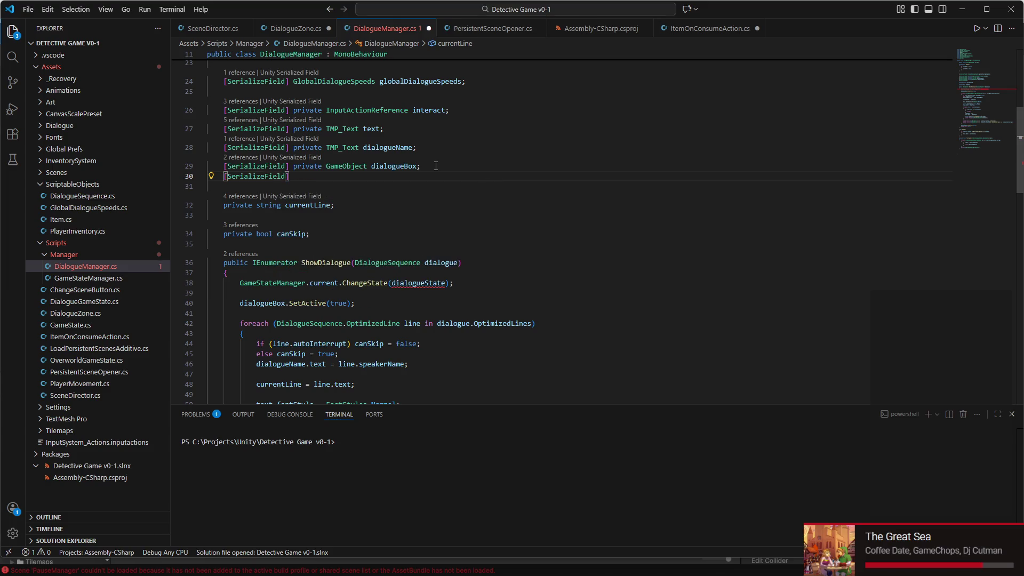
text( dial)
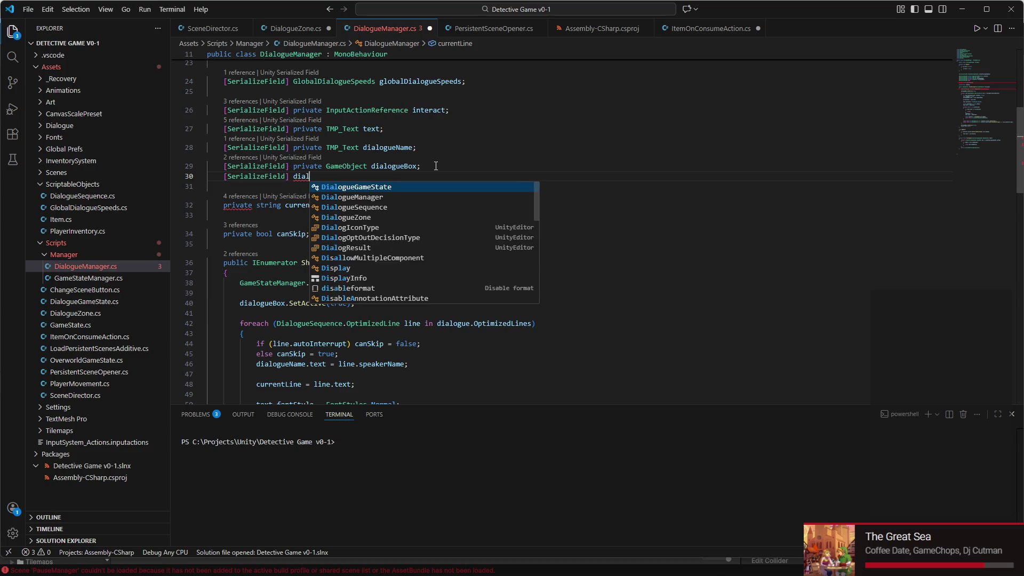
text(ogue)
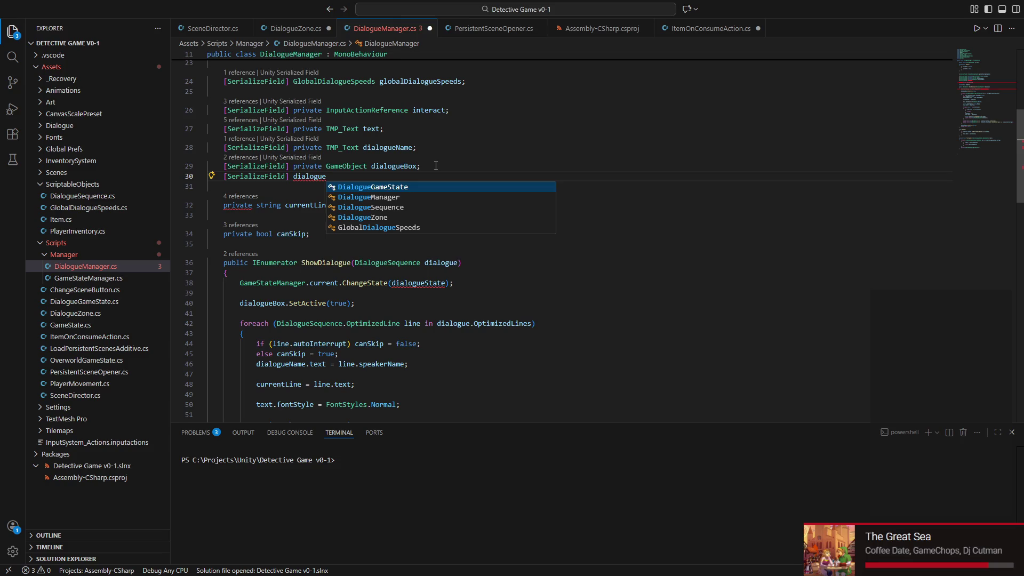
key(Tab)
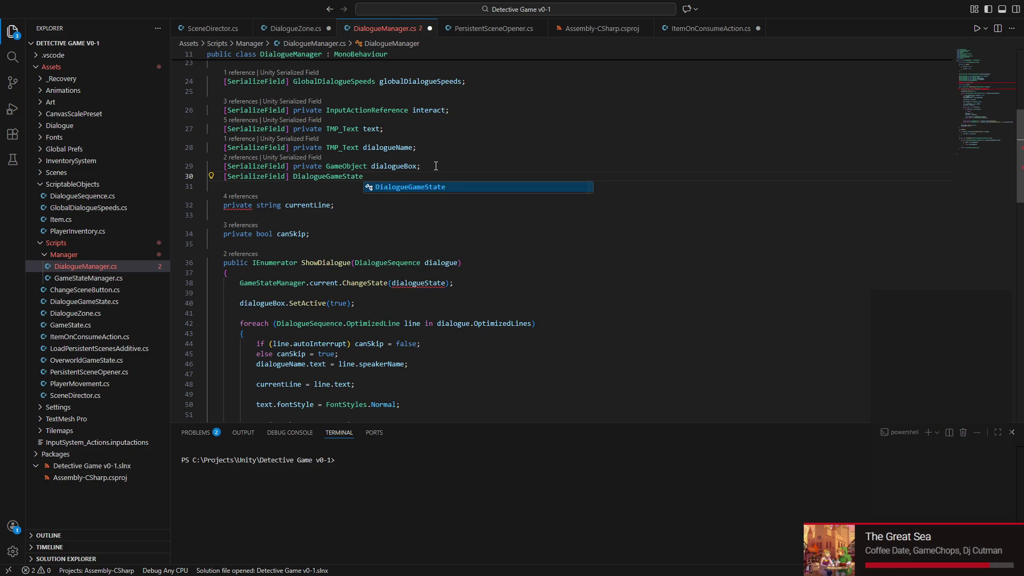
text(dialogue)
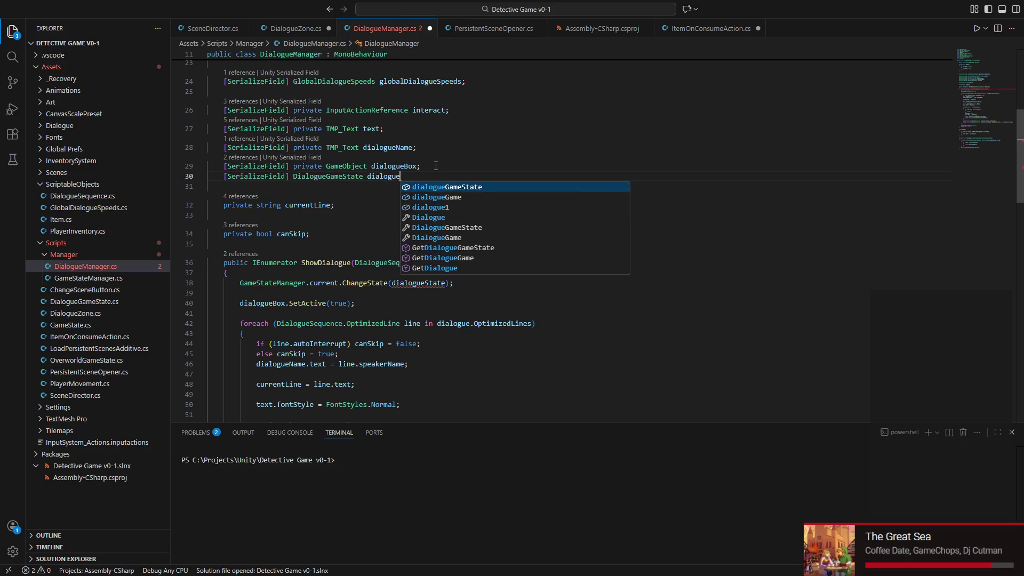
text(State;)
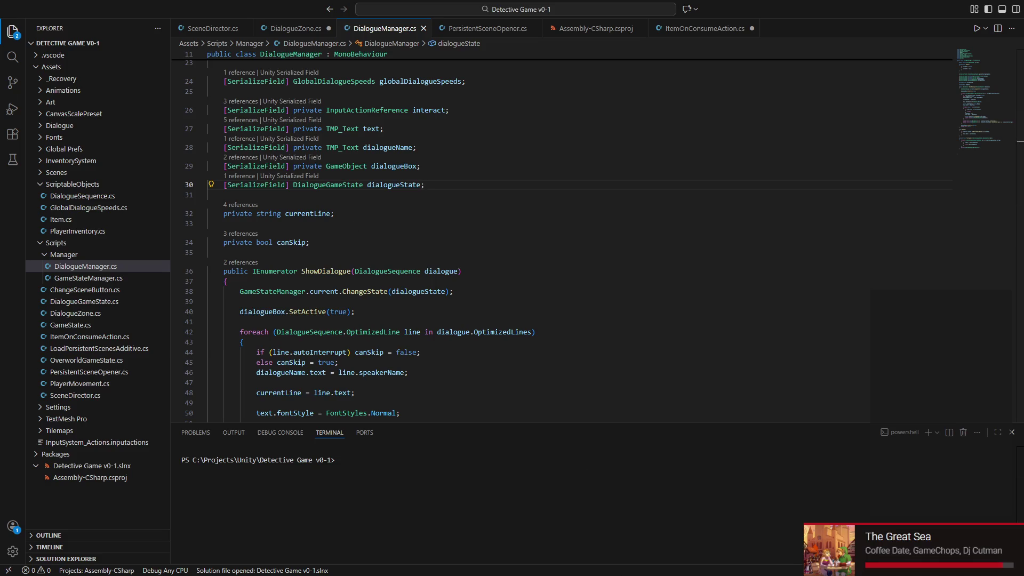
key(F11)
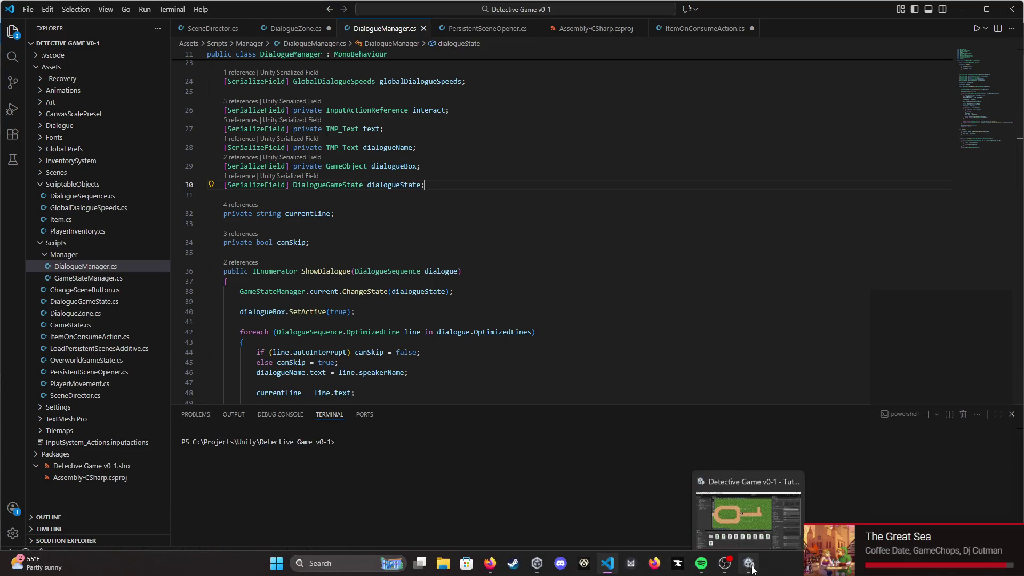
- Back in Unity, inspect SecondaryCameraTarget, Global Light 2D, Antony, OverworldState and DialogueState in the Hierarchy
click(755, 569)
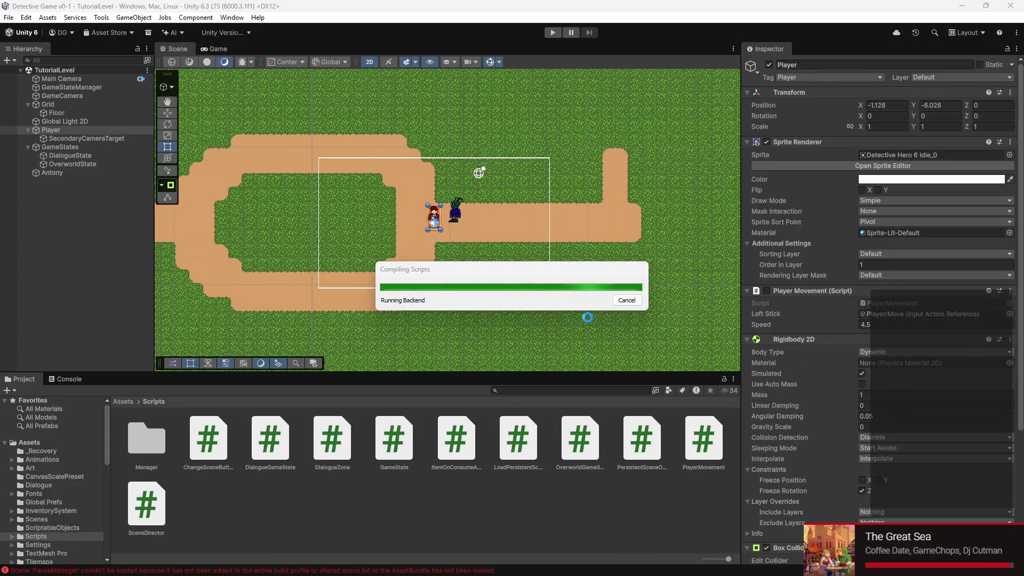
scroll(371, 264, up, 1)
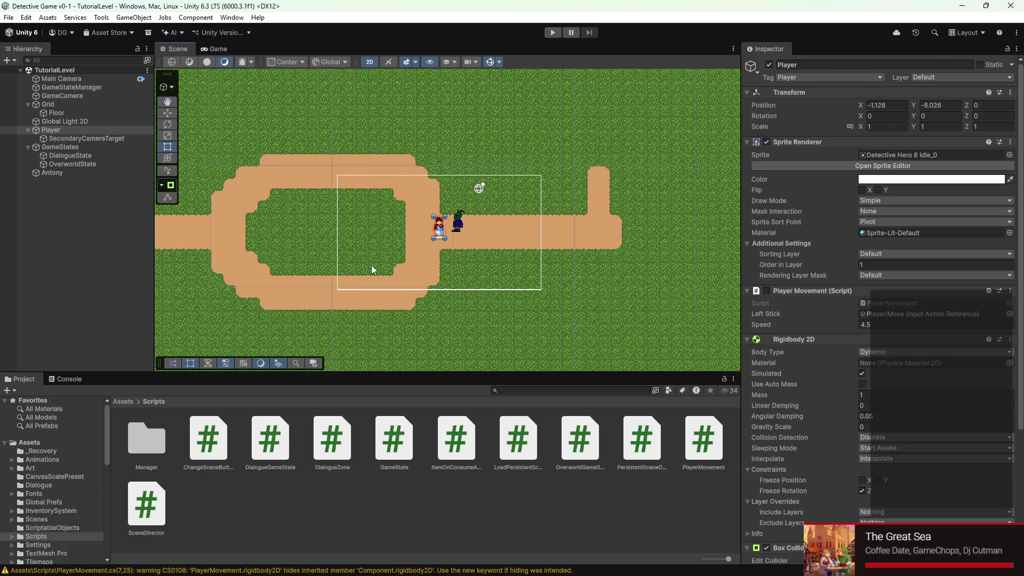
scroll(776, 311, down, 3)
scroll(776, 311, up, 3)
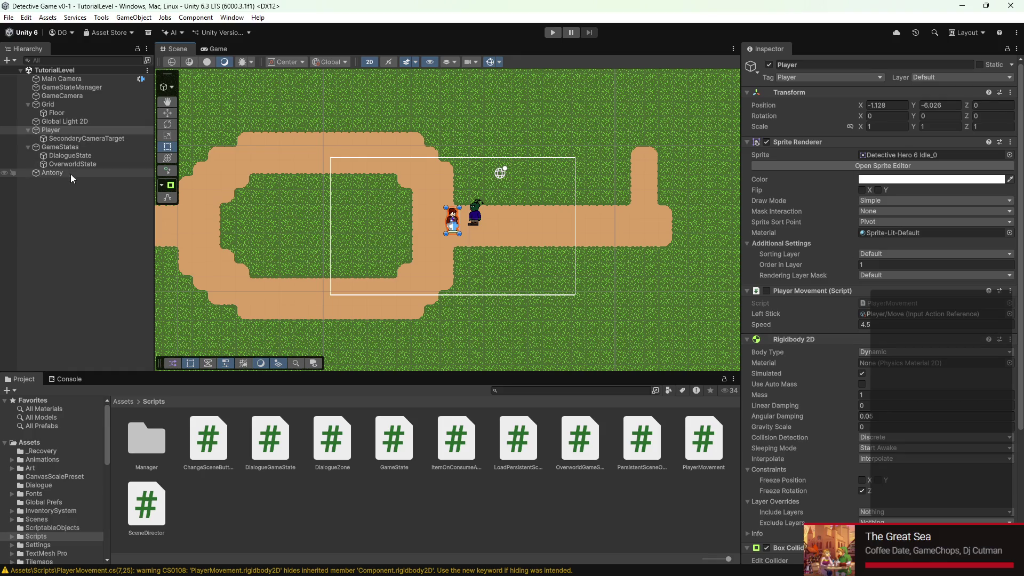
click(58, 138)
click(56, 122)
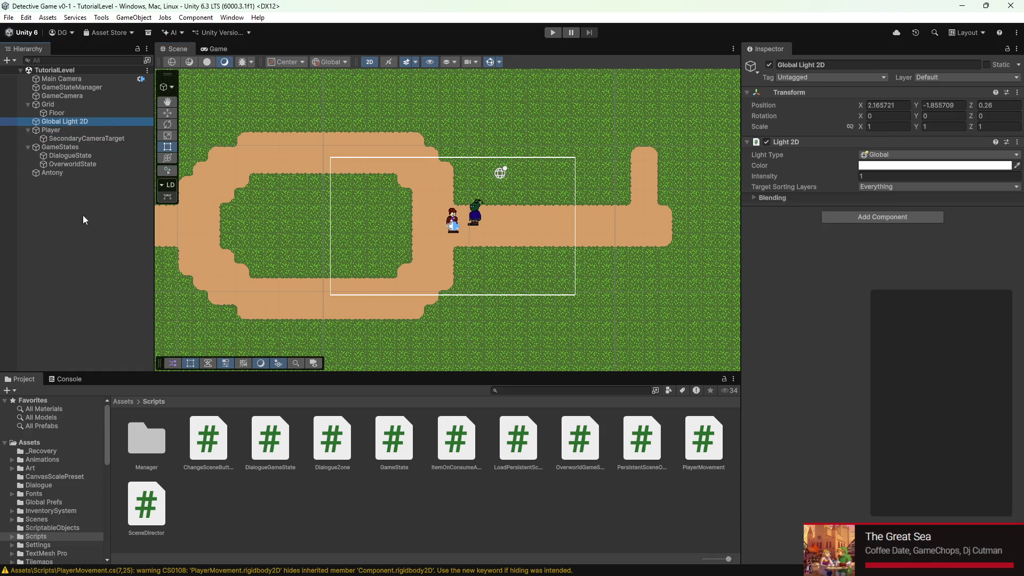
click(70, 171)
click(70, 165)
click(68, 155)
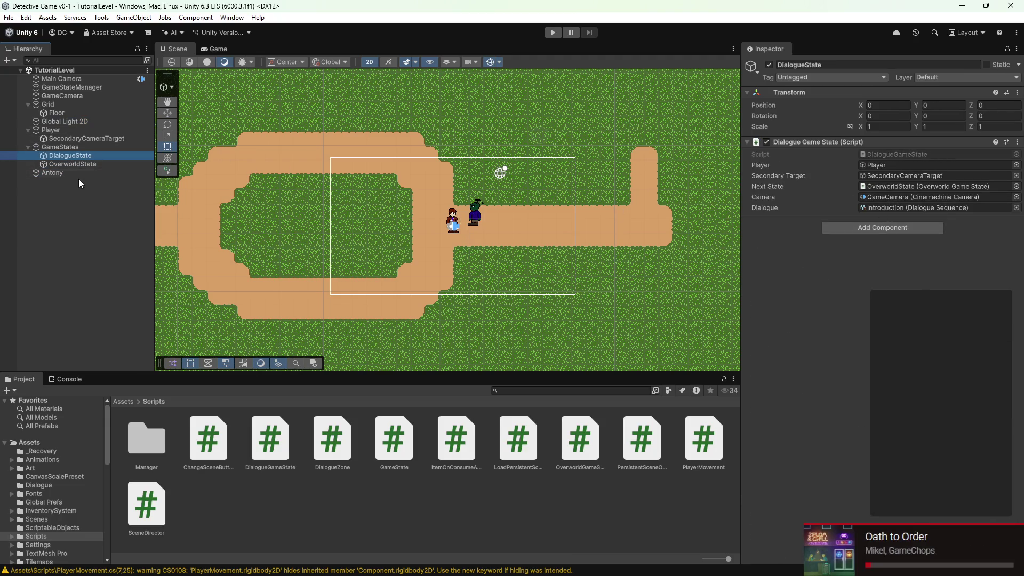
- Browse from Assets into the Scenes folder and bring up the New Scene asset's options
click(119, 403)
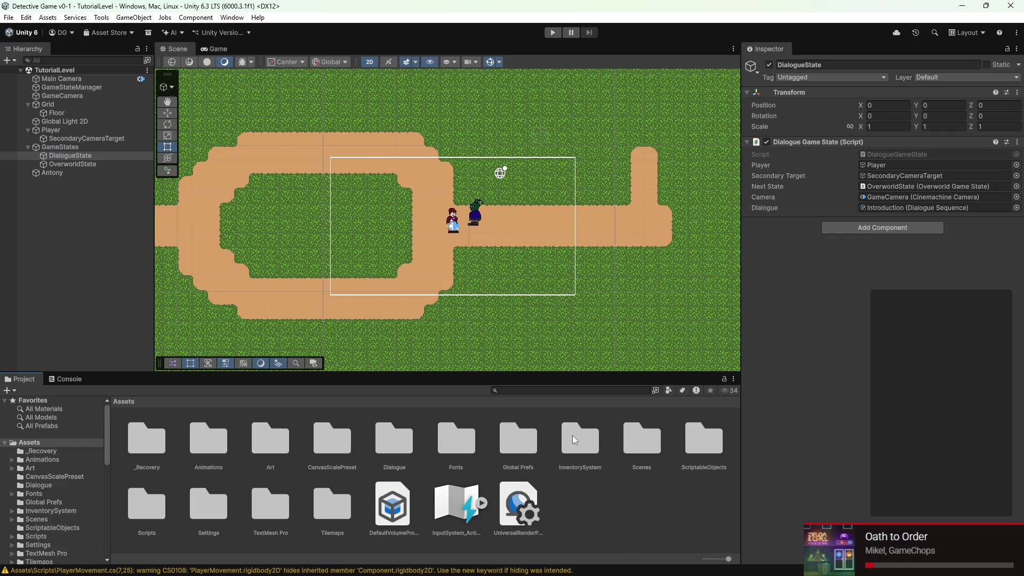
click(197, 501)
double_click(643, 442)
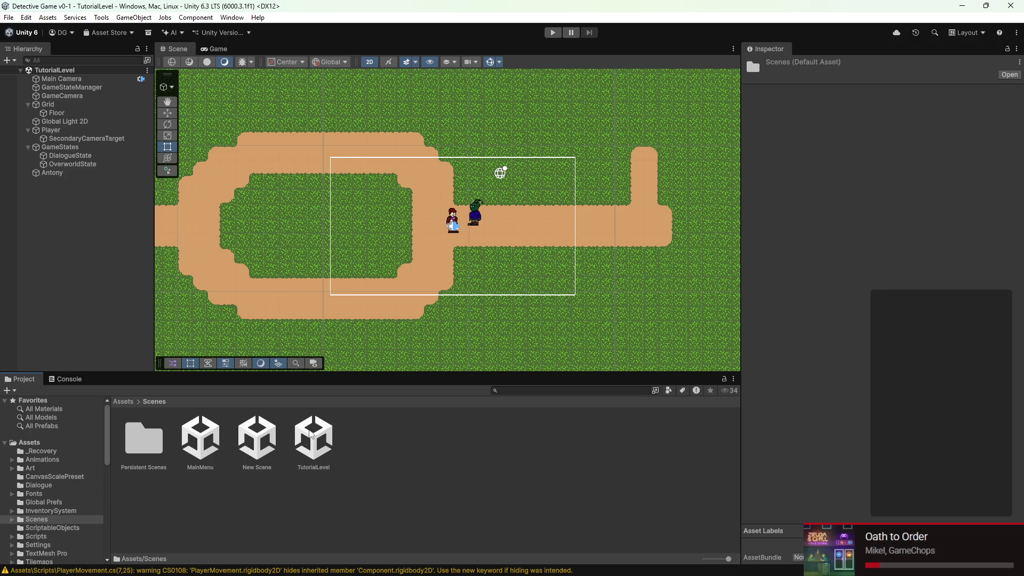
right_click(254, 439)
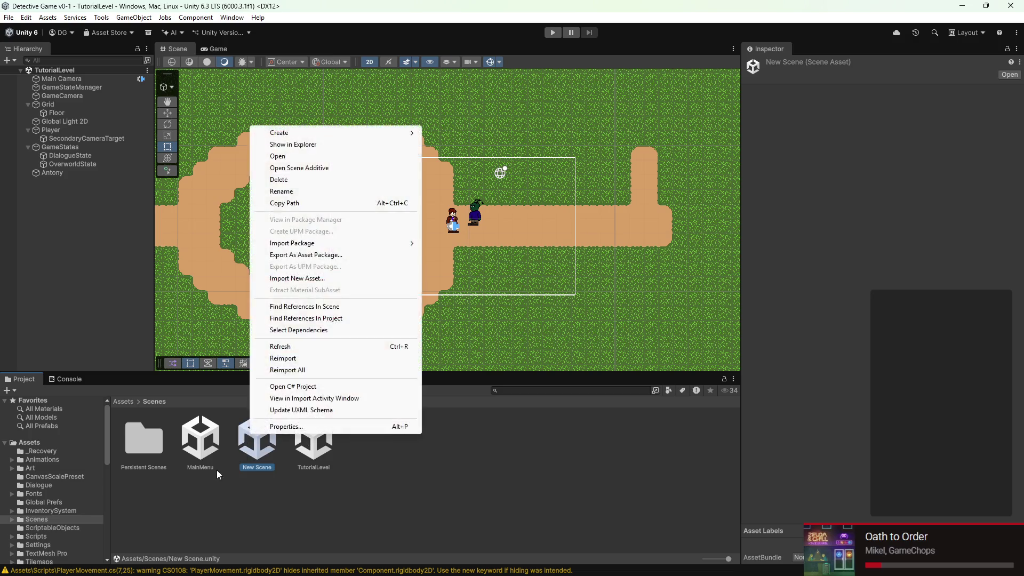
- Open the Persistent Scenes Dialogue scene and frame the Dialogue canvas in the Scene view
double_click(205, 448)
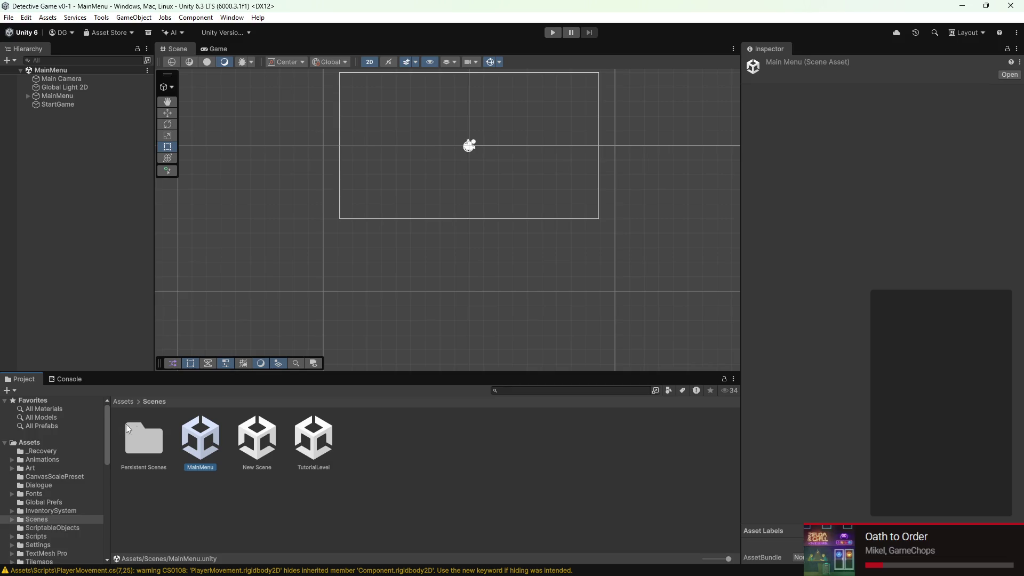
double_click(136, 429)
double_click(201, 437)
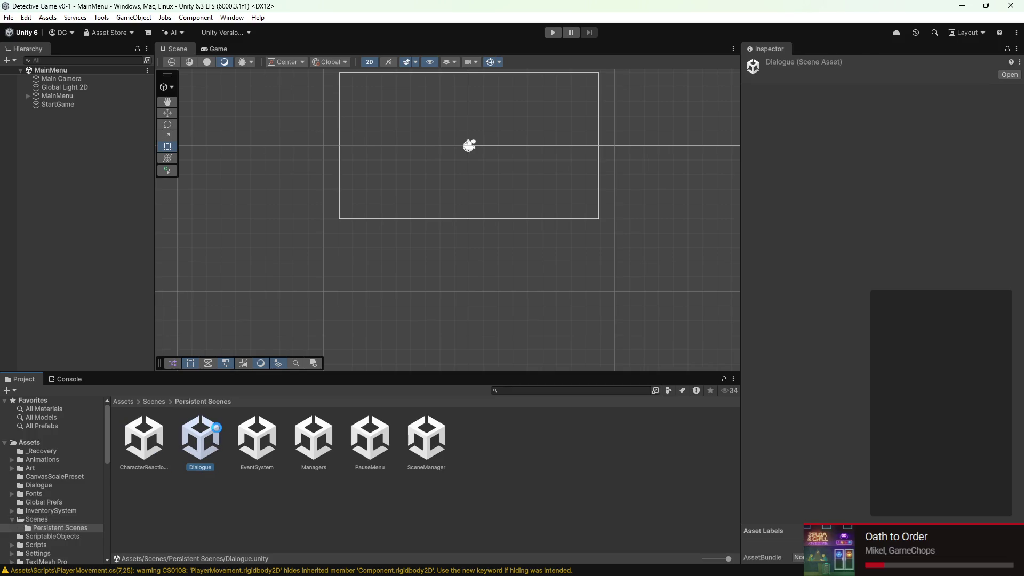
mouse_move(481, 238)
mouse_down()
mouse_move(549, 213)
mouse_move(352, 269)
mouse_move(418, 280)
mouse_up()
scroll(417, 292, up, 3)
scroll(337, 295, up, 5)
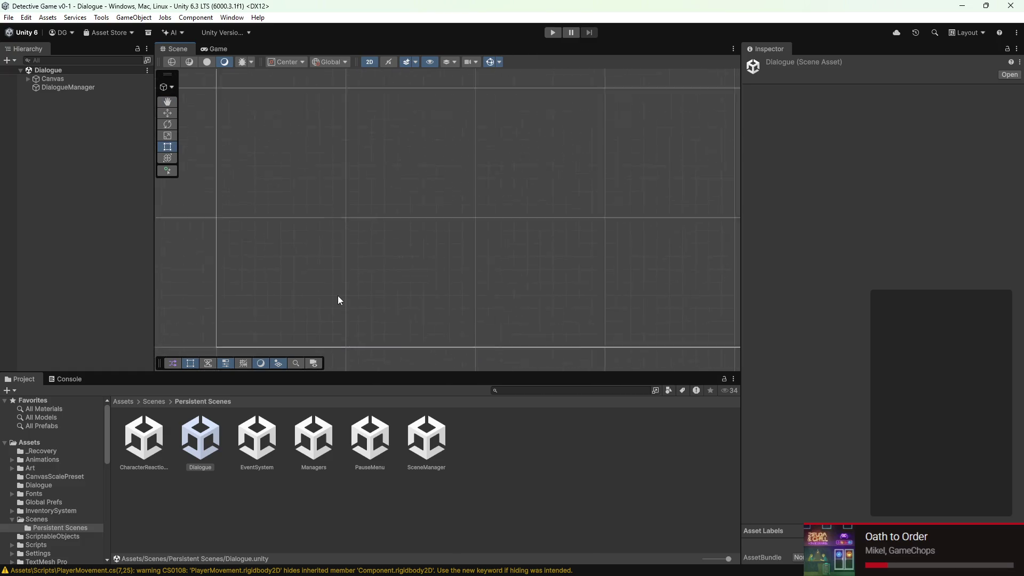
drag(340, 296, 380, 315)
scroll(381, 315, down, 4)
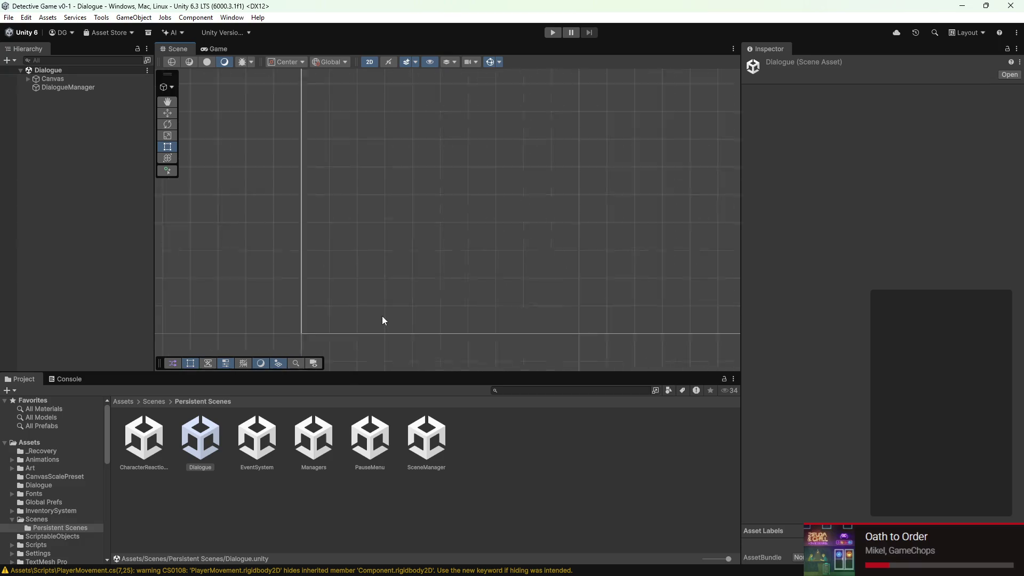
scroll(422, 312, down, 1)
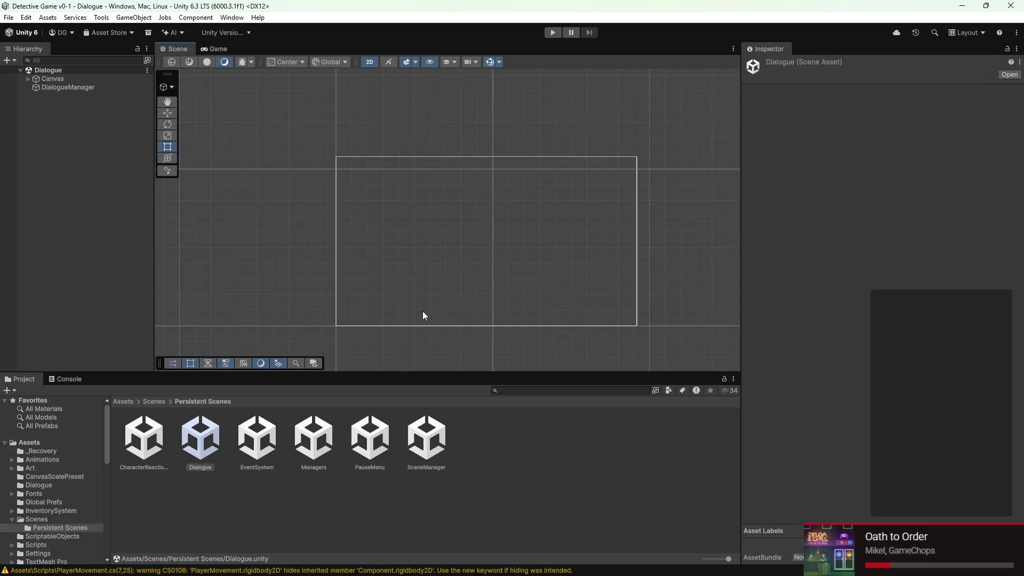
- Select DialogueManager and check its empty Dialogue State reference in the Inspector
click(40, 85)
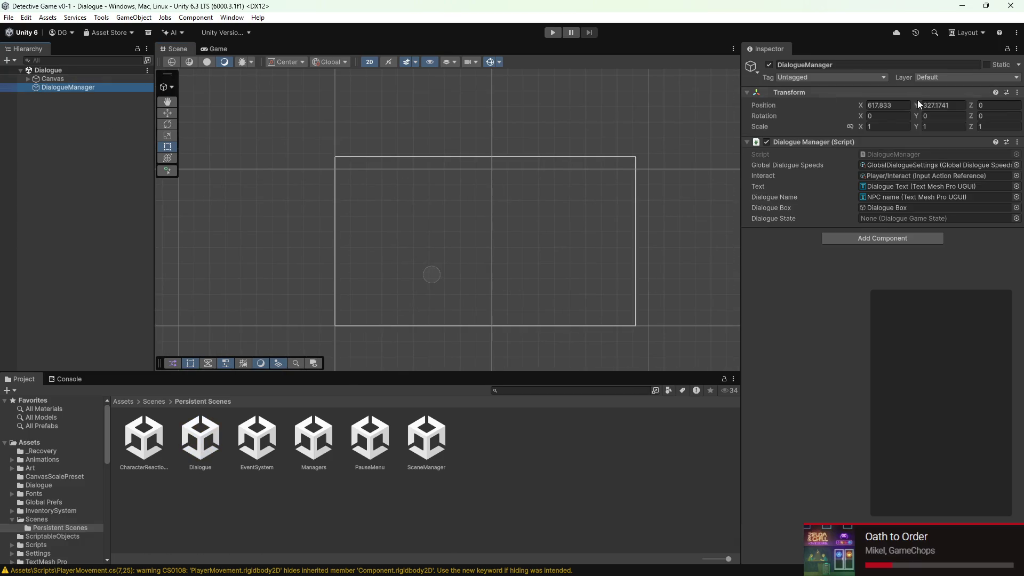
click(889, 216)
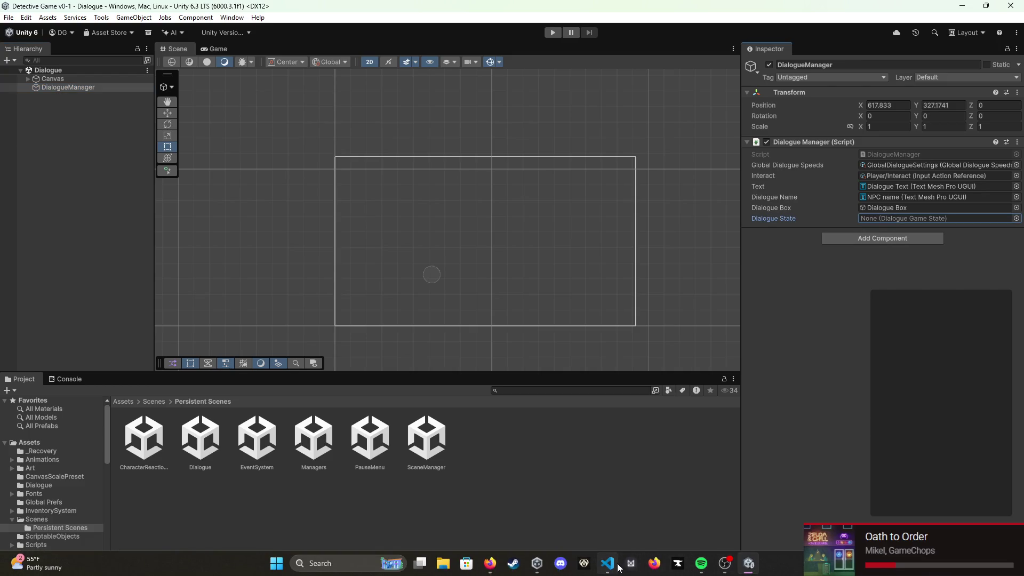
click(607, 563)
- Cut the GameStateManager.ChangeState line out of DialogueManager.ShowDialogue, removing the leftover blank line
scroll(431, 299, down, 6)
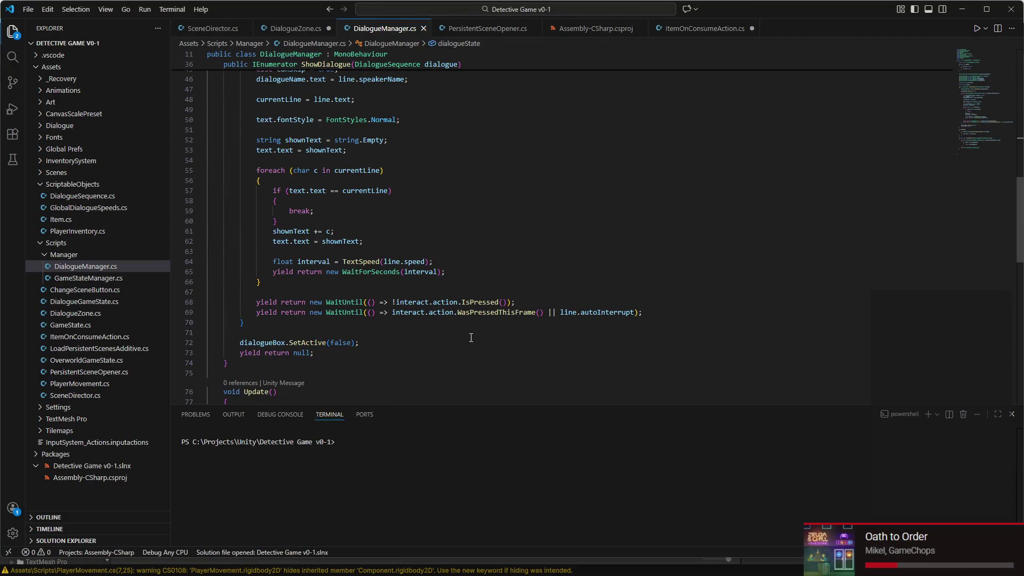
scroll(474, 342, up, 5)
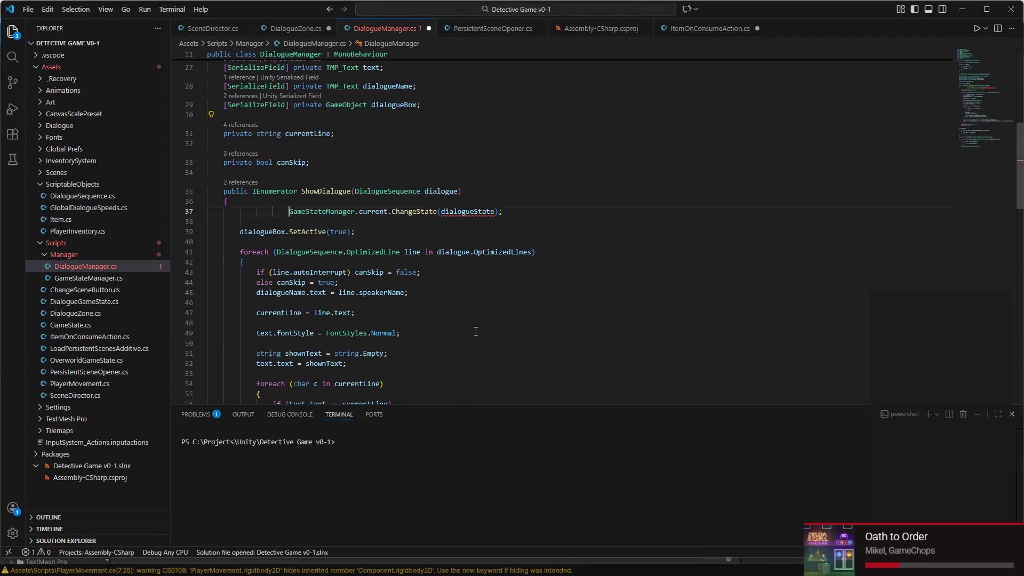
key(ctrl+v)
key(ctrl+z)
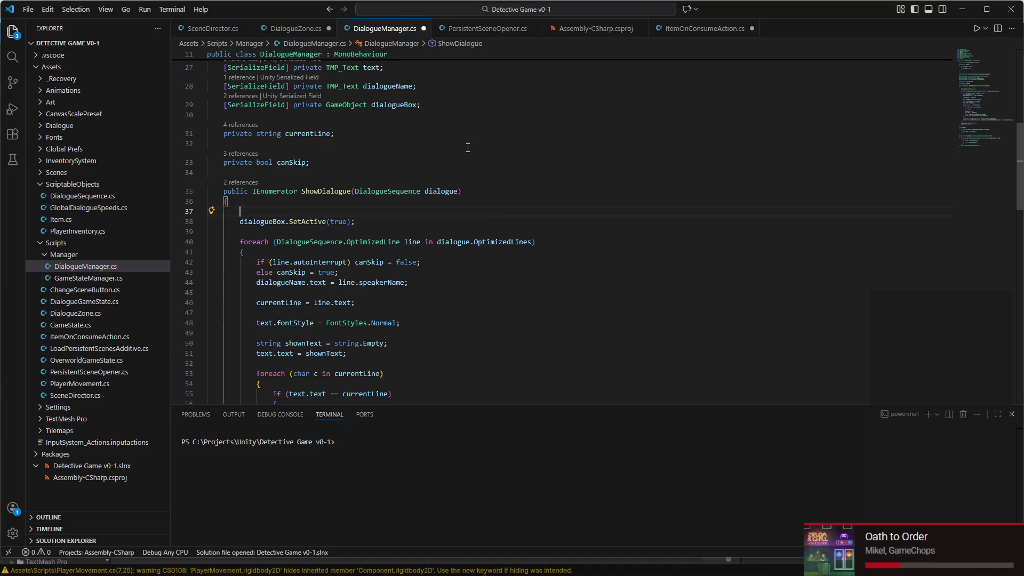
key(ctrl+z)
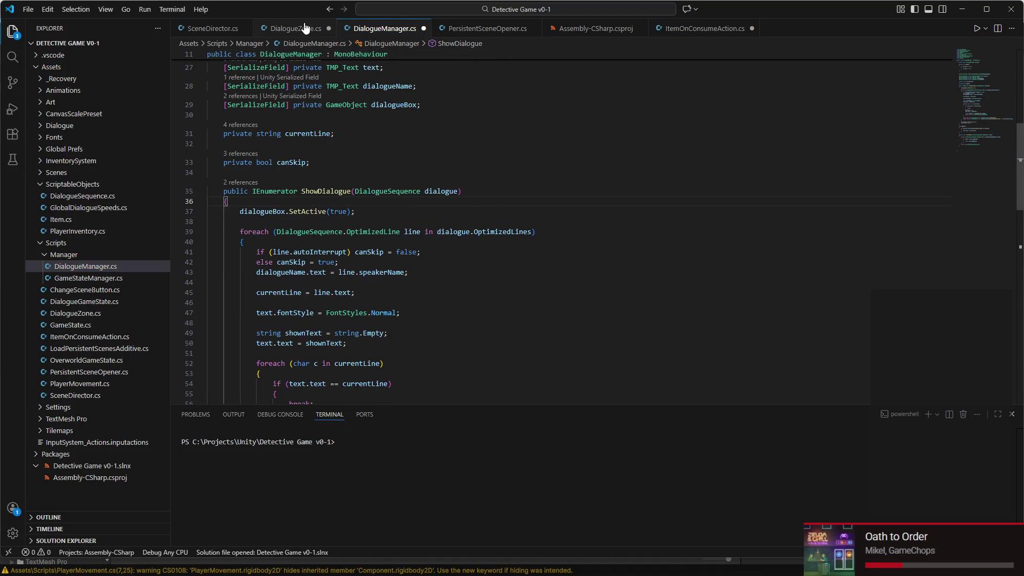
- Paste ChangeState(dialogueState) into DialogueZone above ShowDialogue, then select the OnTriggerEnter2D method
click(305, 28)
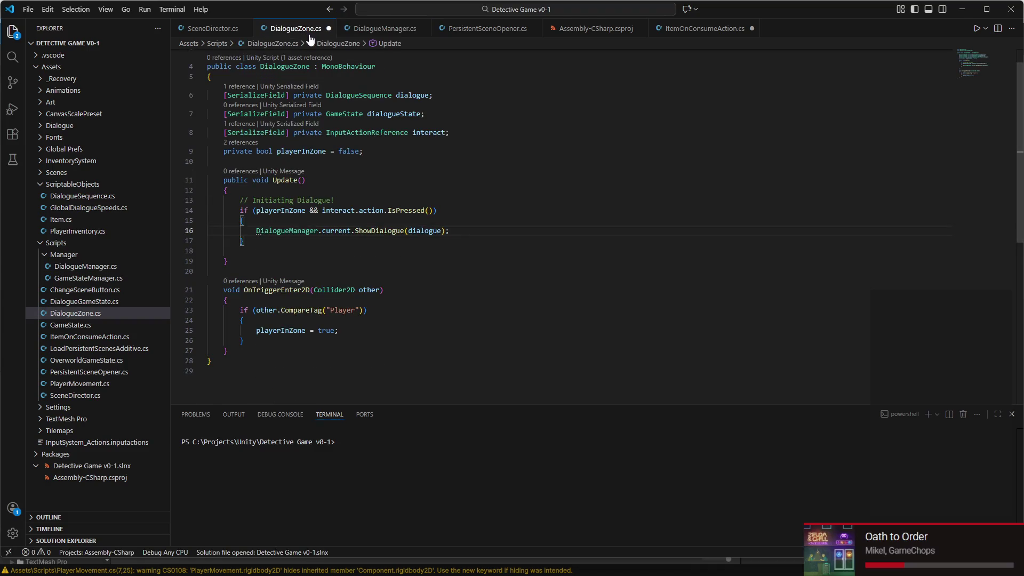
text(GameStateManager.current.ChangeState(dialogueState);)
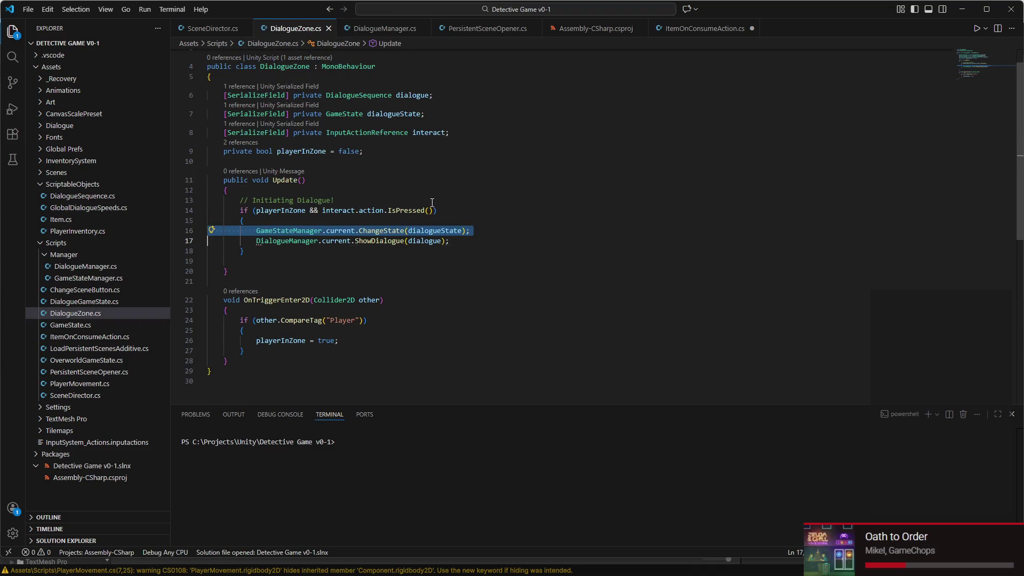
click(490, 240)
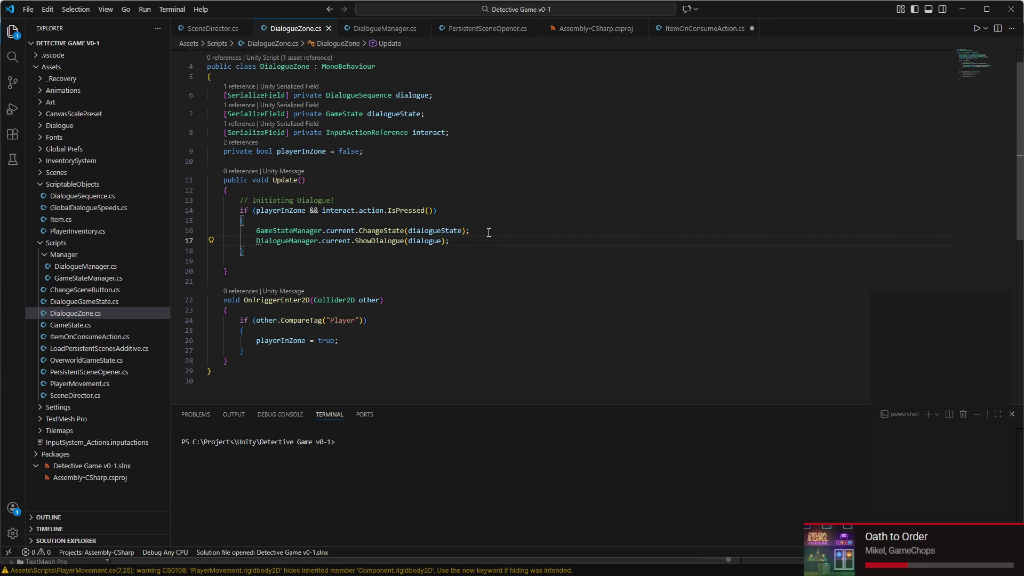
triple_click(276, 298)
mouse_move(277, 299)
mouse_down()
mouse_move(272, 353)
mouse_move(229, 361)
mouse_move(216, 298)
mouse_up()
key(ctrl+c)
click(245, 363)
- Paste a copy of OnTriggerEnter2D below it and rename the copy OnTriggerExit2D
key(Return)
key(ctrl+v)
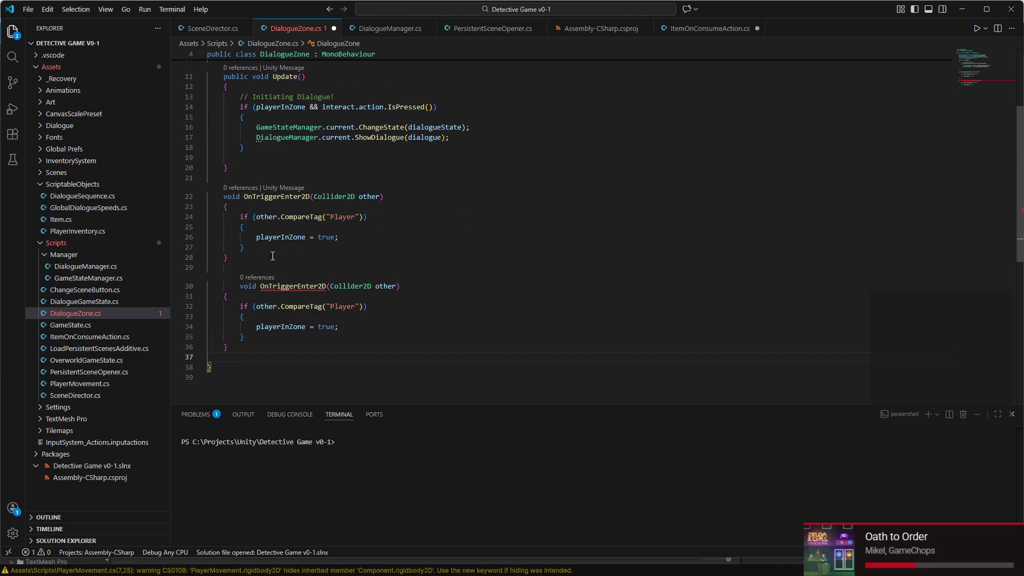
click(235, 287)
key(BackSpace)
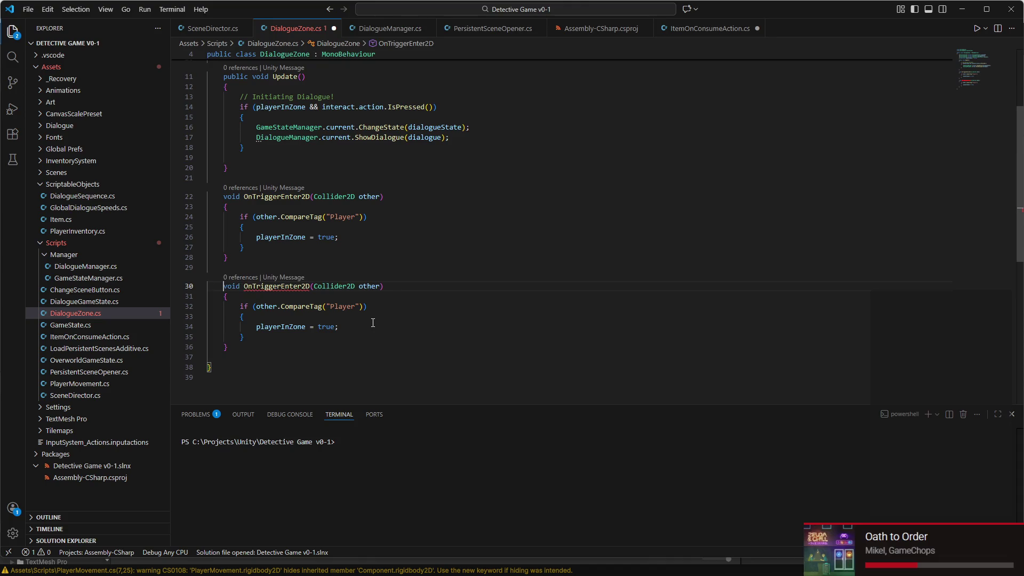
click(302, 287)
key(BackSpace)
key(BackSpace)
key(BackSpace)
text(Exc)
key(BackSpace)
text(it)
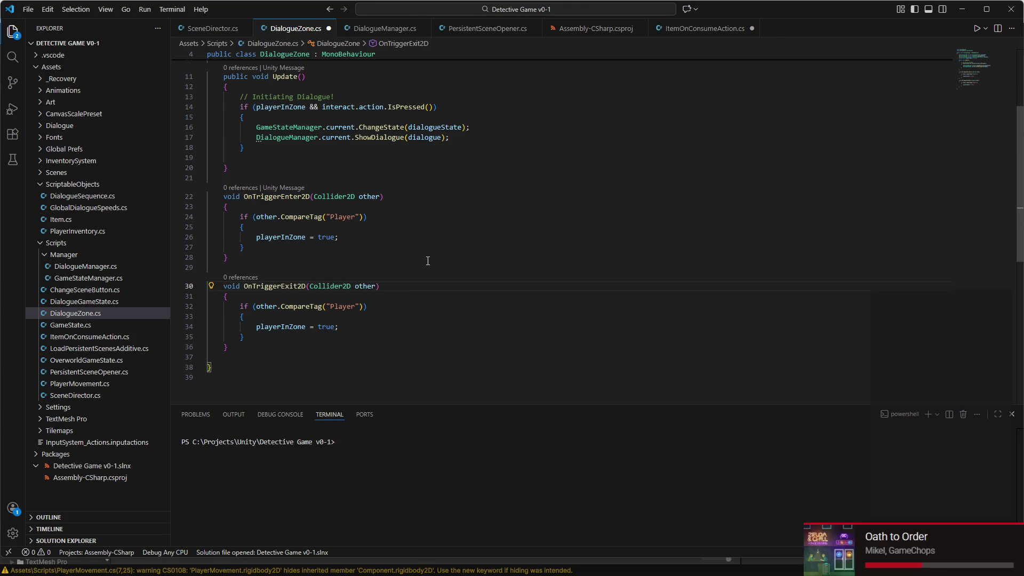
- Change the copy's playerInZone assignment from true to false
double_click(318, 327)
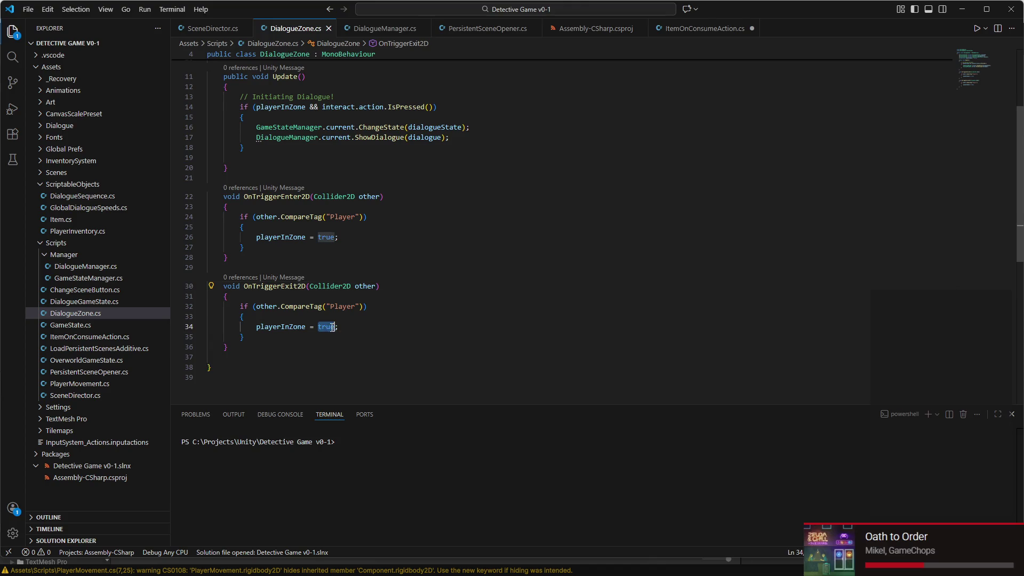
text(false)
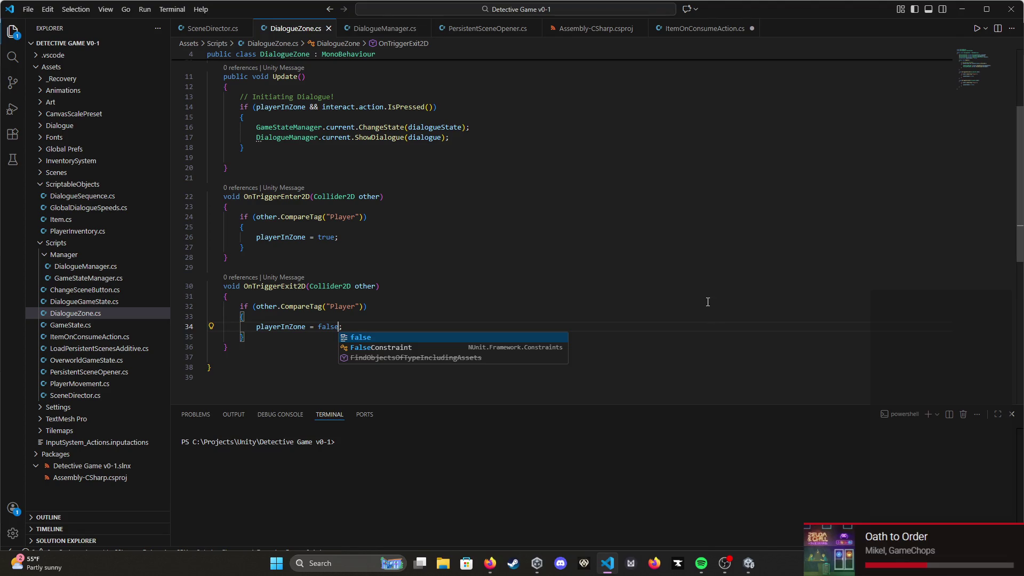
click(367, 306)
click(746, 564)
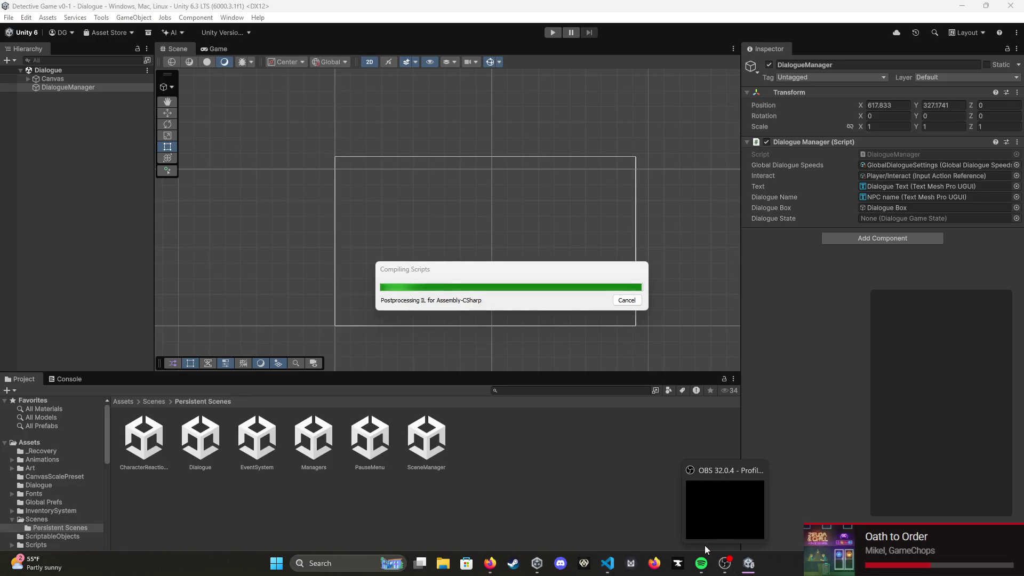
- Let Unity finish recompiling the scripts, then go back to the Assets/Scenes folder
mouse_move(684, 541)
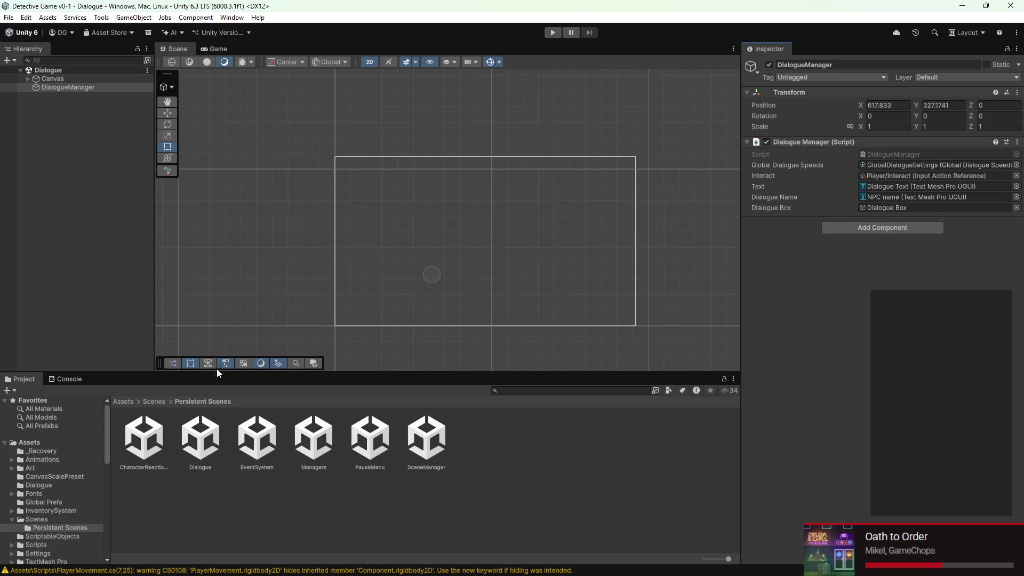
click(160, 403)
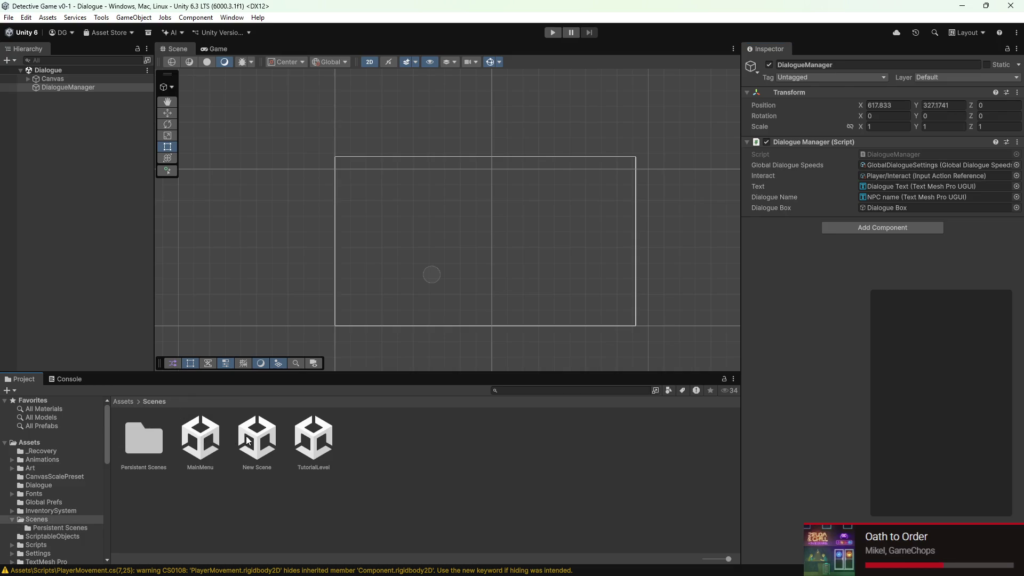
- Open the TutorialLevel scene and inspect the DialogueState object and Antony NPC's components
double_click(312, 437)
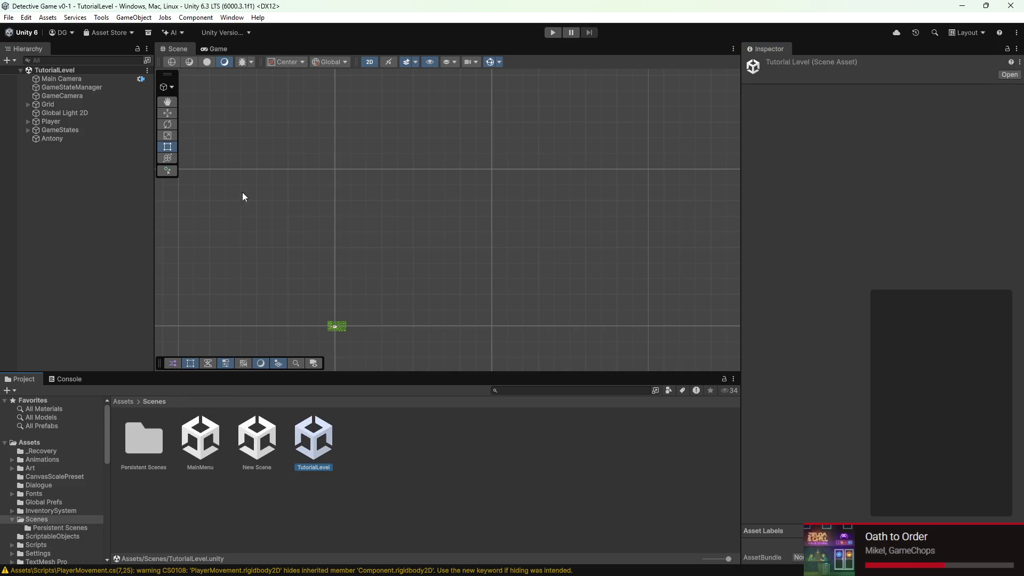
click(29, 129)
click(67, 139)
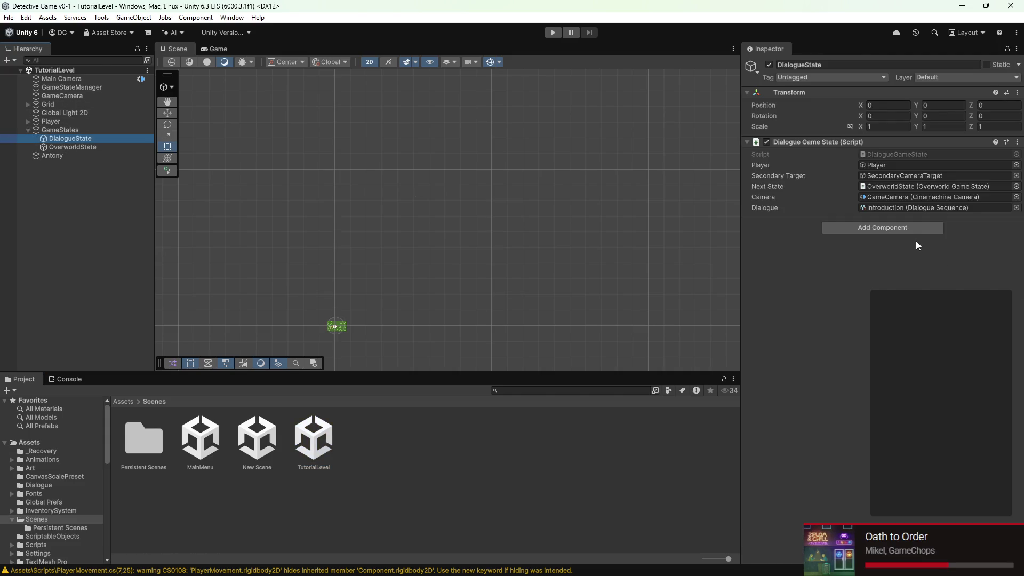
click(99, 156)
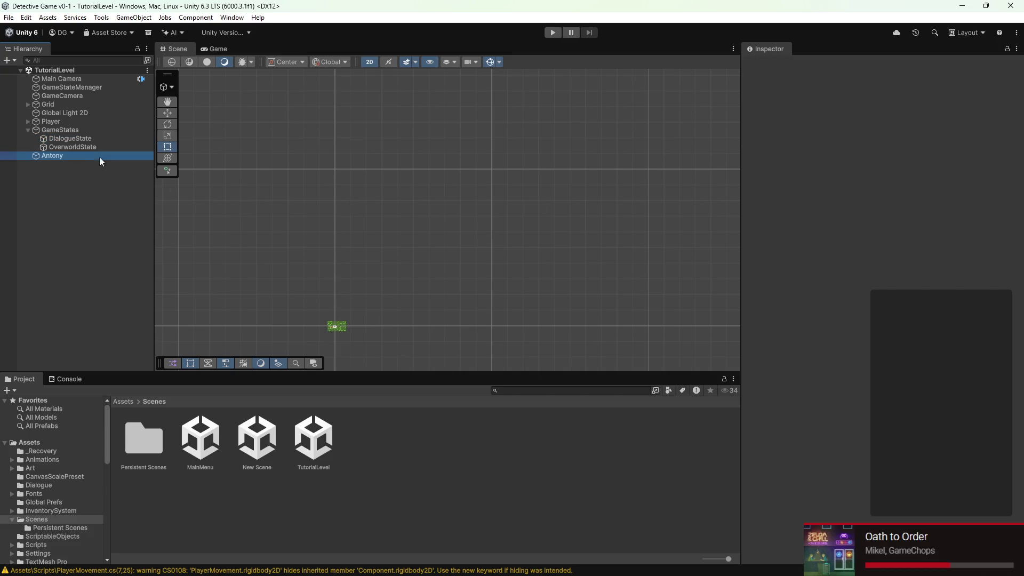
scroll(900, 320, down, 5)
scroll(898, 332, down, 3)
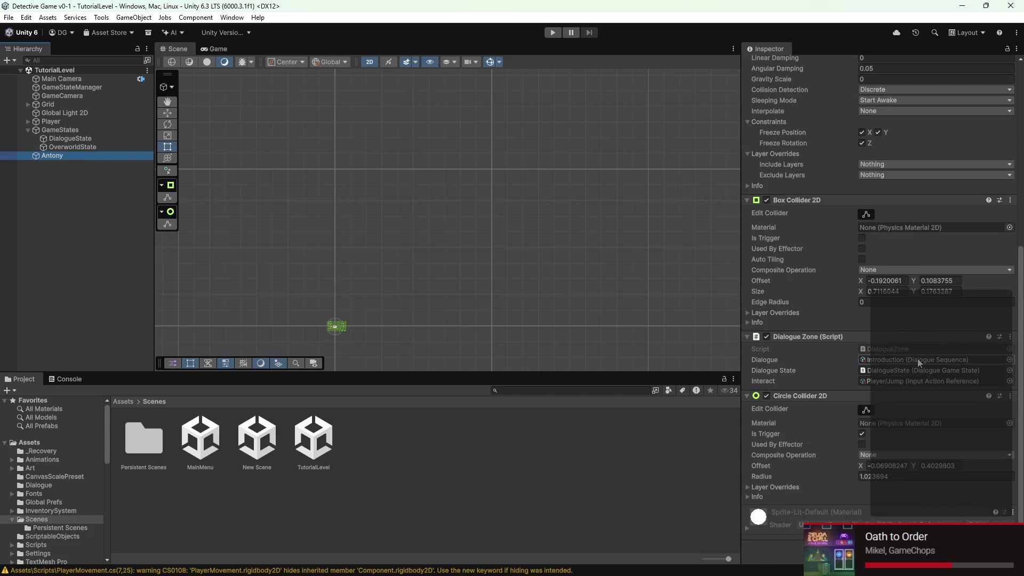
scroll(336, 332, up, 3)
scroll(328, 331, up, 5)
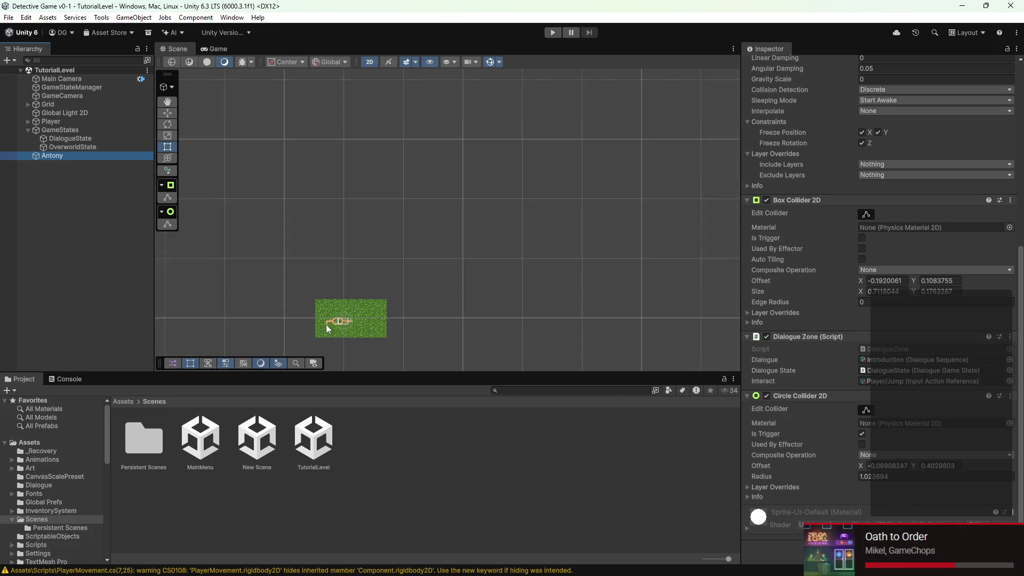
scroll(372, 302, up, 4)
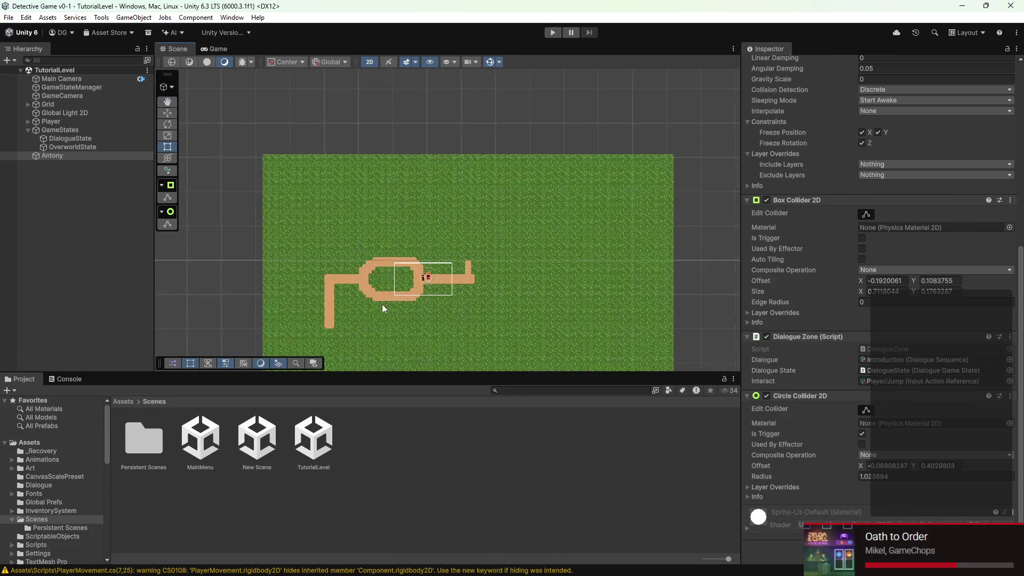
- Play the level, walking the player into and around Antony, then stop play mode
click(553, 33)
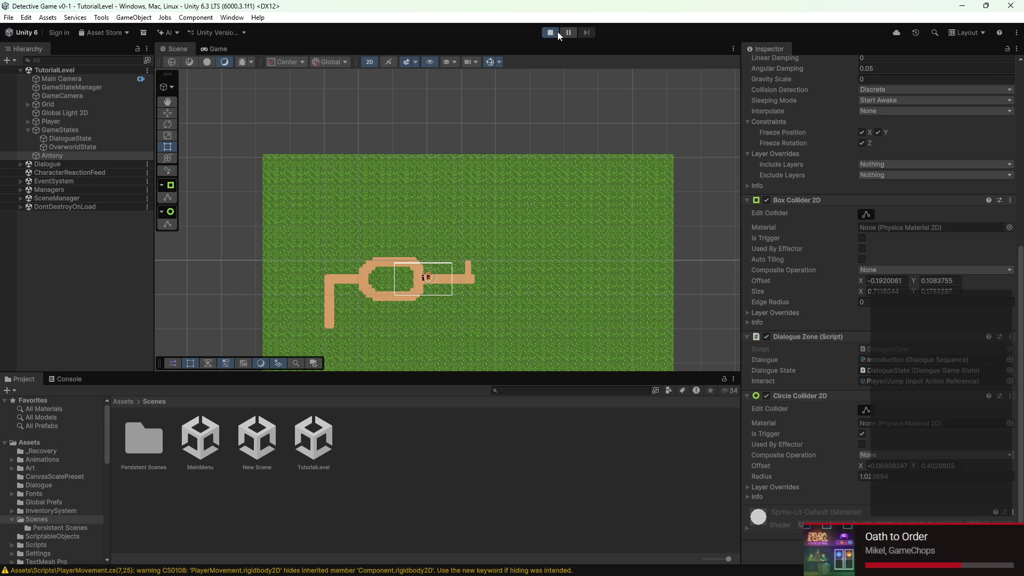
key(Up)
key(Right)
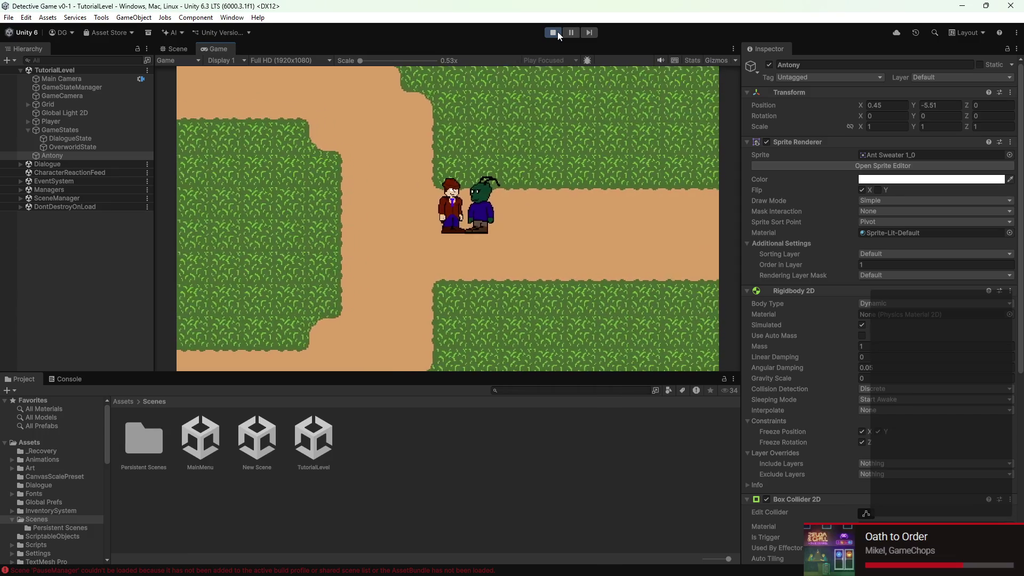
key(Left)
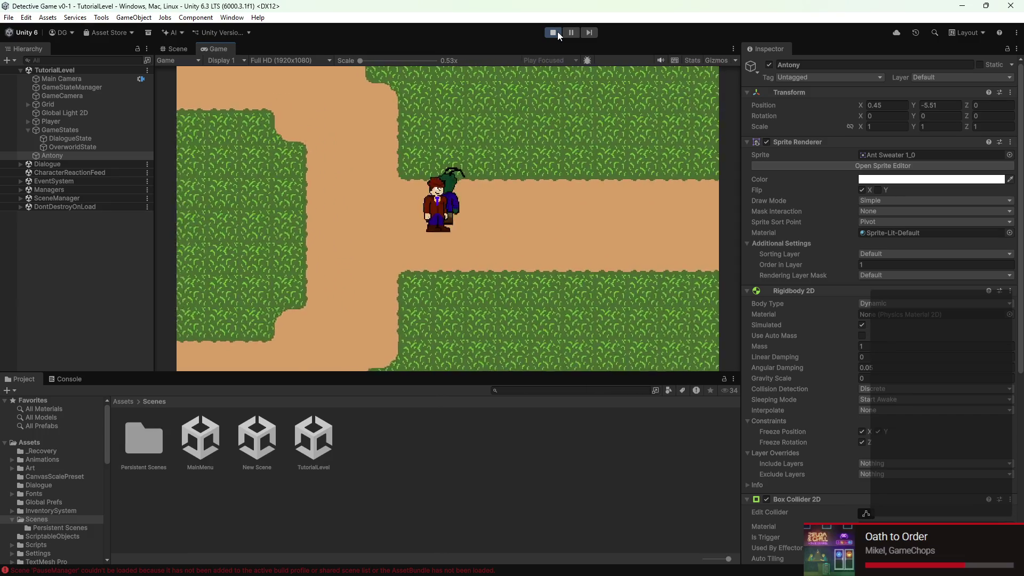
key(Up)
key(Right)
key(Down)
key(Left)
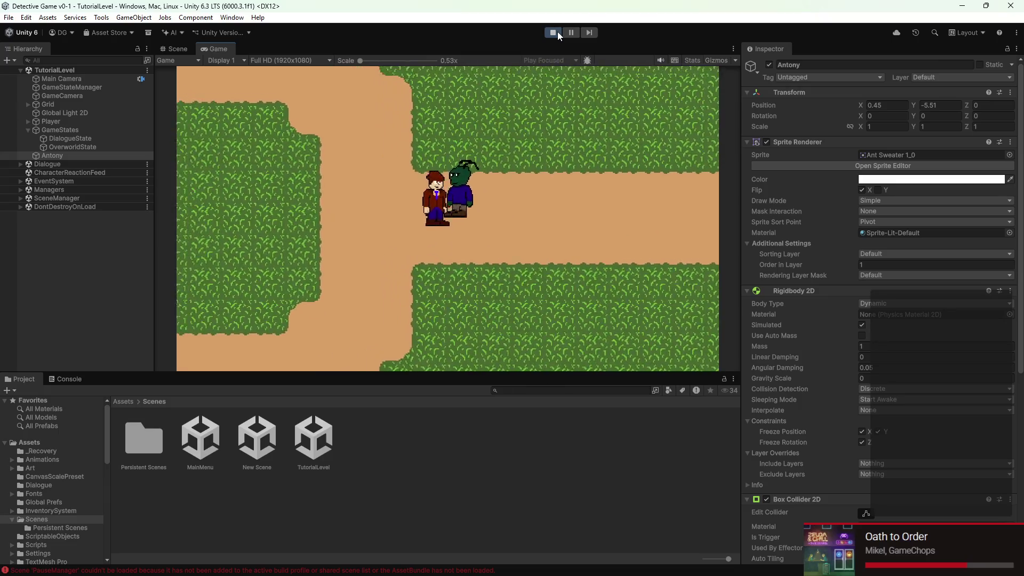
key(Left)
key(Up)
key(Right)
key(Left)
key(Down)
key(Up)
key(Right)
key(Left)
click(558, 31)
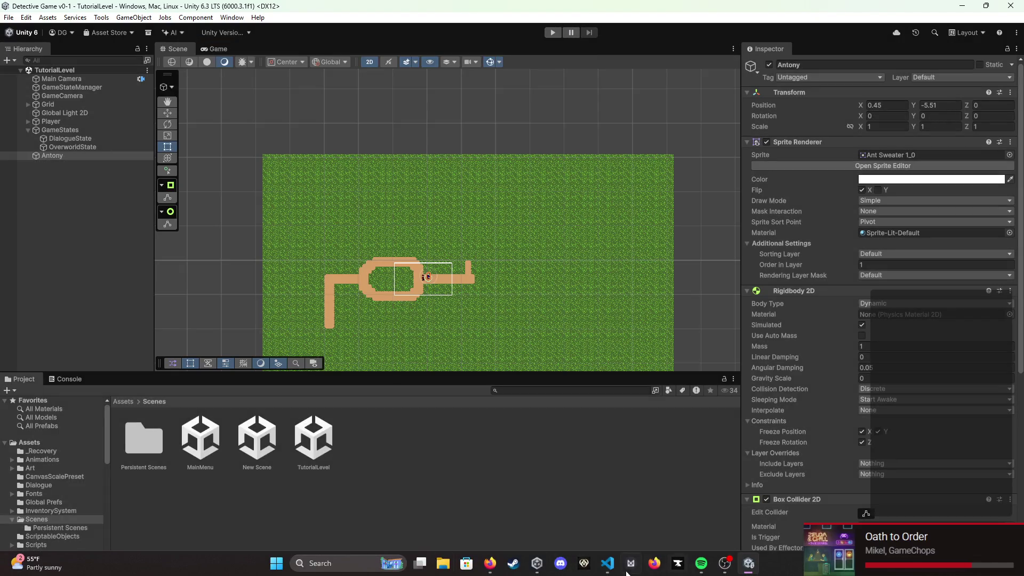
click(606, 567)
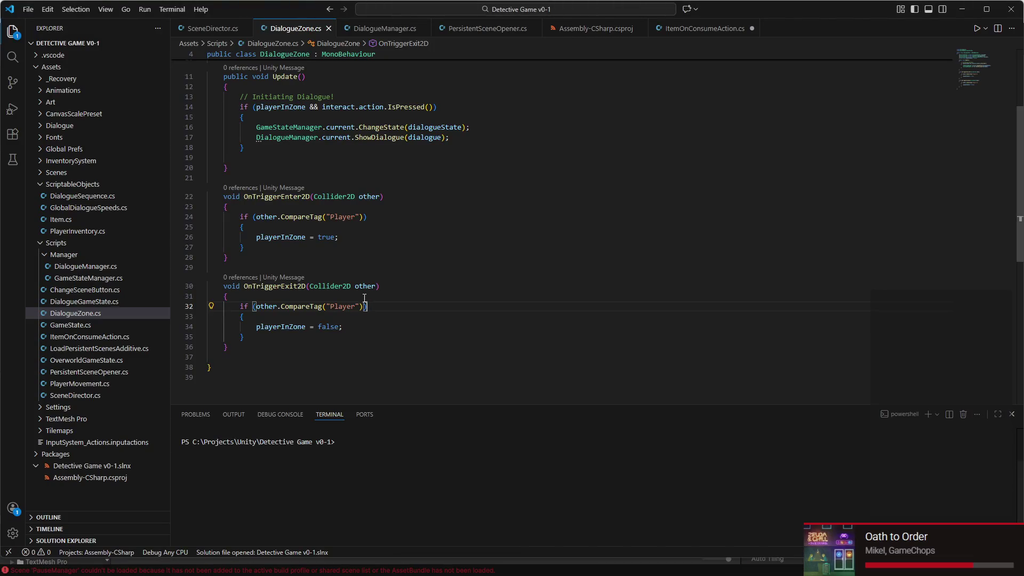
- Add Debug.Log("Player entered zone!"); after playerInZone = true in OnTriggerEnter2D
click(351, 238)
key(Return)
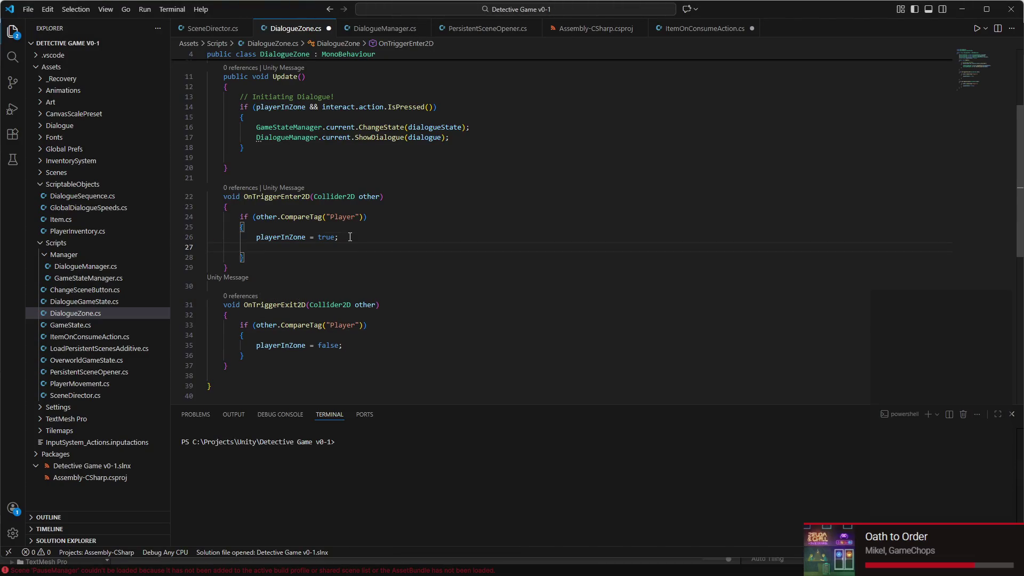
text(Deb)
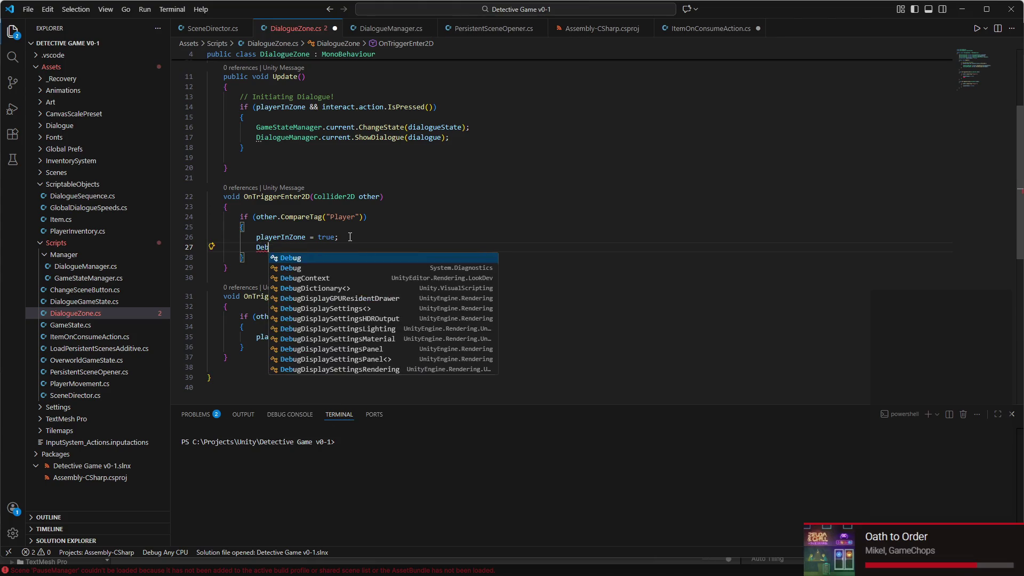
text(ug.Log(")
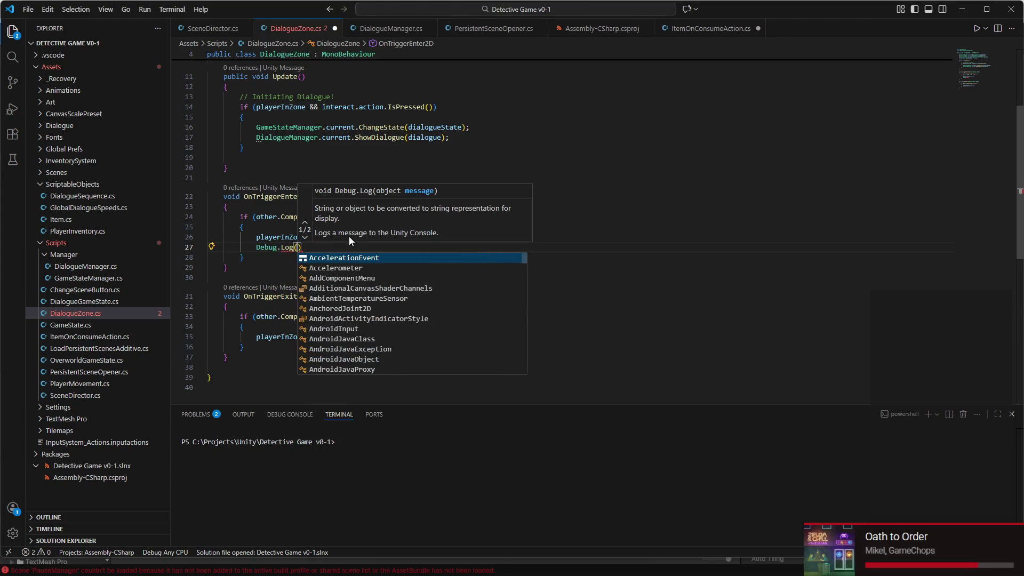
text(pLAYE)
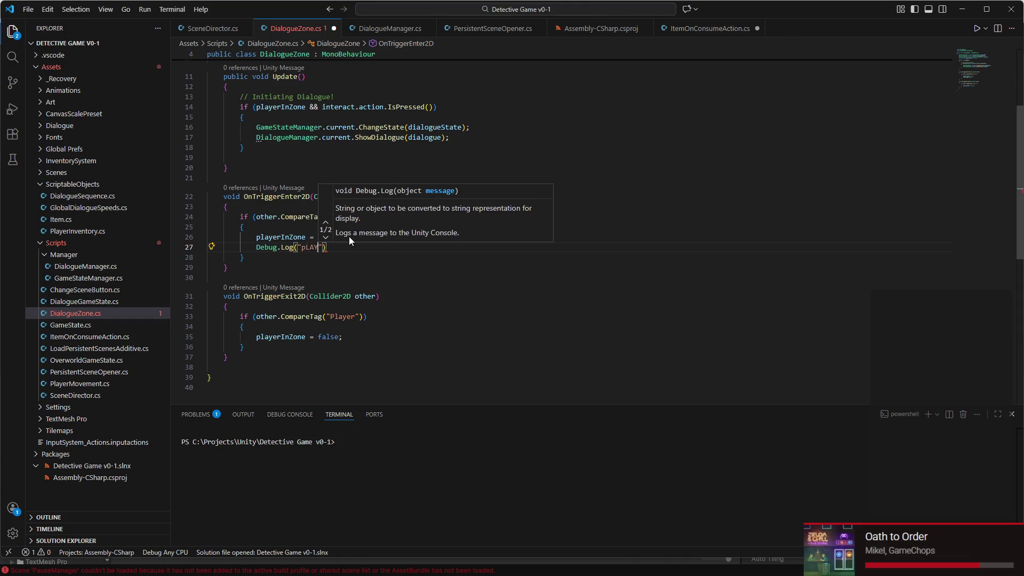
key(BackSpace)
key(BackSpace)
key(BackSpace)
text(Player entered zone!)
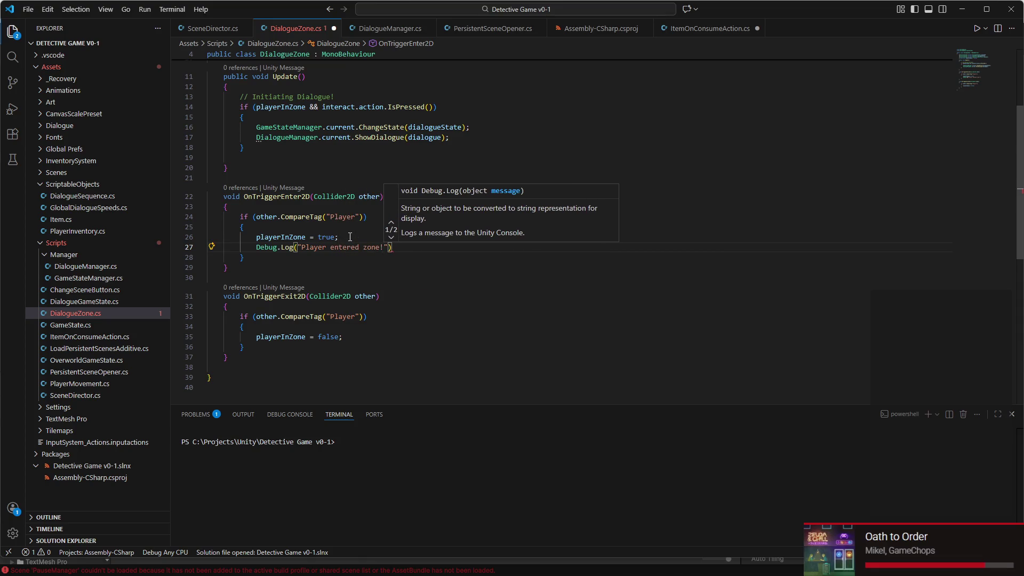
key(Return)
key(ctrl+z)
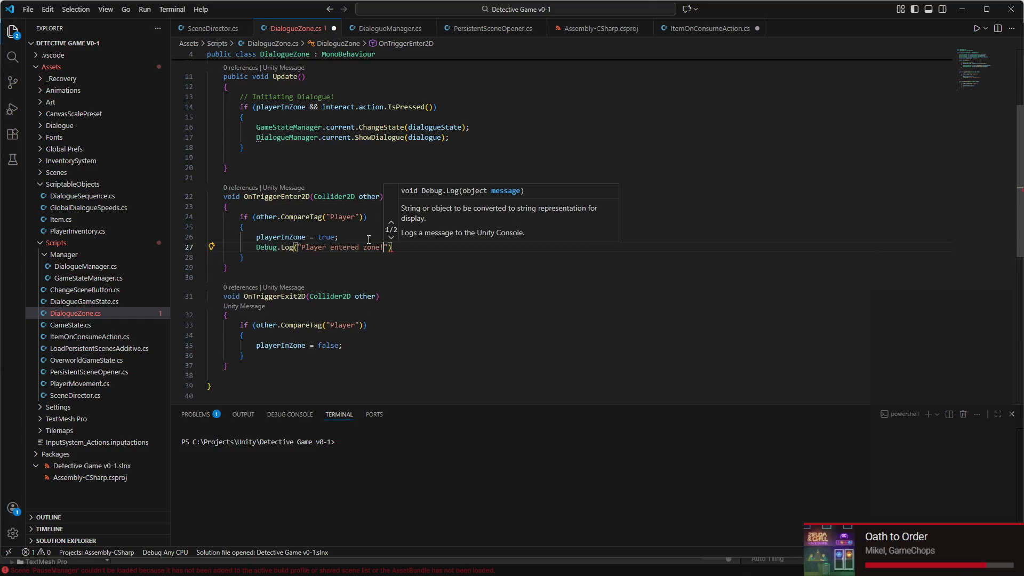
click(408, 250)
text(;)
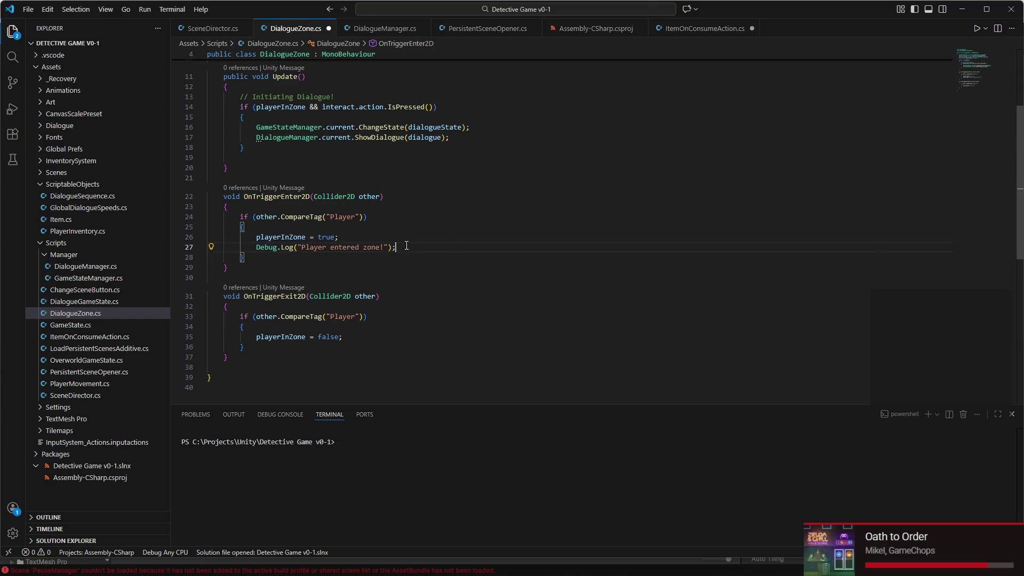
- Copy the log line into OnTriggerExit2D and change its message to "Player left zone!"
triple_click(419, 244)
key(ctrl+c)
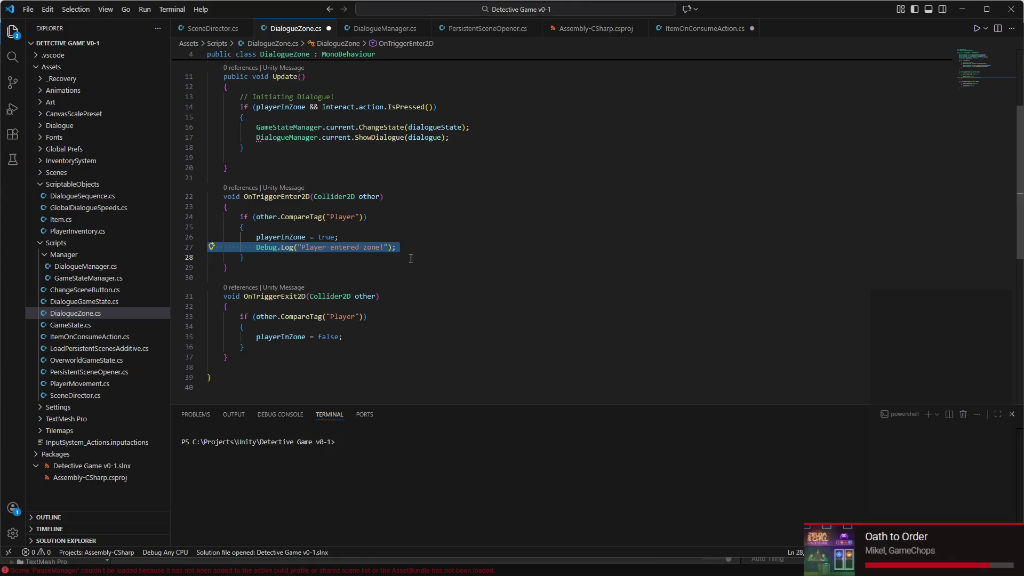
click(344, 337)
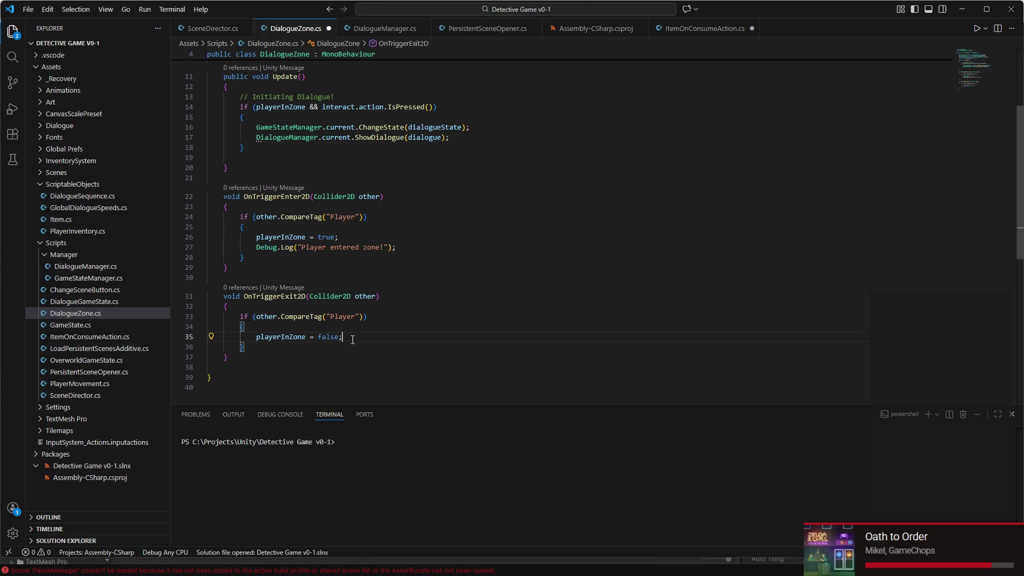
key(ctrl+v)
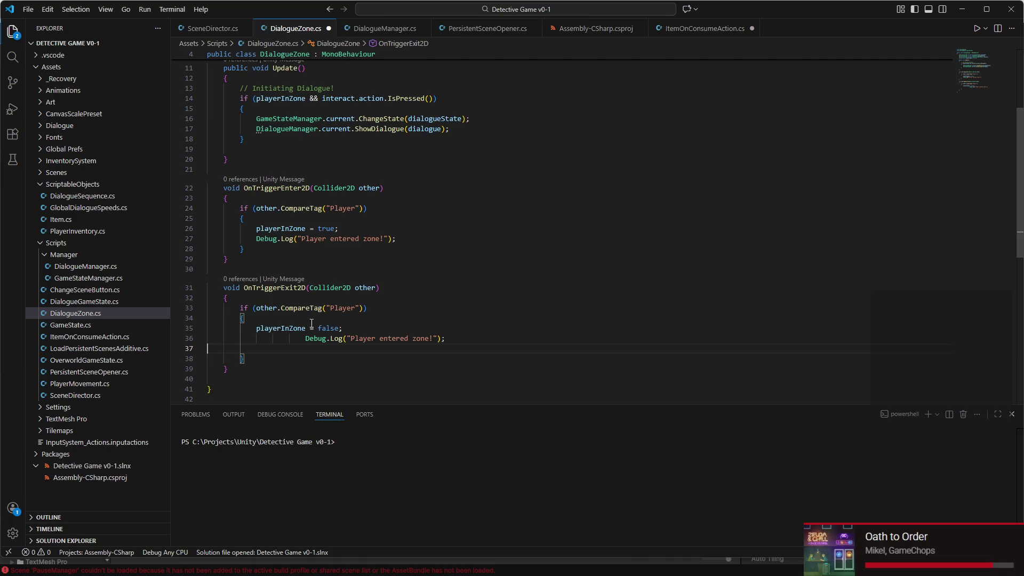
click(306, 338)
key(BackSpace)
key(BackSpace)
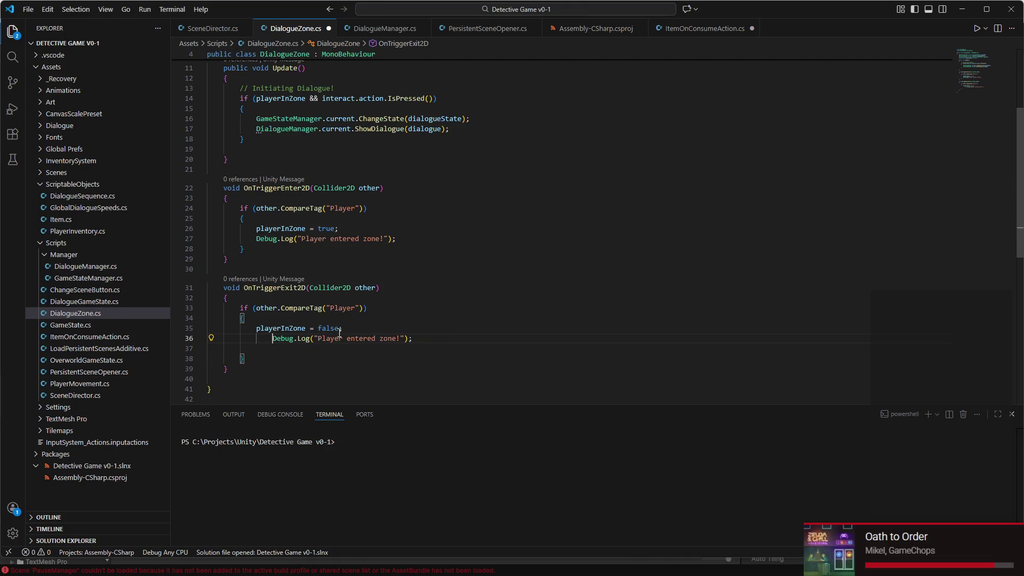
key(BackSpace)
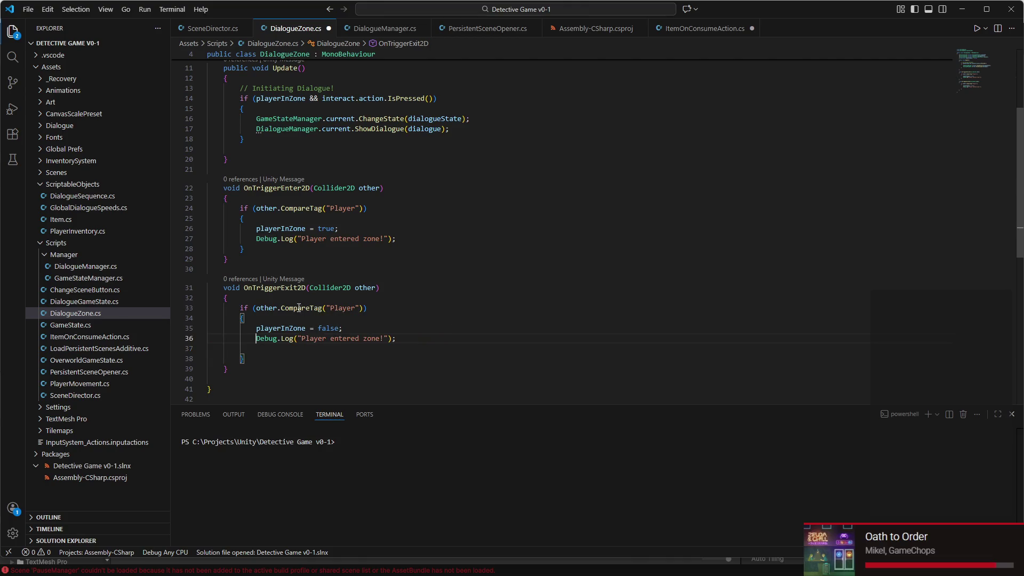
double_click(344, 338)
text(left)
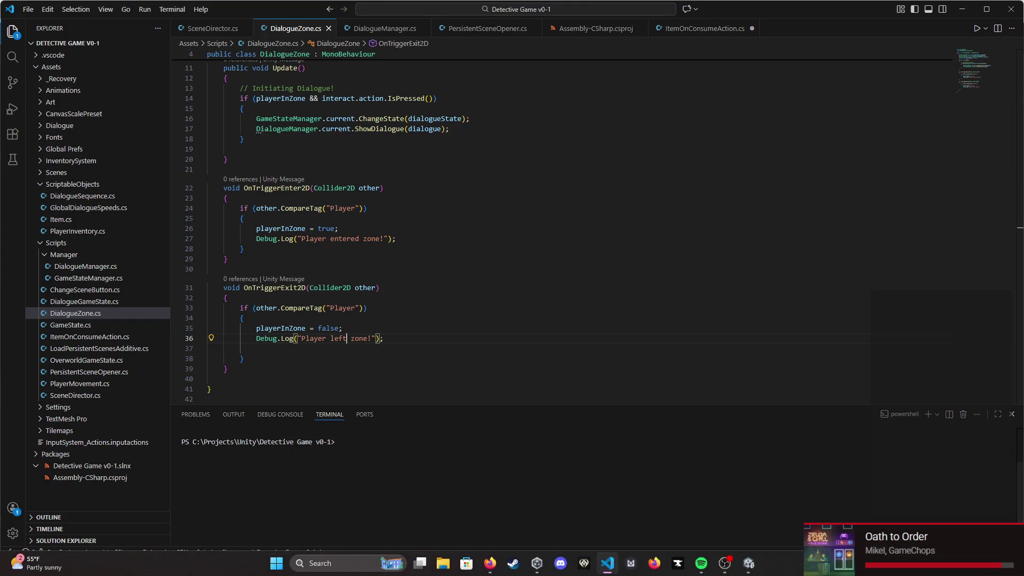
click(749, 564)
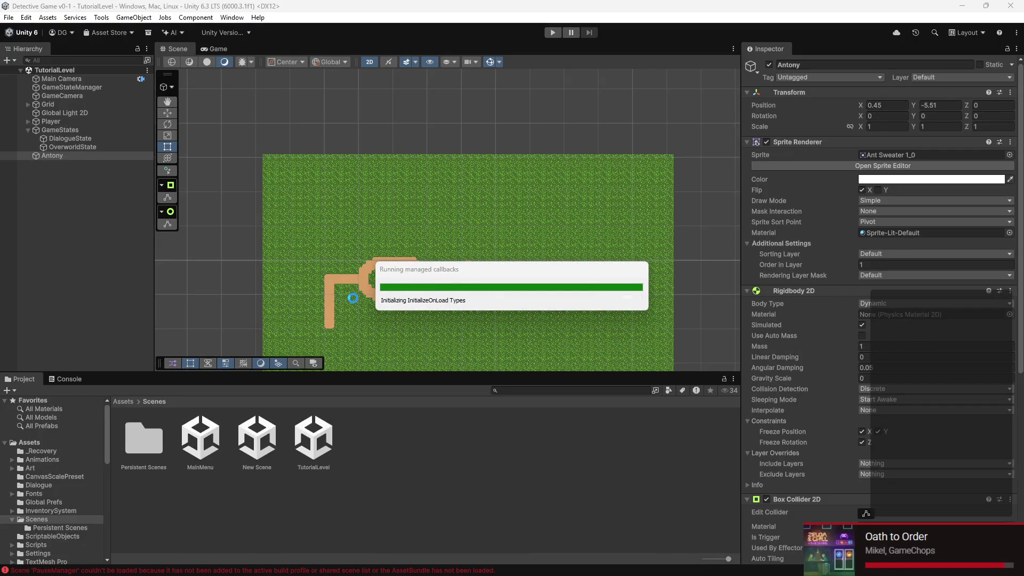
- Play the level, walking in and out of Antony's zone while checking the Console's enter/left messages
scroll(423, 301, up, 10)
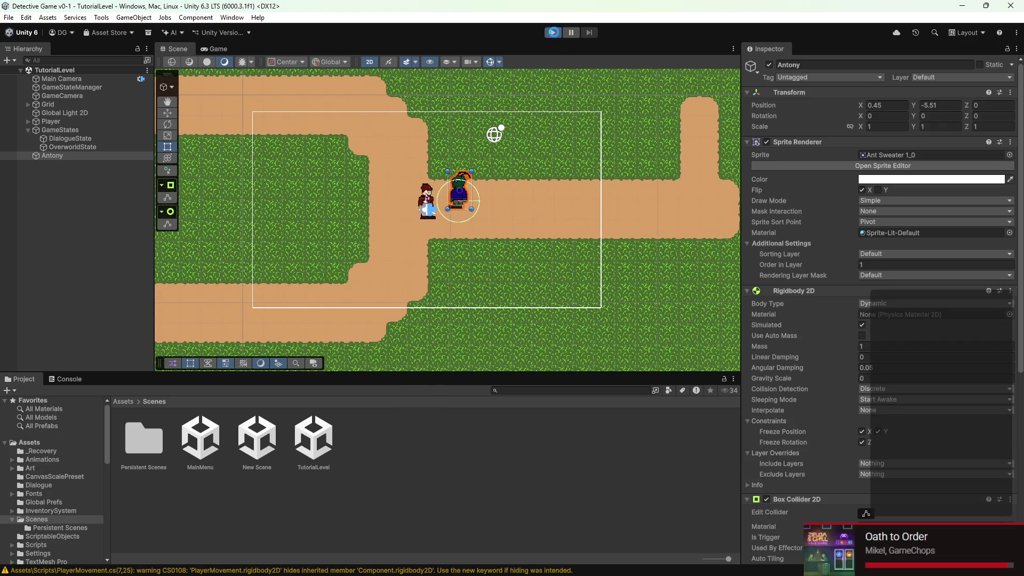
click(552, 32)
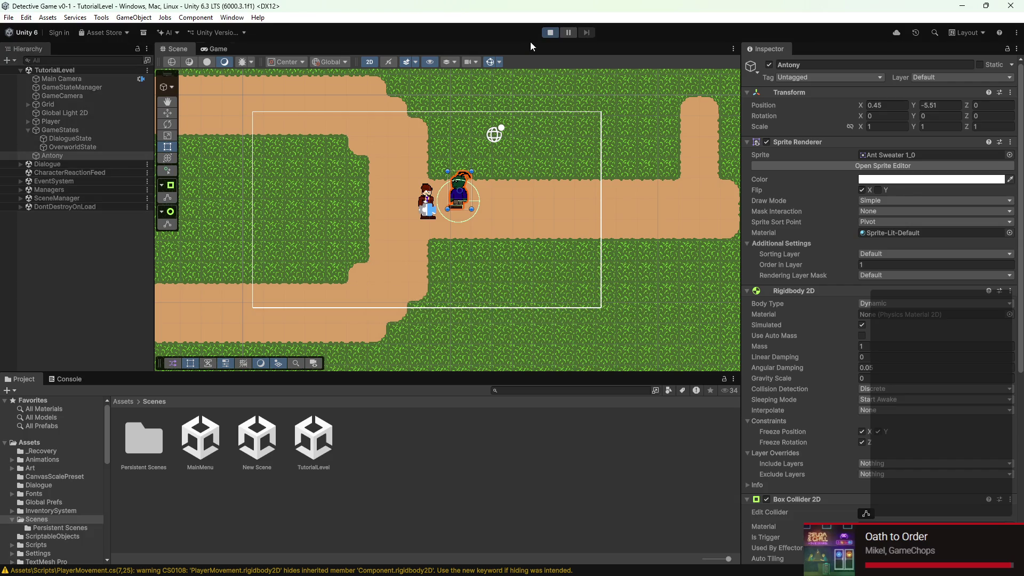
key(Right)
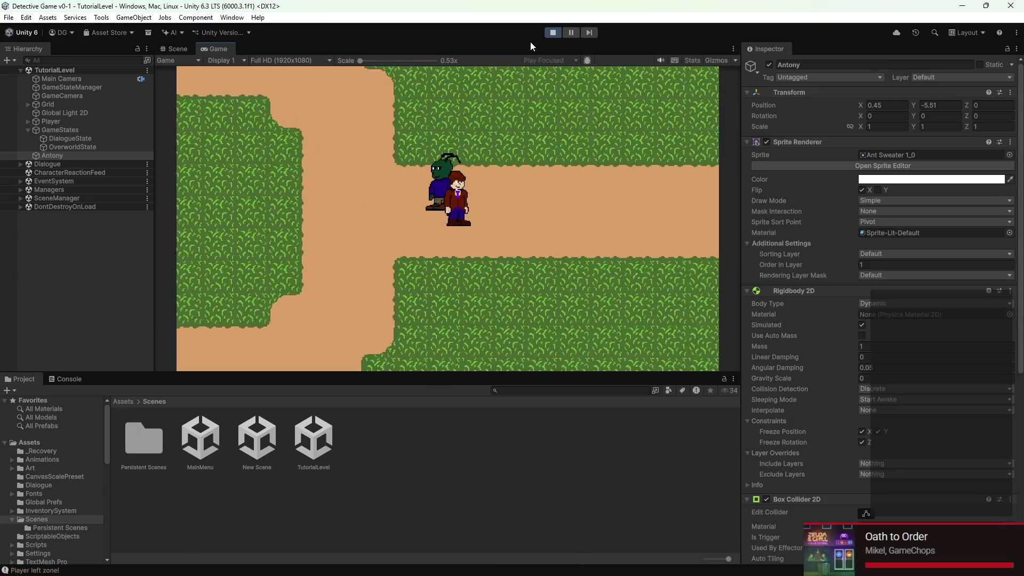
double_click(85, 377)
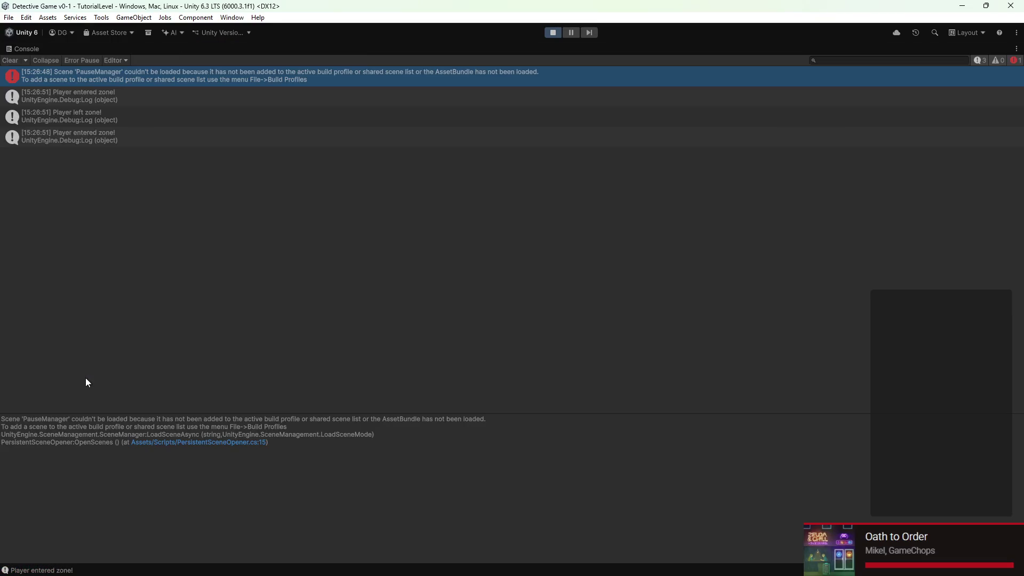
double_click(30, 49)
key(Left)
key(Right)
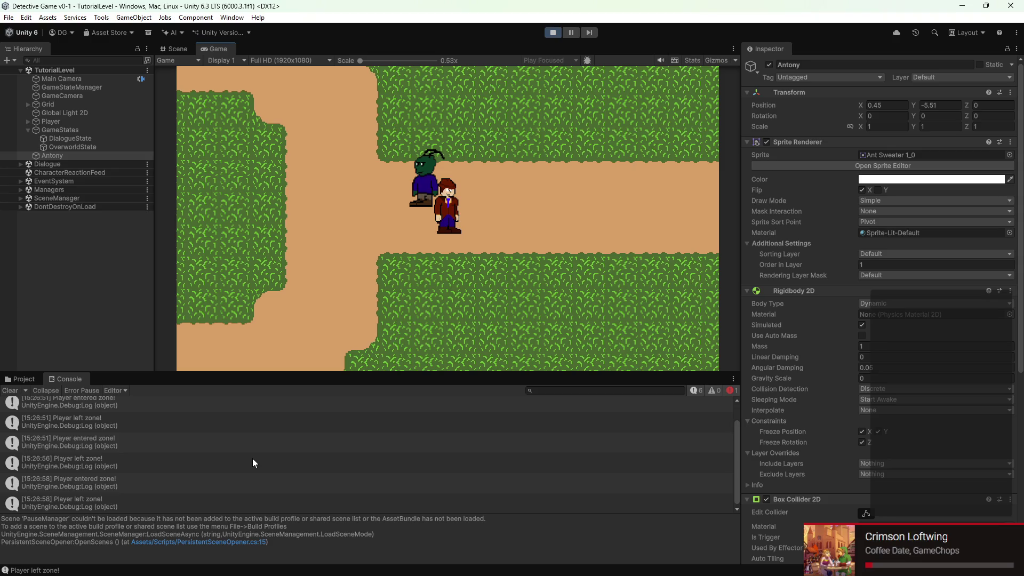
key(Left)
key(Right)
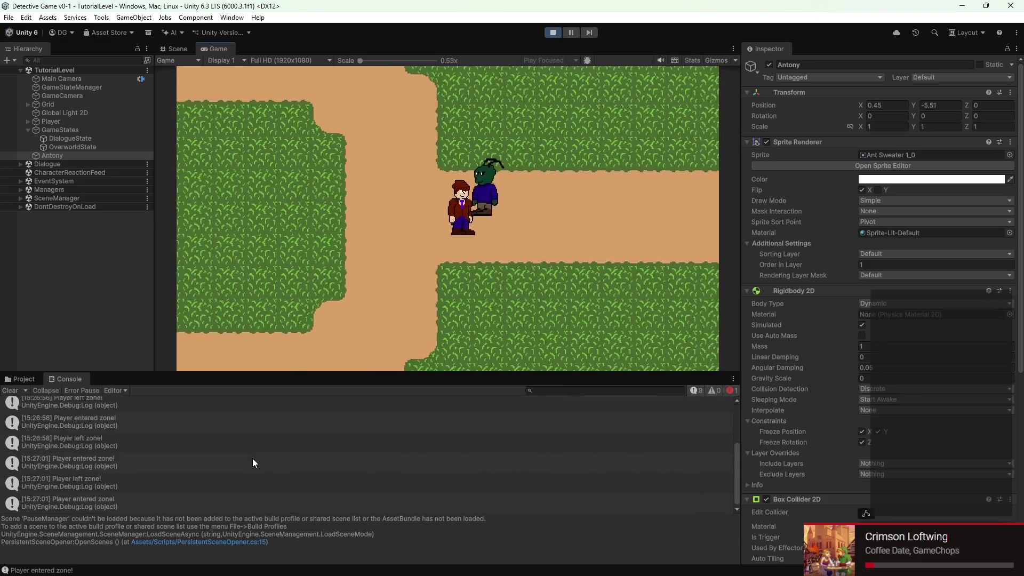
key(Left)
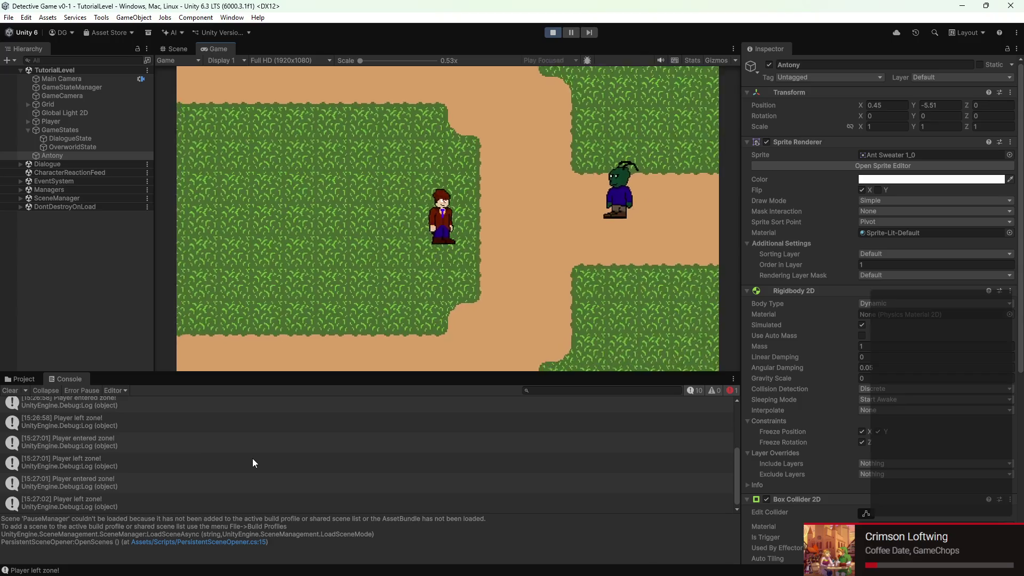
key(Right)
key(Up)
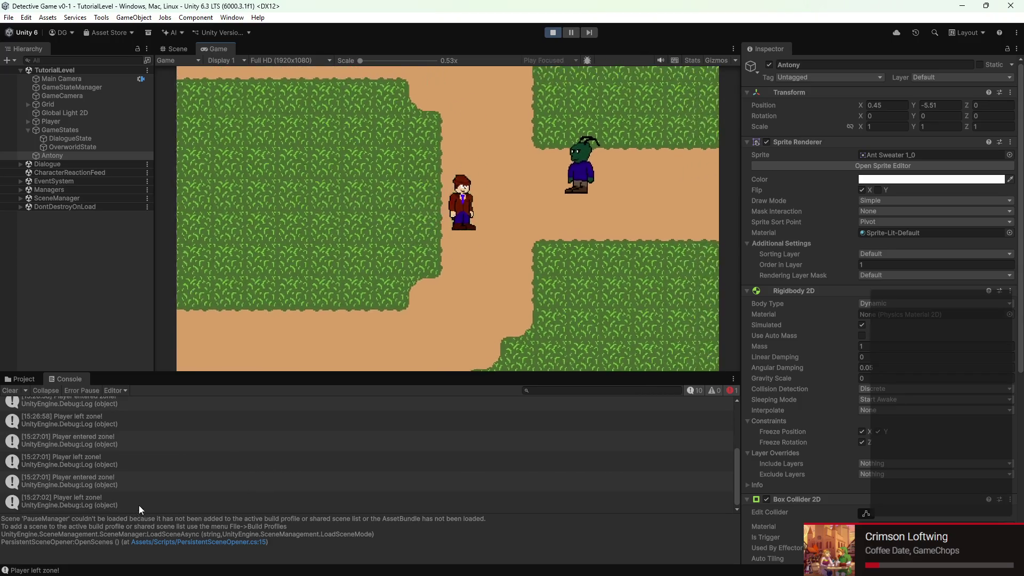
key(Right)
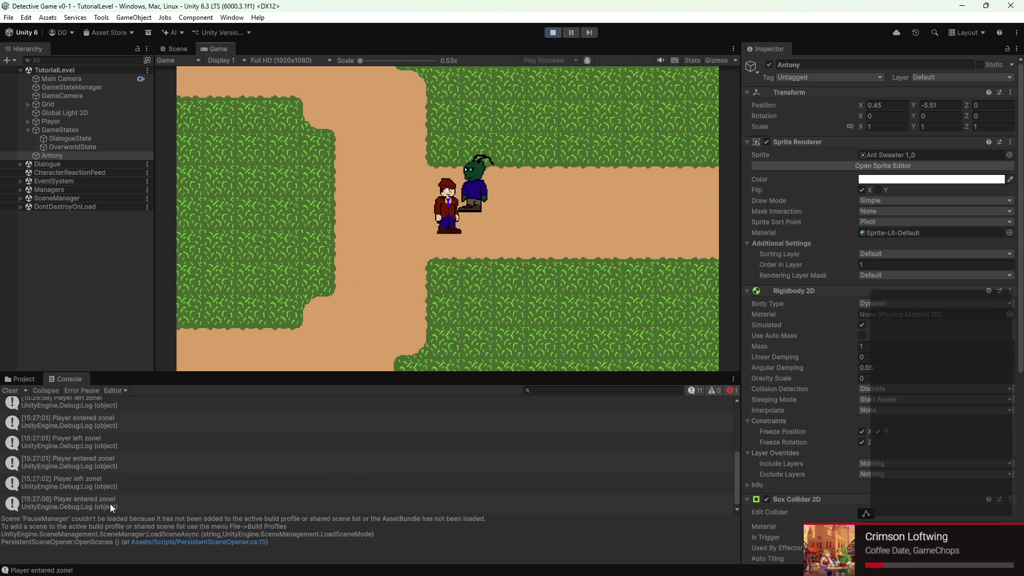
key(Left)
key(Right)
key(Right)
key(Up)
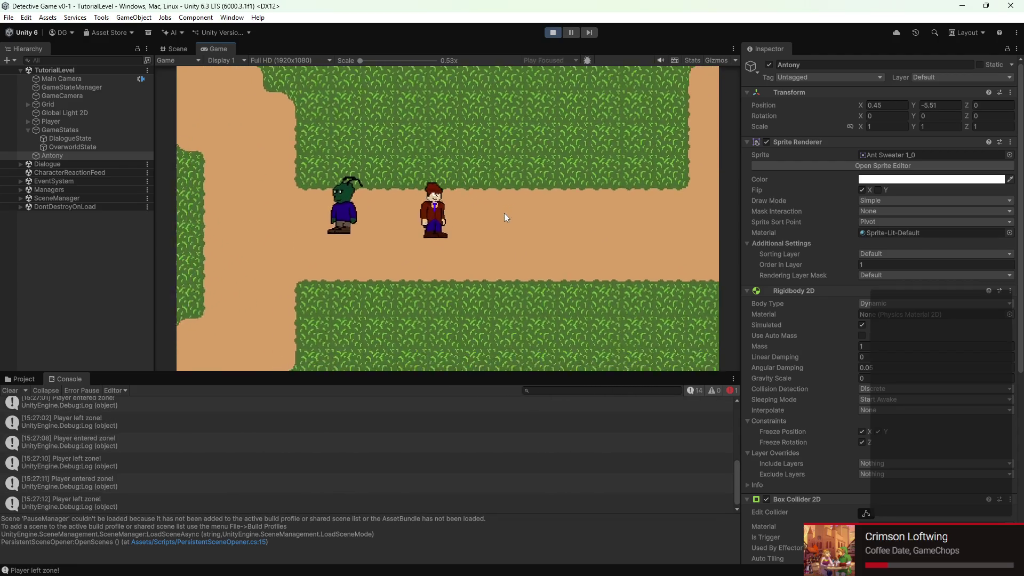
key(Left)
key(Down)
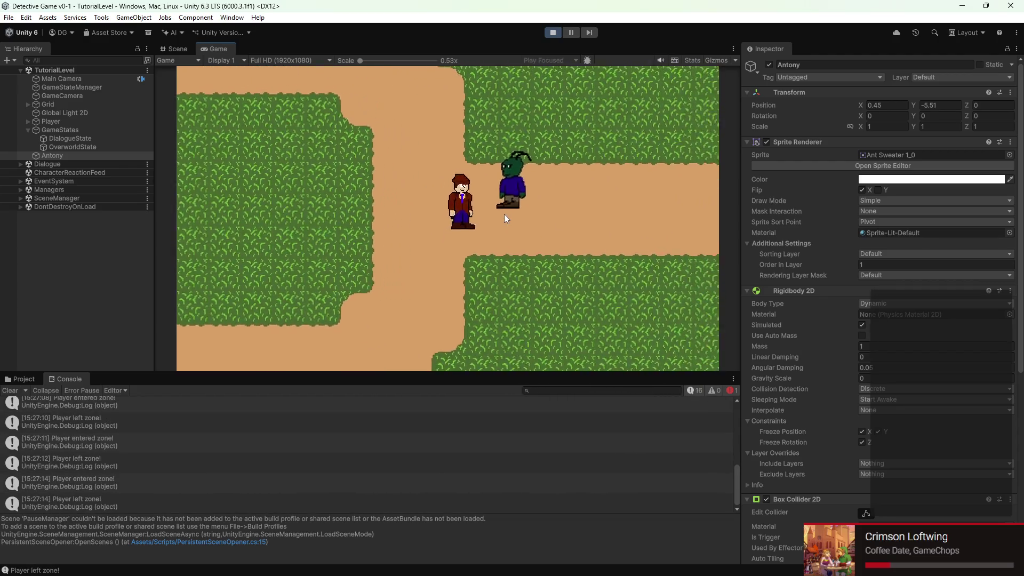
key(Right)
key(Down)
key(Up)
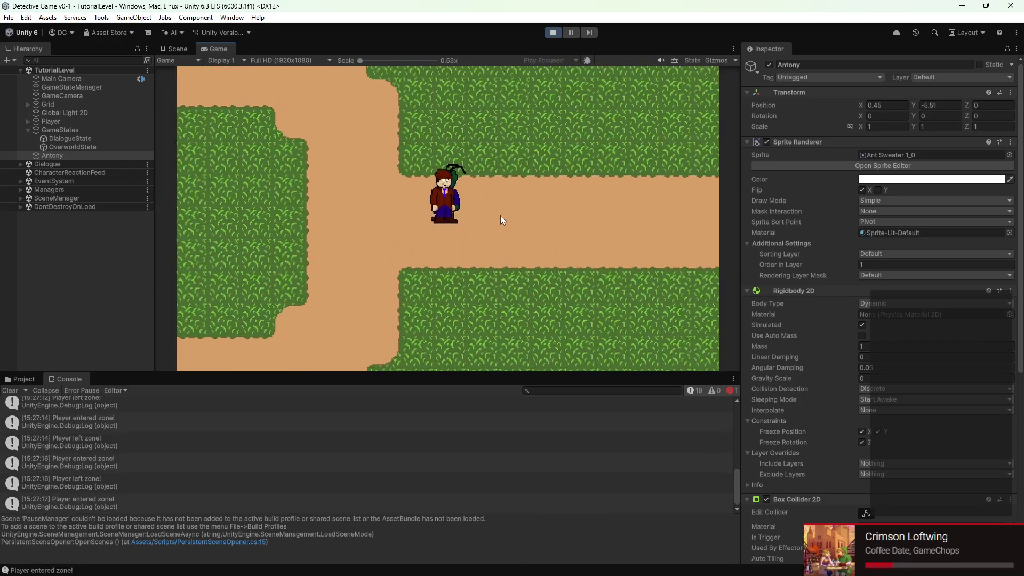
key(Right)
key(Left)
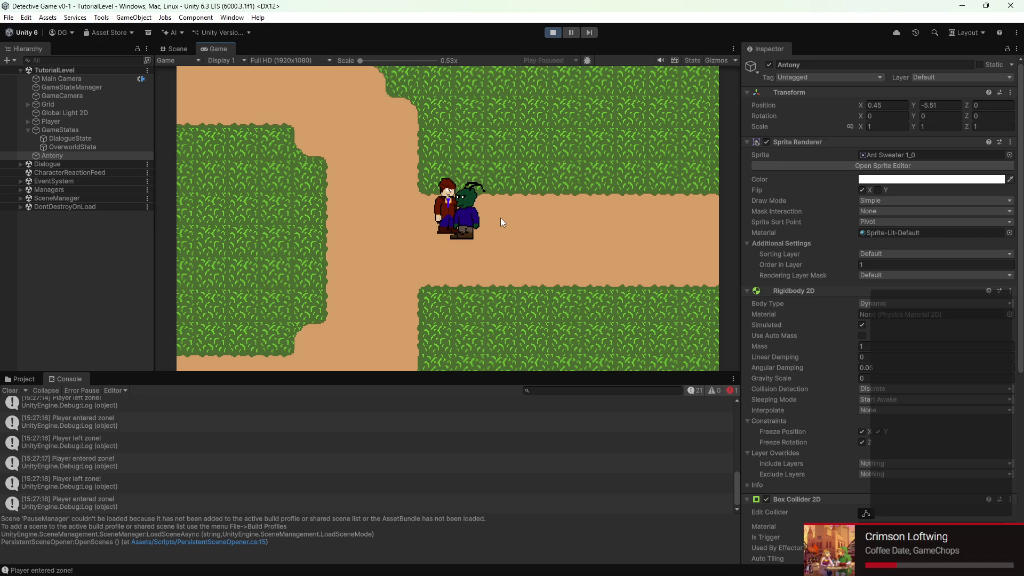
- Press E beside Antony to start Levi's dialogue, advance past 'Fight any monsters today?', then stop
key(e)
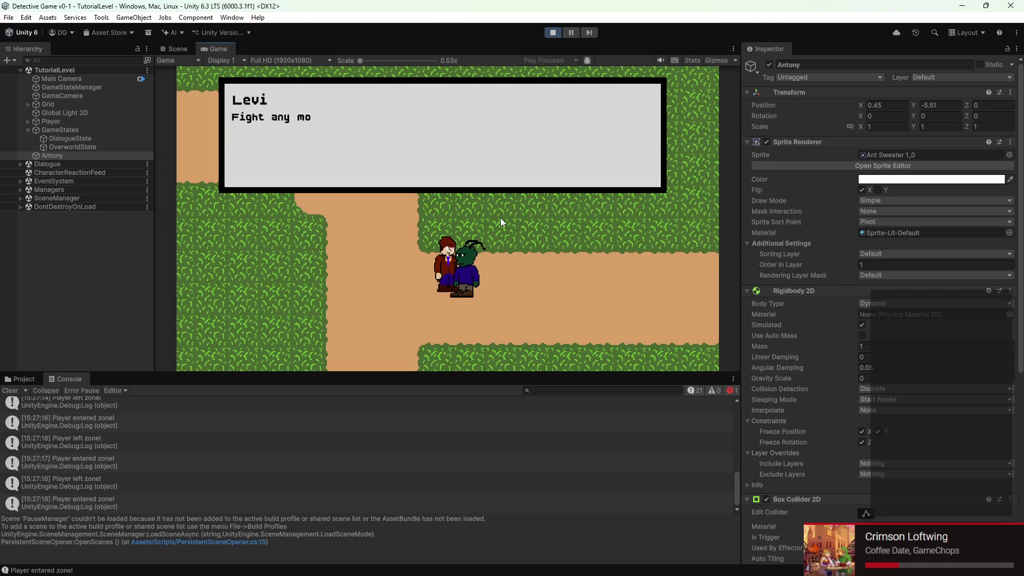
key(e)
key(e)
click(554, 33)
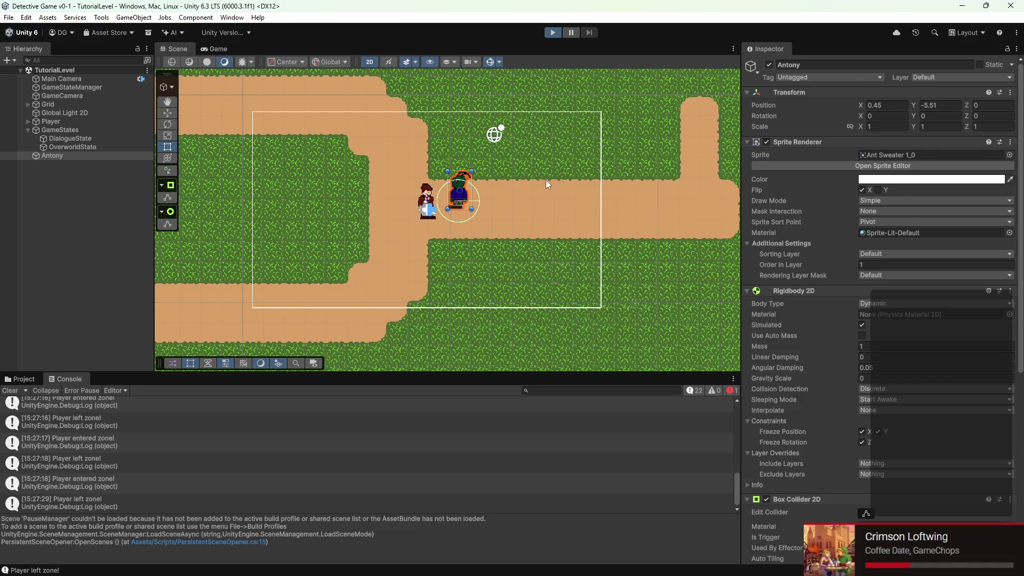
- Replay the level to recheck Levi's 'So, what's up?' line, then stop and return to DialogueZone.cs
key(ctrl+p)
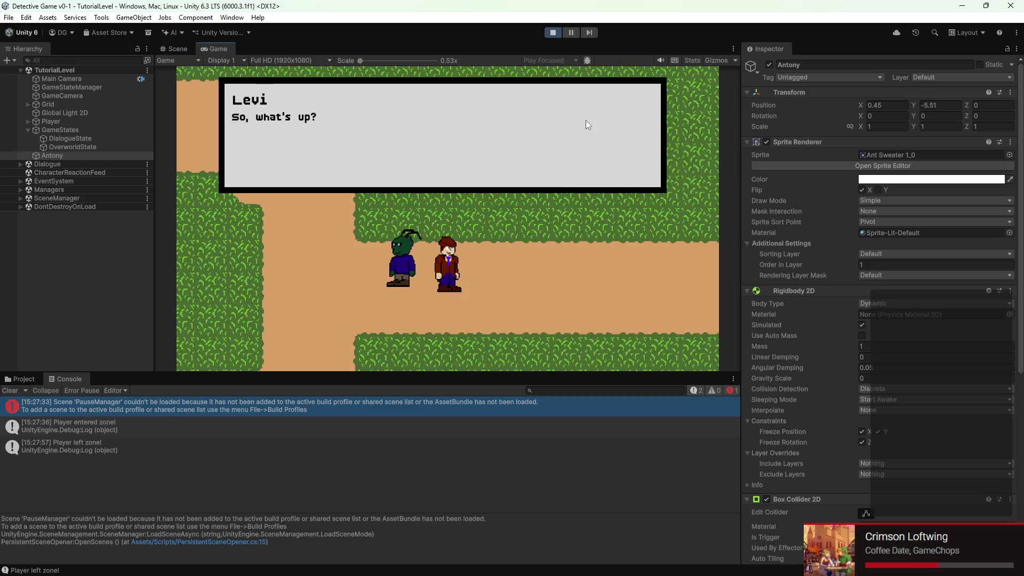
click(552, 32)
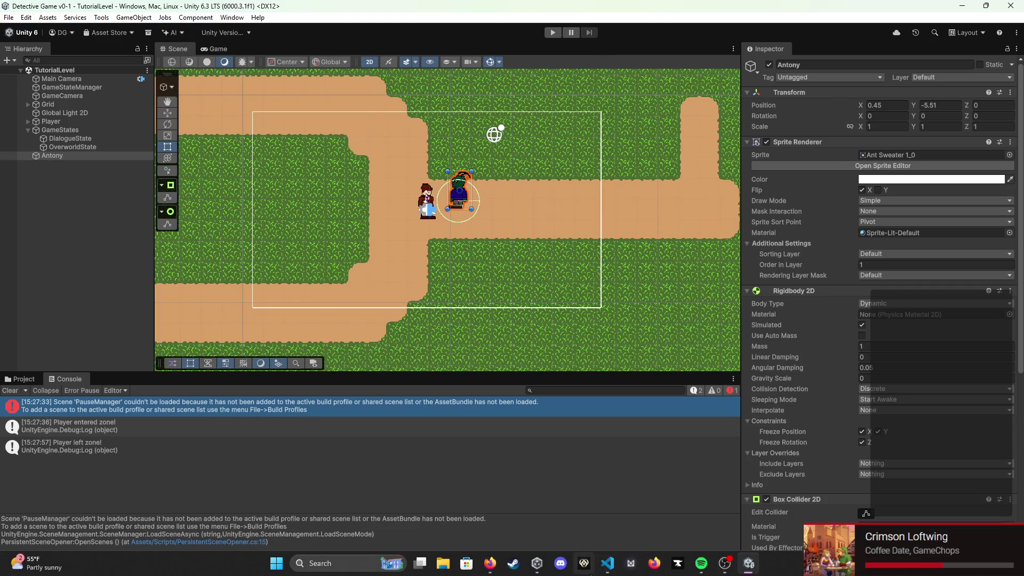
click(613, 566)
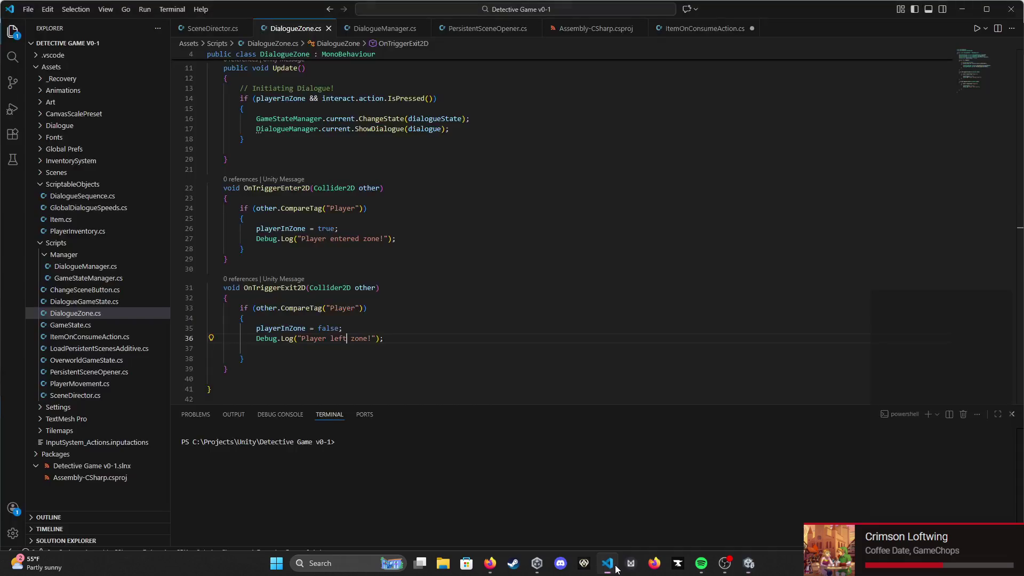
- Add a 'public bool InDialogue = false;' field to DialogueManager.cs
scroll(438, 244, up, 5)
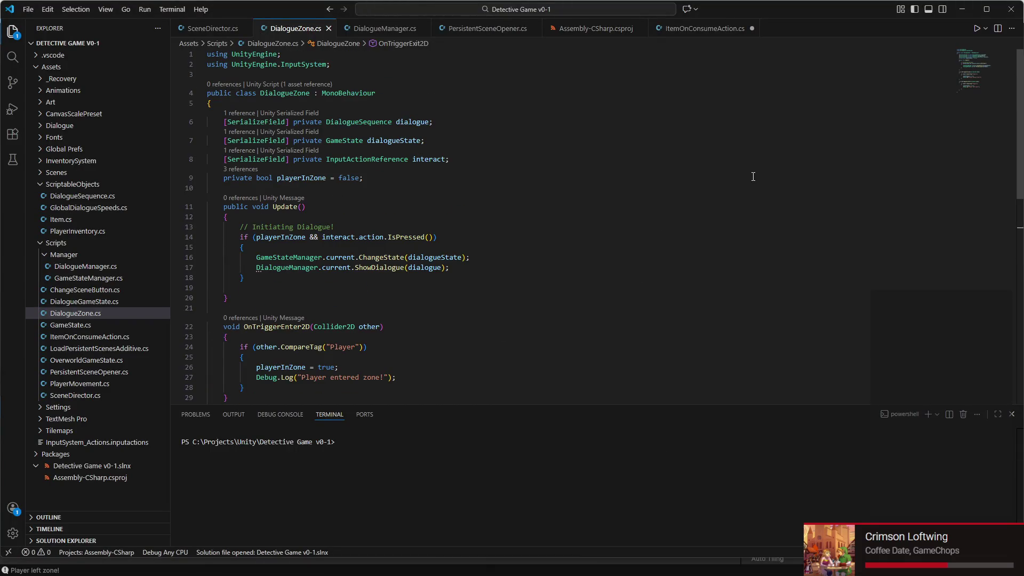
click(398, 29)
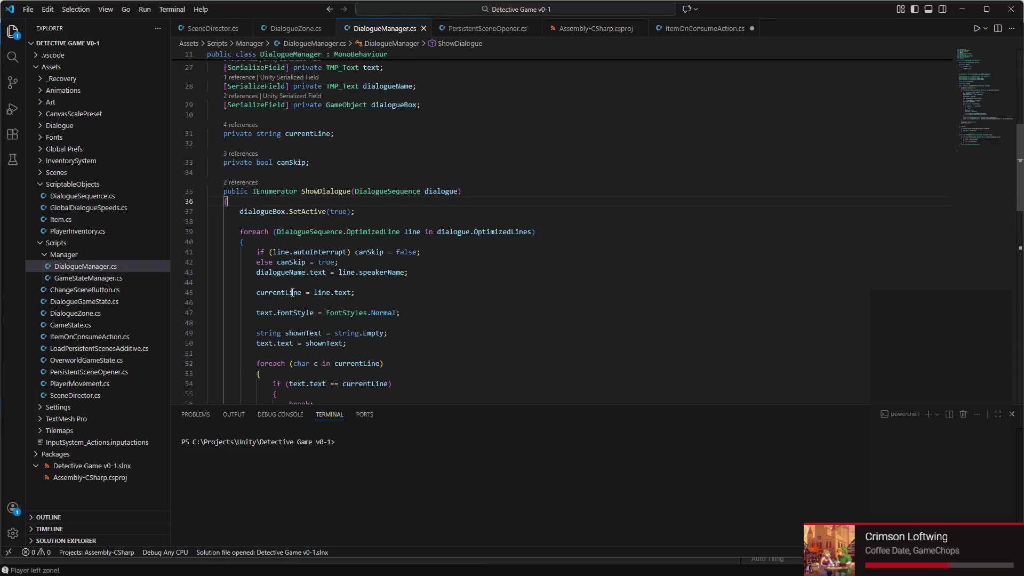
scroll(298, 279, up, 5)
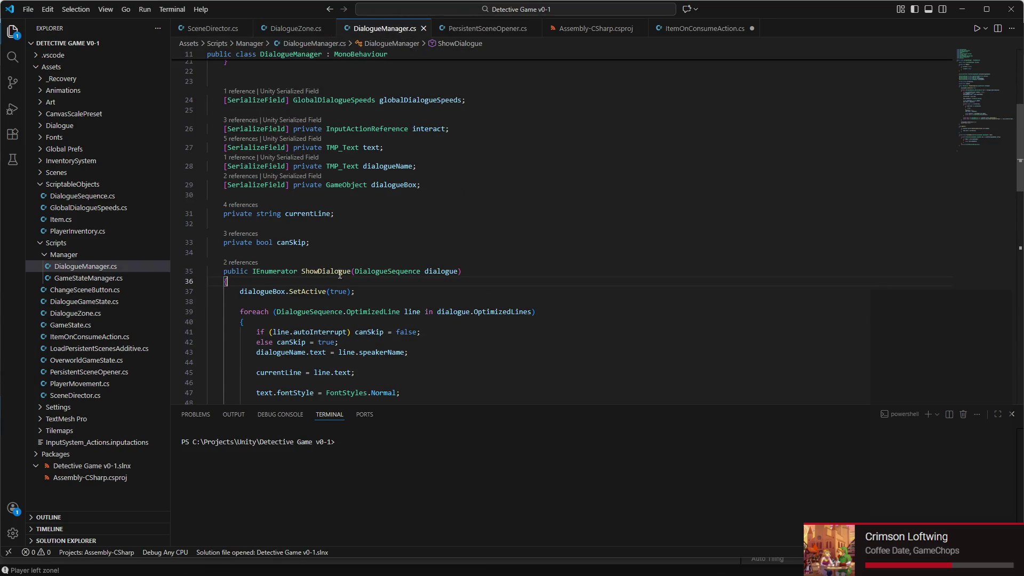
scroll(467, 224, up, 2)
scroll(491, 232, down, 15)
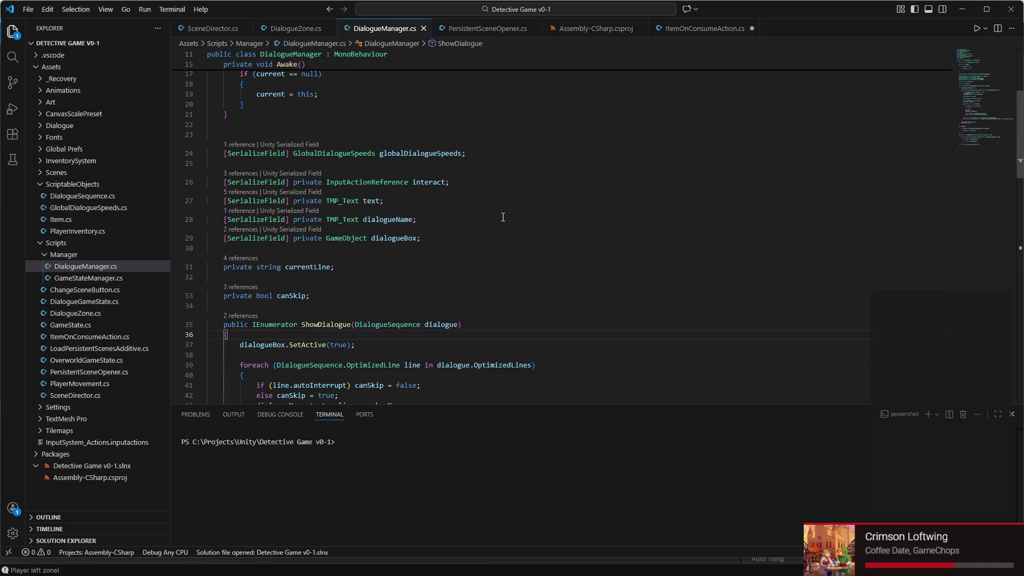
scroll(512, 239, up, 10)
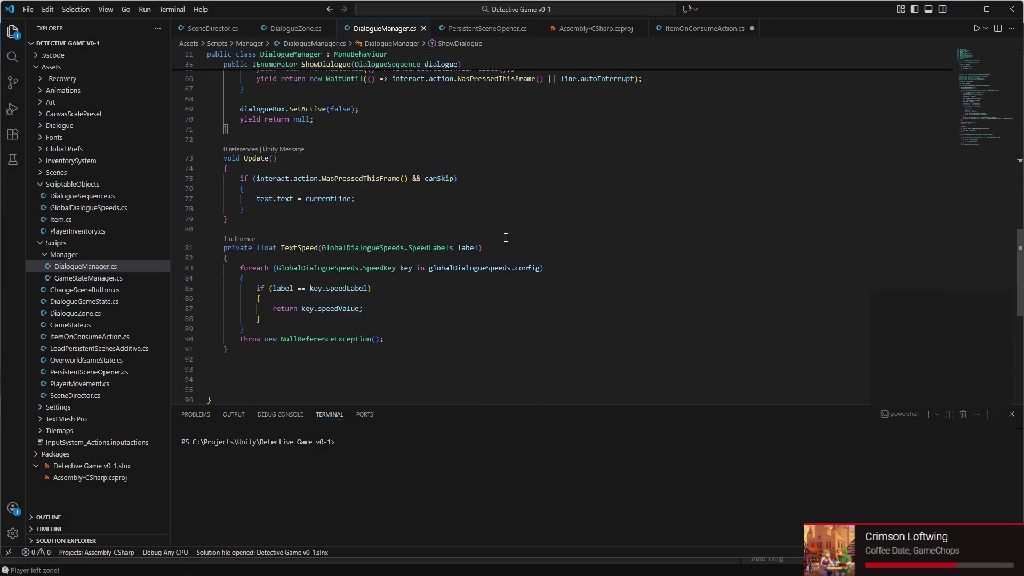
scroll(429, 259, up, 7)
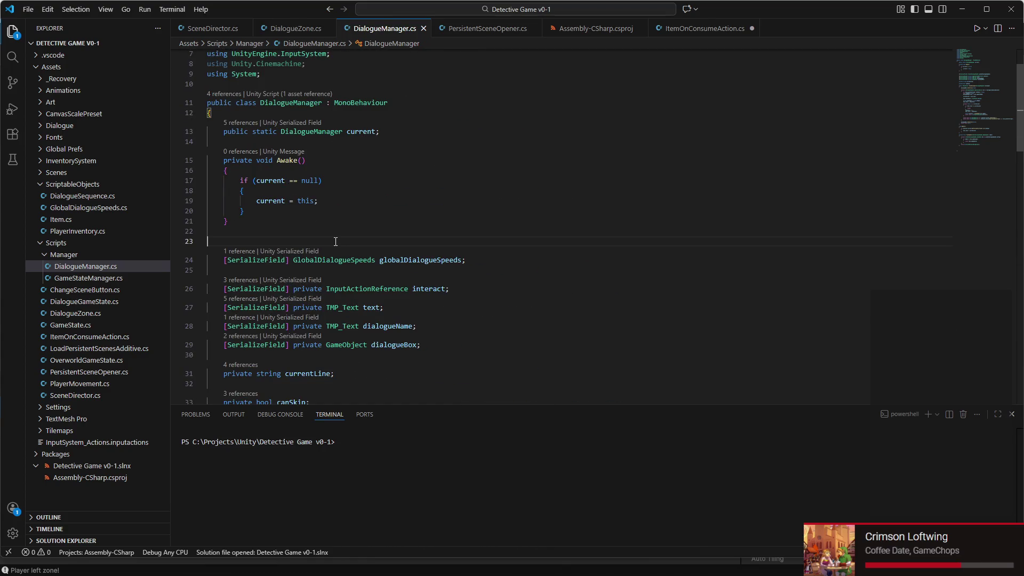
key(Return)
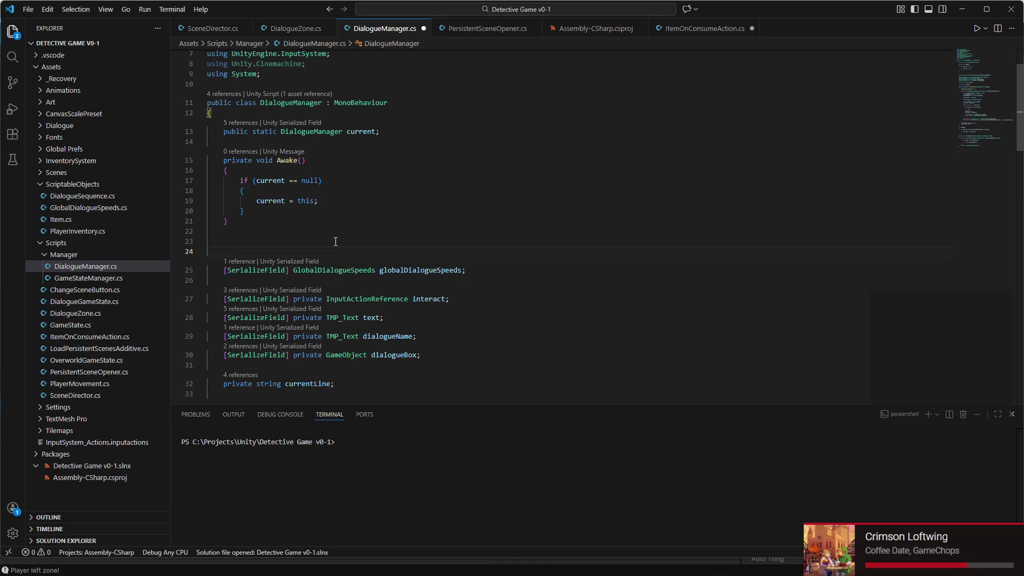
text(public )
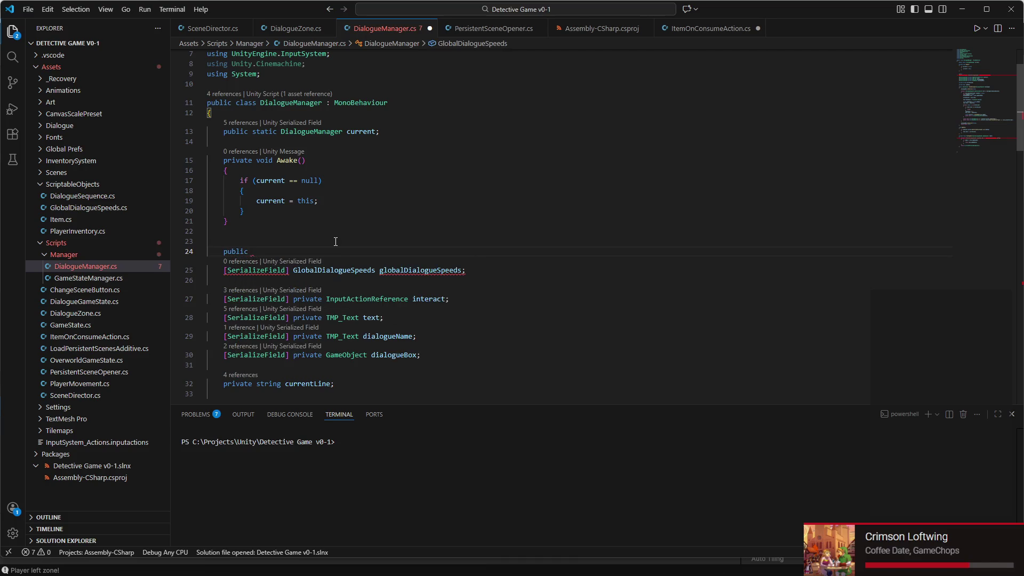
text(bool )
text(InDialogue;)
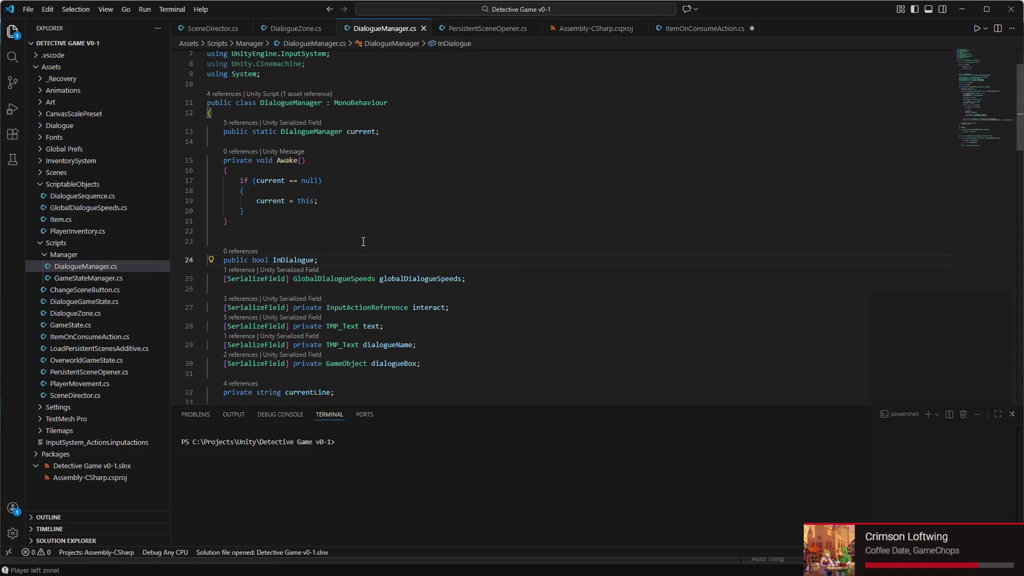
scroll(363, 241, down, 1)
key(Left)
text(= )
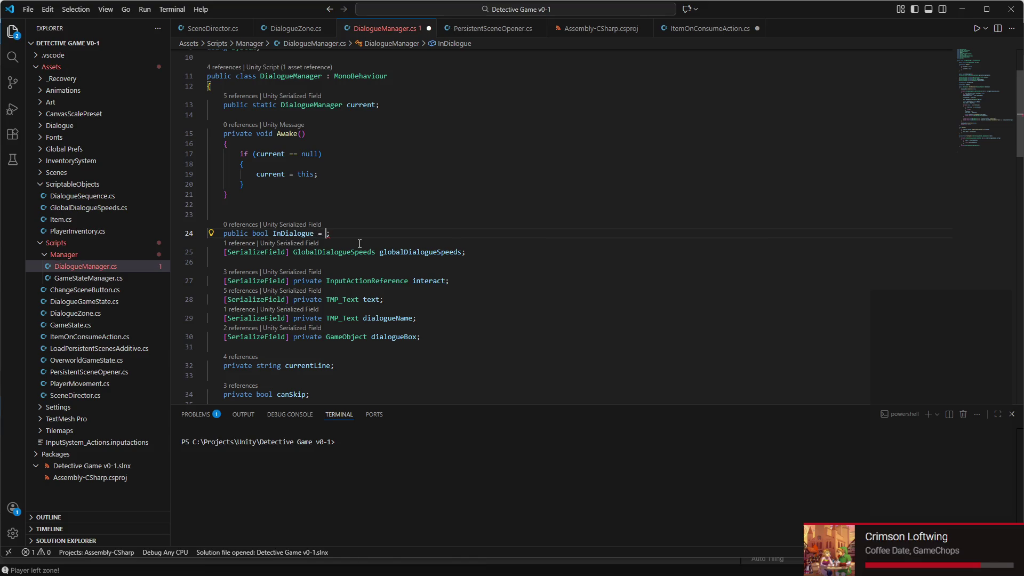
text(fal)
key(Tab)
- Set InDialogue = true at the start of ShowDialogue and save the script
scroll(430, 220, down, 6)
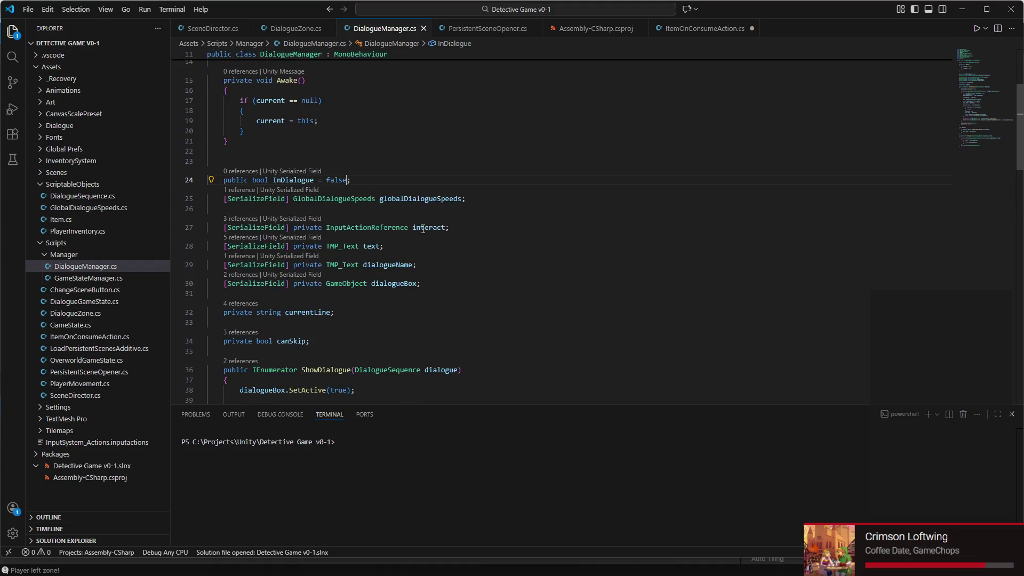
click(351, 244)
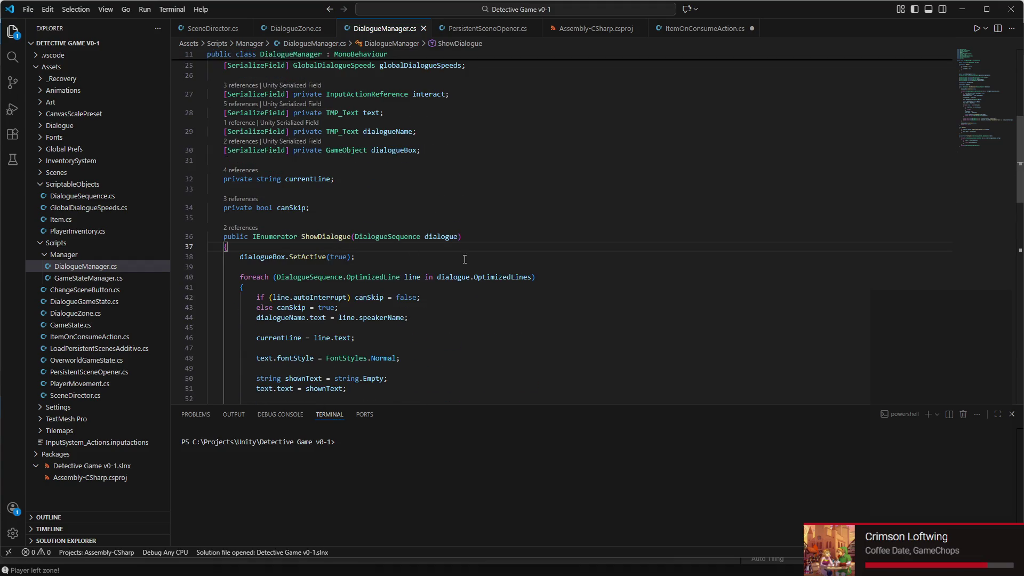
key(Return)
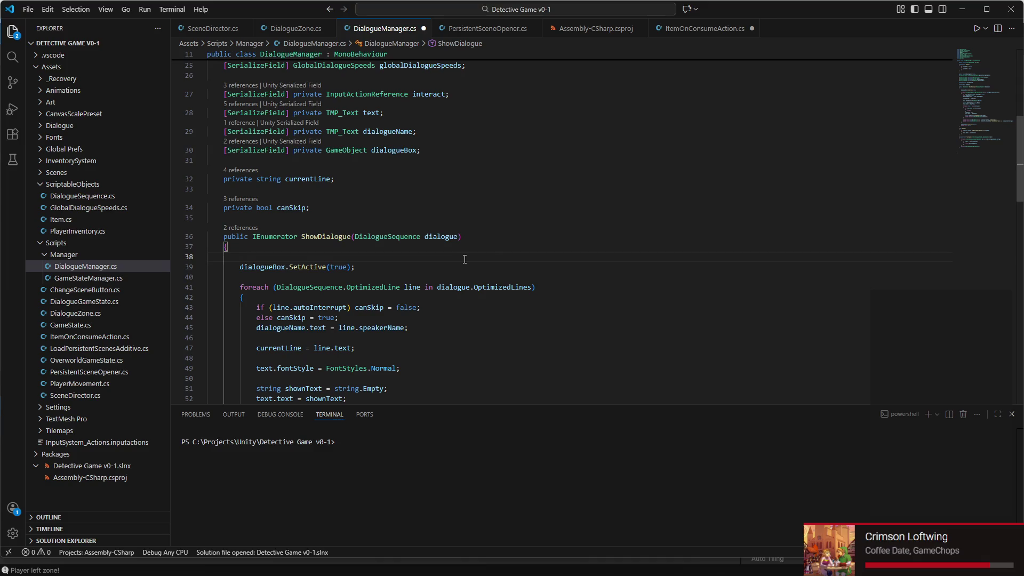
scroll(621, 202, up, 5)
scroll(623, 210, down, 4)
text(o)
key(BackSpace)
text(InDialogue = true;)
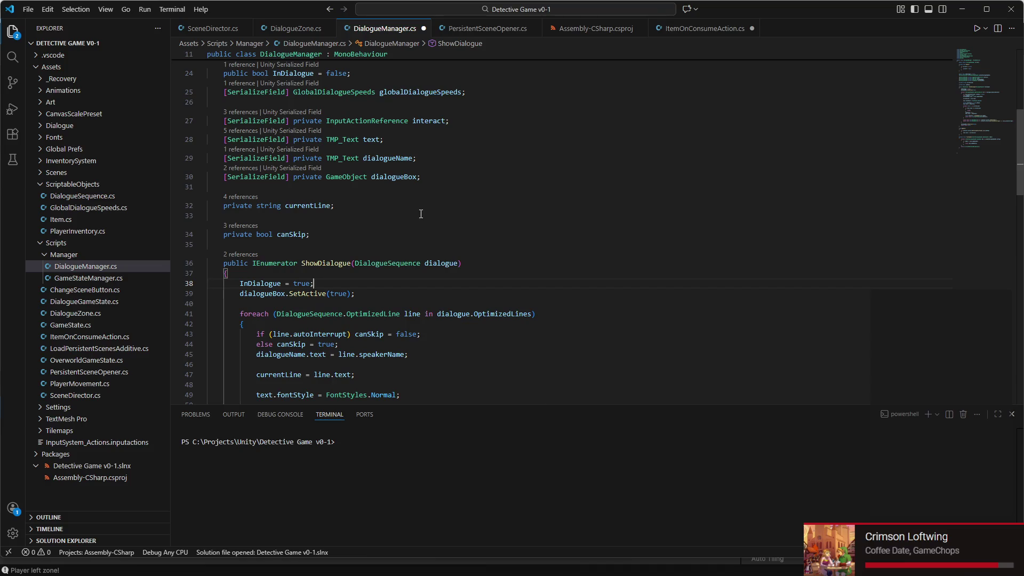
key(ctrl+s)
- Add InDialogue = false after yield return null at the end of ShowDialogue
scroll(462, 221, down, 10)
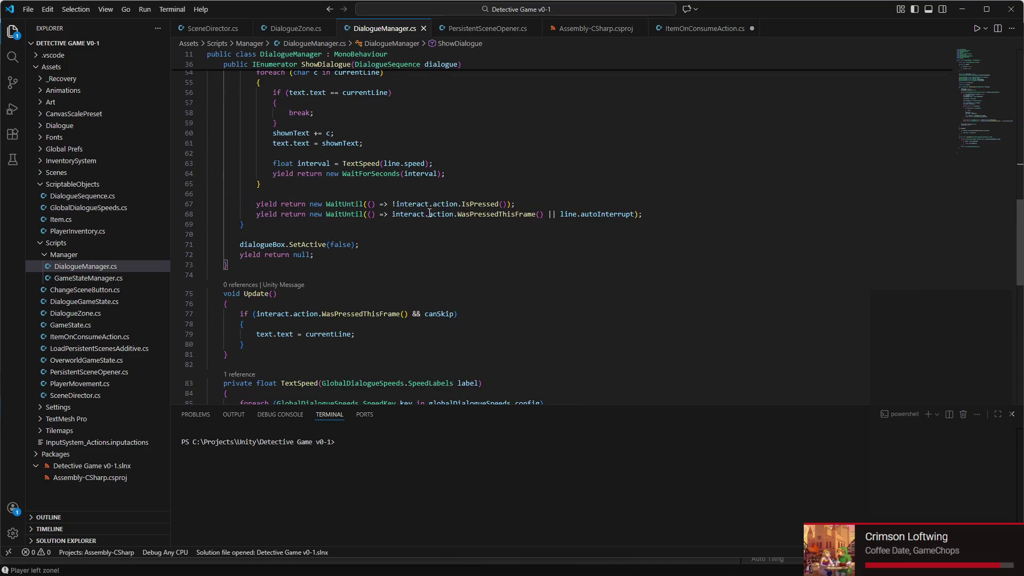
key(Return)
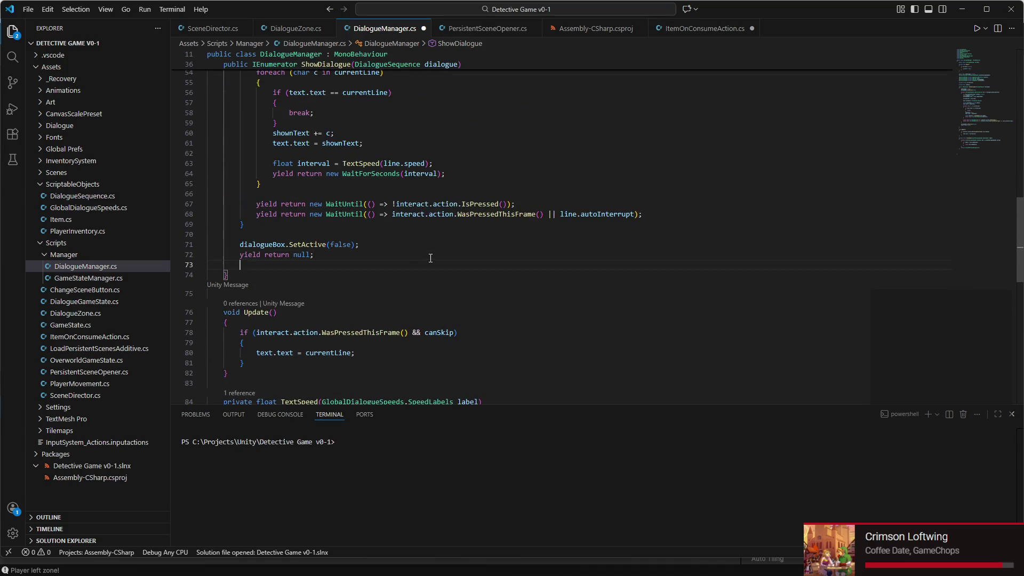
text(InDial)
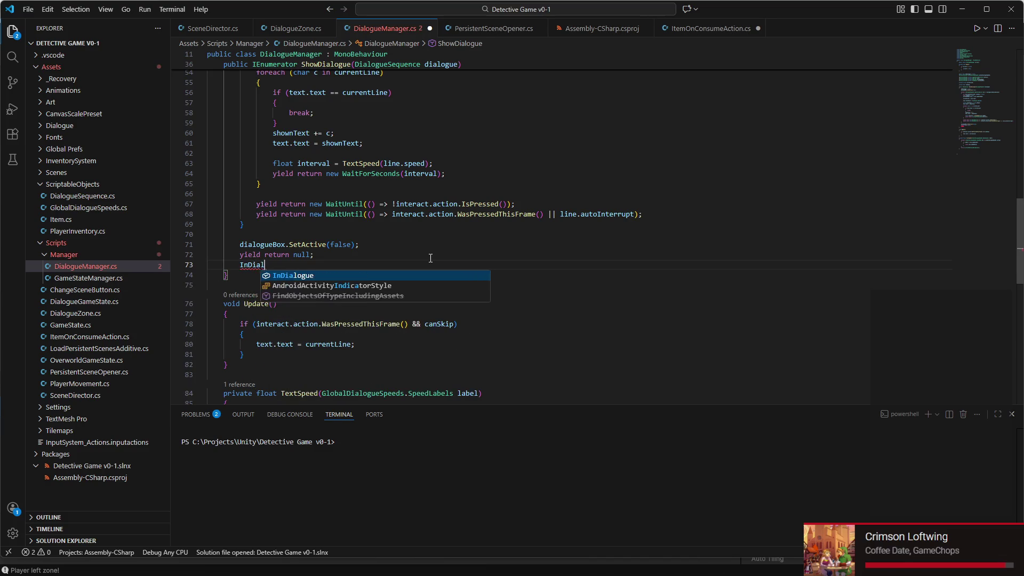
text(ogue = false;)
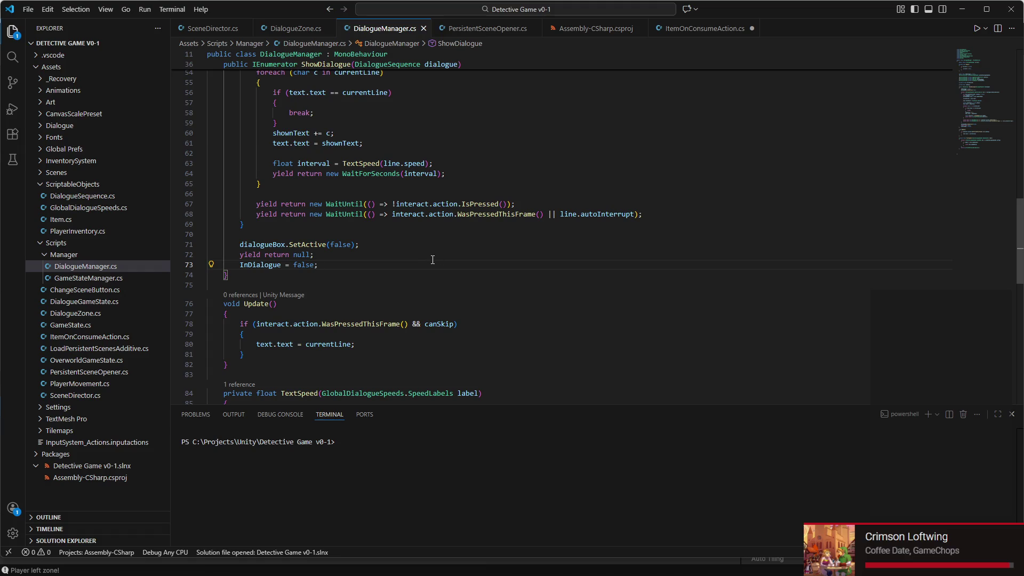
click(295, 28)
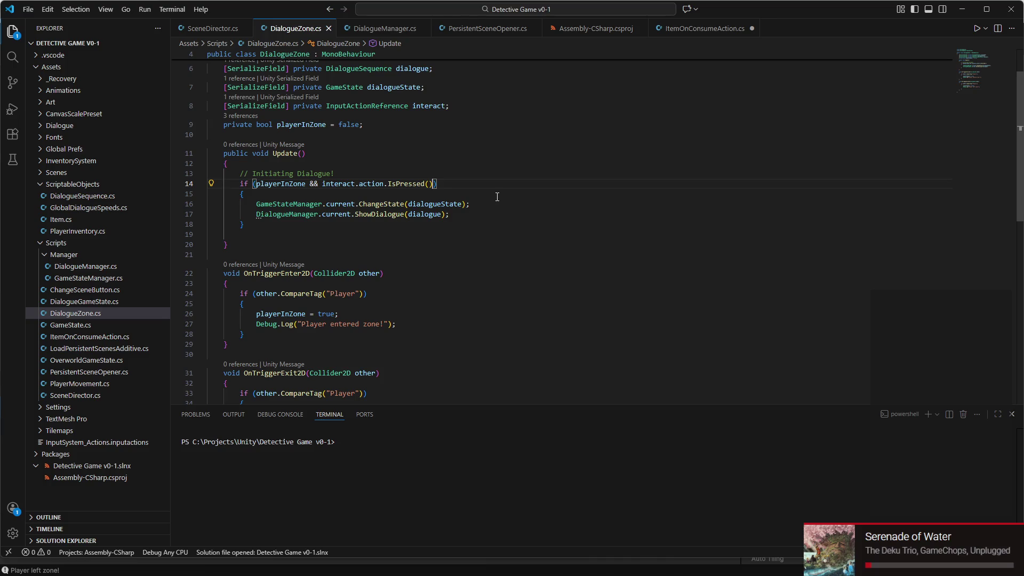
- Append '&& !DialogueManager.current.InDialogue' to the line-14 interact condition, then return to Unity
text(&& )
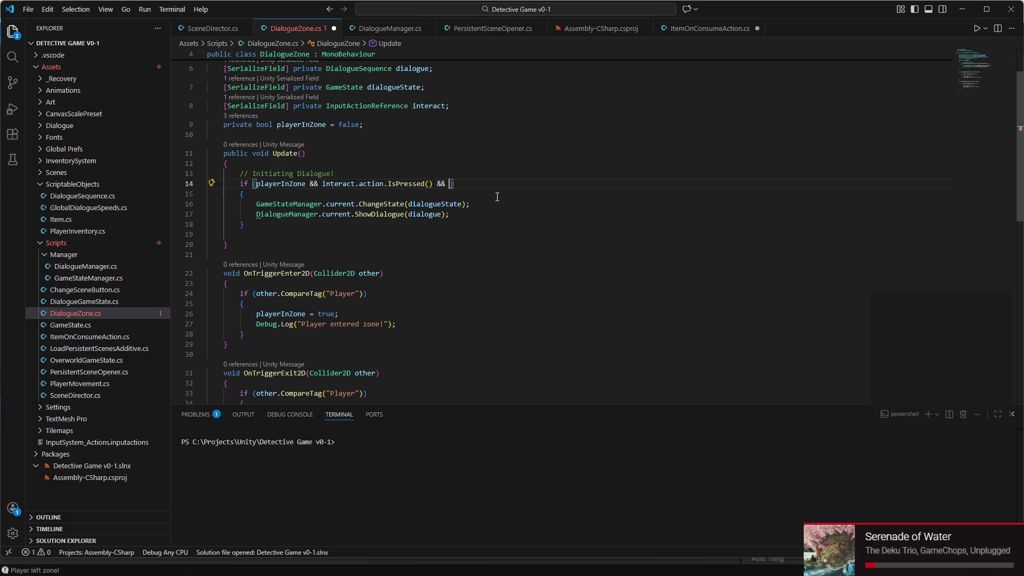
text(DialogueMana)
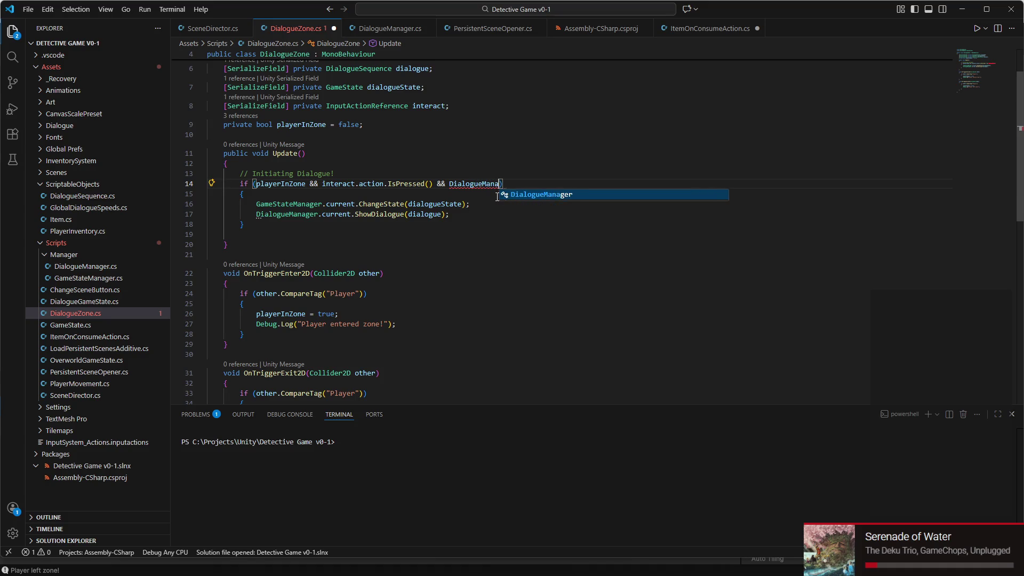
text(ger.current.InDialogue)
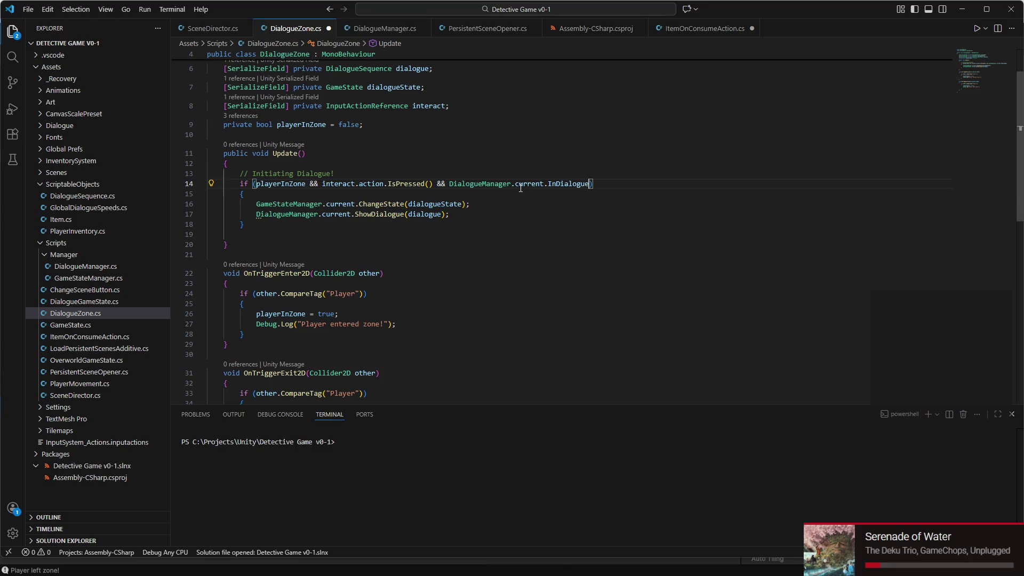
click(450, 183)
text(!)
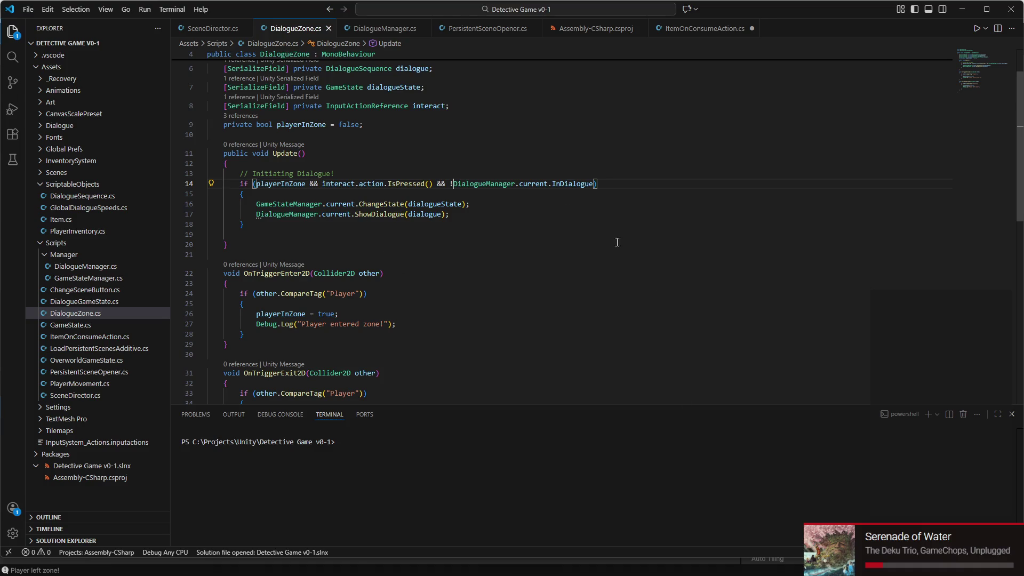
mouse_move(566, 575)
click(749, 566)
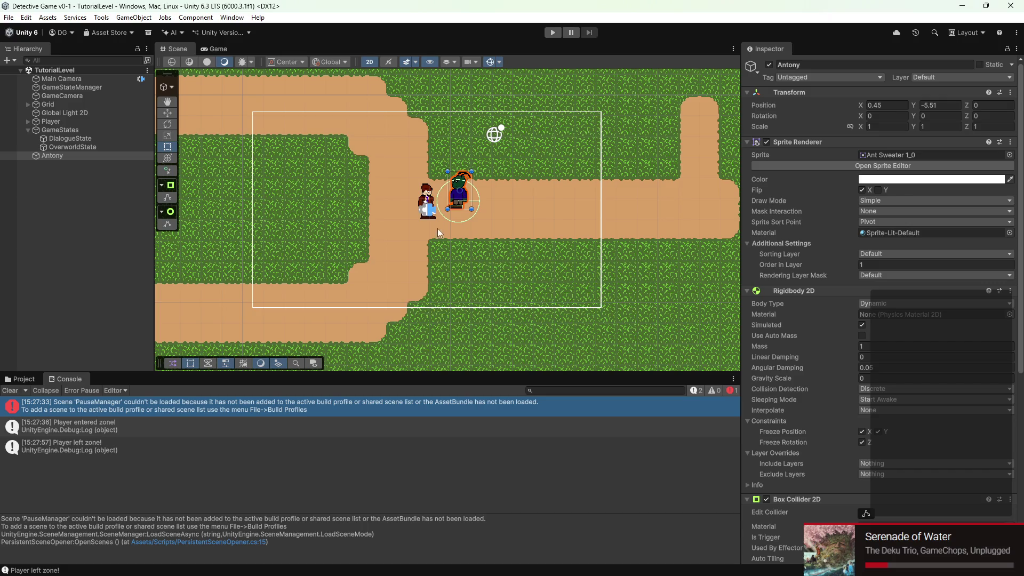
- Enter Play mode, walk the player to the ant NPC and read the Levi dialogue
click(550, 30)
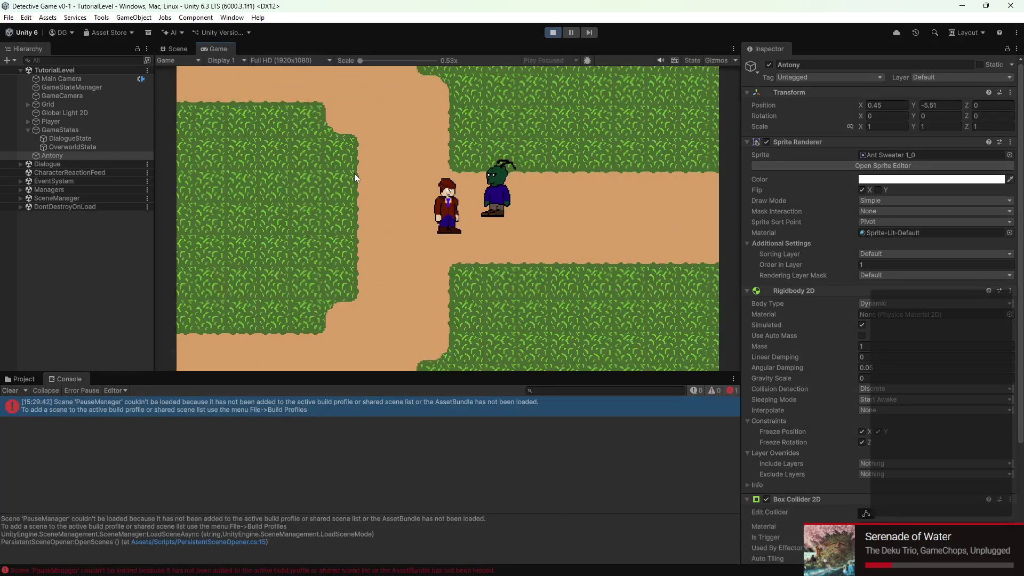
key(Right)
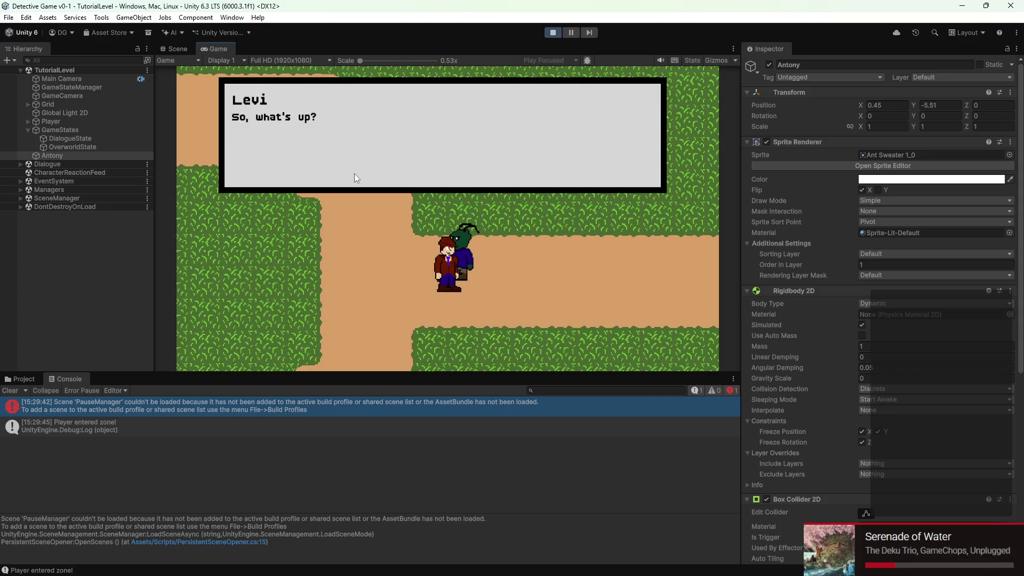
key(space)
key(space)
key(space)
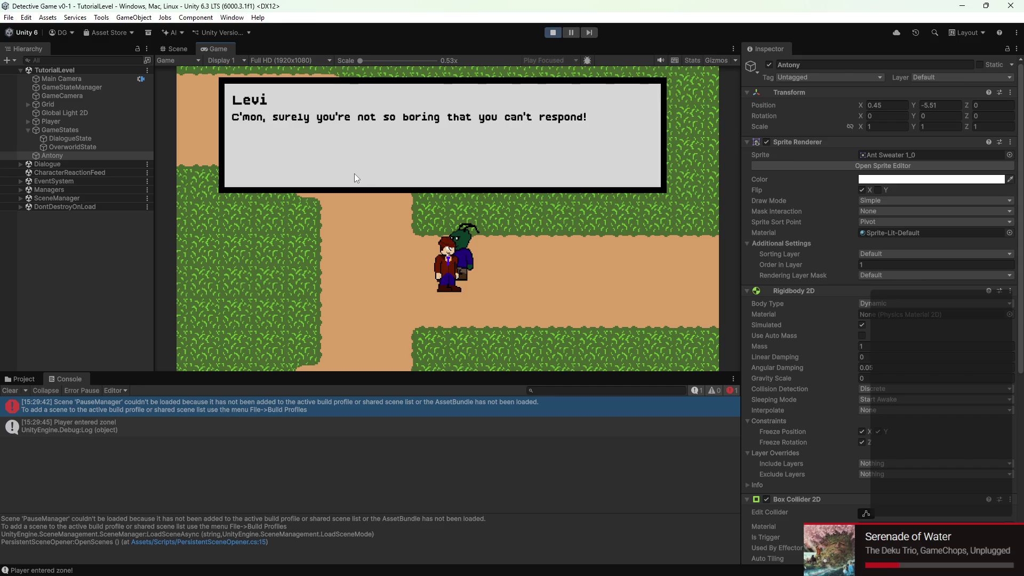
key(space)
key(d)
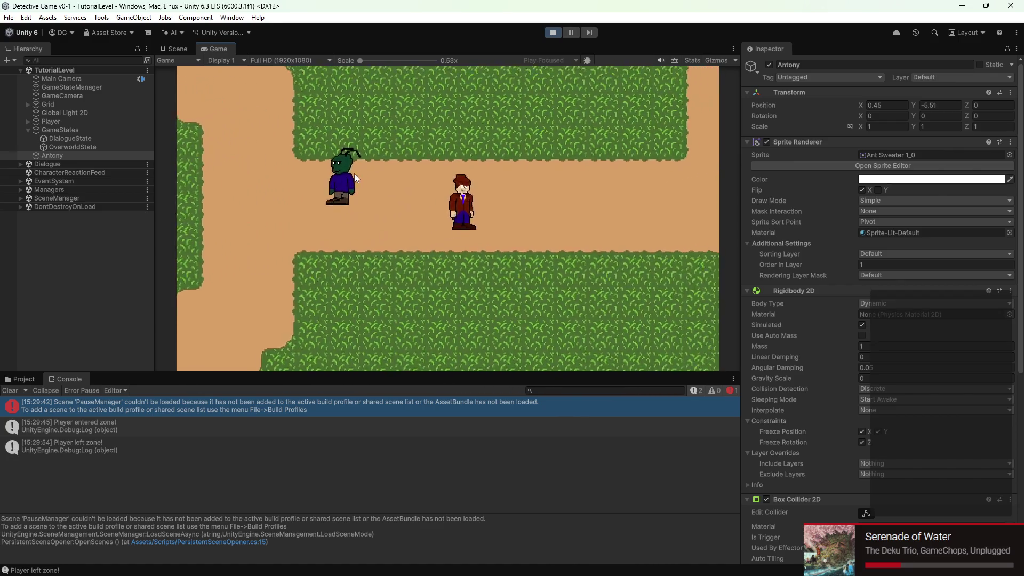
key(a)
key(a)
key(s)
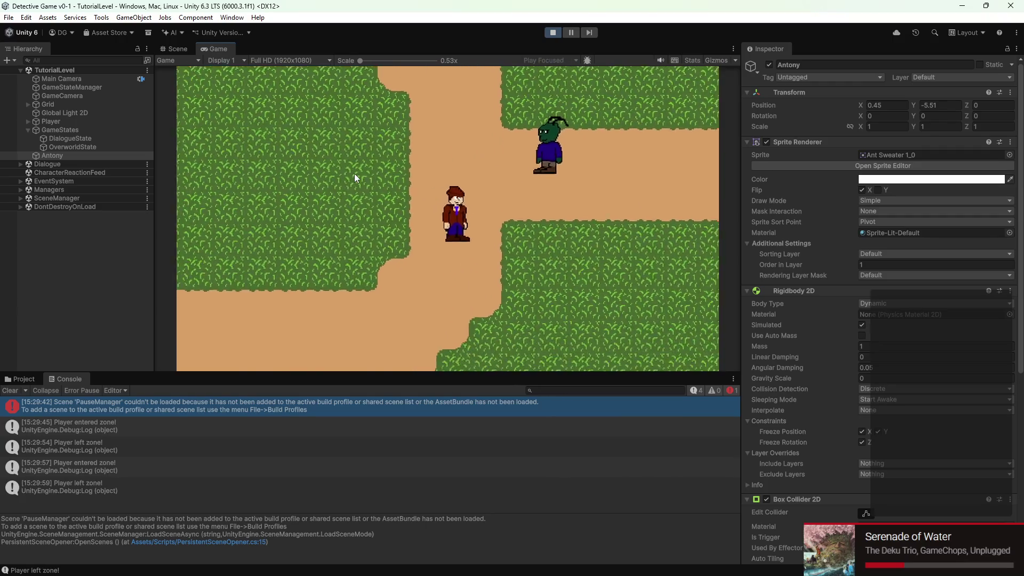
key(w)
key(d)
key(space)
key(space)
key(space)
key(space)
key(space)
- Walk away from the ant NPC and back twice, reopening the Levi conversation each time
key(a)
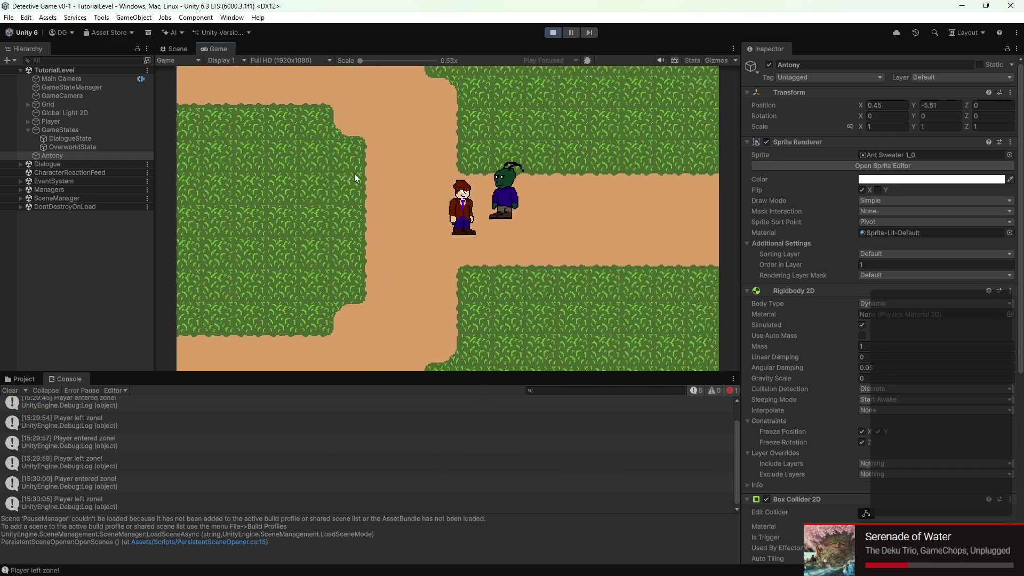
key(d)
key(w)
key(space)
key(space)
key(space)
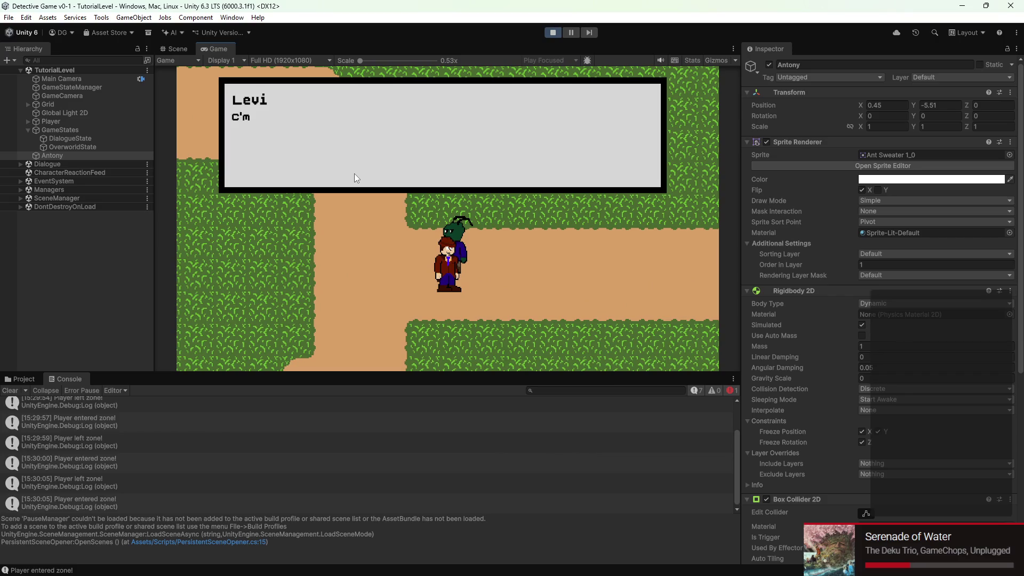
key(space)
key(a)
key(s)
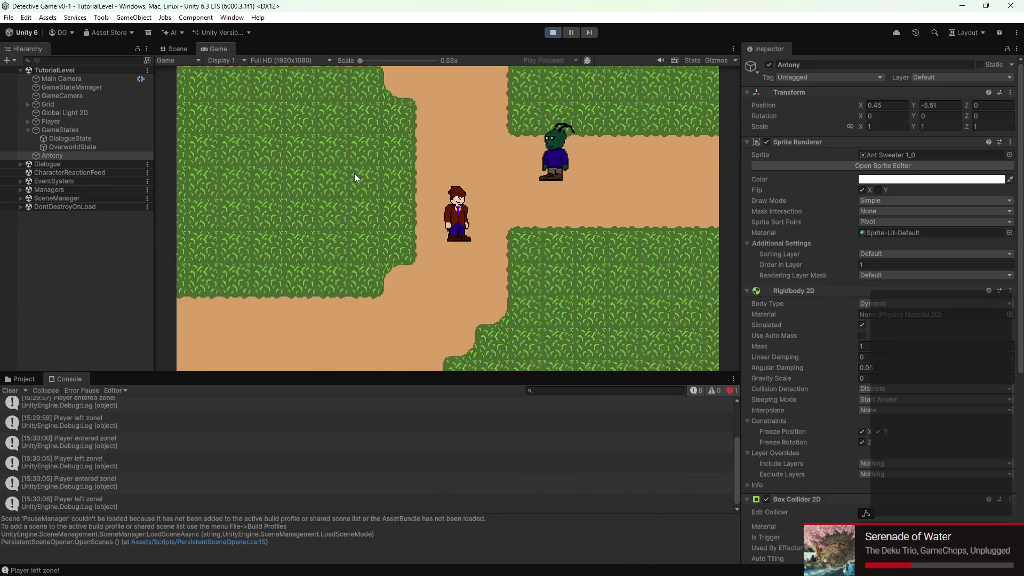
key(d)
key(w)
key(space)
key(space)
key(space)
key(space)
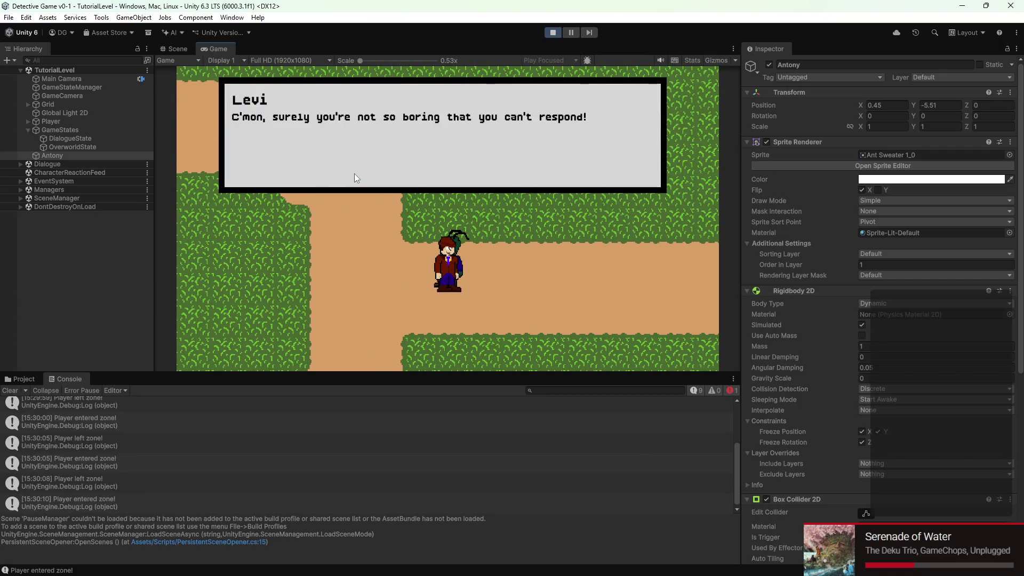
- Read through the Levi dialogue once more, walk off, and stop Play mode
key(space)
key(d)
key(a)
key(space)
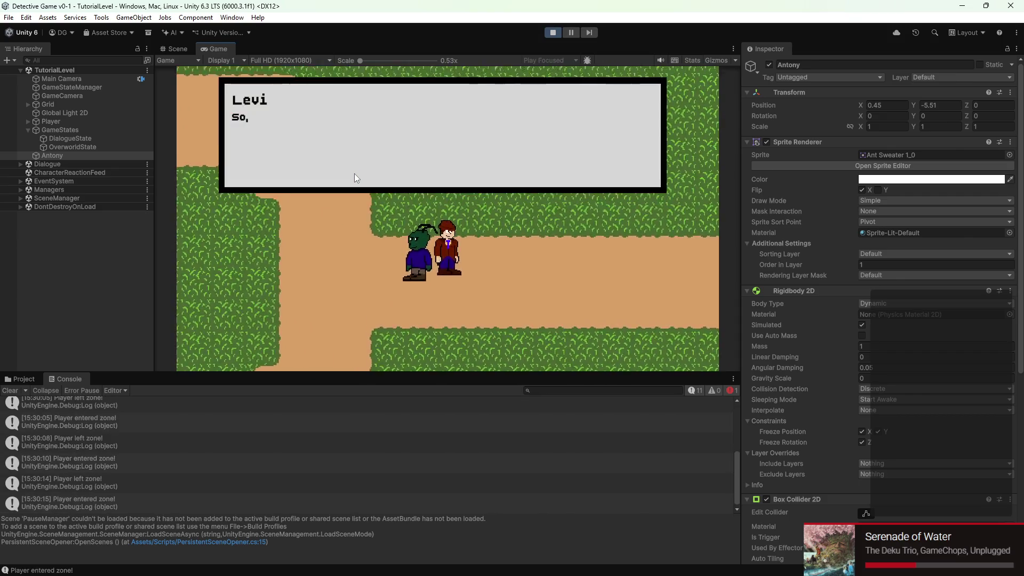
key(space)
key(space)
key(space)
key(s)
key(a)
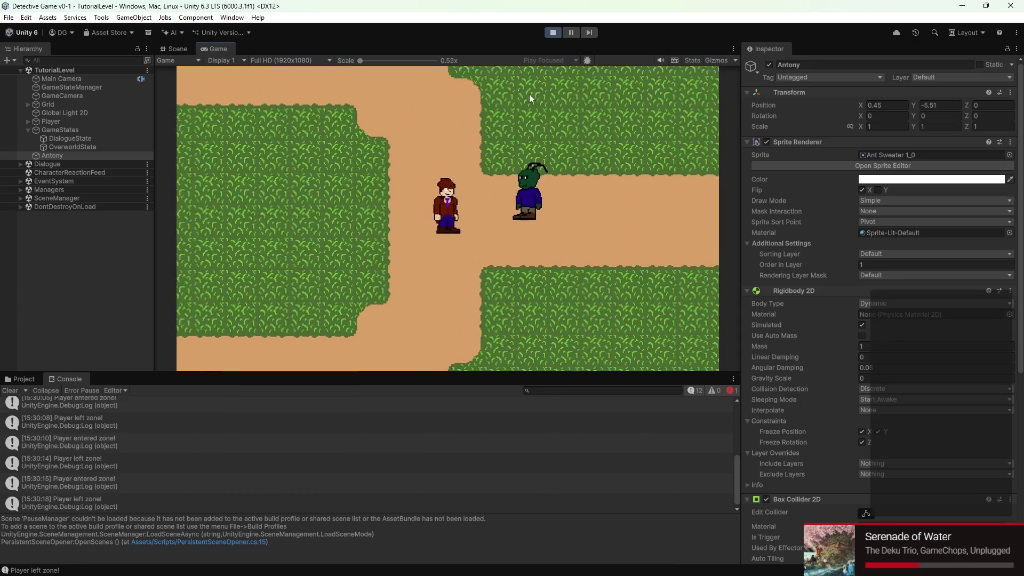
click(552, 33)
click(74, 155)
- Duplicate Antony and move the copy Antony (1) right along the path to X 4.38
key(ctrl+d)
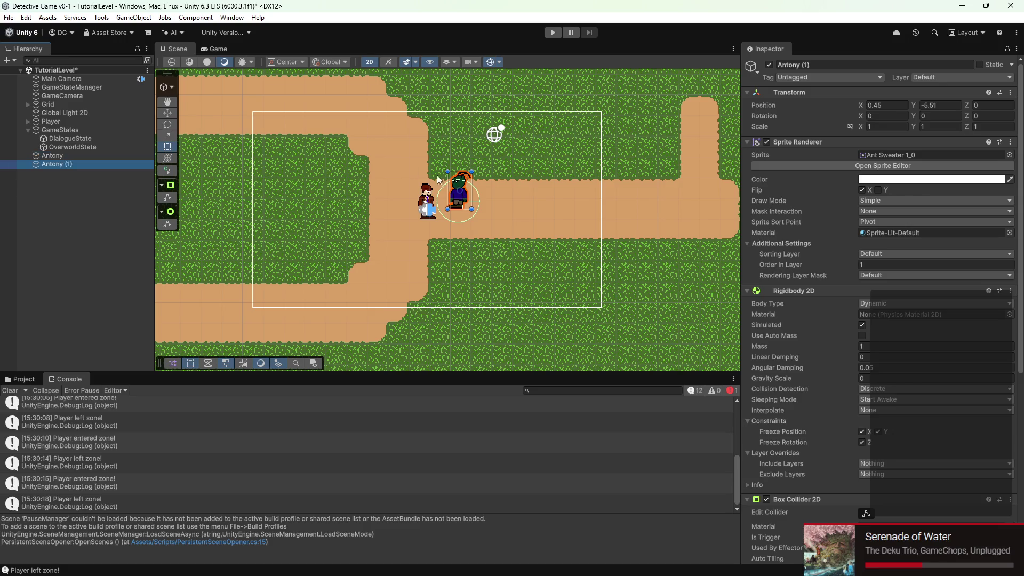
click(166, 114)
drag(469, 196, 549, 196)
- Browse the Project window to the Assets/Art/Characters/Enemies sprite folder
click(22, 378)
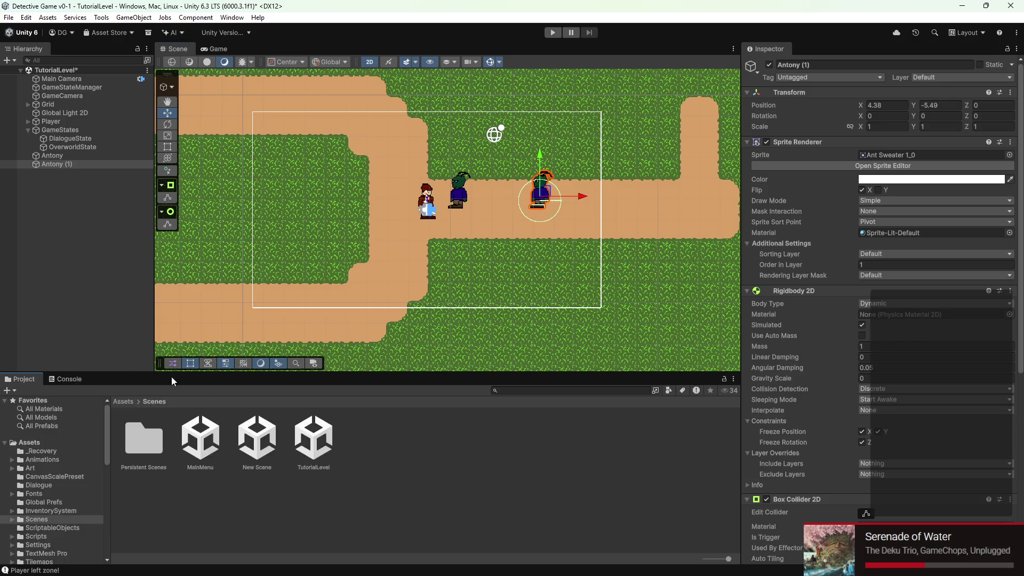
scroll(27, 491, down, 10)
scroll(24, 481, up, 8)
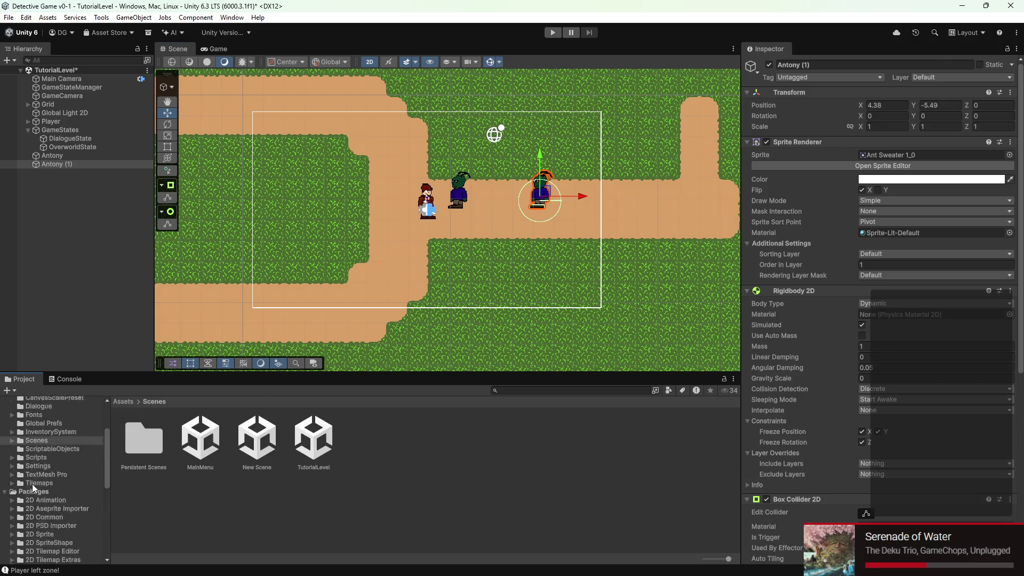
click(45, 422)
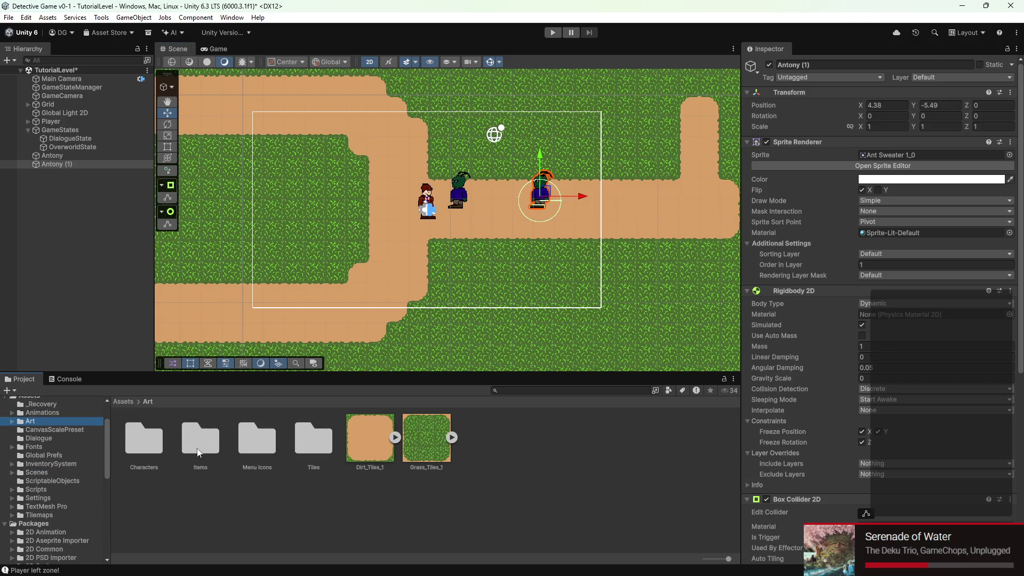
double_click(137, 447)
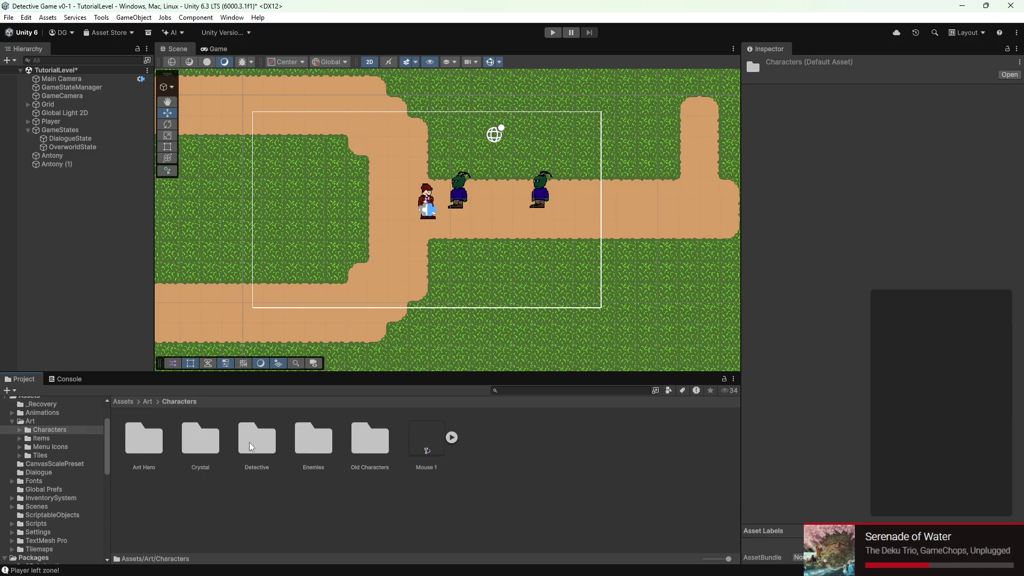
double_click(313, 440)
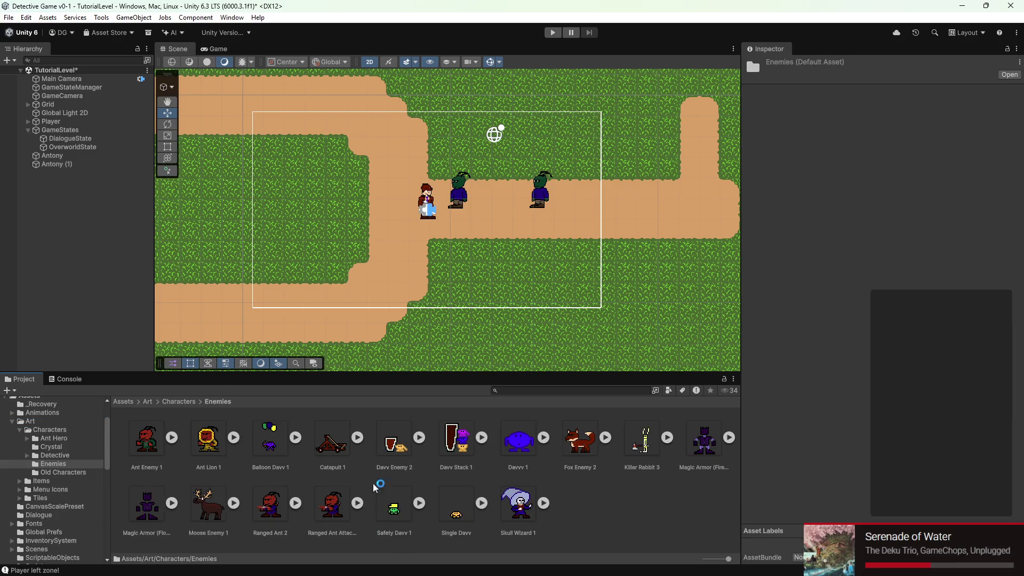
click(60, 166)
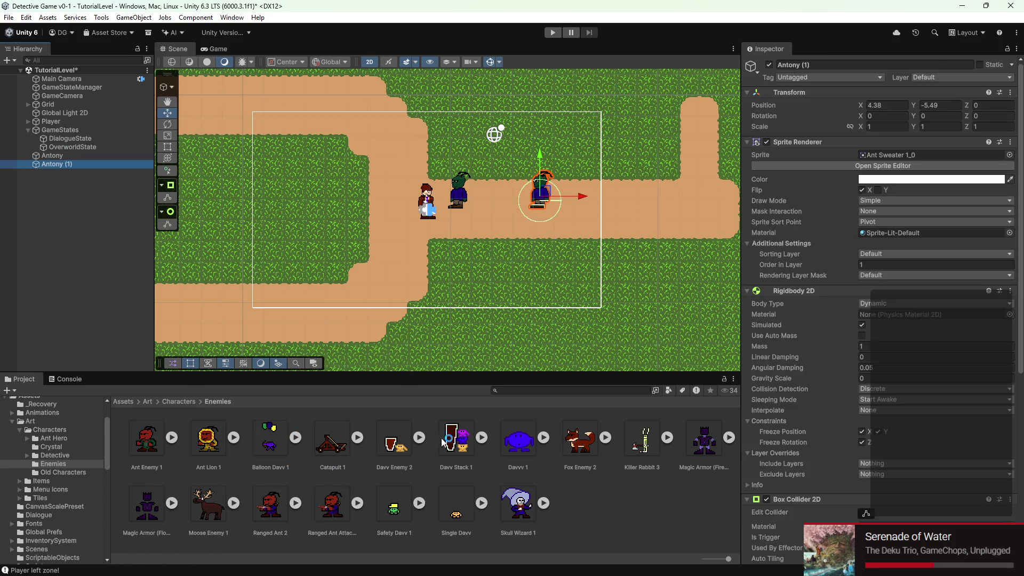
- Import Davv Enemy 2 at 32 pixels per unit, Compression None, Point filter, and apply
click(391, 444)
click(877, 133)
text(32)
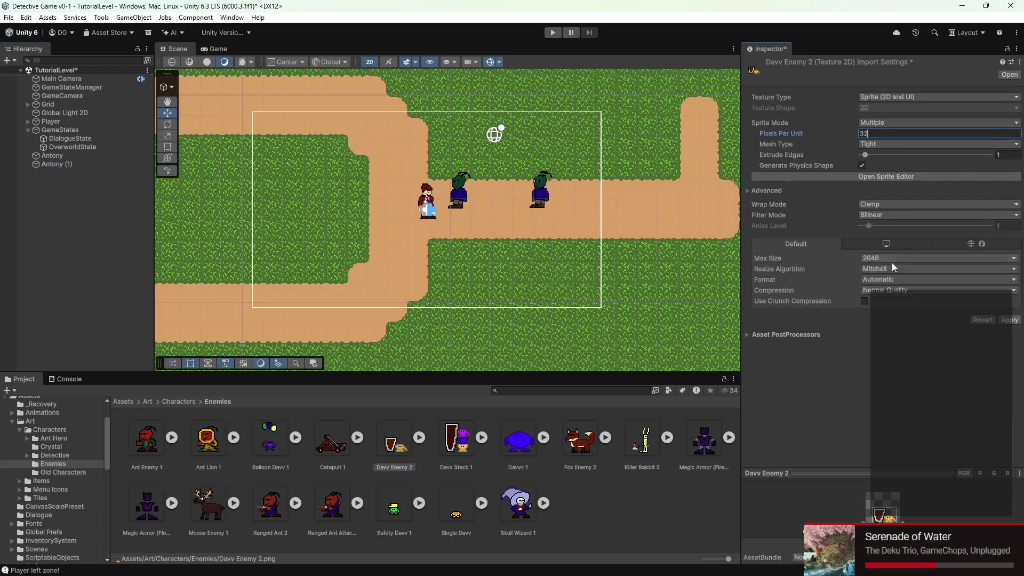
click(887, 294)
click(886, 298)
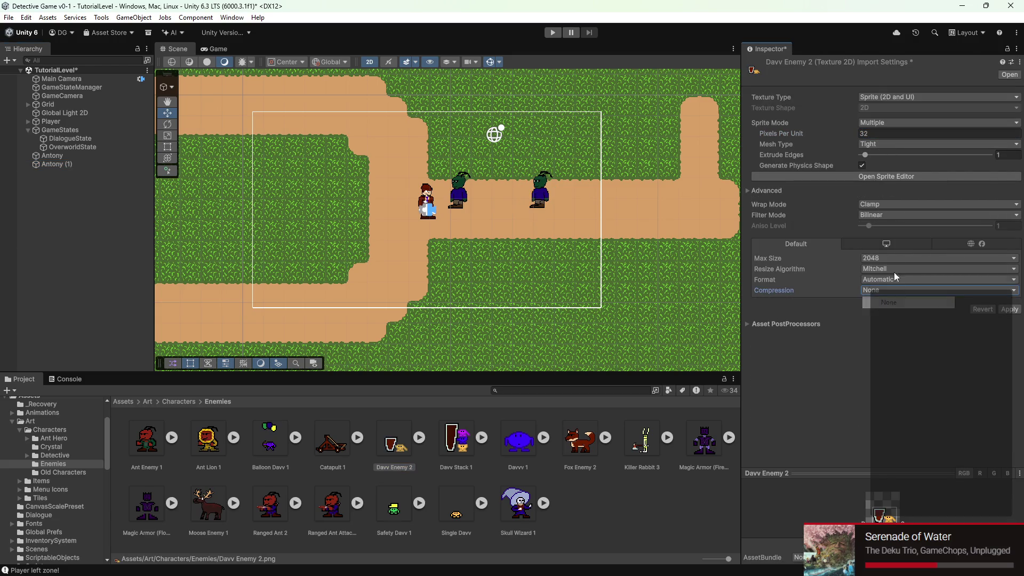
click(885, 216)
click(887, 227)
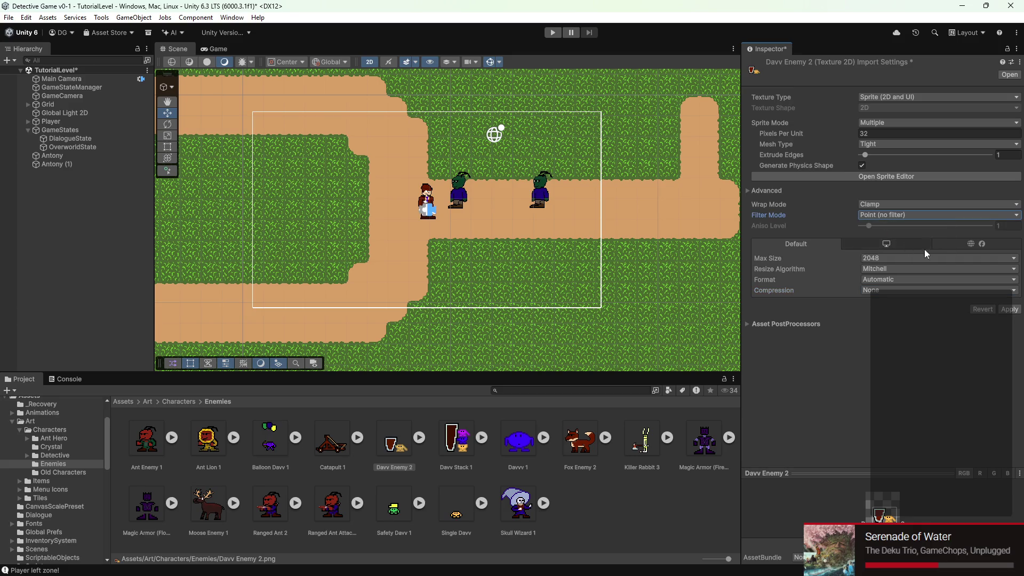
click(1009, 309)
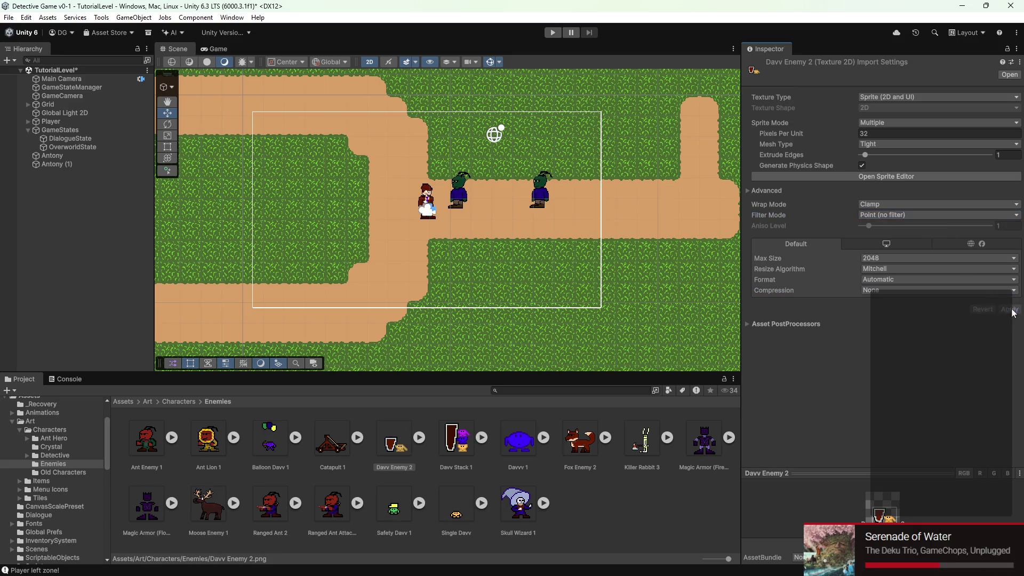
- Assign Davv Enemy 2 as Antony (1)'s sprite
click(70, 165)
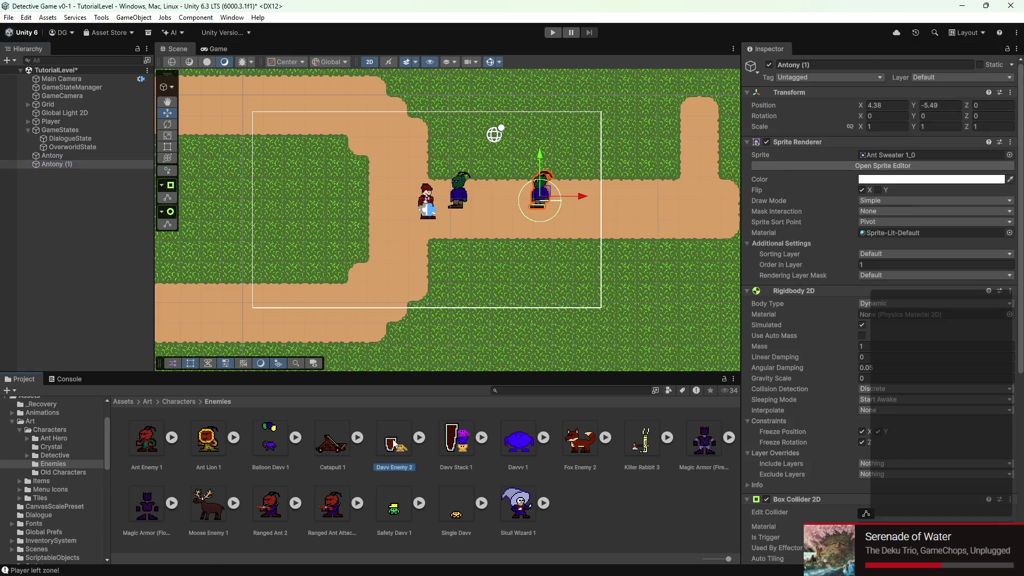
drag(394, 438, 878, 158)
scroll(574, 218, up, 10)
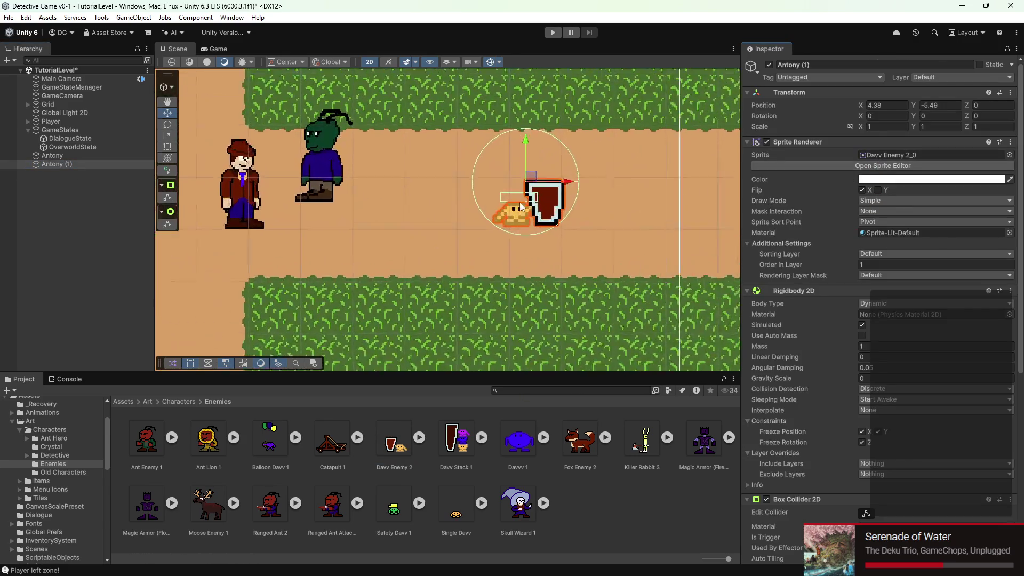
- Set the Davv Enemy 2 sprite pivot to Bottom Center in the Sprite Editor and apply
click(396, 440)
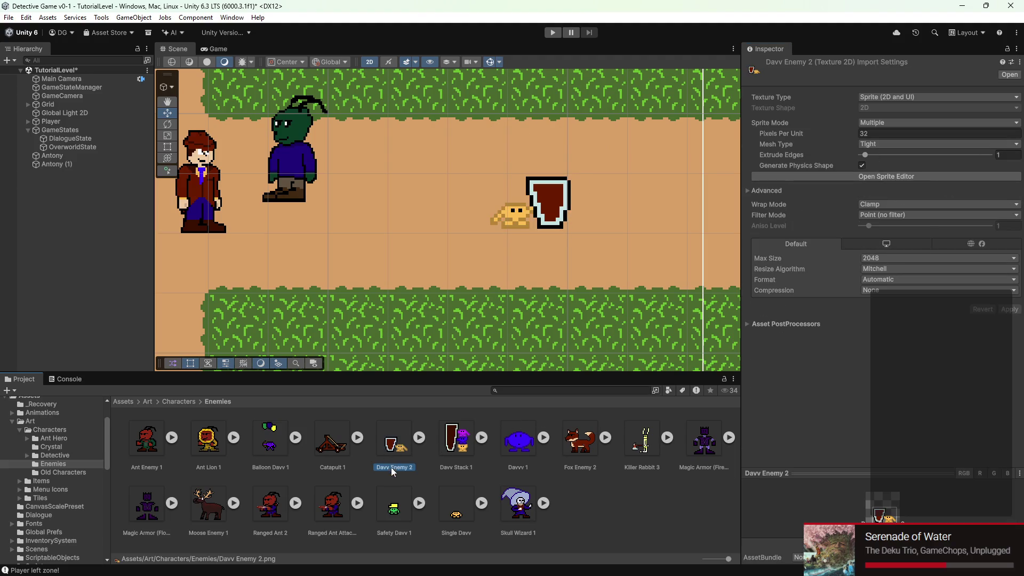
click(885, 178)
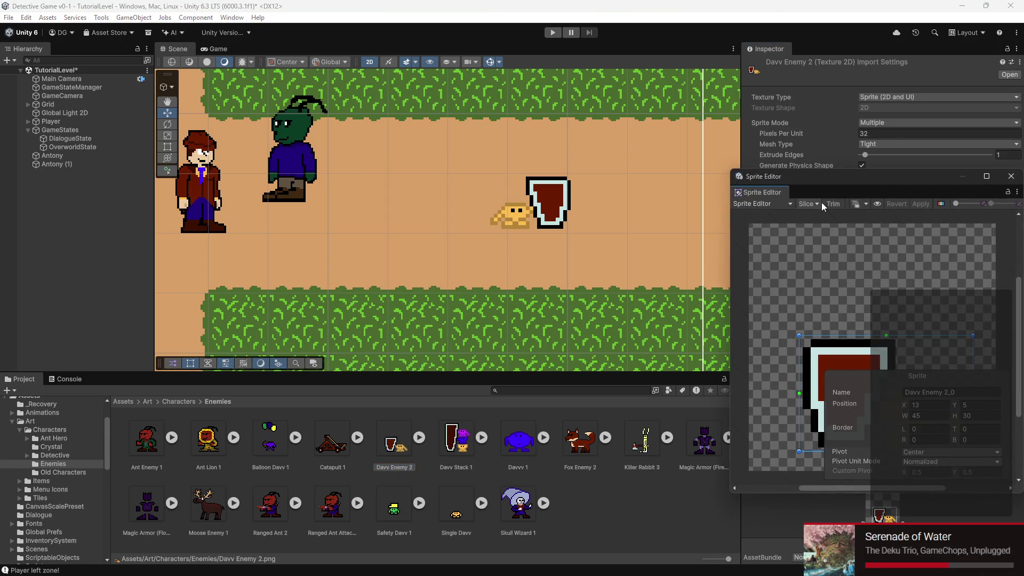
click(931, 453)
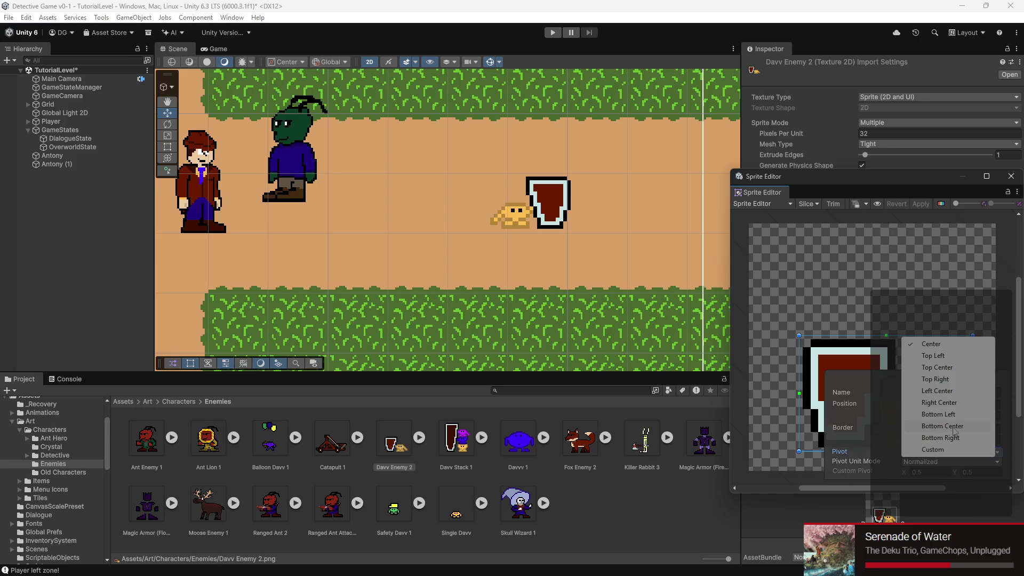
click(952, 427)
click(921, 204)
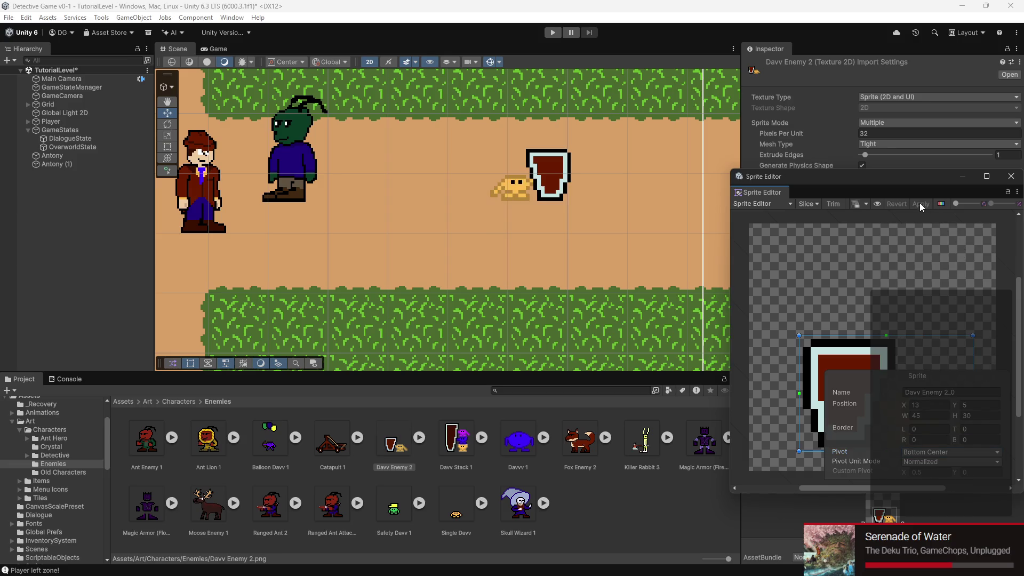
click(1010, 176)
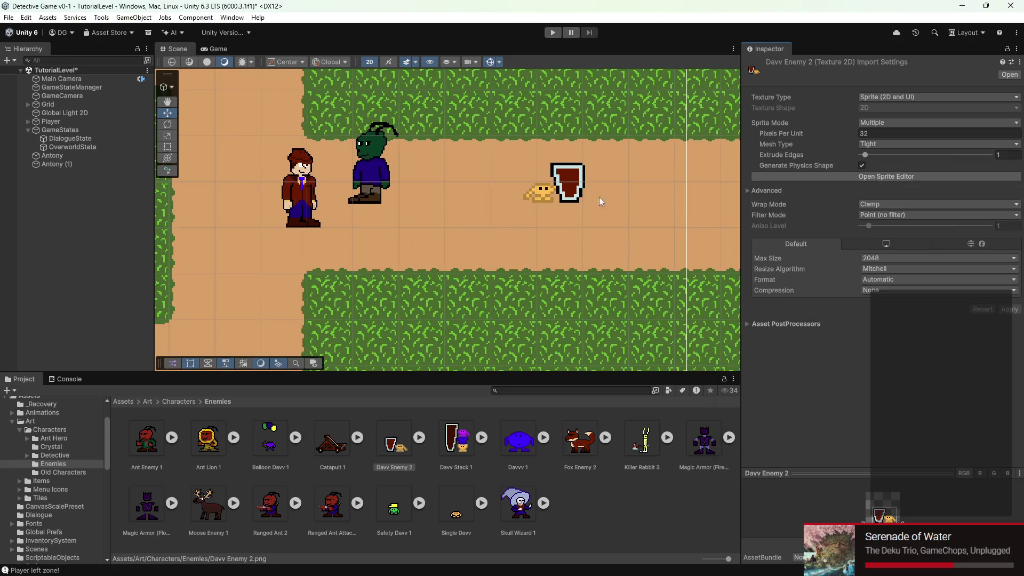
click(529, 195)
- In Assets/Dialogue, create a Dialogue Sequence asset via the right-click create menu and name it DavvTest
key(f)
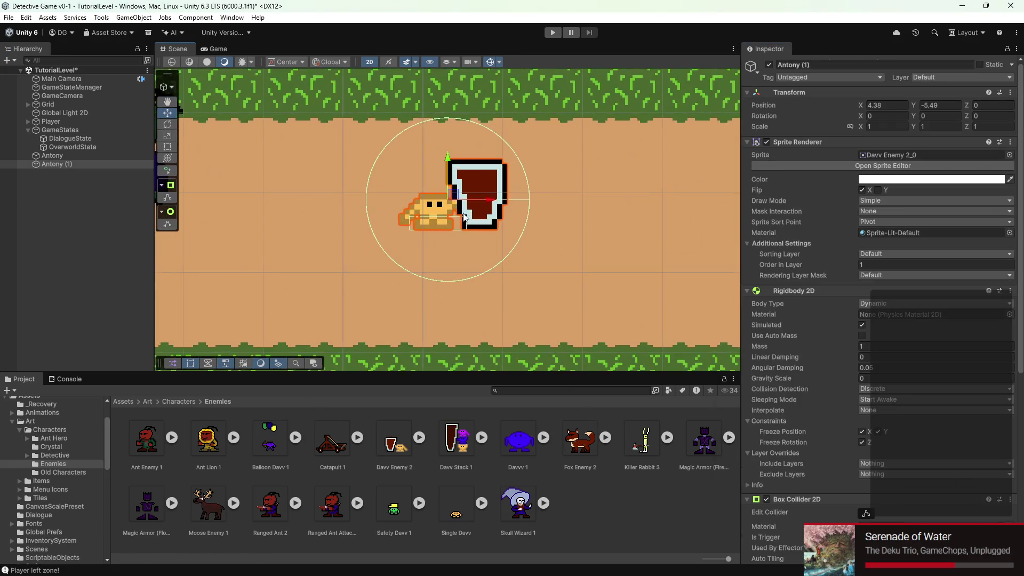
scroll(514, 343, down, 10)
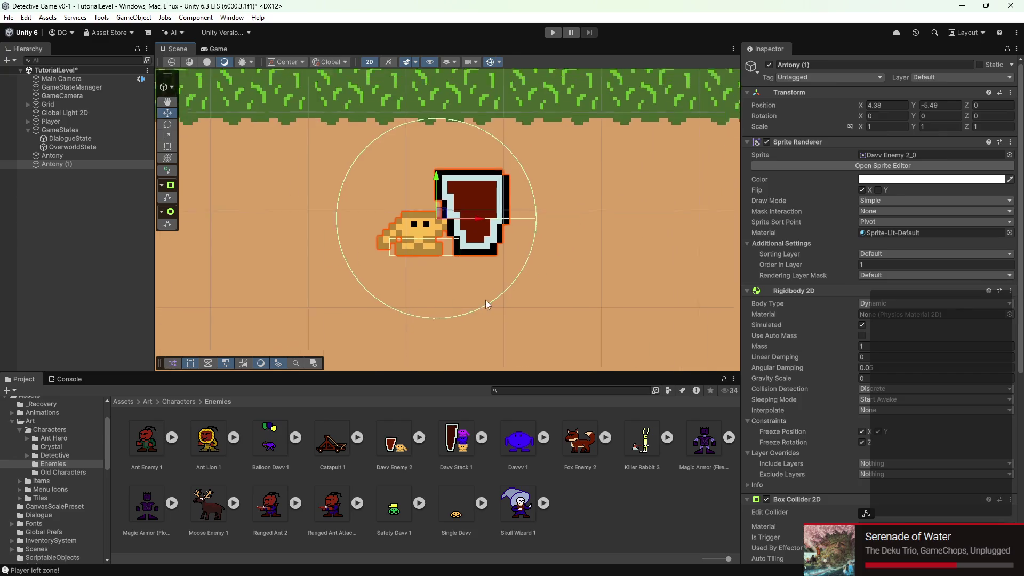
scroll(56, 430, up, 3)
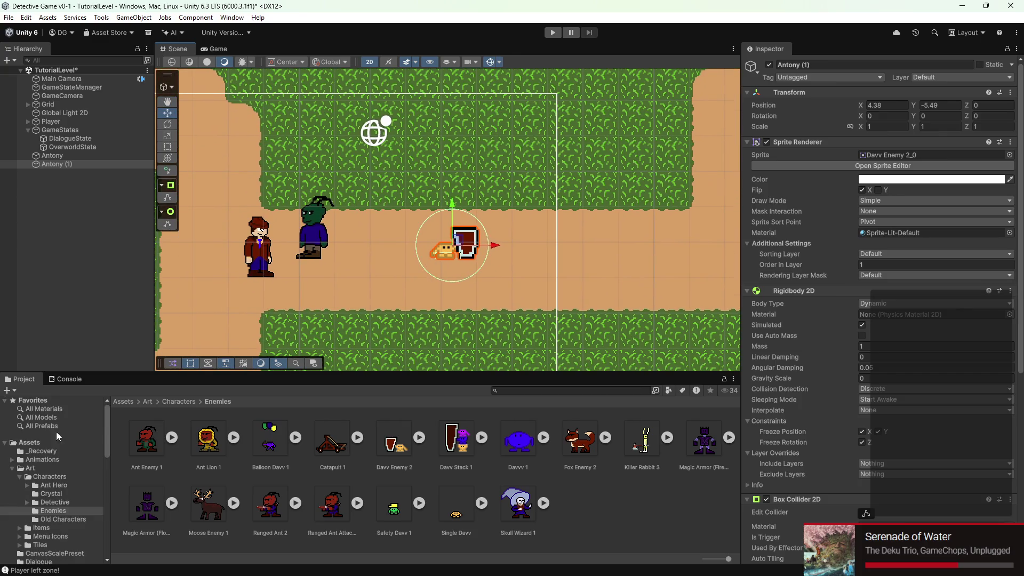
click(19, 446)
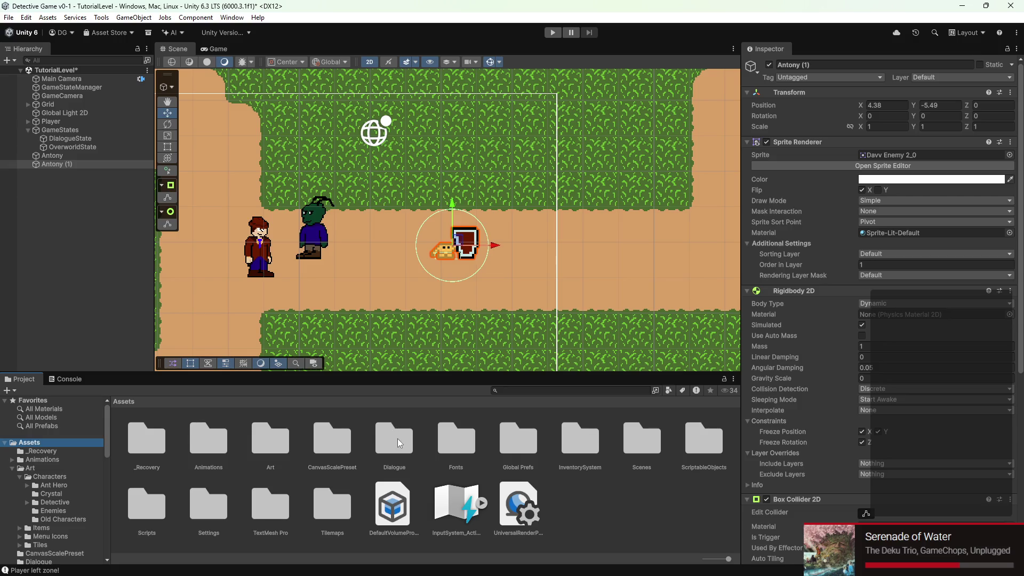
double_click(399, 438)
right_click(292, 459)
mouse_move(357, 156)
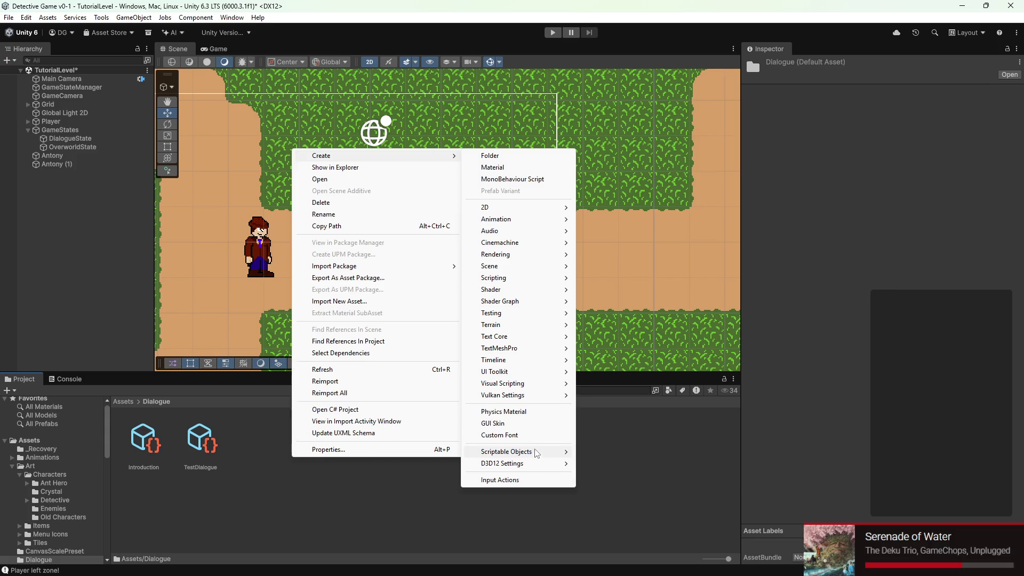
mouse_move(536, 453)
click(629, 453)
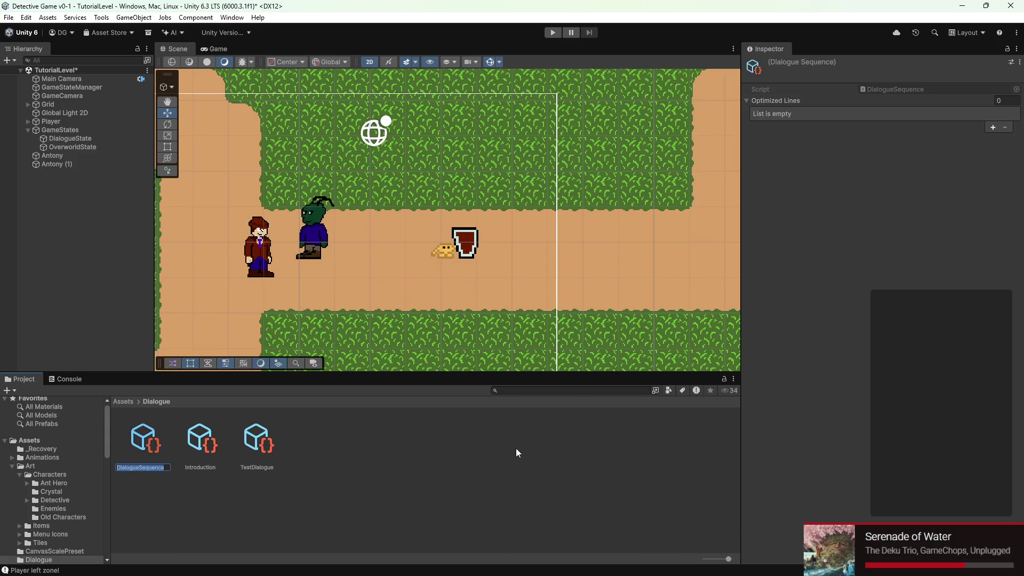
text(Dav)
key(Return)
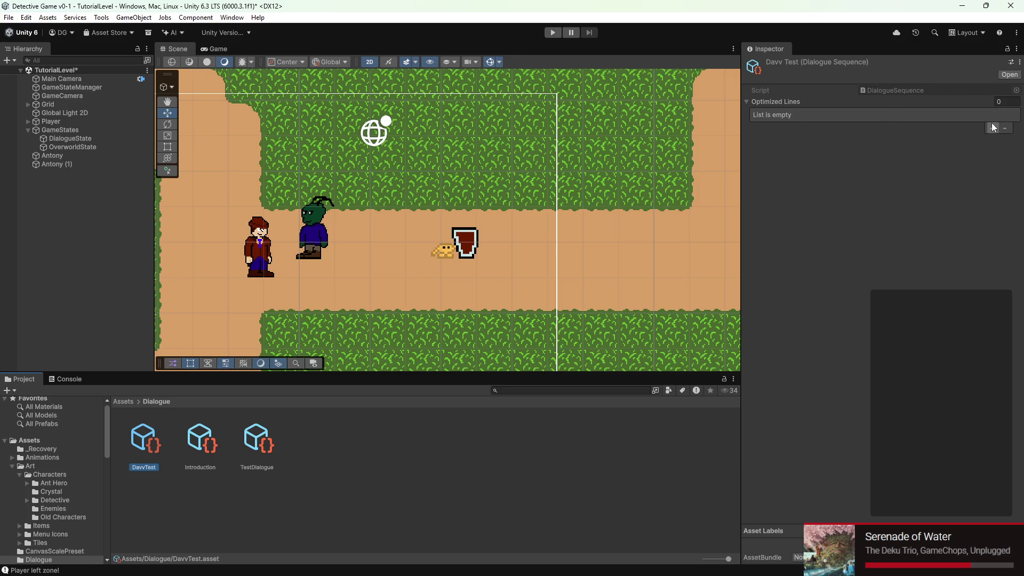
- Add three Optimized Lines to DavvTest, with Davv as the speaker name
click(992, 128)
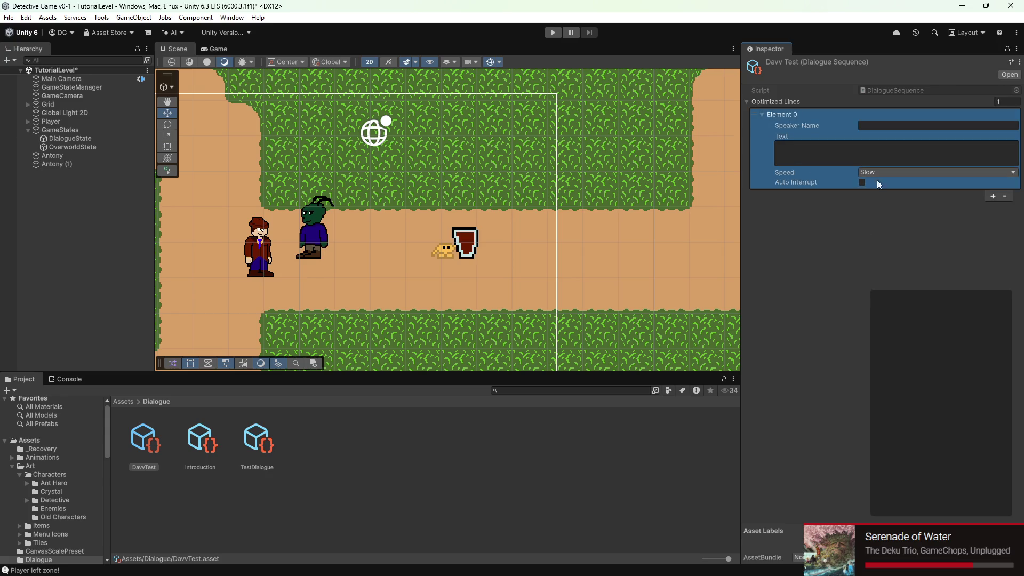
click(835, 156)
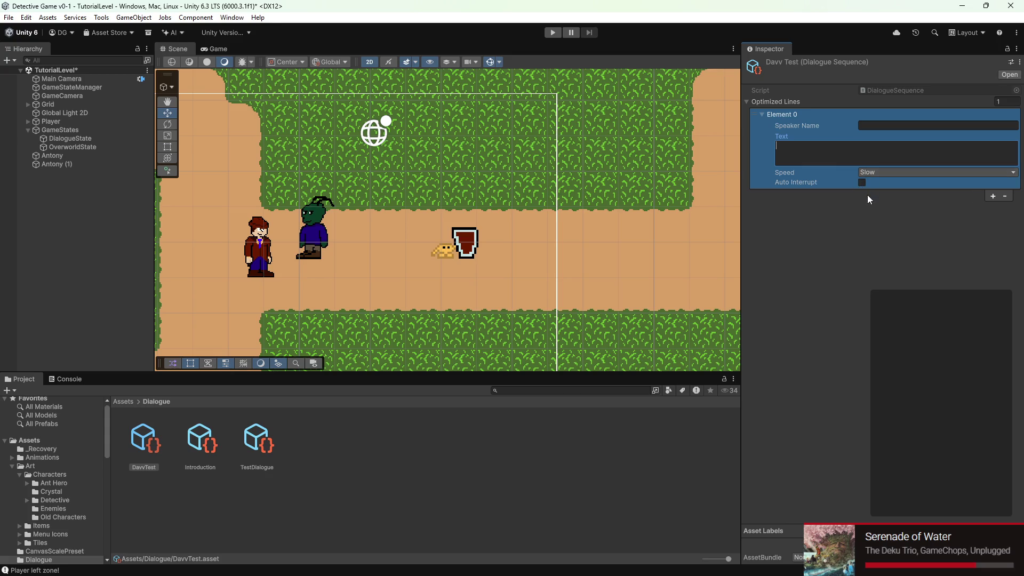
click(906, 127)
text(Davv)
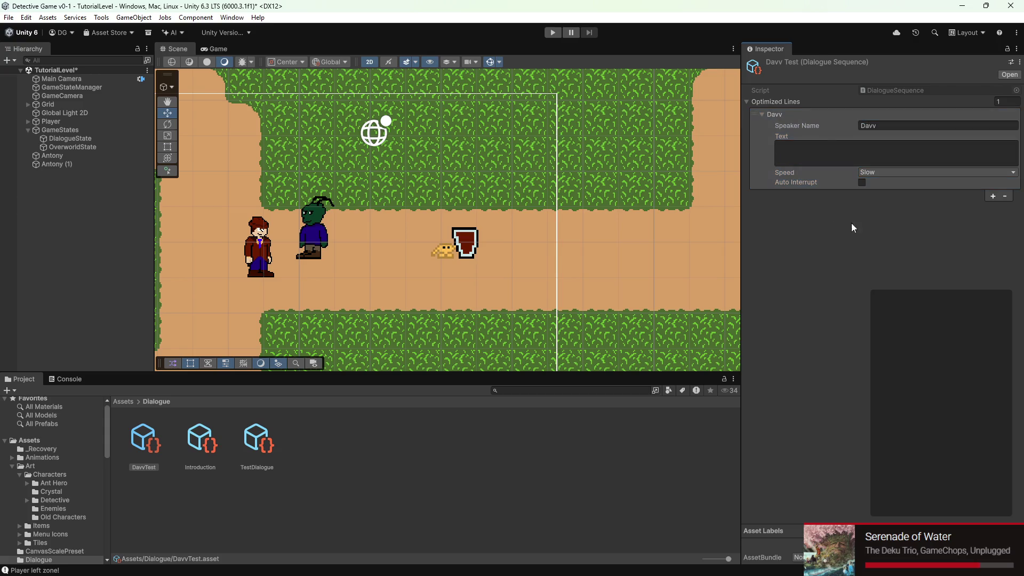
click(993, 196)
click(988, 273)
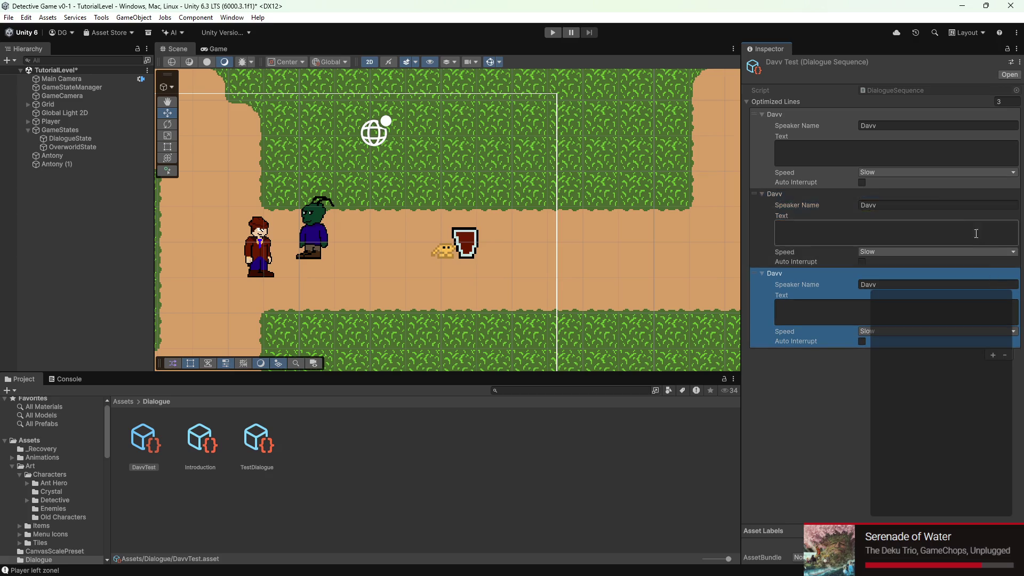
click(473, 229)
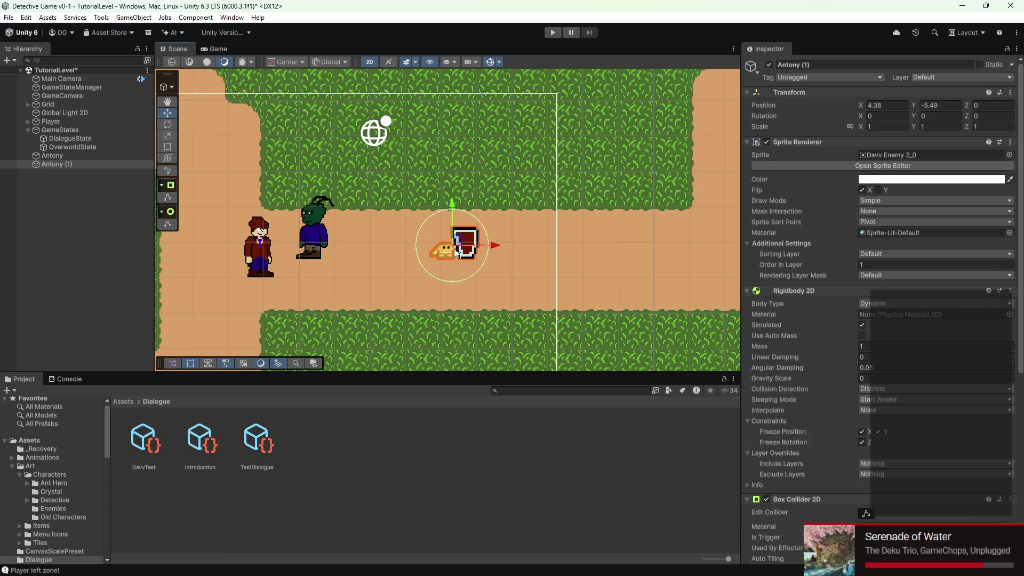
key(f)
scroll(453, 251, down, 2)
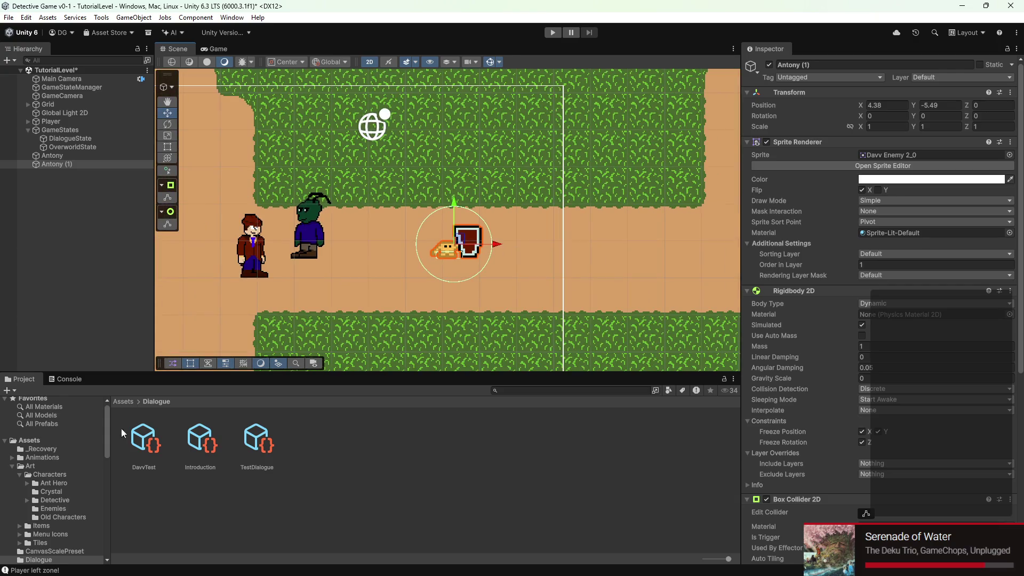
click(144, 444)
- Write the line texts blorp, blorble and Blorbarius
click(832, 142)
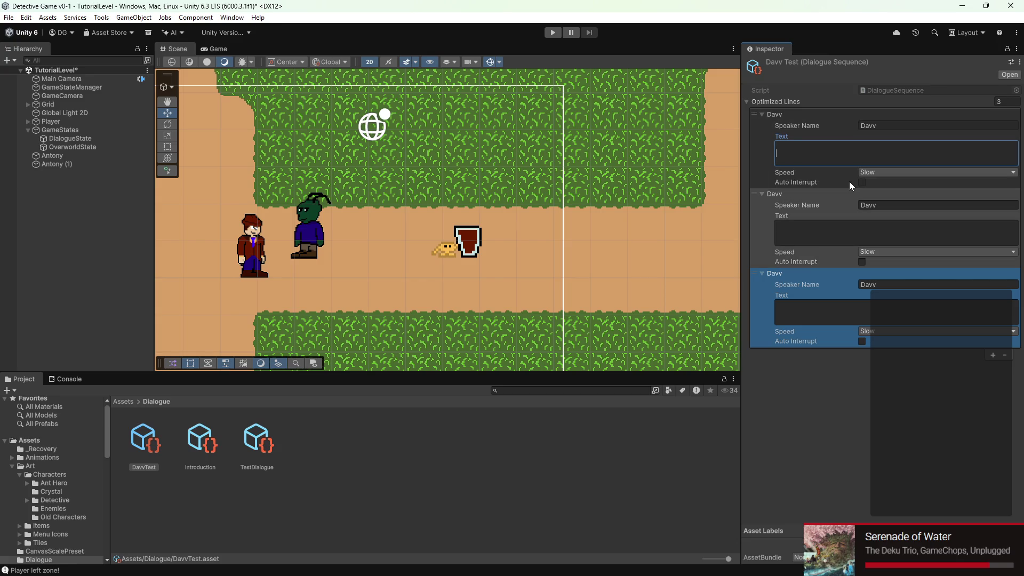
text(blorp)
click(813, 225)
text(blorble)
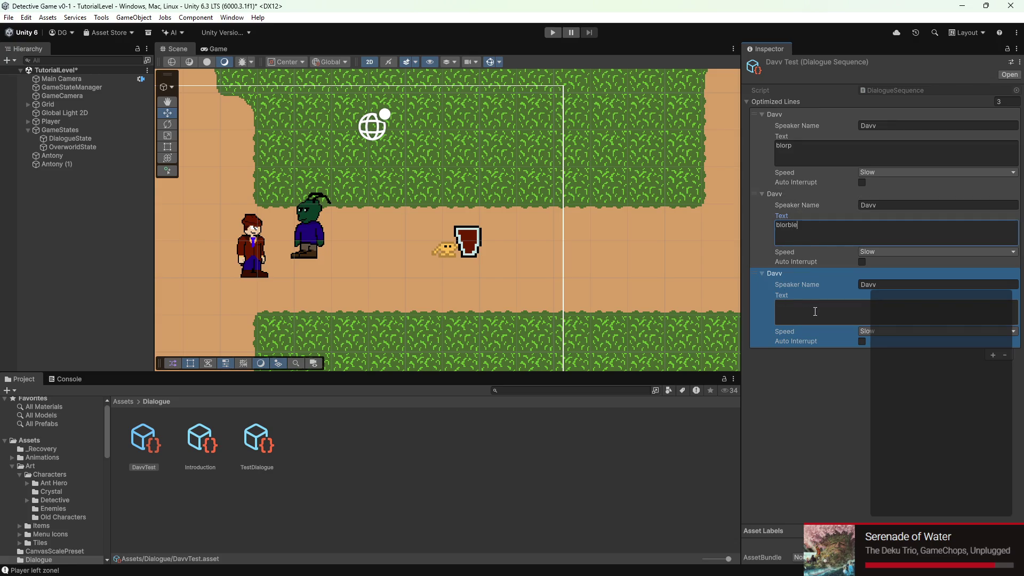
click(815, 310)
text(blorbarius)
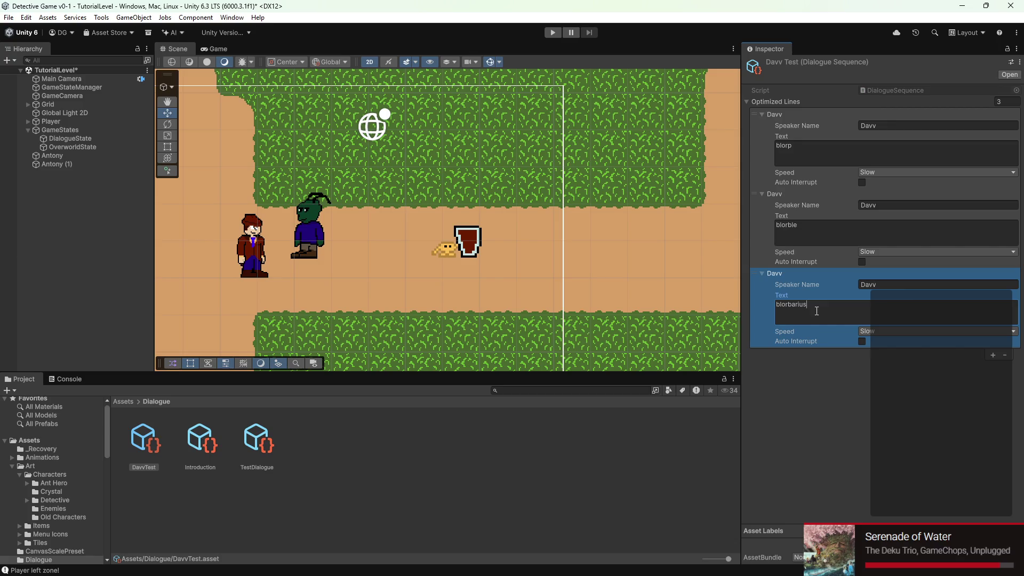
key(BackSpace)
text(B)
text(.)
- Set the first two lines' speed to Fast, finish the third line's text, and save
click(901, 253)
click(884, 287)
click(885, 174)
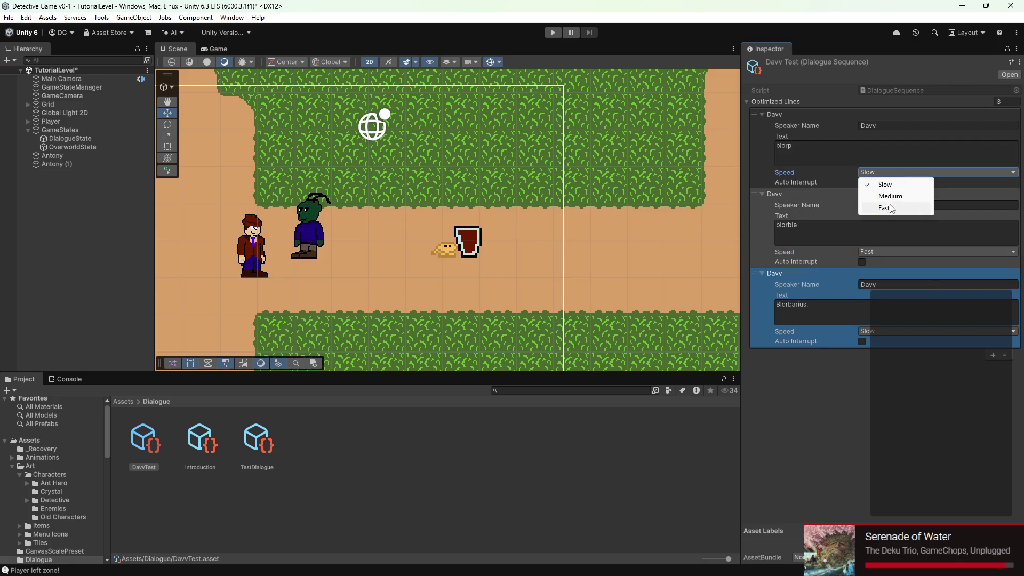
click(889, 208)
click(810, 312)
click(831, 312)
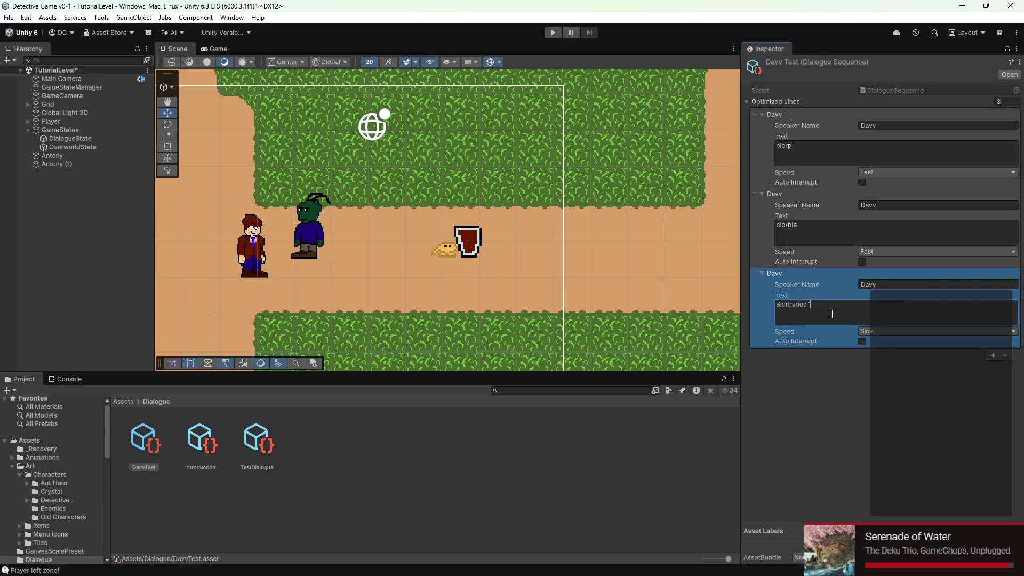
text(")
click(853, 426)
key(ctrl+s)
- Rename the duplicated NPC Antony (1) to Davv
click(68, 163)
click(804, 64)
text(Davv)
key(Return)
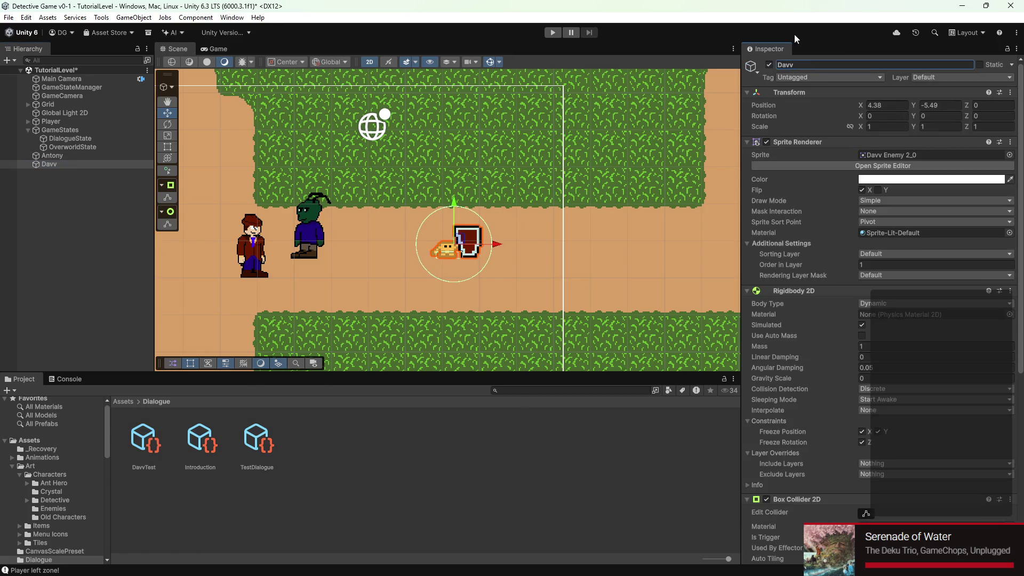
- Assign DavvTest to Davv's Dialogue Zone sequence field and save the scene
scroll(814, 404, down, 5)
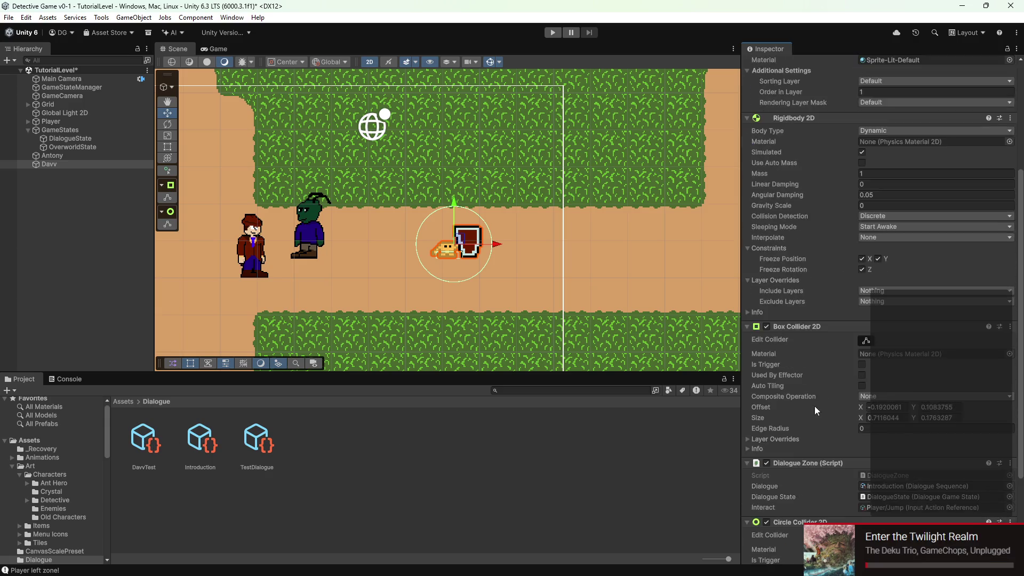
drag(157, 448, 915, 362)
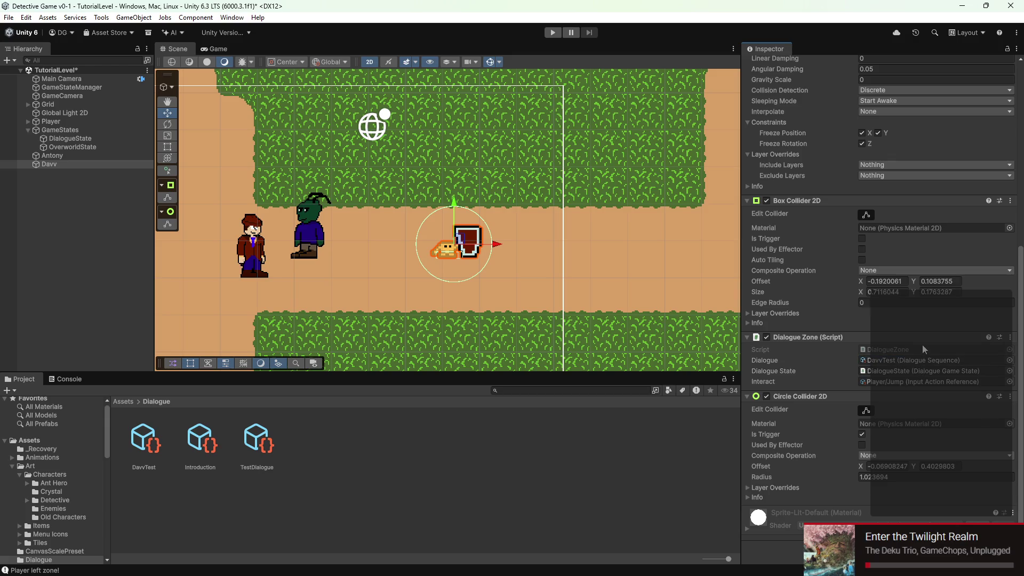
key(ctrl+s)
- Play-test the scene, walking the detective into Davv's zone and in and out of Levi's
click(552, 33)
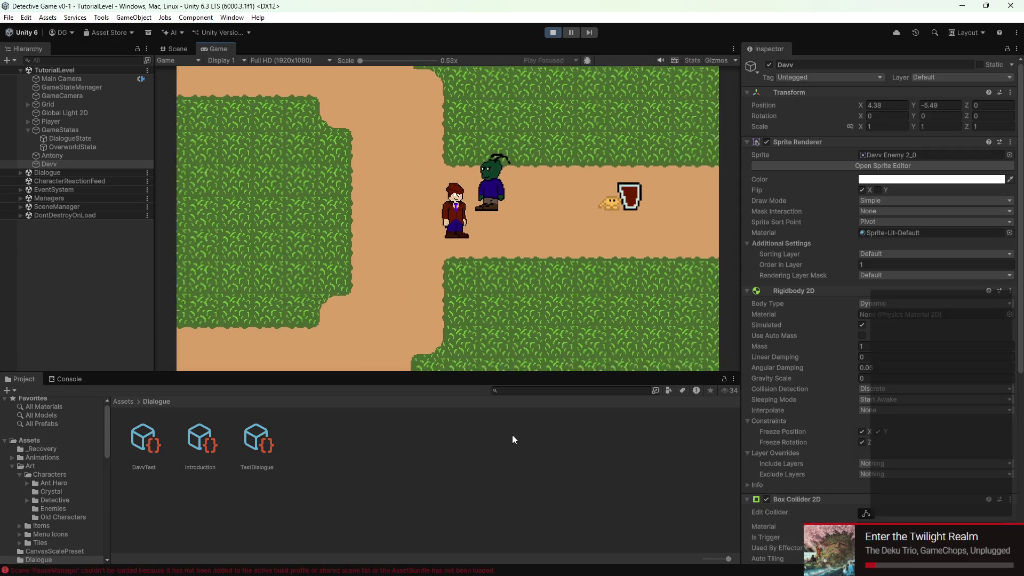
key(d)
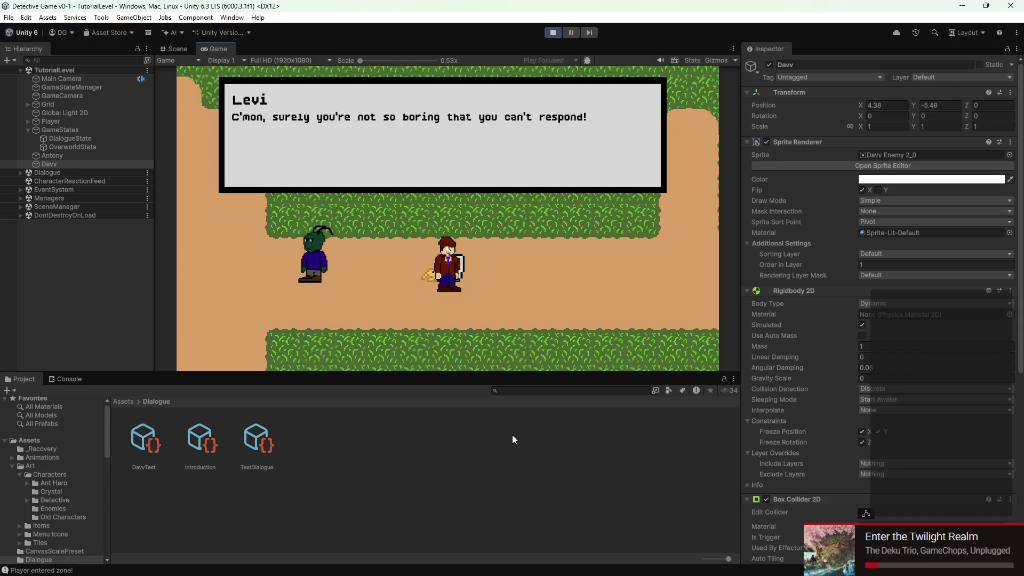
key(a)
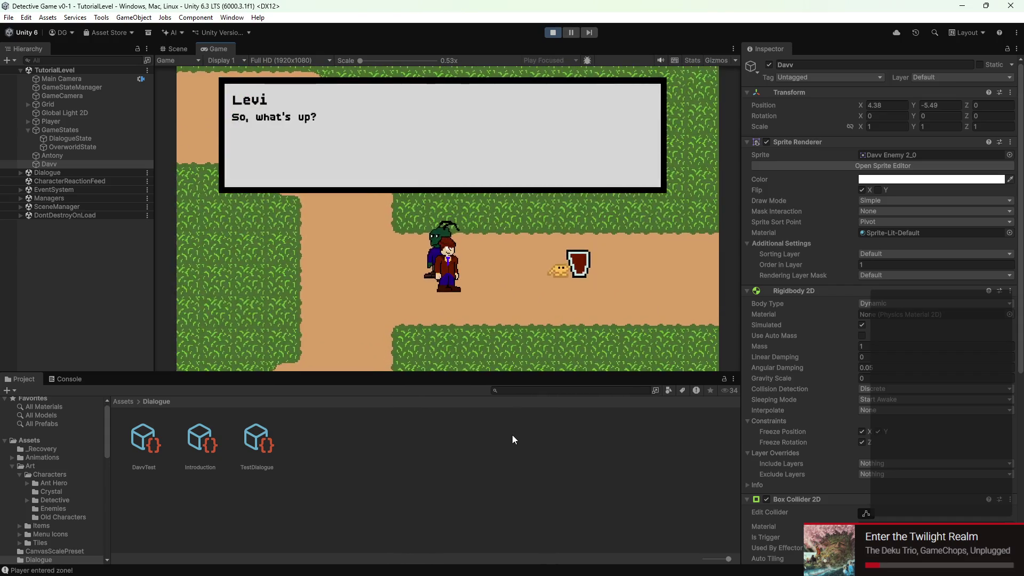
key(s)
key(d)
key(w)
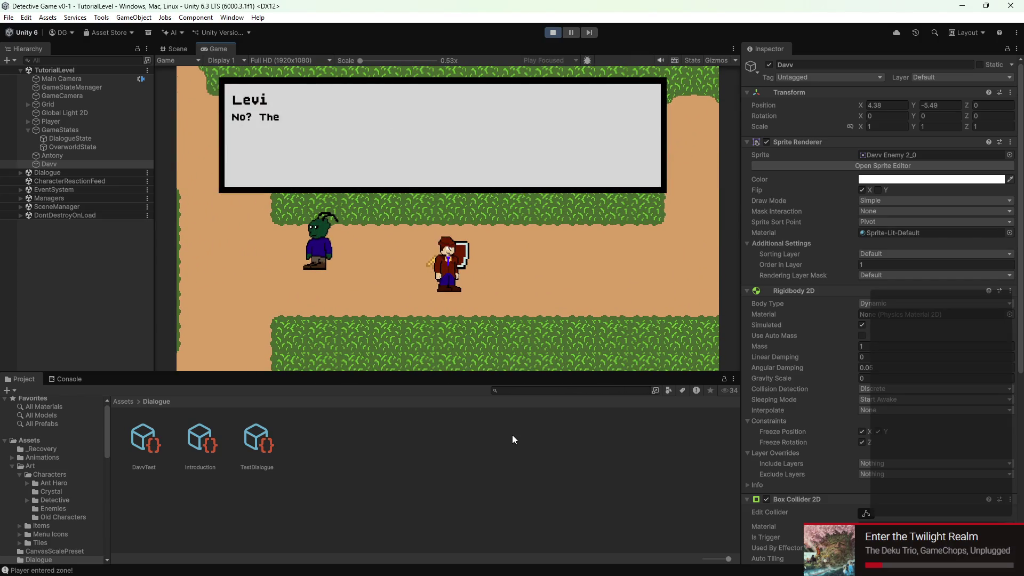
key(s)
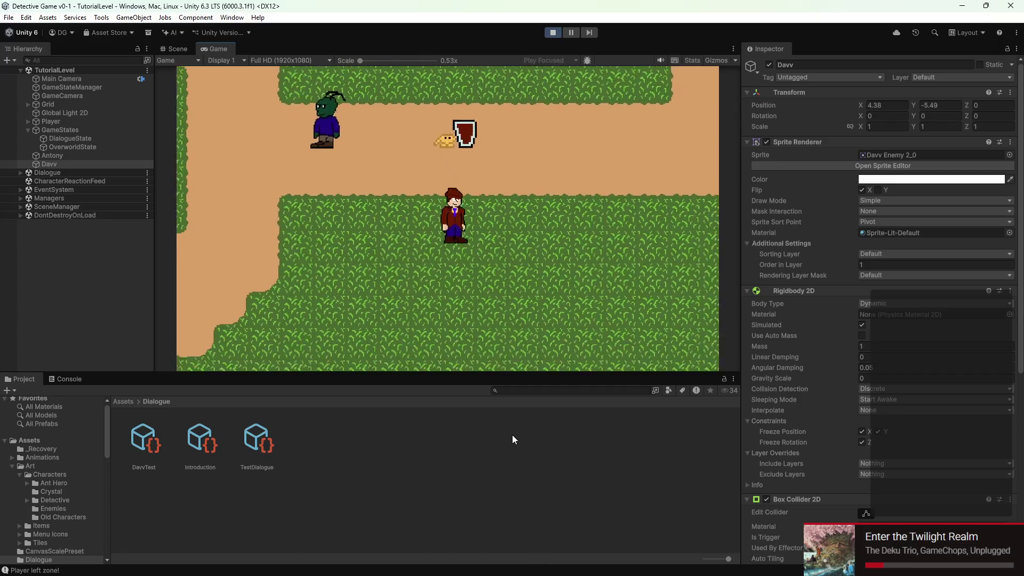
key(w)
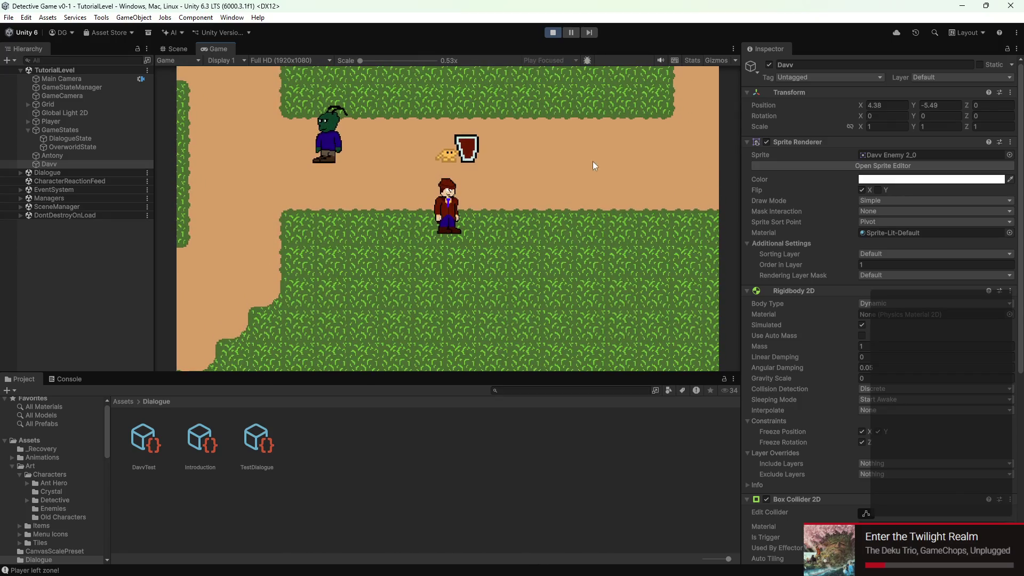
- Check the dialogue zone uses DavvTest, stop play mode, and select Davv in the hierarchy
scroll(957, 317, down, 10)
click(926, 360)
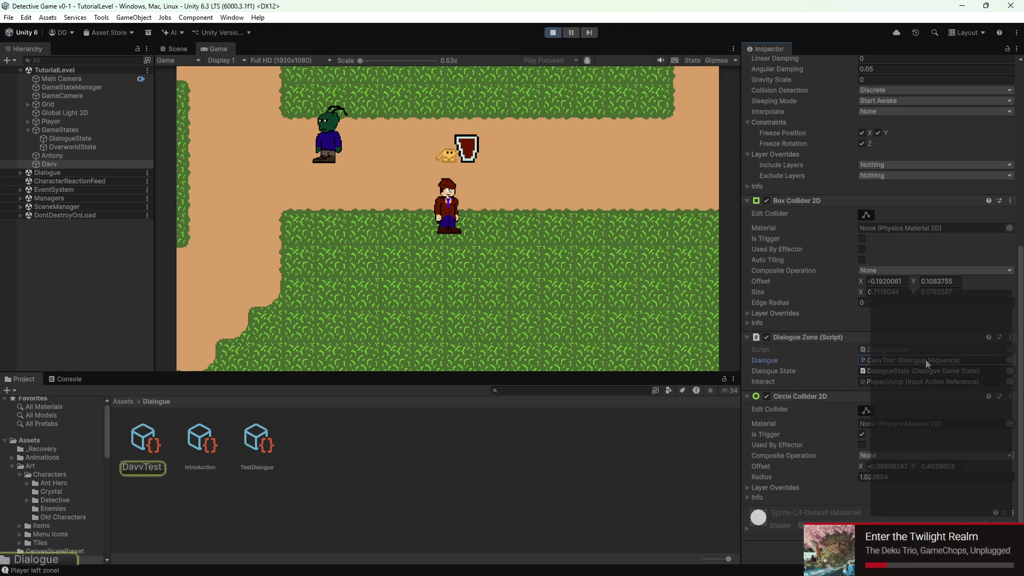
click(553, 32)
click(91, 166)
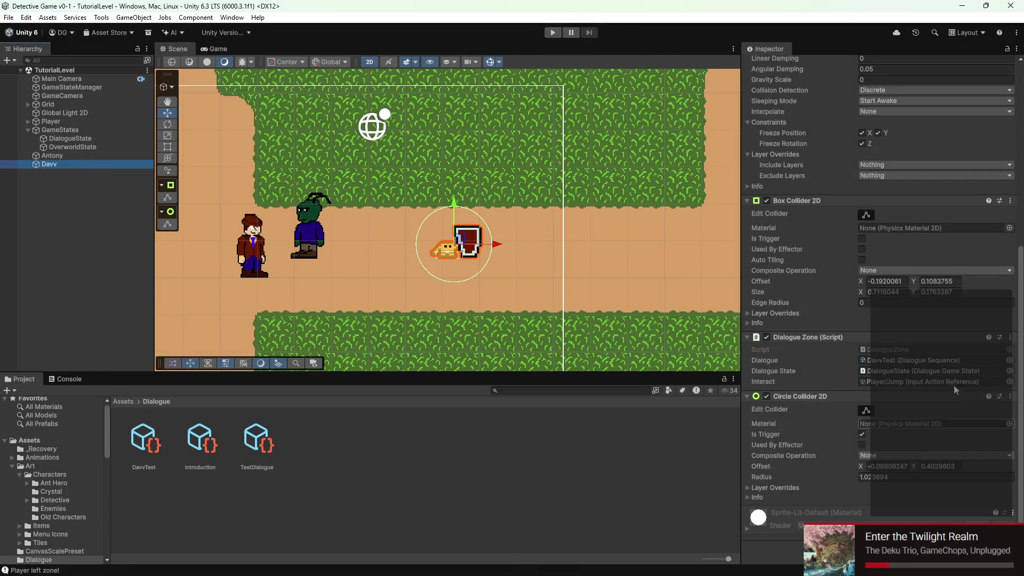
key(alt+Tab)
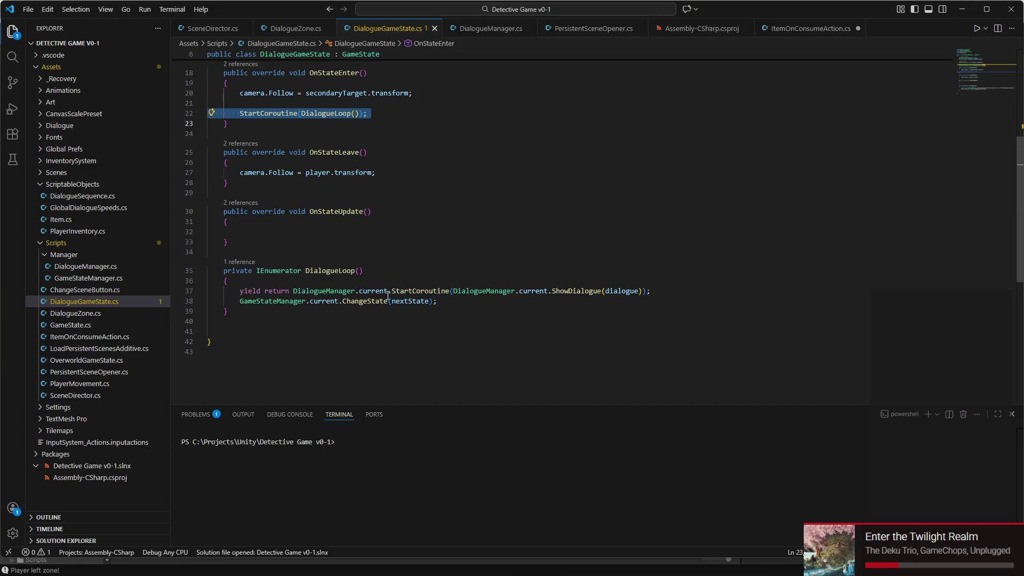
- Delete the yield return ShowDialogue line 37 from DialogueLoop, then retry play mode in Unity
triple_click(421, 291)
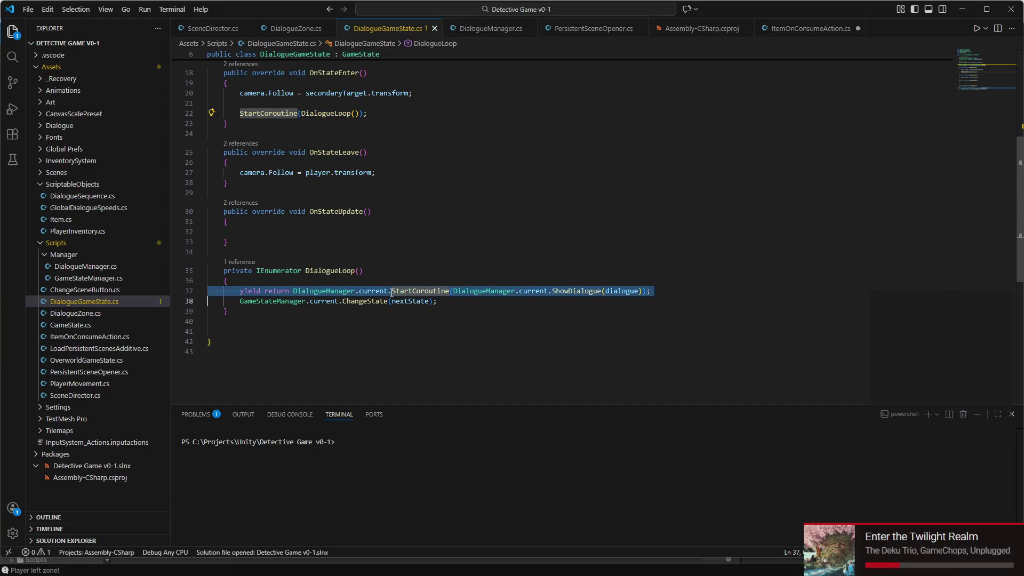
key(BackSpace)
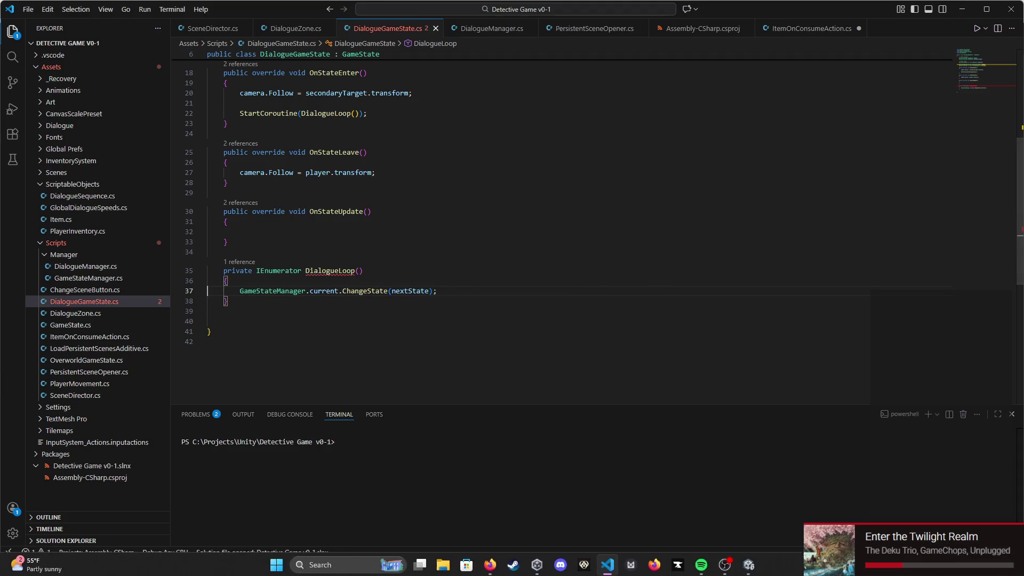
click(748, 566)
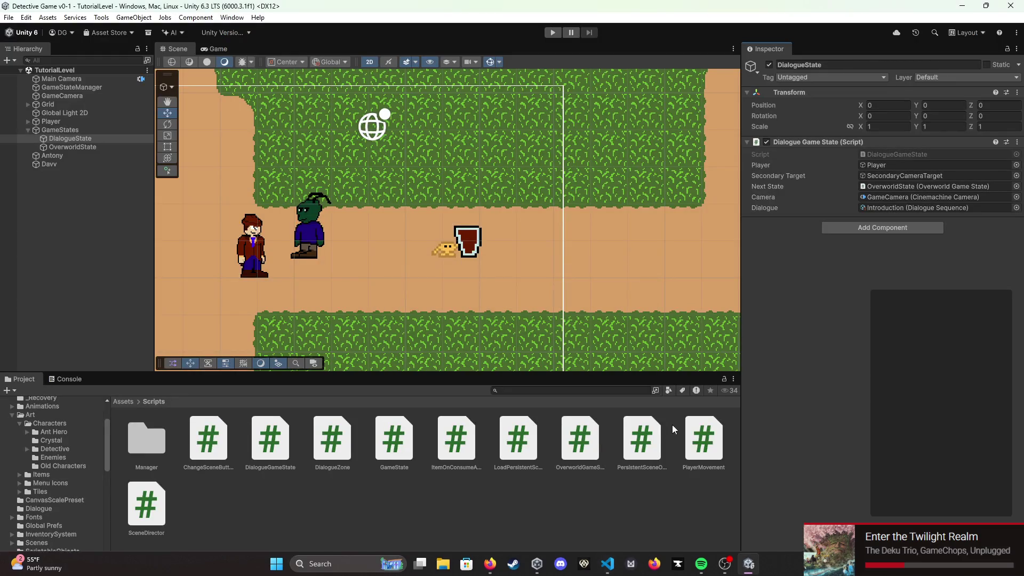
click(553, 33)
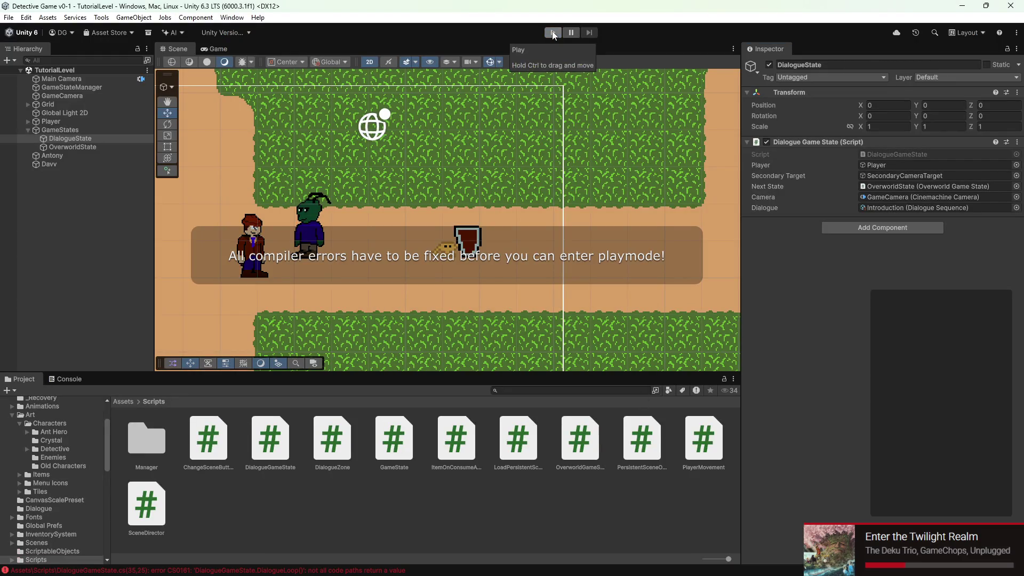
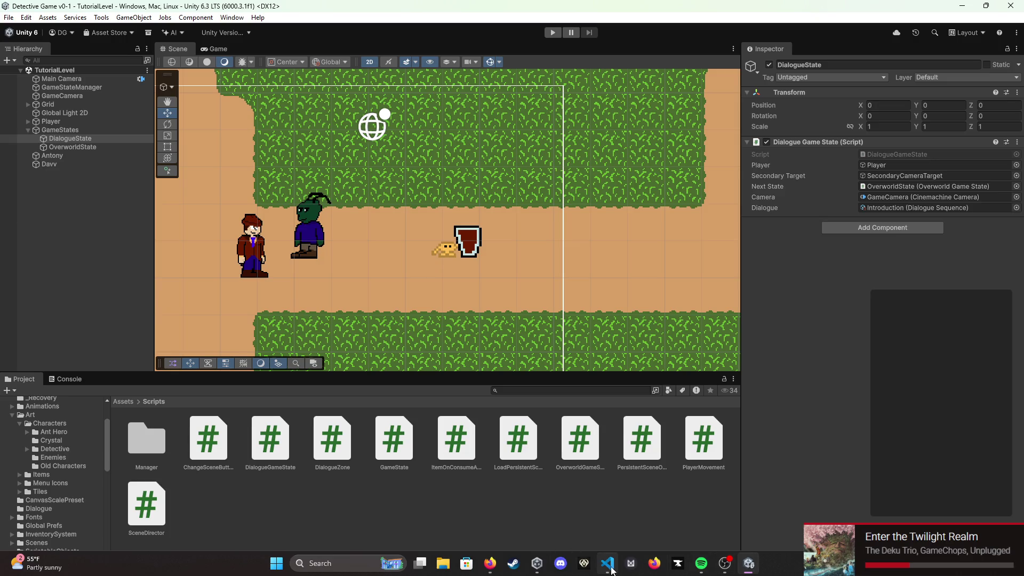
- In DialogueGameState.cs, delete the ChangeState statement on line 37
mouse_move(612, 569)
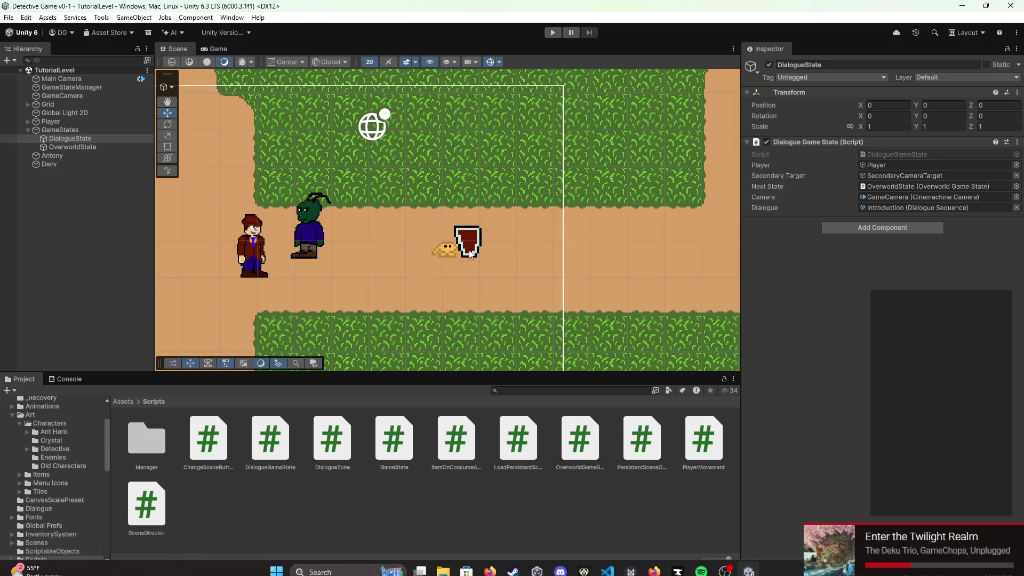
click(609, 572)
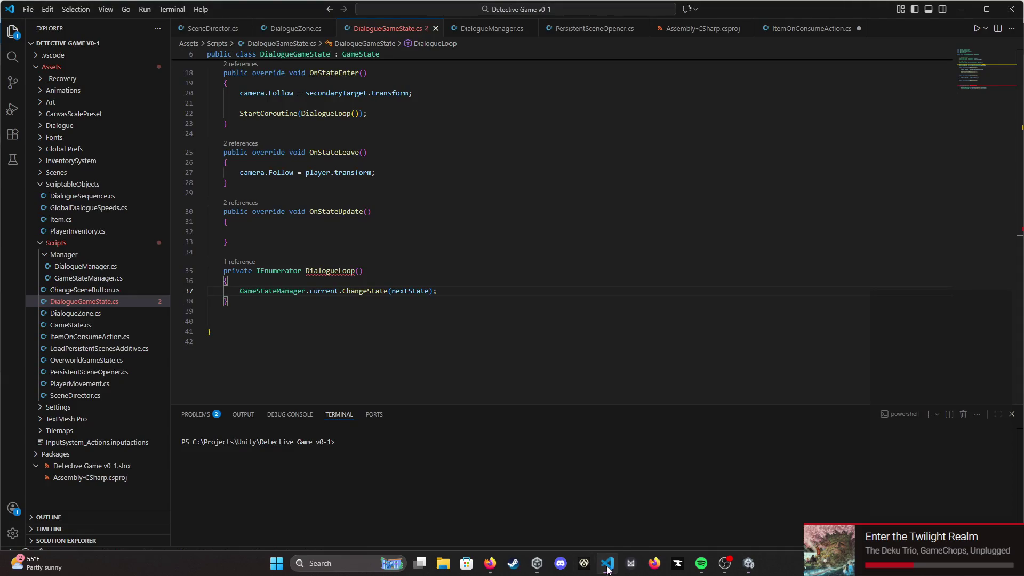
scroll(319, 297, down, 1)
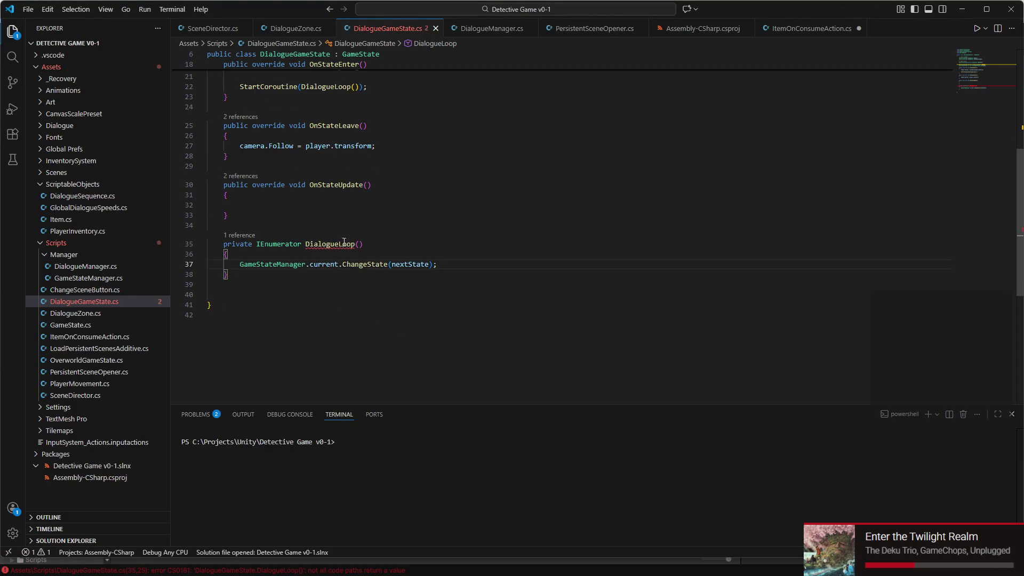
double_click(276, 240)
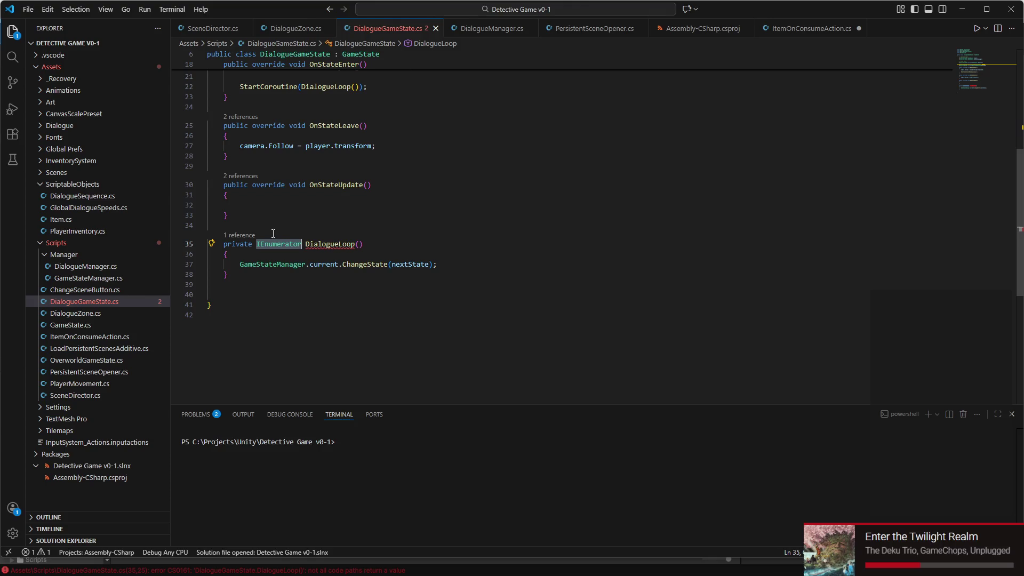
triple_click(274, 265)
key(BackSpace)
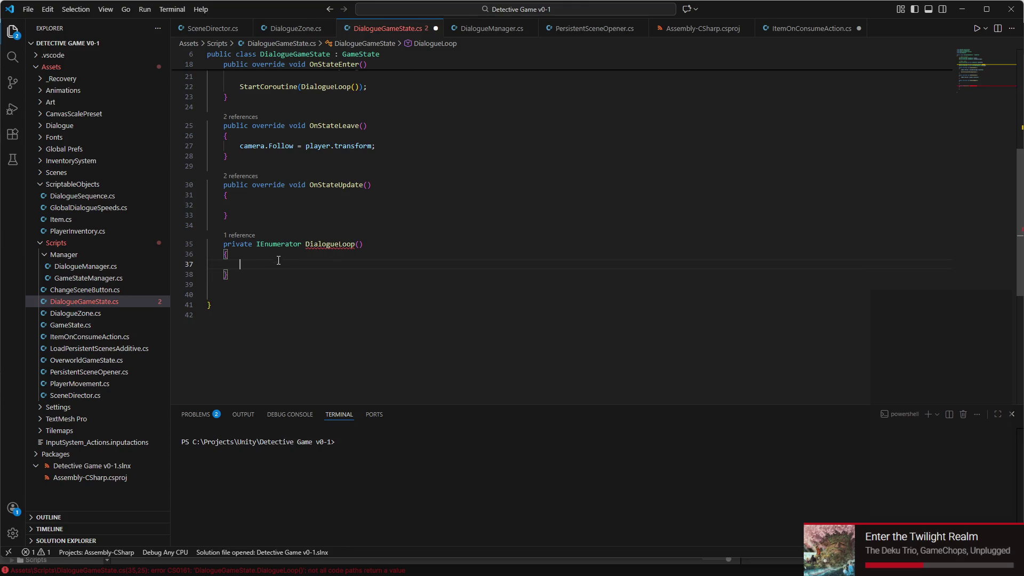
- Delete the whole DialogueLoop method and its leftover blank line, then switch to Unity
mouse_move(329, 248)
click(281, 275)
drag(281, 275, 178, 237)
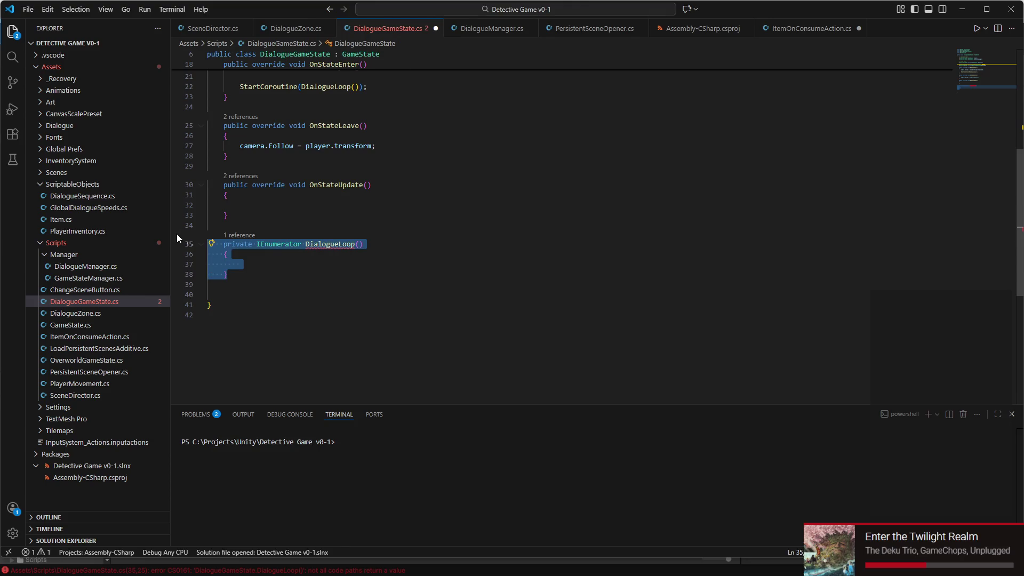
key(BackSpace)
key(BackSpace)
key(BackSpace)
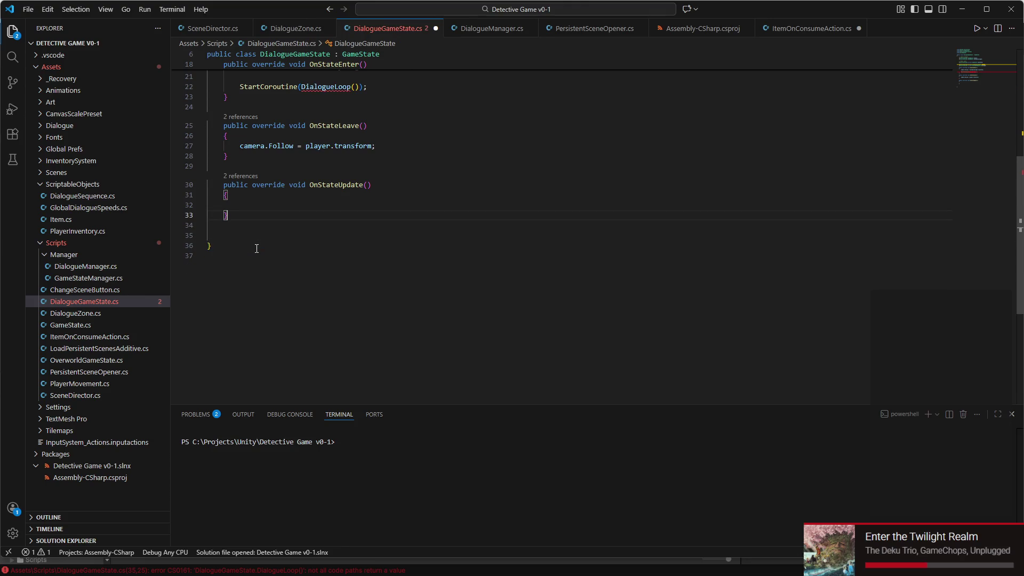
key(BackSpace)
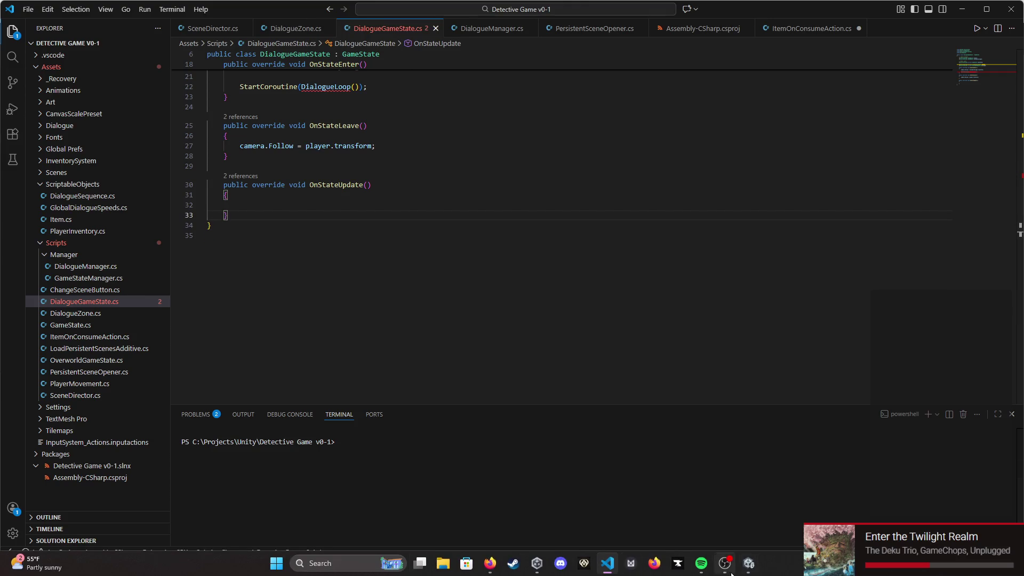
click(726, 571)
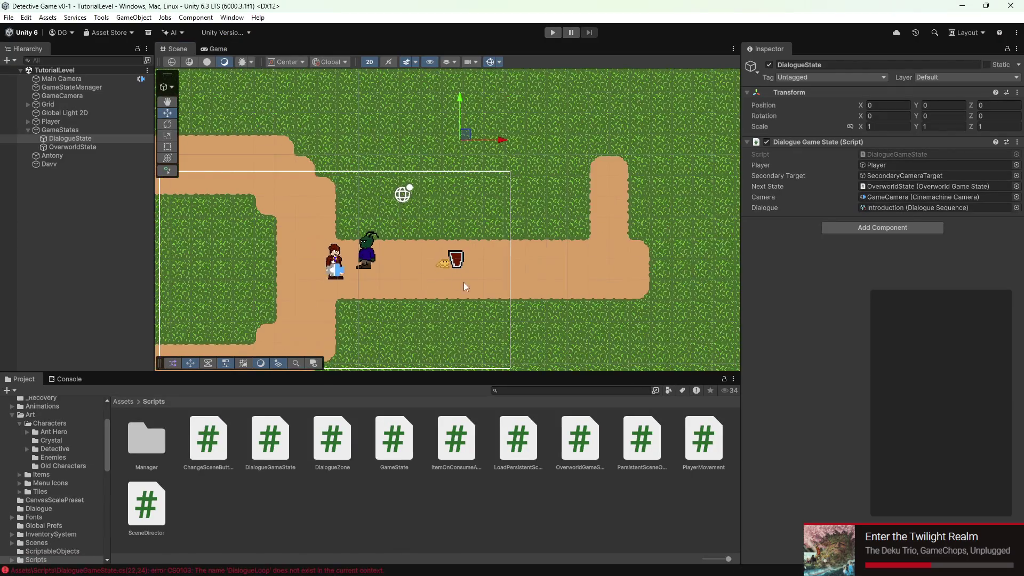
- Zoom and pan the Scene view to centre the detective and NPC, then return to VS Code
scroll(462, 283, up, 5)
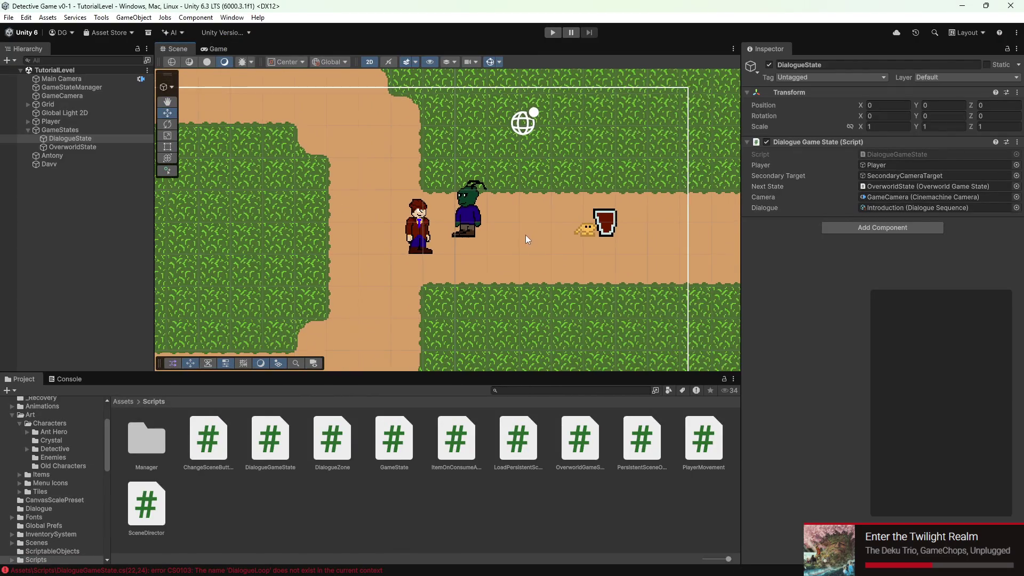
scroll(534, 234, down, 1)
drag(568, 174, 499, 191)
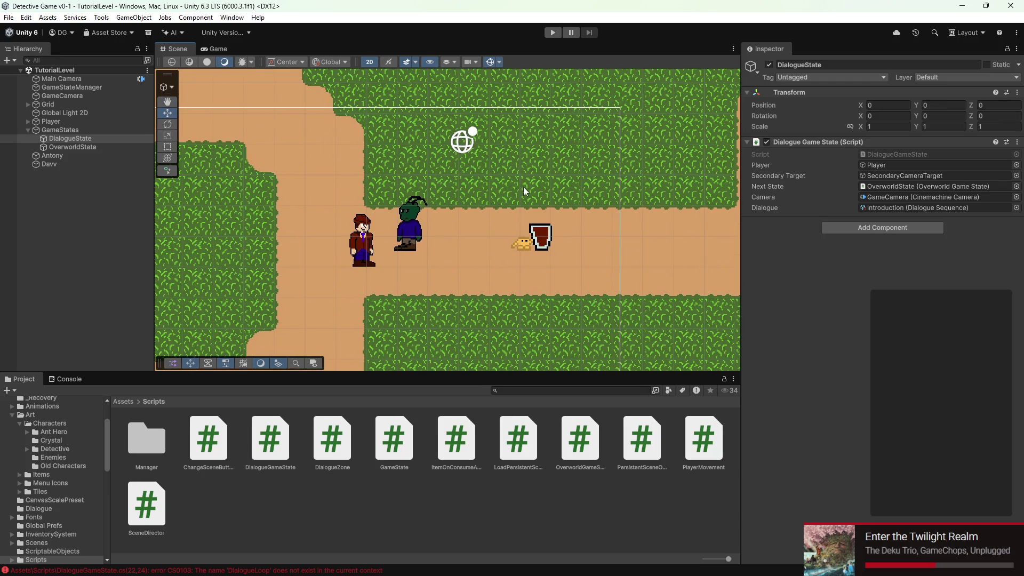
scroll(445, 222, up, 3)
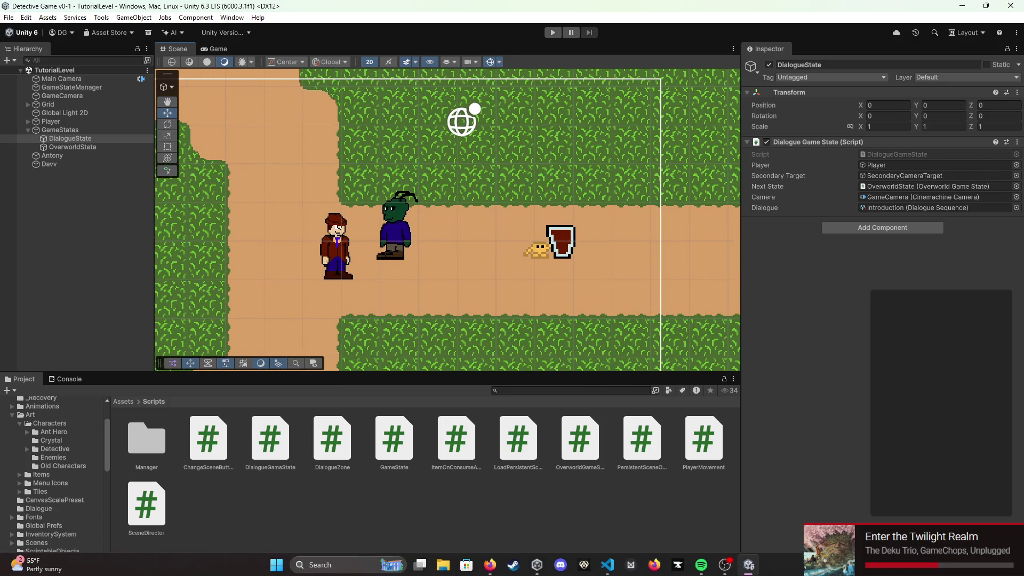
click(607, 563)
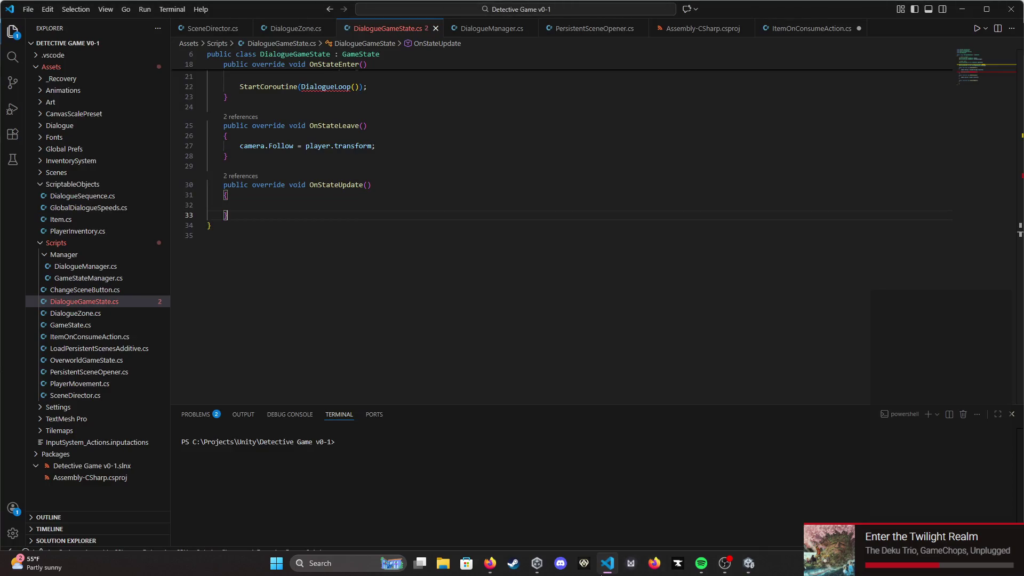
- Restore DialogueLoop and paste the ShowDialogue yield line above ChangeState
scroll(263, 269, up, 2)
scroll(297, 272, up, 3)
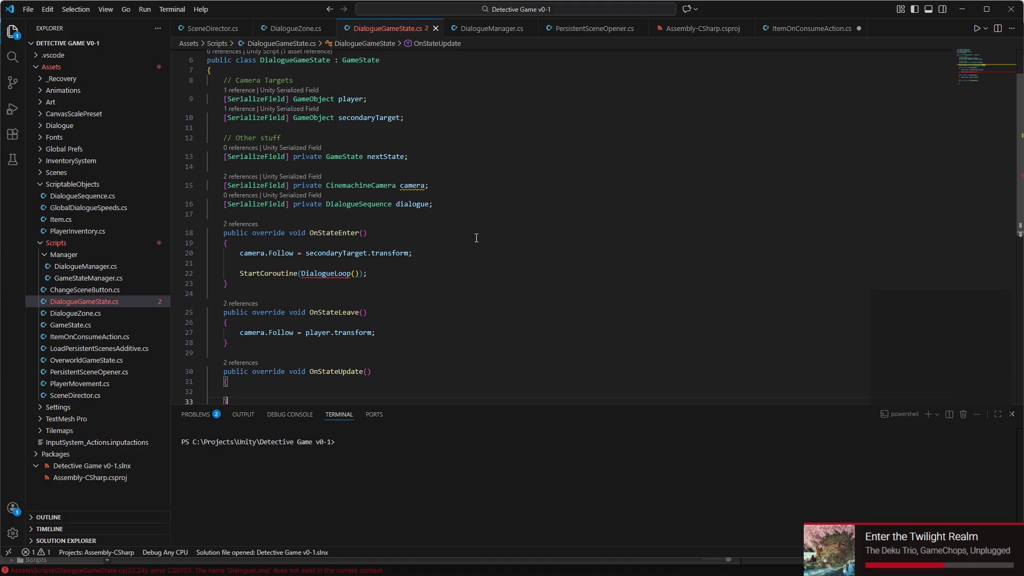
scroll(363, 220, down, 3)
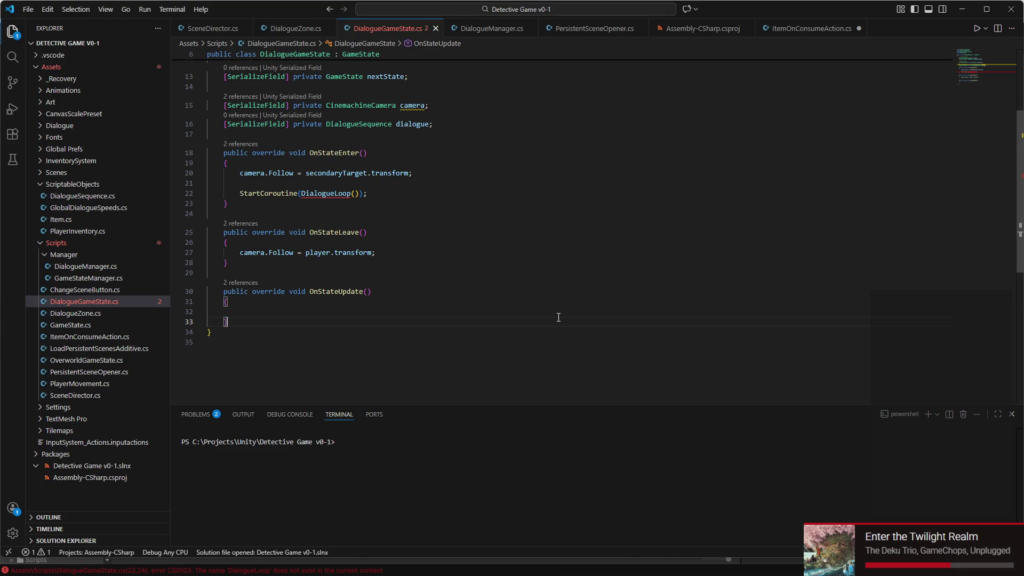
key(Return)
key(Tab)
key(shift+Up)
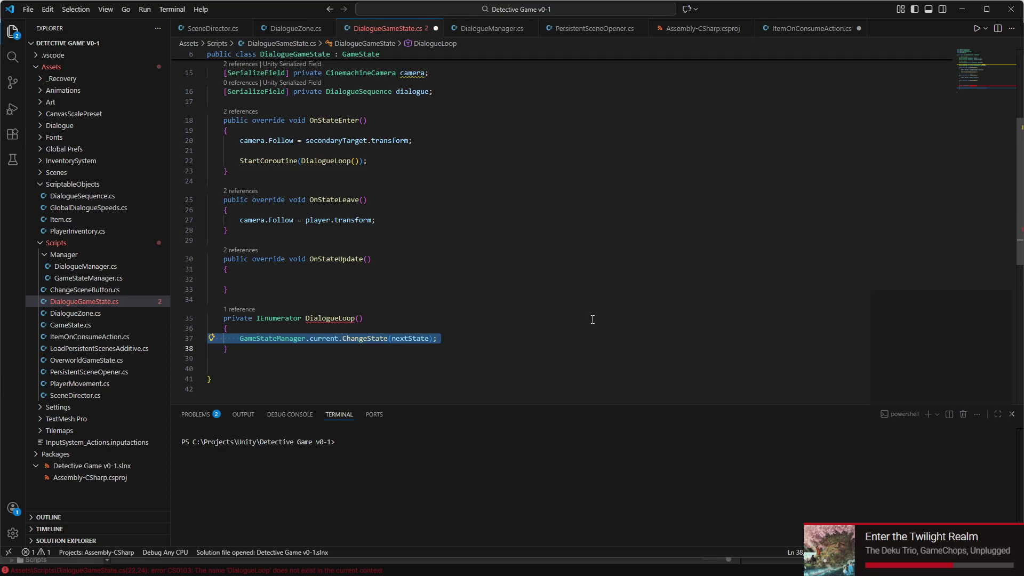
text(yield return DialogueManager.current.StartCoroutine(DialogueManager.current.ShowDialogue(dialogue));)
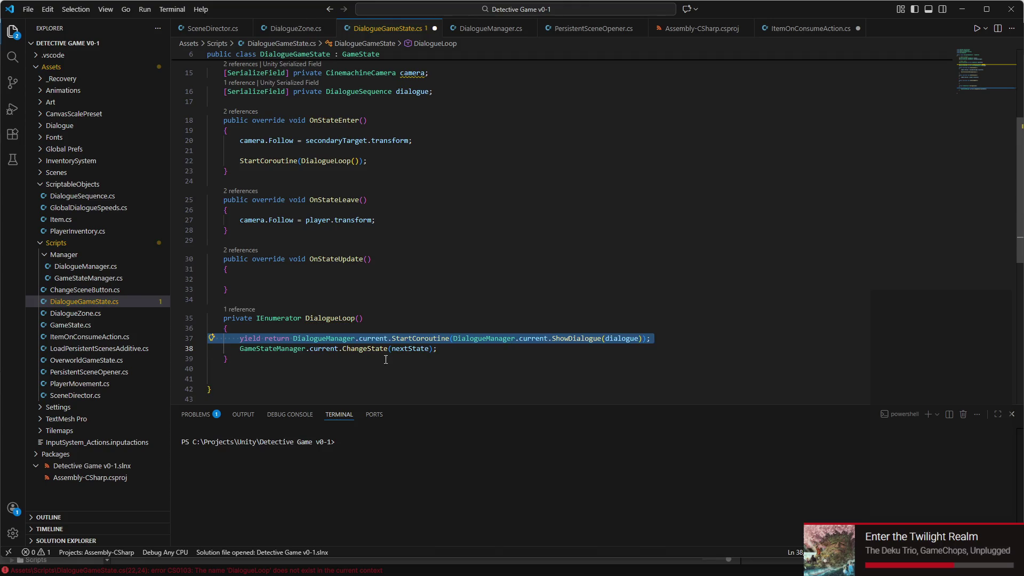
- Check the dialogue field declaration on line 16 and look at DialogueZone.cs for reference
click(478, 352)
click(621, 338)
scroll(419, 140, up, 2)
click(409, 145)
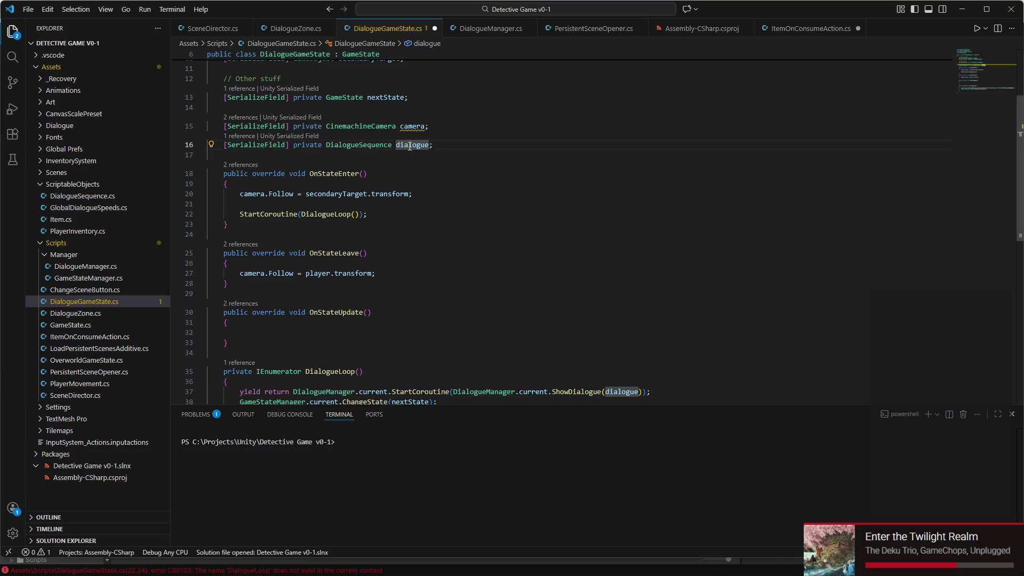
scroll(409, 145, up, 2)
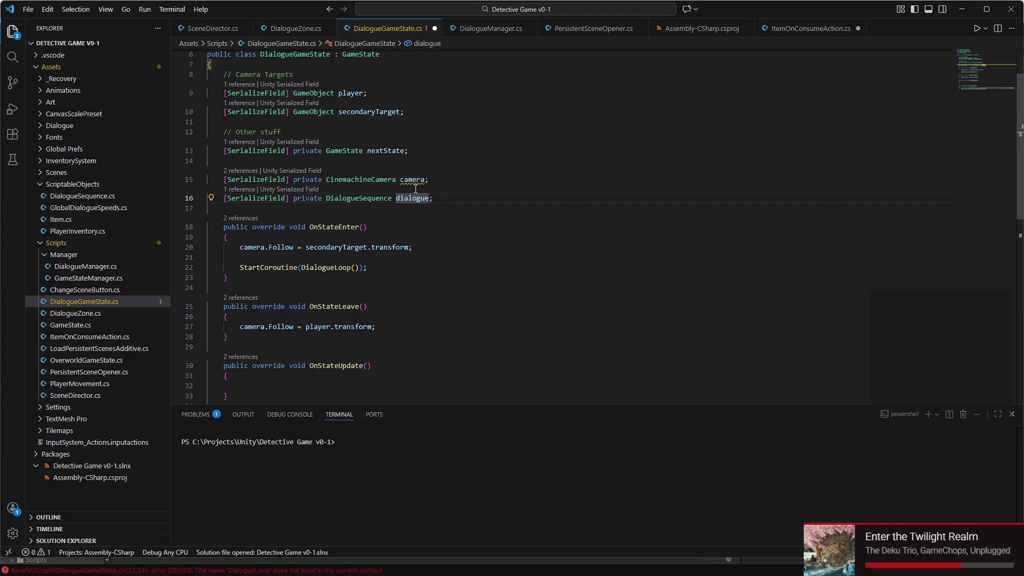
click(289, 31)
click(397, 29)
- Replace the StartCoroutine expression on line 37 with 'new WaitUntil(DialogueManager.current.InDialgo'
scroll(327, 113, up, 2)
scroll(327, 112, down, 1)
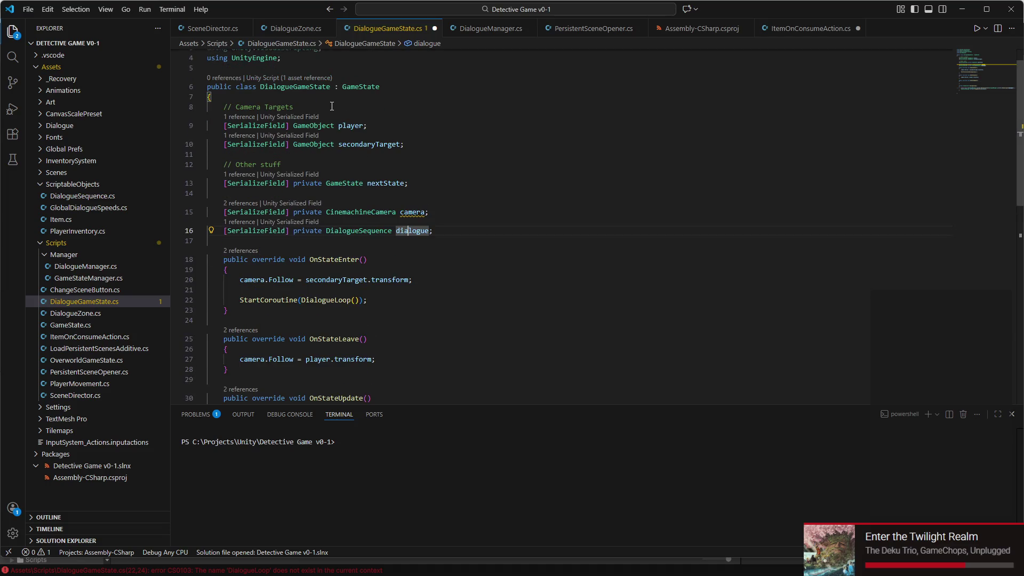
scroll(331, 106, down, 5)
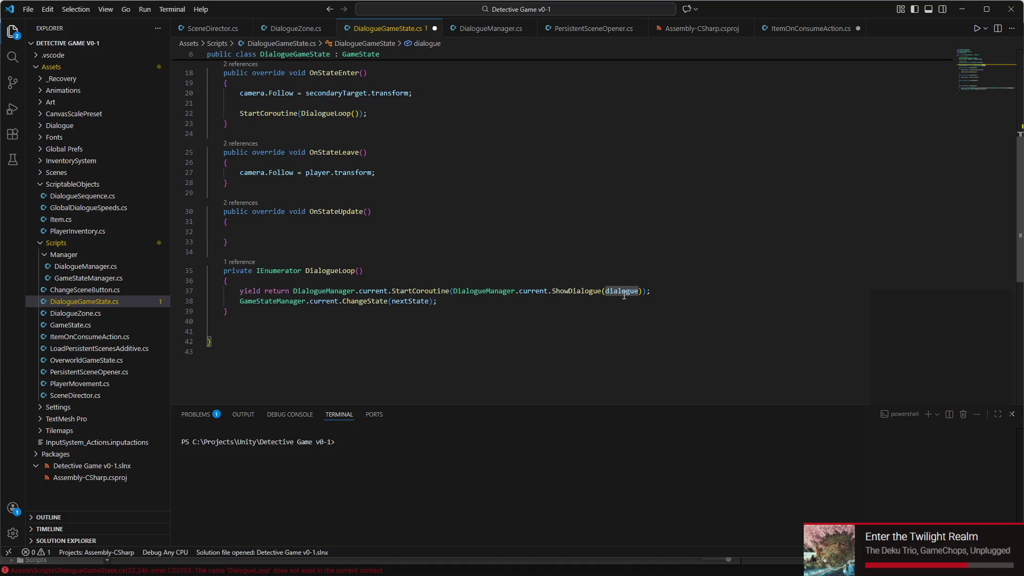
drag(654, 290, 203, 293)
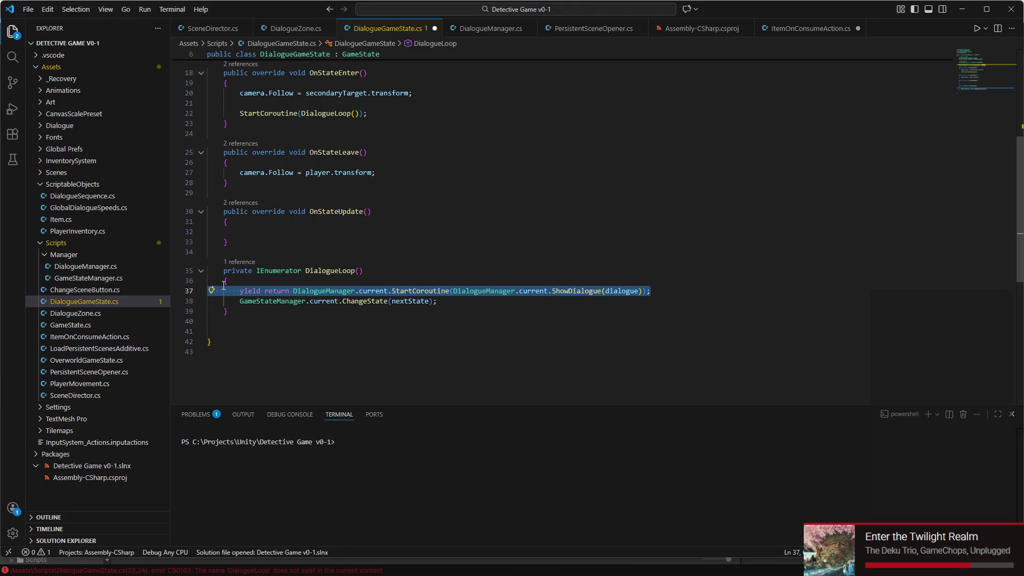
drag(293, 290, 650, 291)
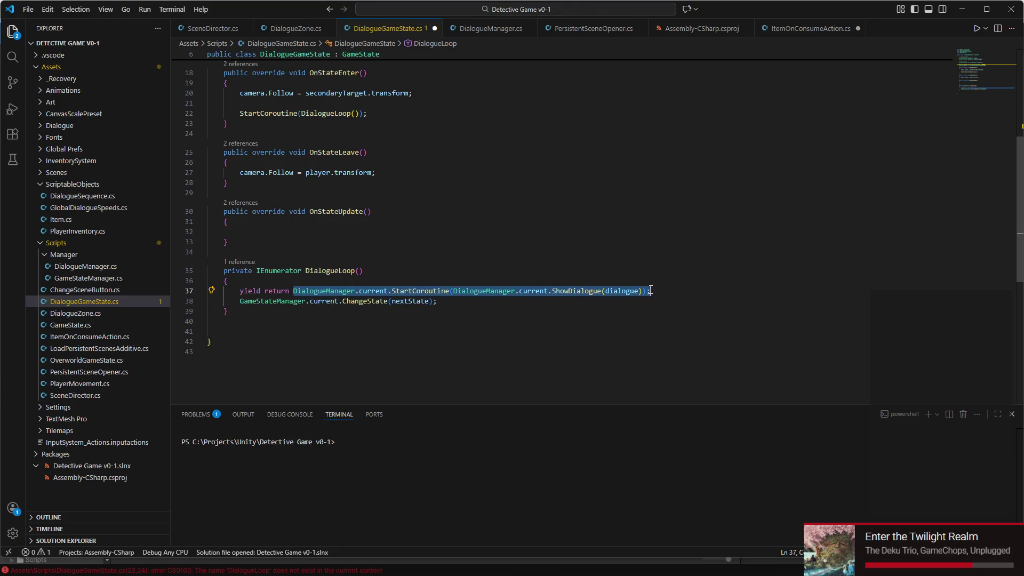
text(new )
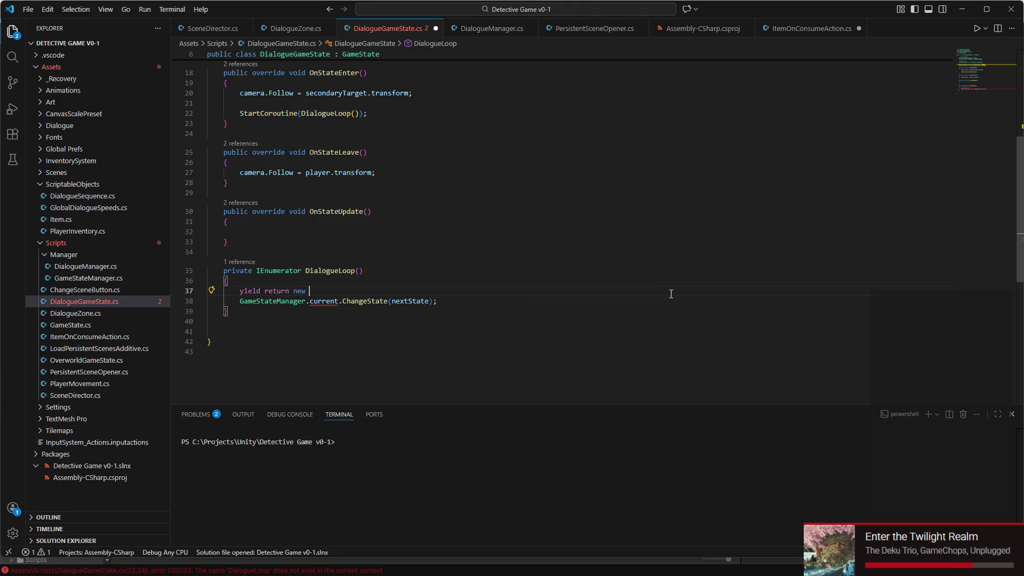
text(WaitUn)
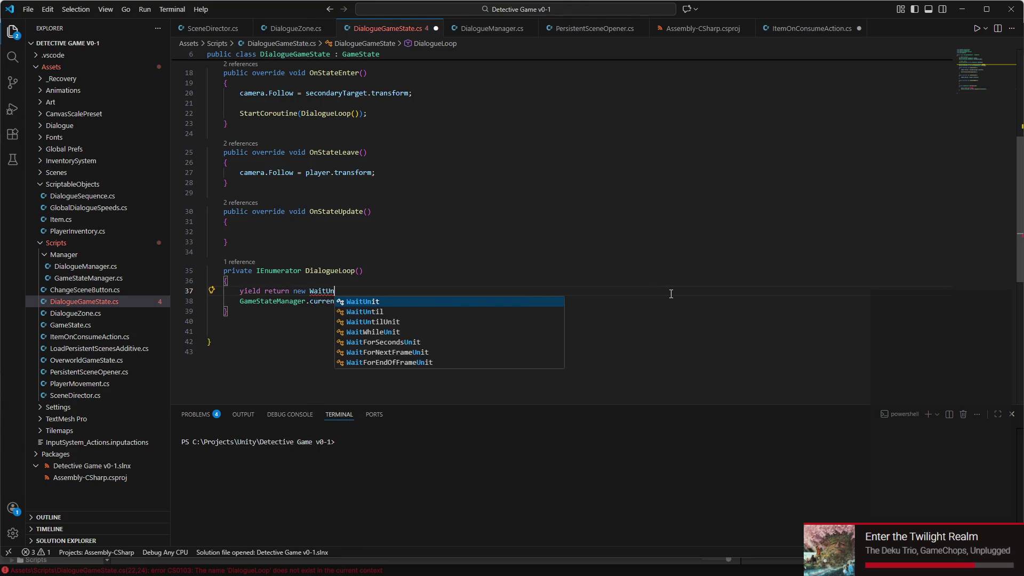
text(til()
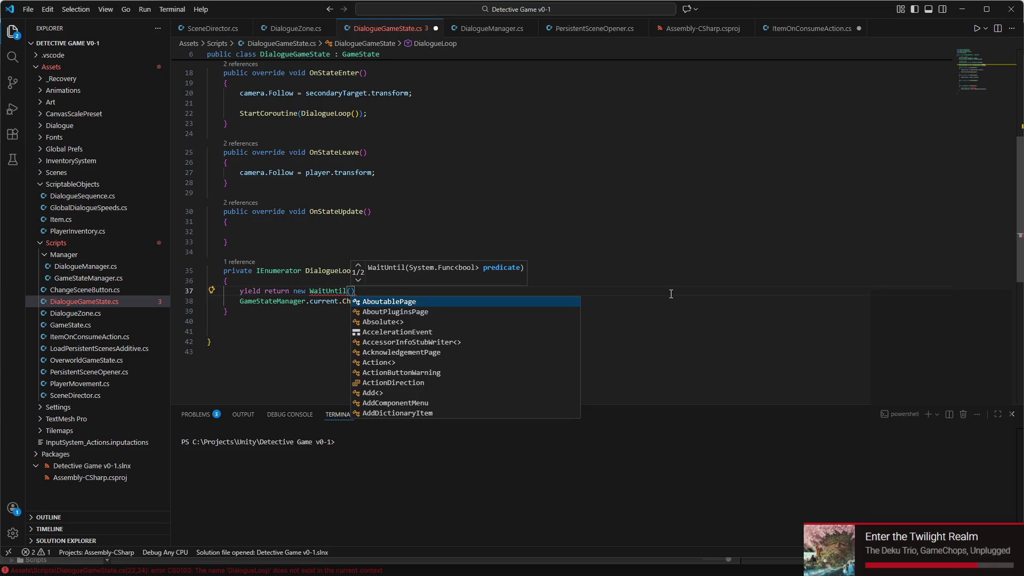
text(DialogueManager)
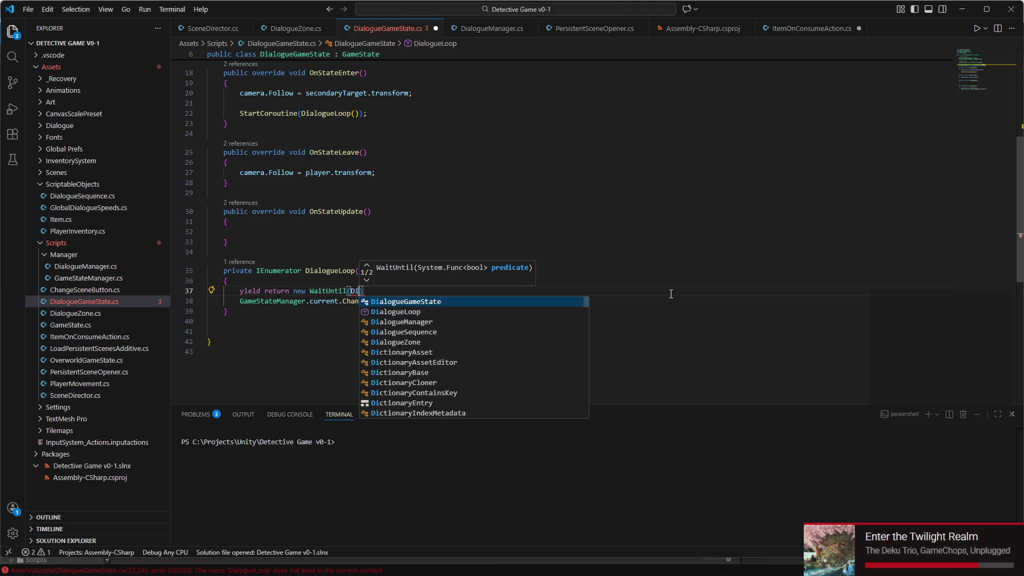
text(.current.)
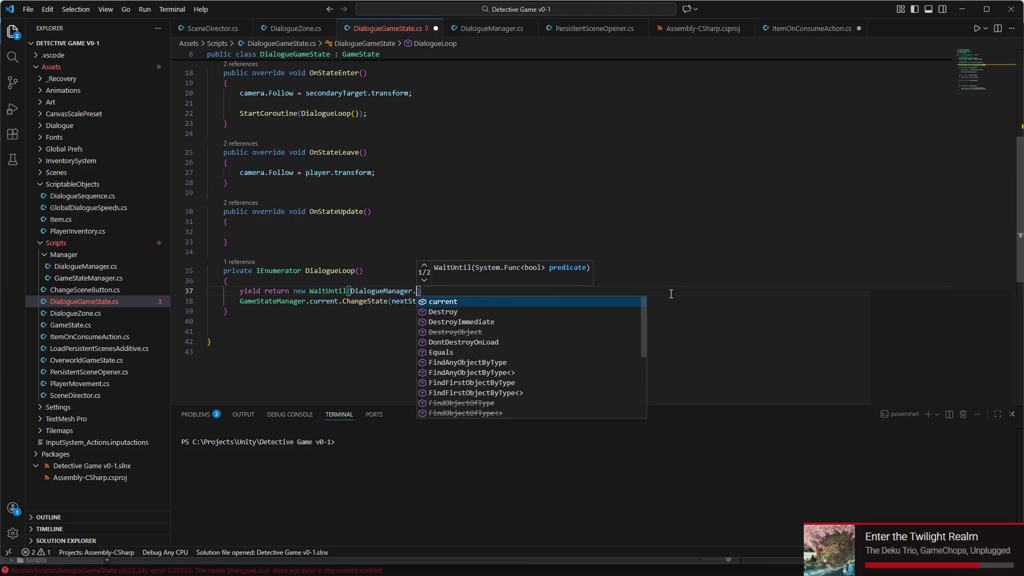
text(InDialgo)
- Fix the spelling to InDialogue, close the call, and wrap the condition in a '() =>' lambda
key(BackSpace)
key(BackSpace)
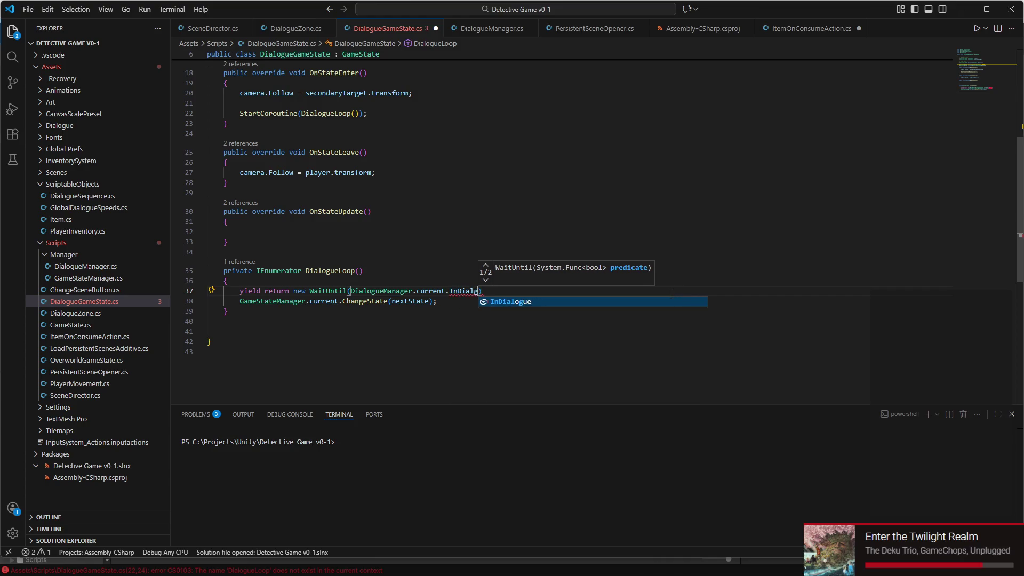
text(ogue)
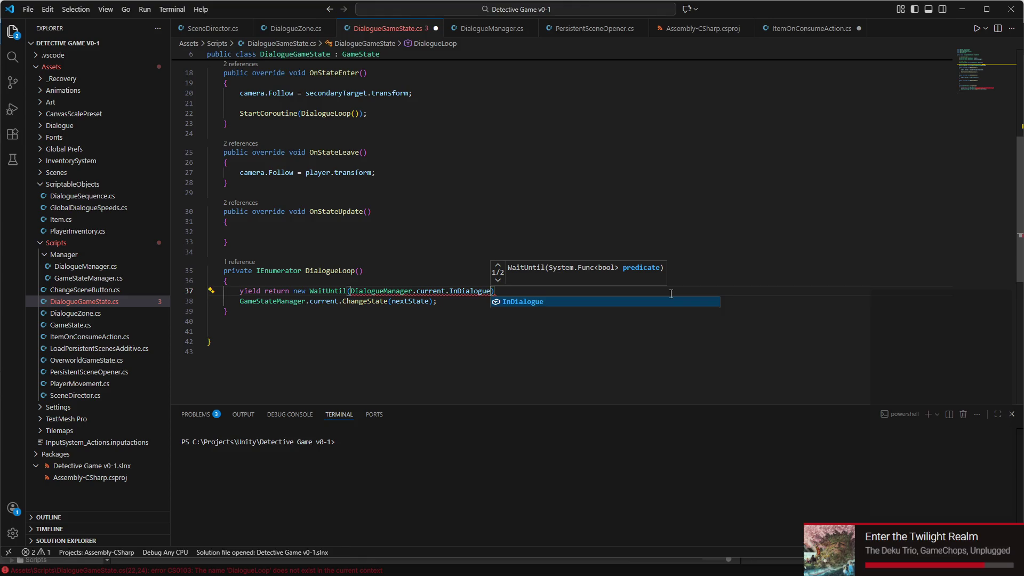
key(Escape)
text();)
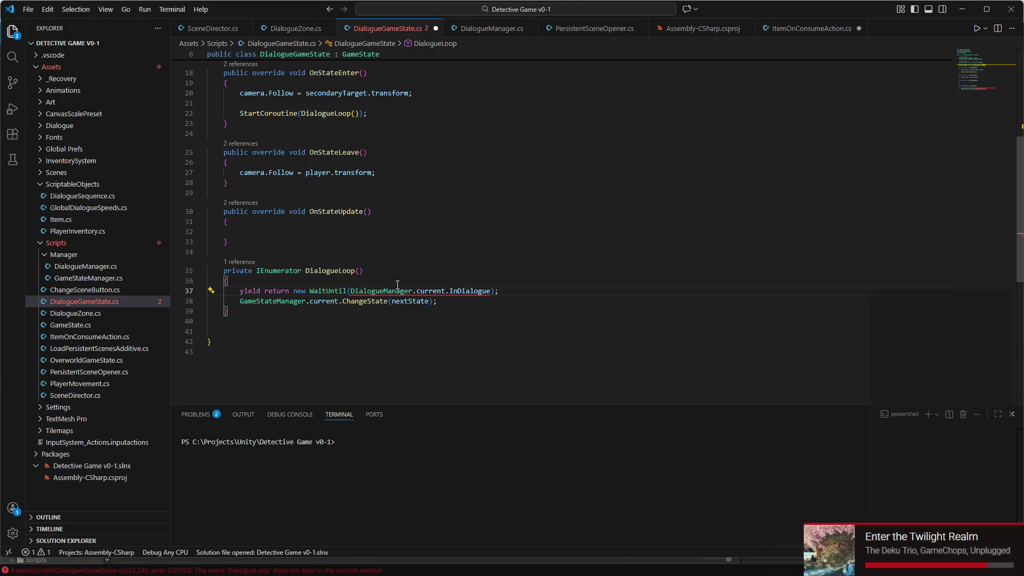
click(353, 291)
text(()
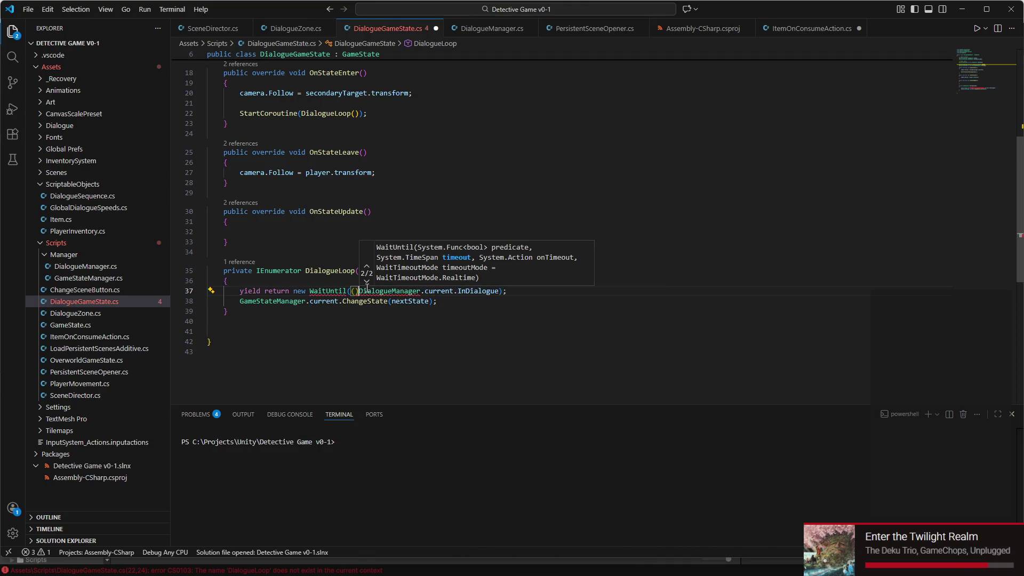
text() =>)
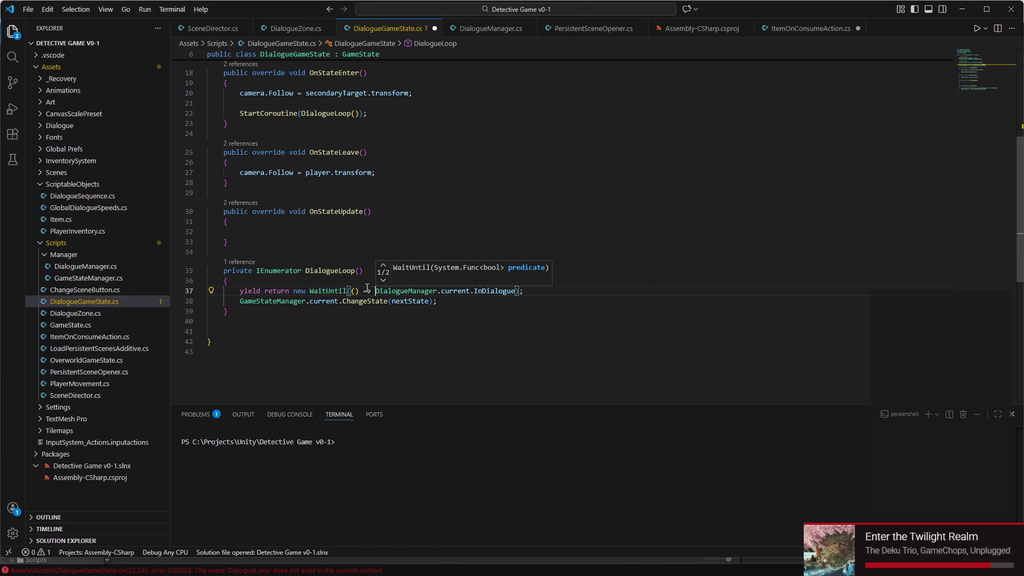
- Duplicate the WaitUntil line as line 38 and negate its condition to !InDialogue
triple_click(530, 294)
key(ctrl+c)
click(530, 290)
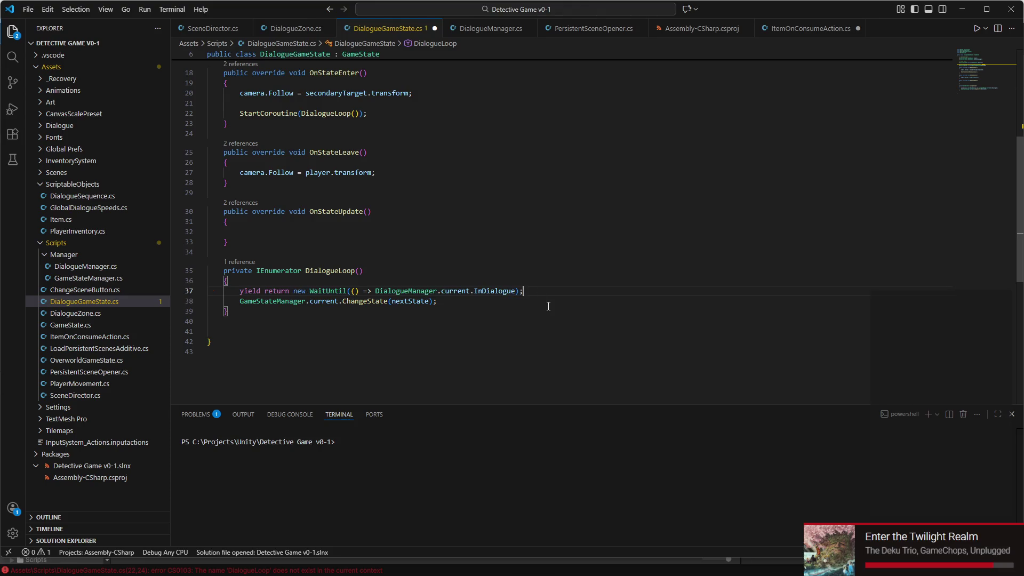
key(Return)
key(ctrl+v)
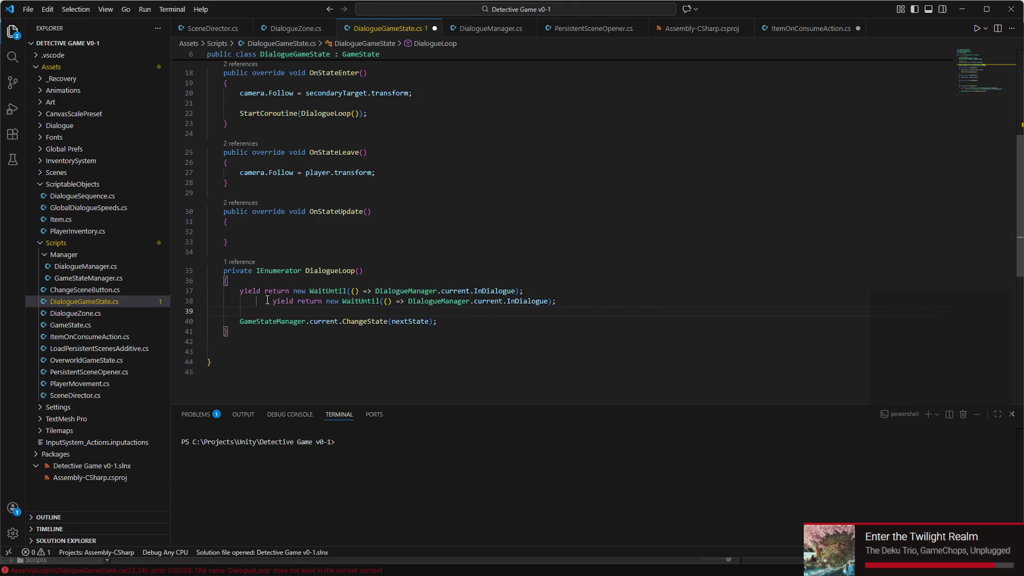
click(272, 301)
key(BackSpace)
key(BackSpace)
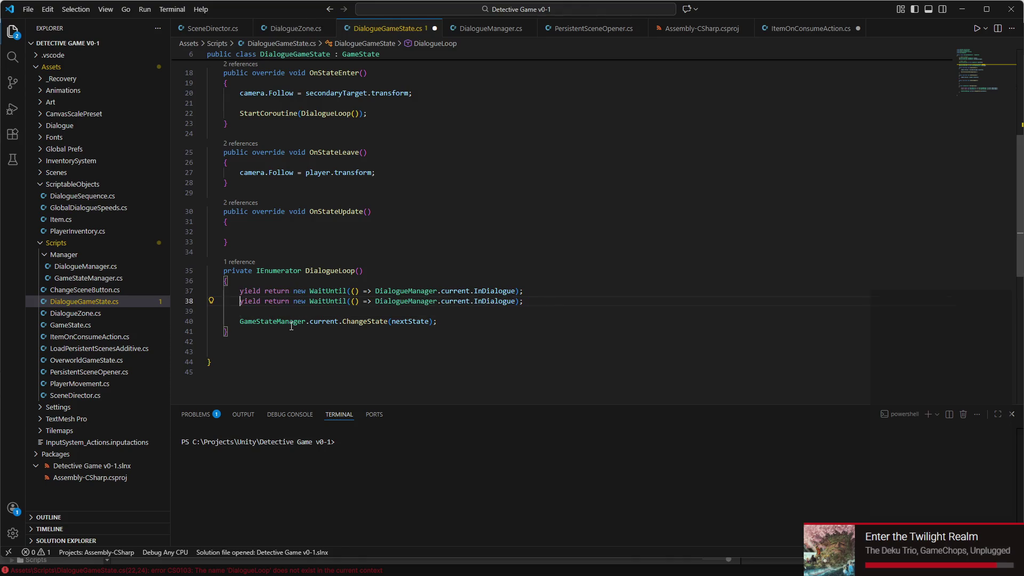
click(474, 301)
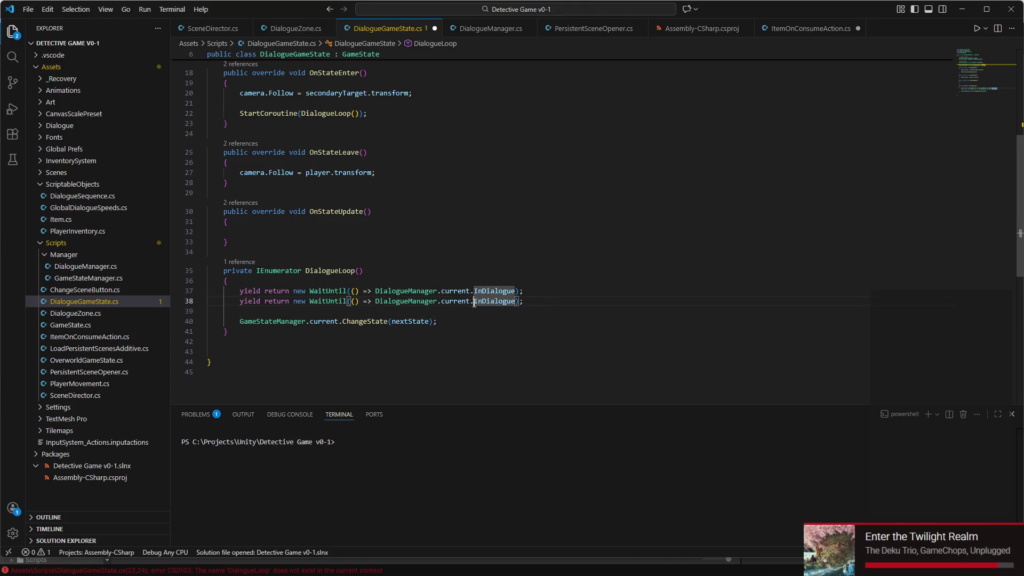
click(376, 301)
text(!)
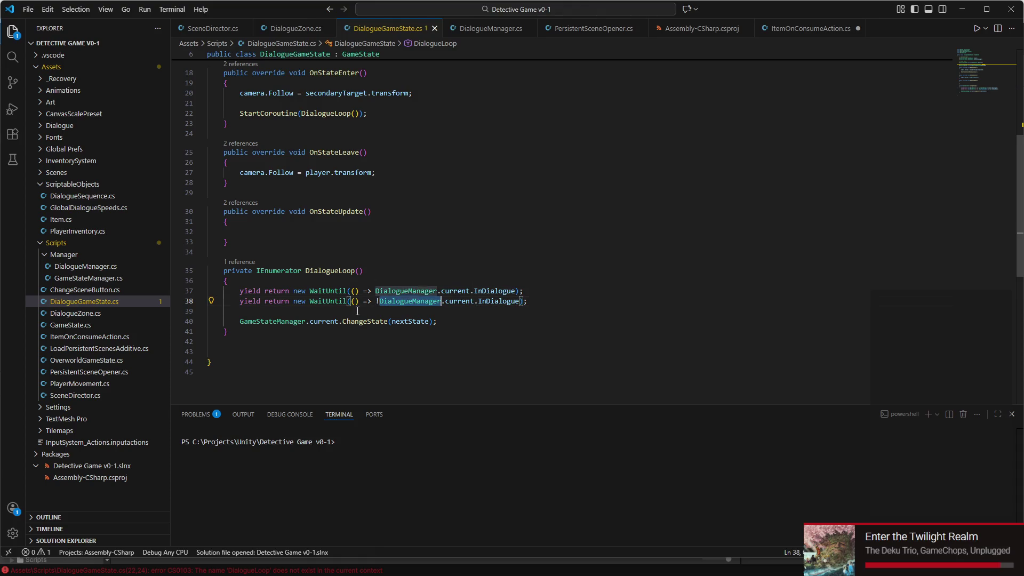
- Delete the DialogueSequence dialogue field declaration, save DialogueGameState.cs, and switch to Unity
scroll(357, 309, up, 2)
click(373, 230)
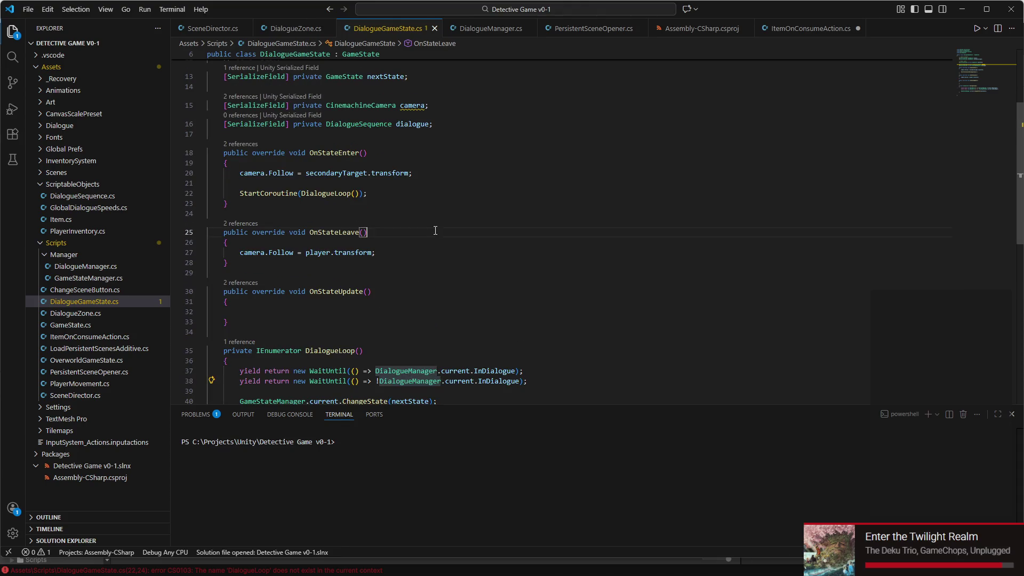
scroll(373, 231, up, 2)
triple_click(437, 206)
key(BackSpace)
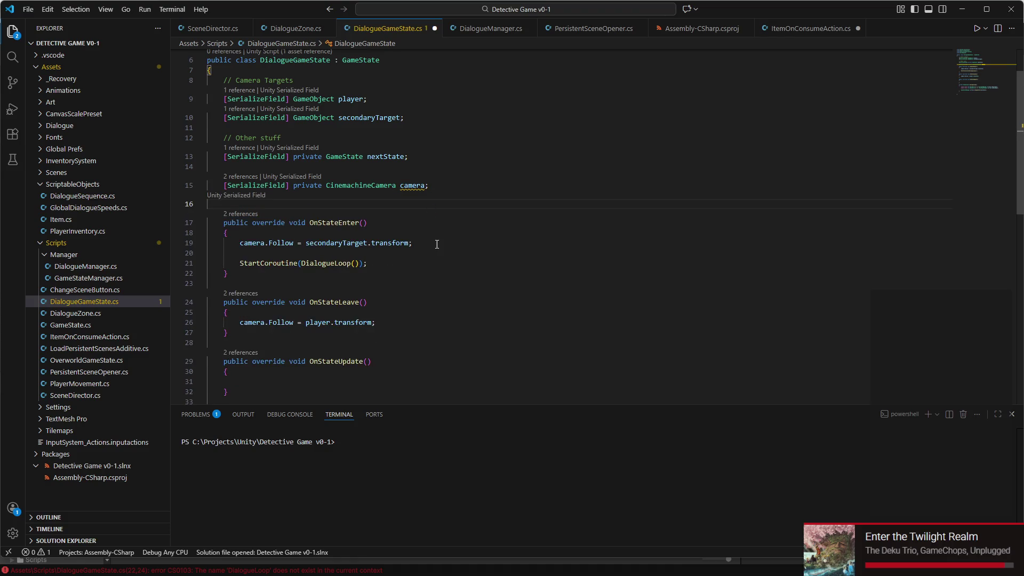
key(ctrl+s)
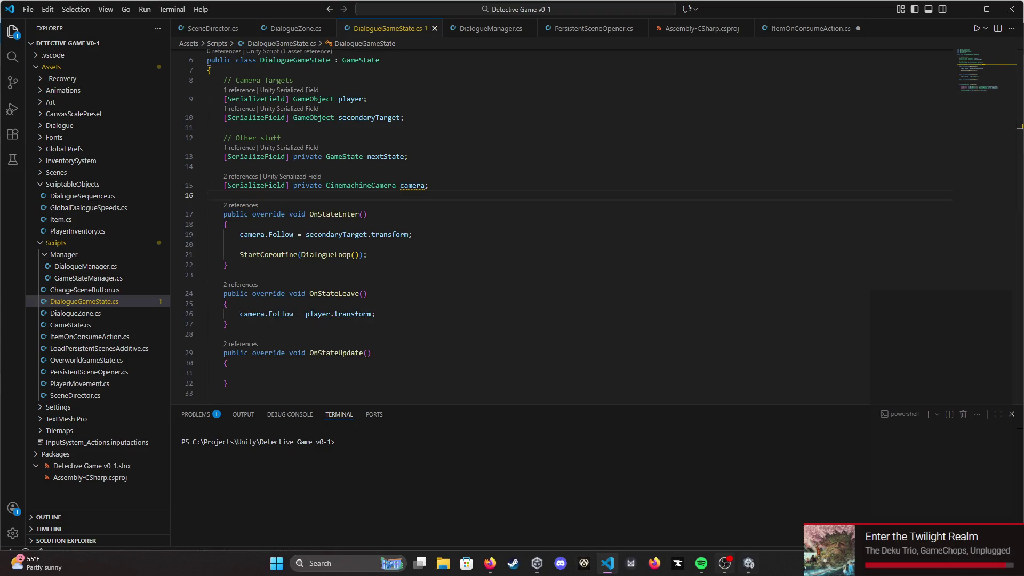
click(749, 563)
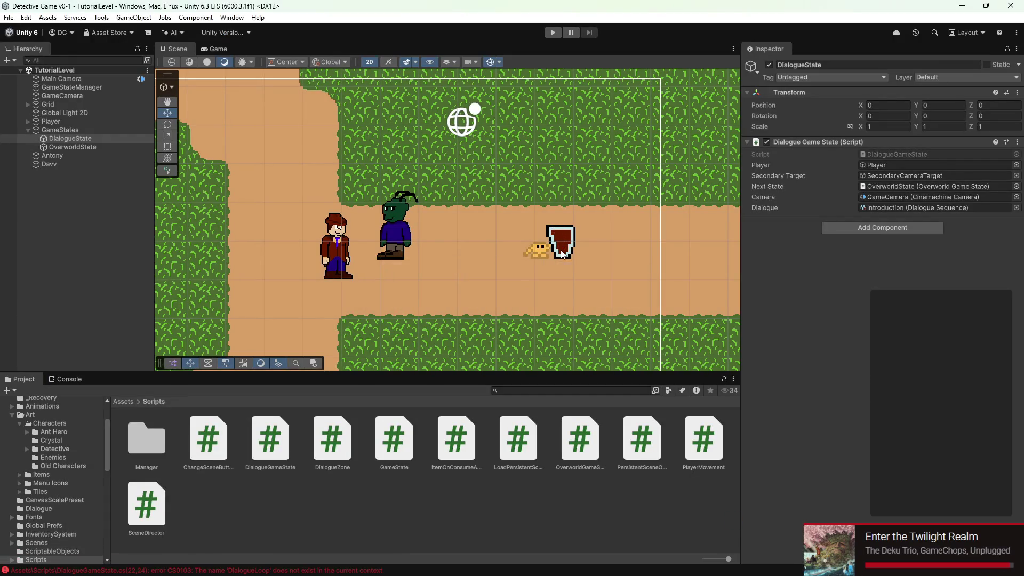
- Select and frame Davv, then Antony, in the Scene view
scroll(539, 222, down, 3)
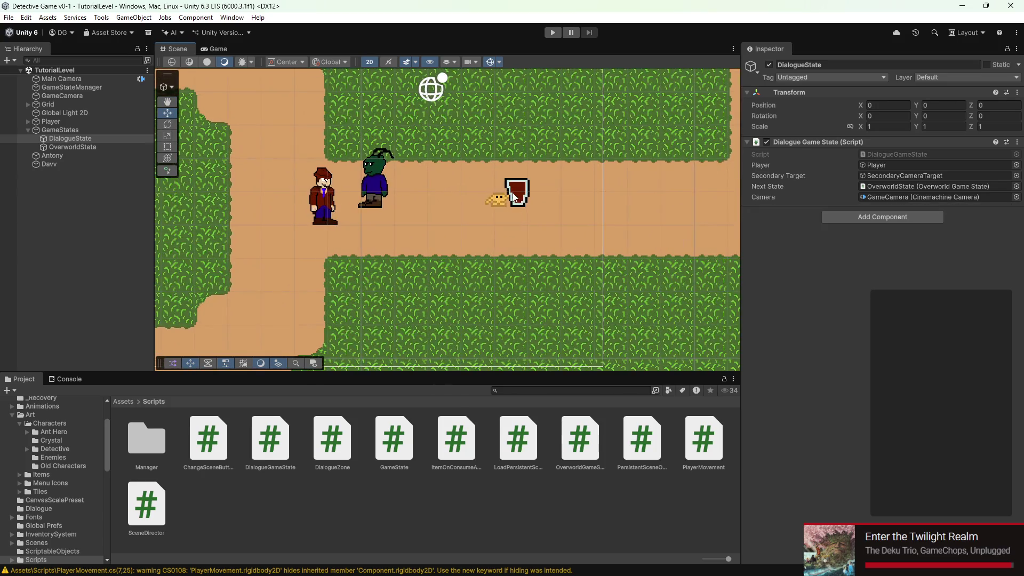
click(509, 219)
key(f)
click(334, 184)
key(f)
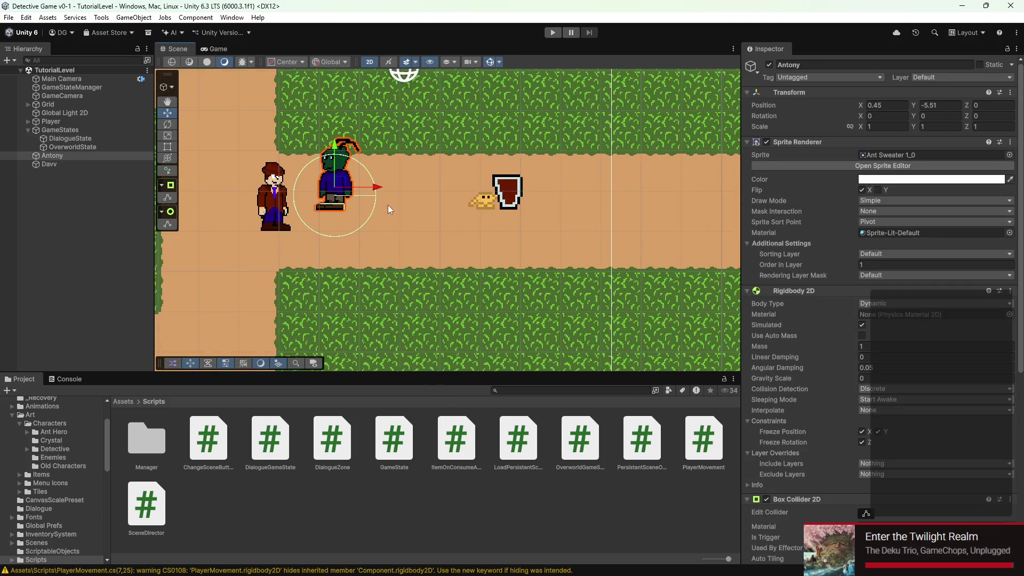
- Enter Play mode and walk the detective up and right to the sign
click(553, 33)
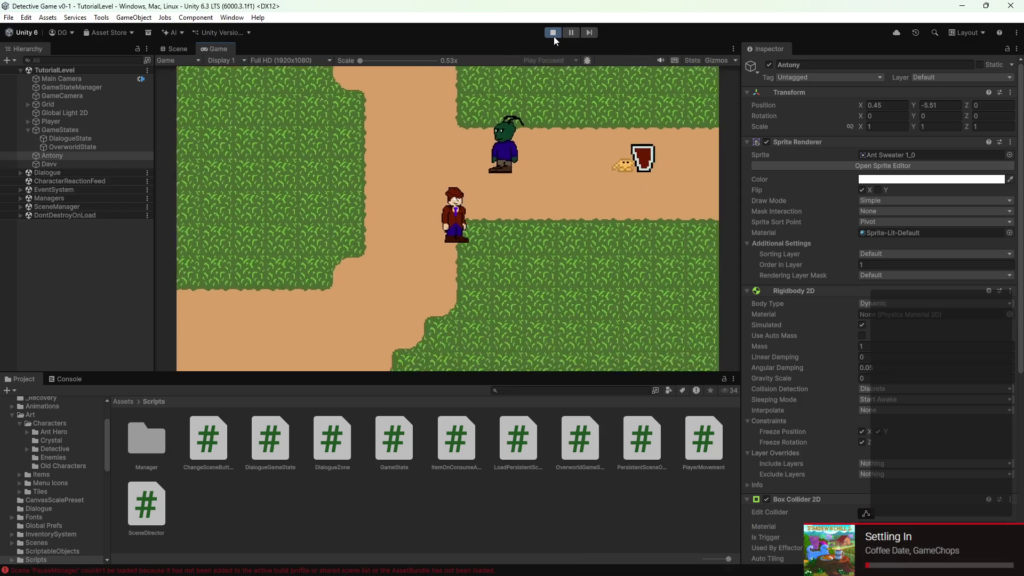
key(Up)
key(Right)
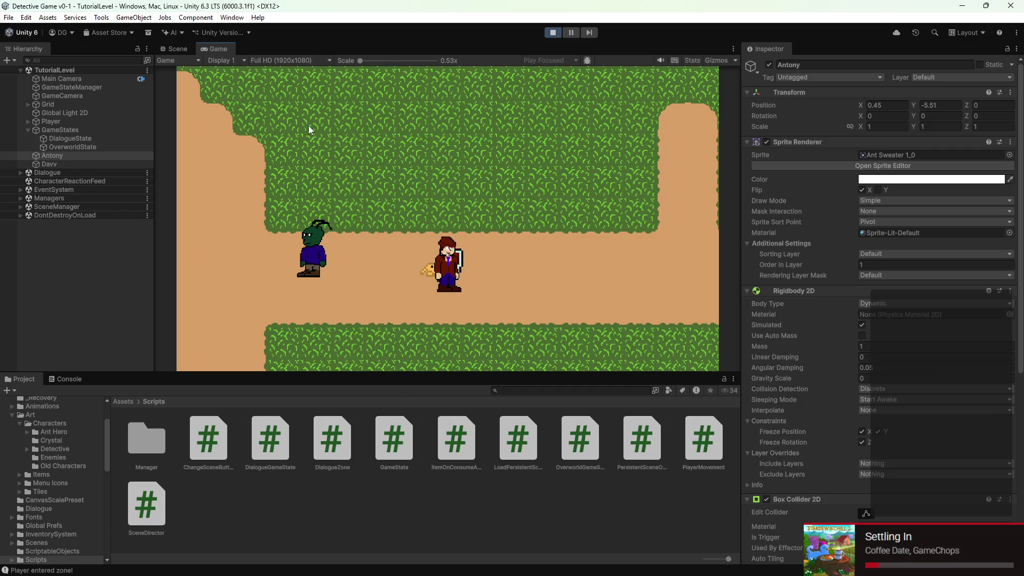
- Inspect DialogueManager and Dialogue Box, toggle the Dialogue Box active on and off, then stop Play mode
click(22, 172)
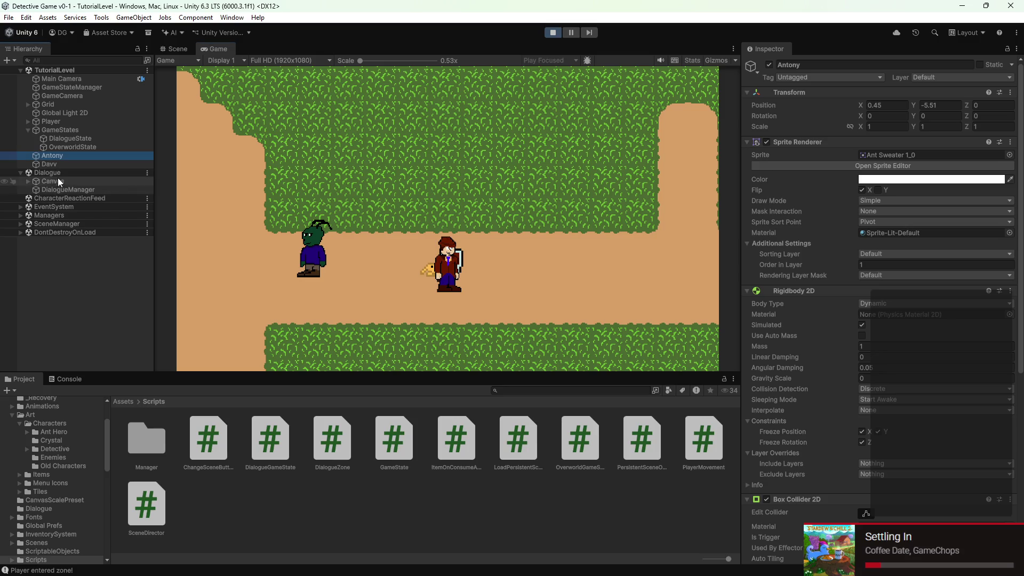
click(51, 189)
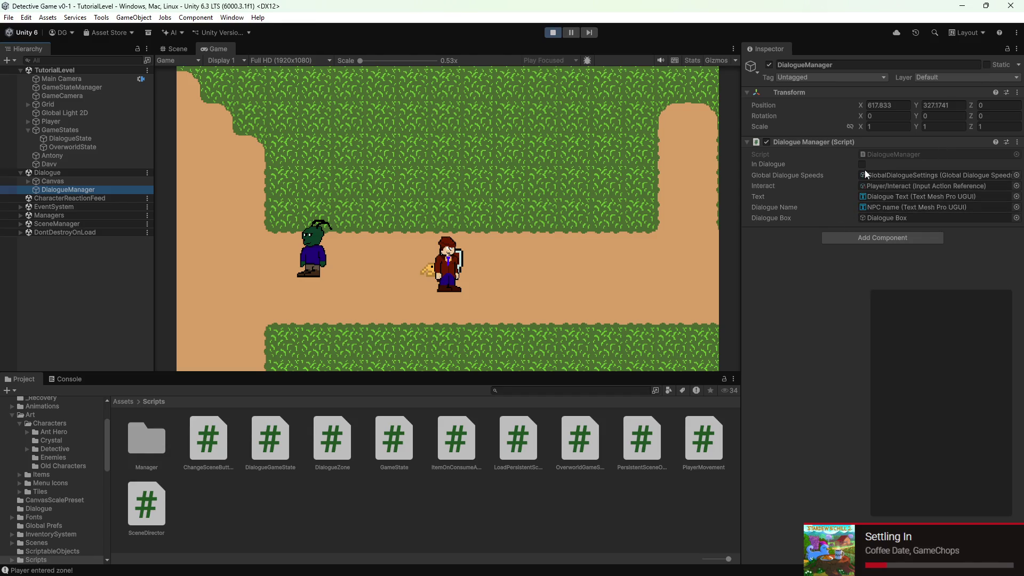
click(43, 188)
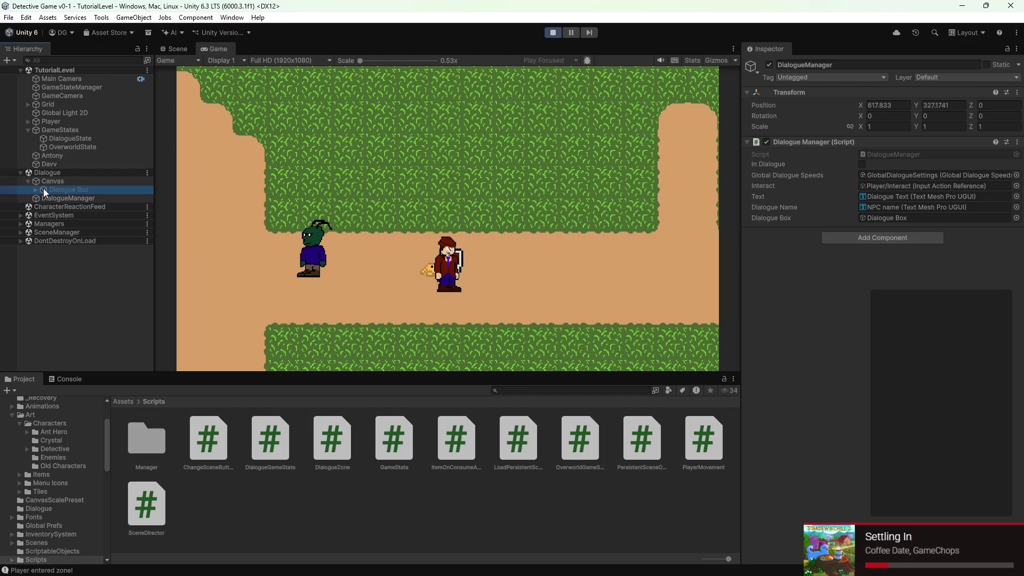
click(767, 64)
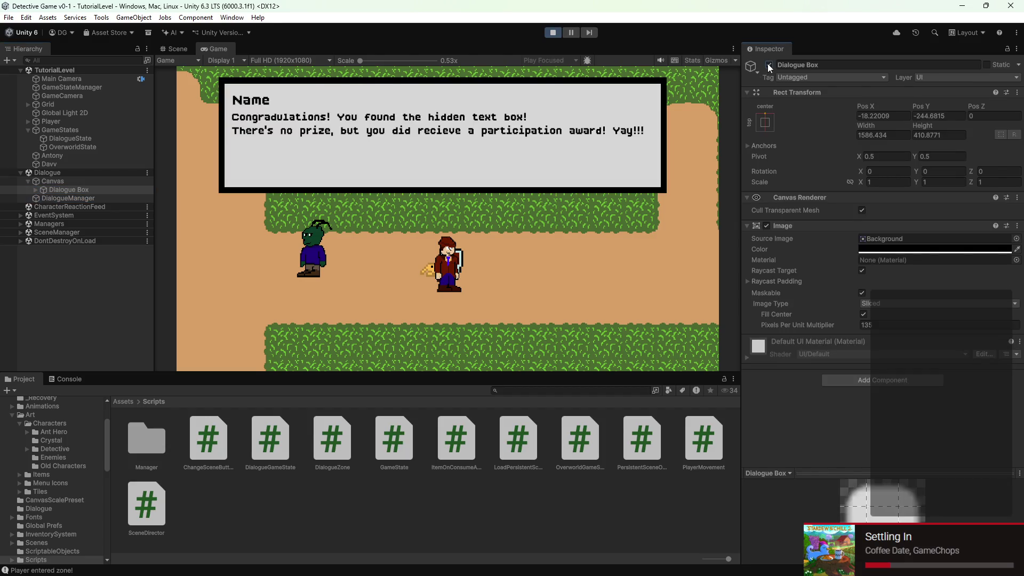
click(767, 64)
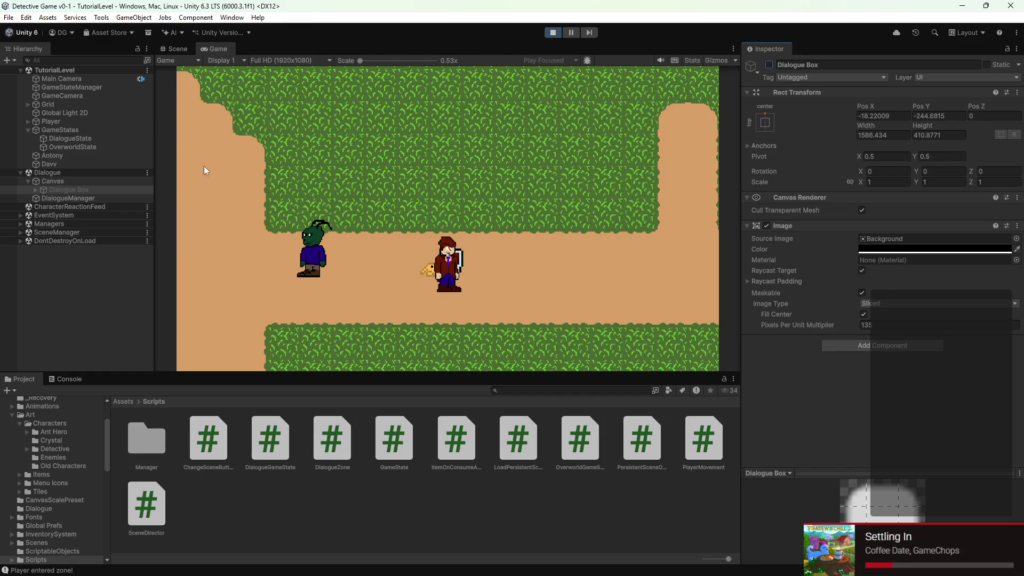
click(68, 198)
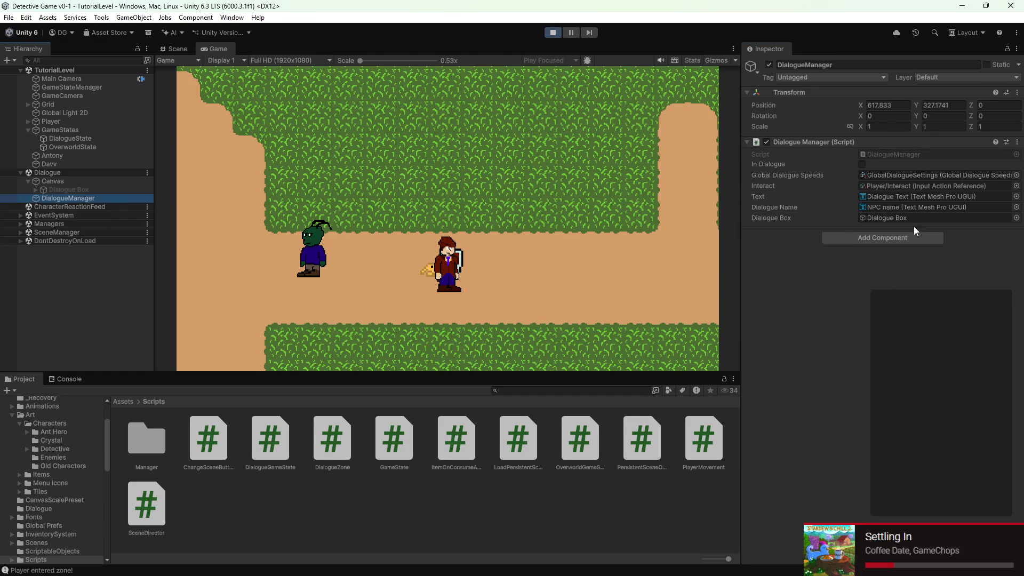
click(556, 31)
- In DialogueZone.cs, move the ShowDialogue call to just after the opening brace
mouse_move(755, 572)
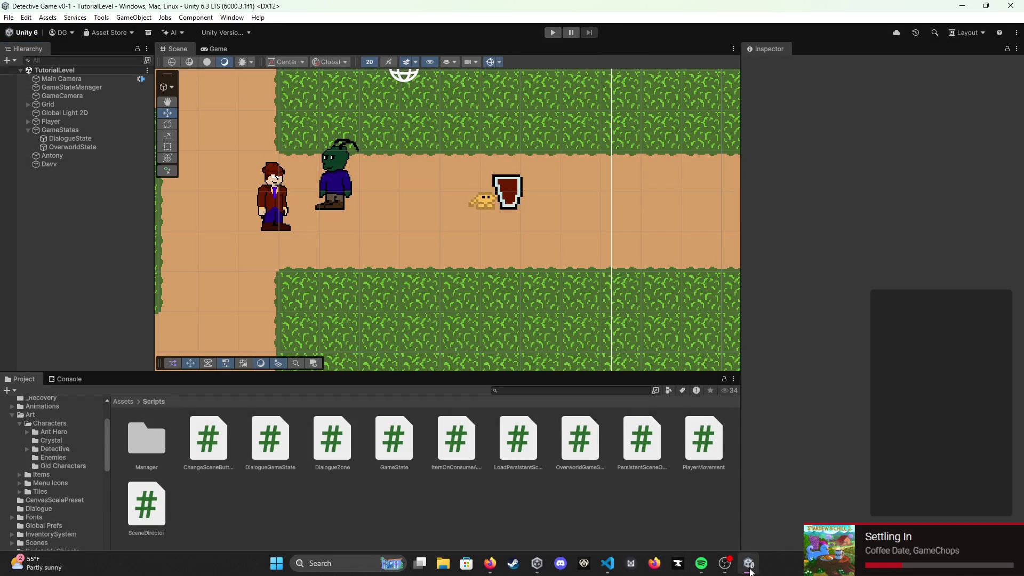
click(607, 563)
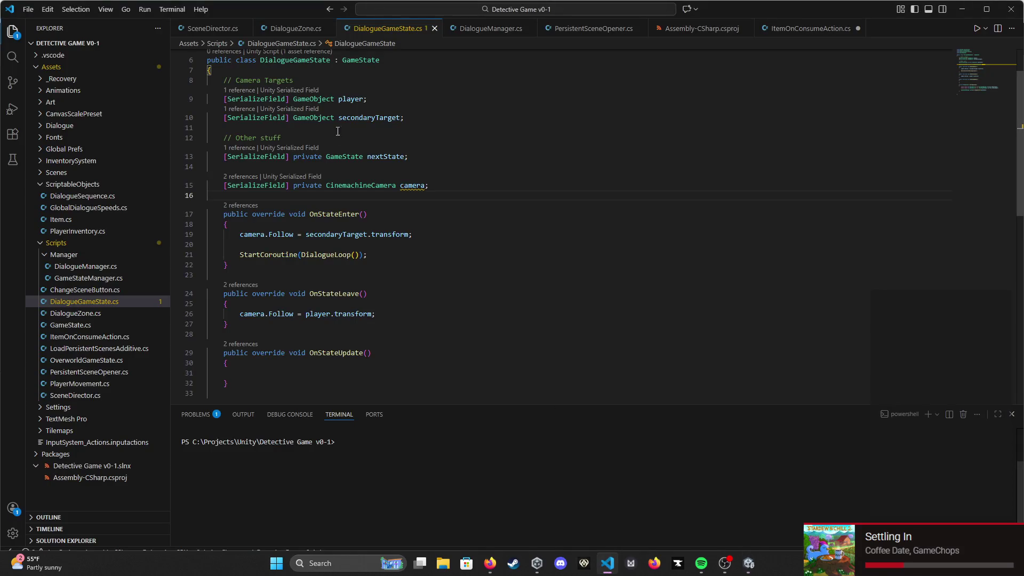
click(289, 28)
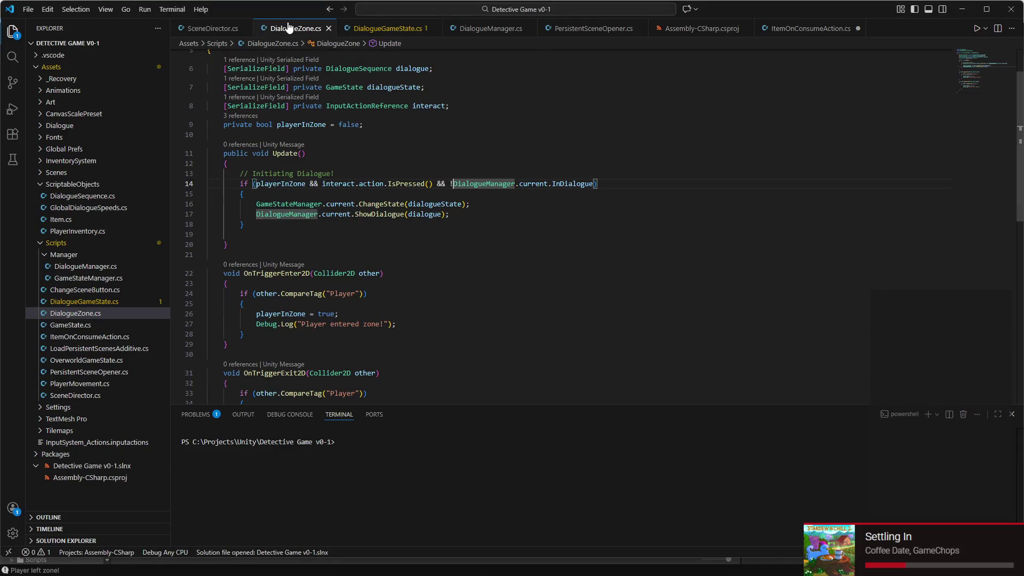
scroll(349, 176, down, 1)
triple_click(410, 191)
key(ctrl+c)
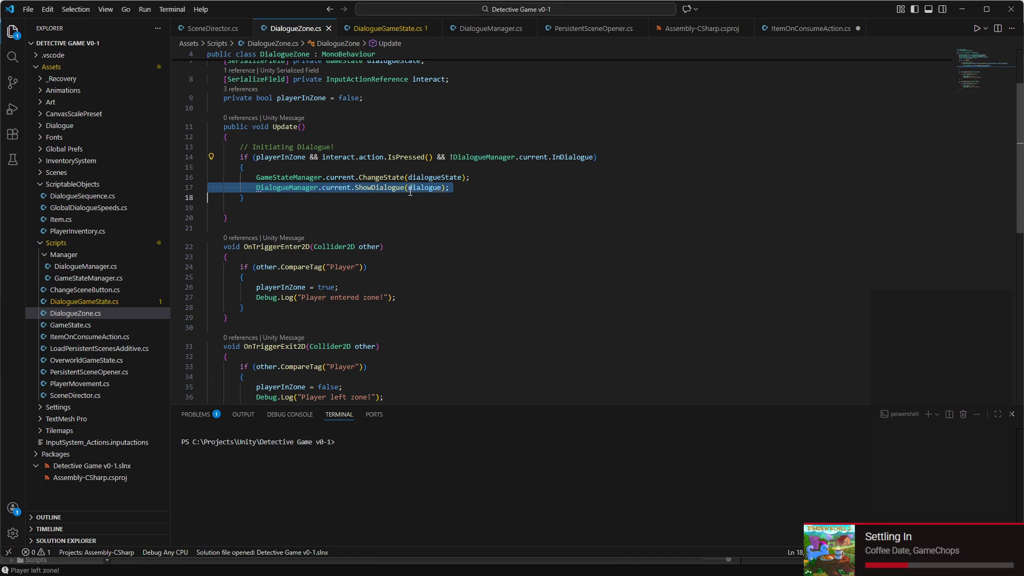
key(BackSpace)
click(299, 165)
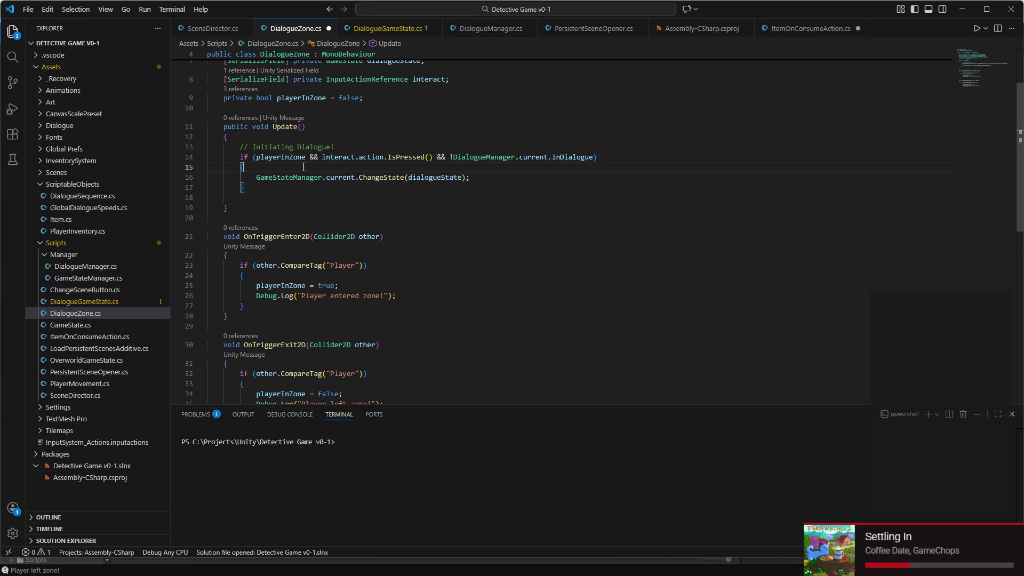
key(Return)
key(ctrl+v)
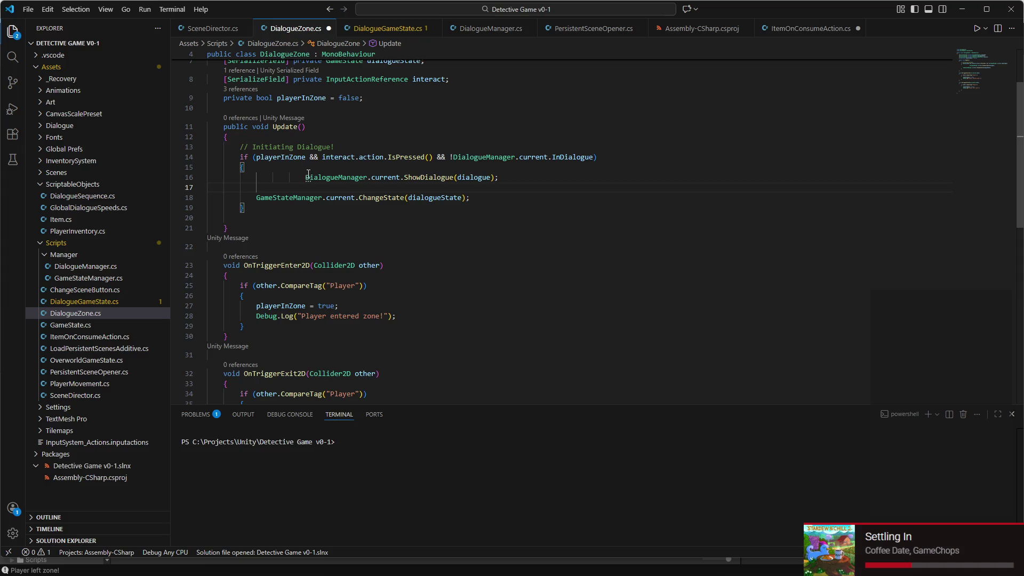
- Fix the ShowDialogue line's indentation and remove the empty line inside the dialogue block
click(303, 178)
key(BackSpace)
key(BackSpace)
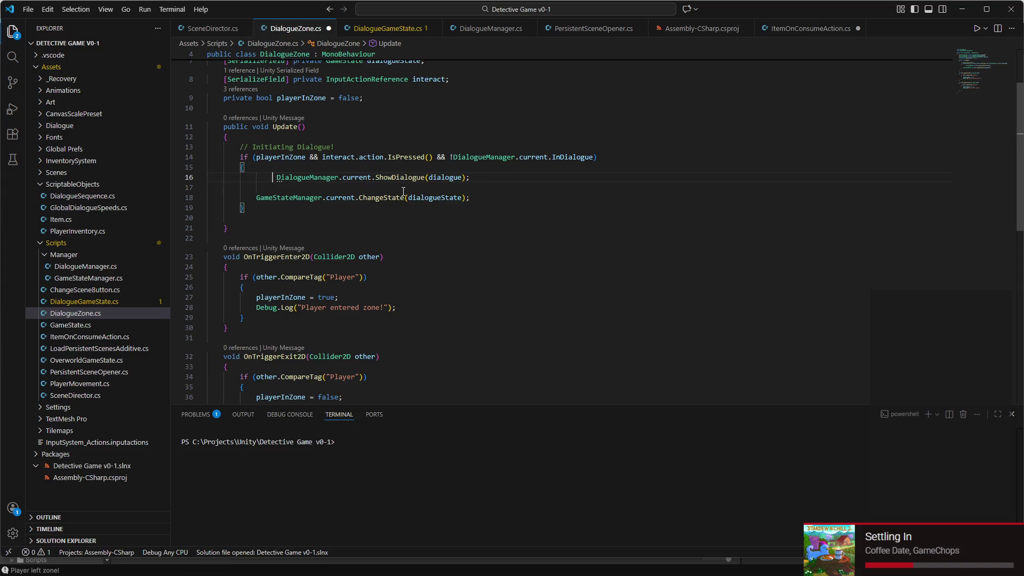
key(BackSpace)
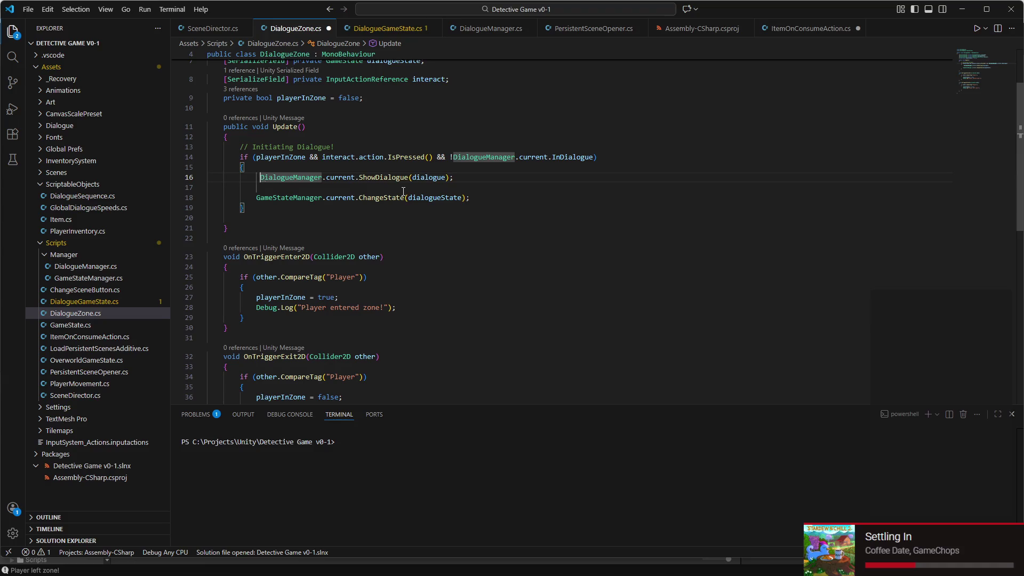
key(Return)
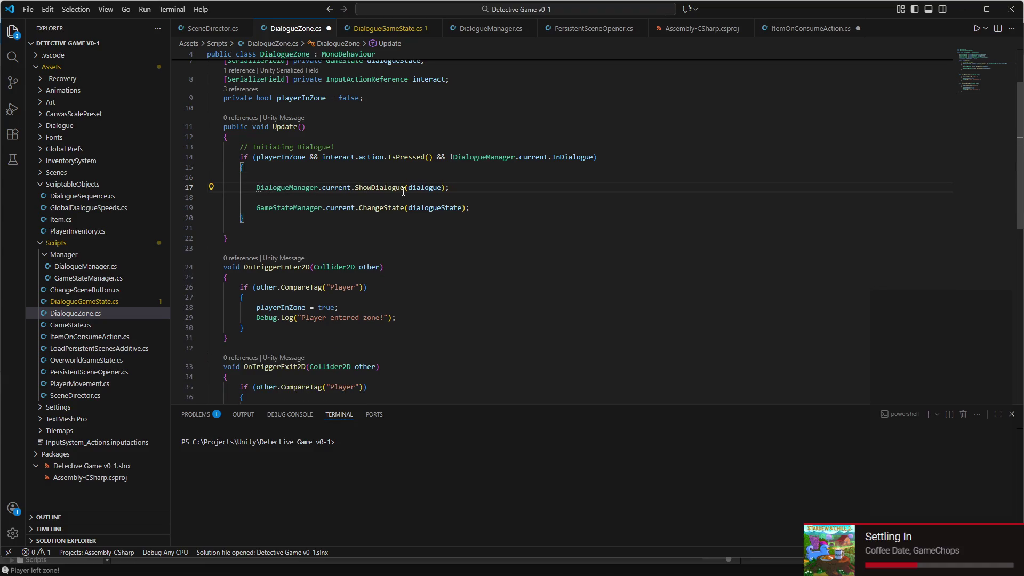
key(Down)
key(BackSpace)
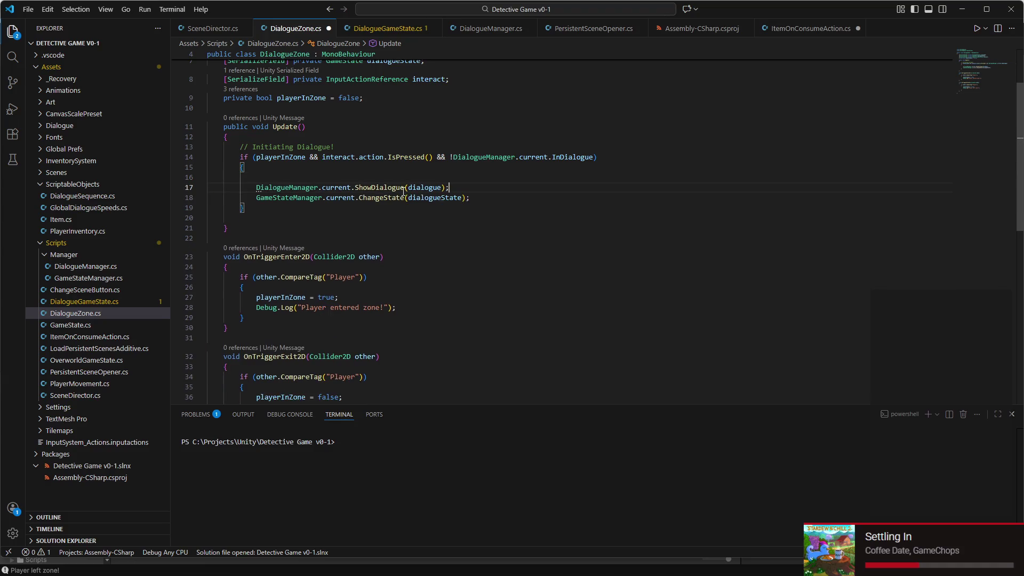
- Delete the empty line 16 in Update and save DialogueZone.cs
click(393, 199)
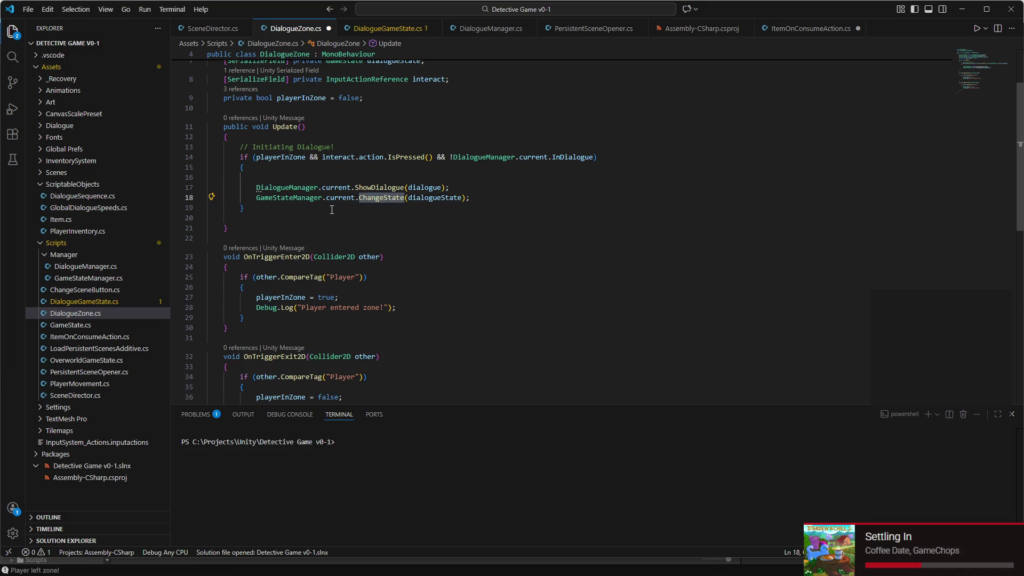
click(309, 205)
click(308, 187)
click(308, 198)
click(461, 204)
click(393, 198)
key(ctrl+s)
click(391, 175)
key(BackSpace)
key(ctrl+s)
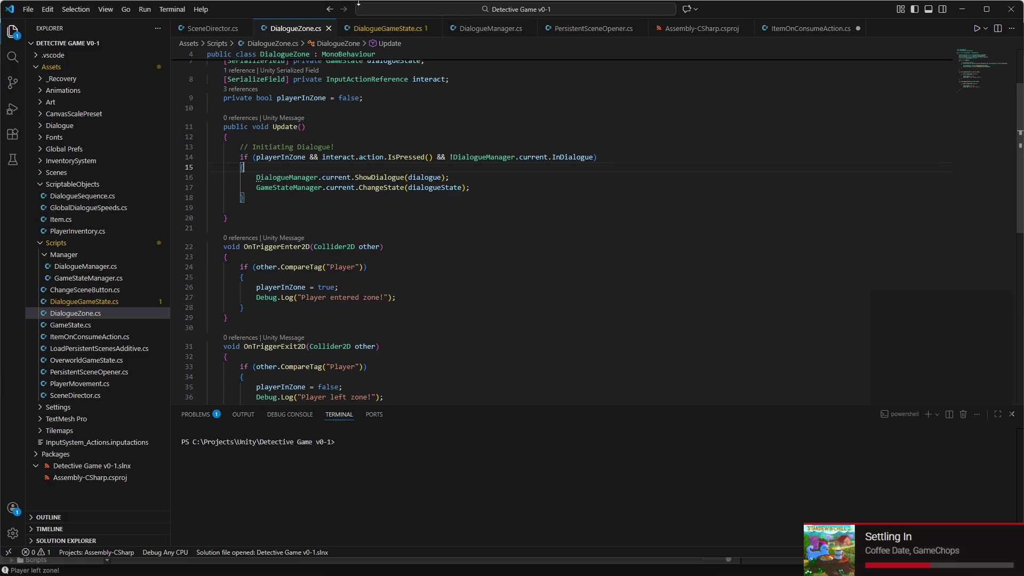
click(384, 28)
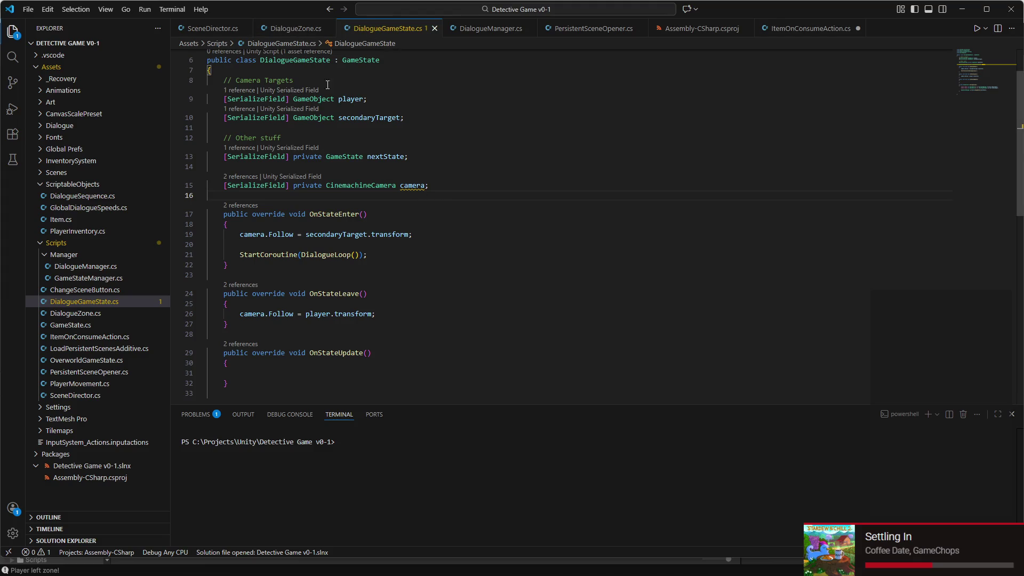
- Delete the empty line after camera.Follow in OnStateEnter
scroll(314, 127, down, 4)
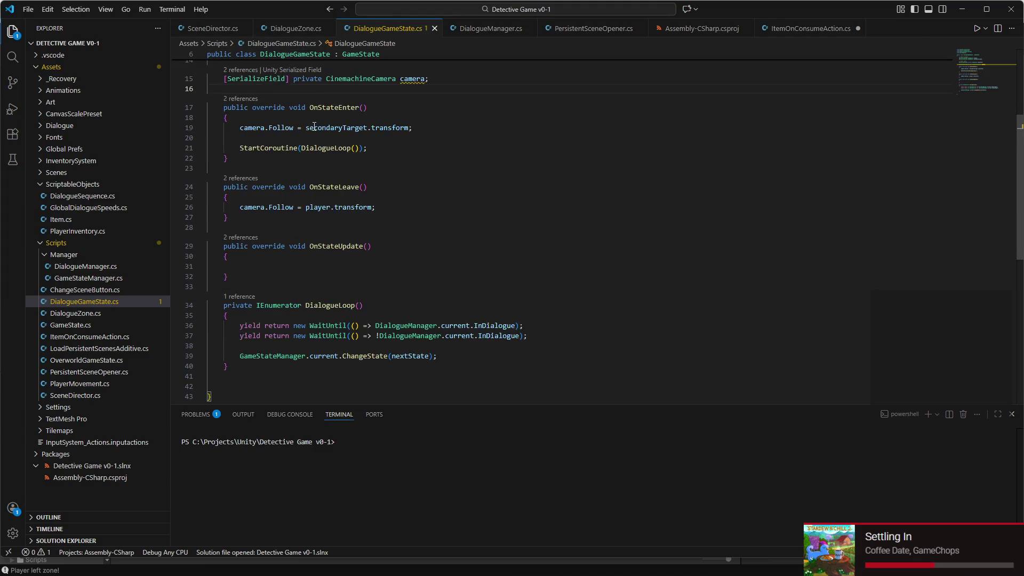
scroll(293, 159, up, 2)
scroll(243, 168, up, 1)
mouse_move(235, 187)
mouse_down()
mouse_move(283, 187)
mouse_move(326, 224)
mouse_up()
click(239, 207)
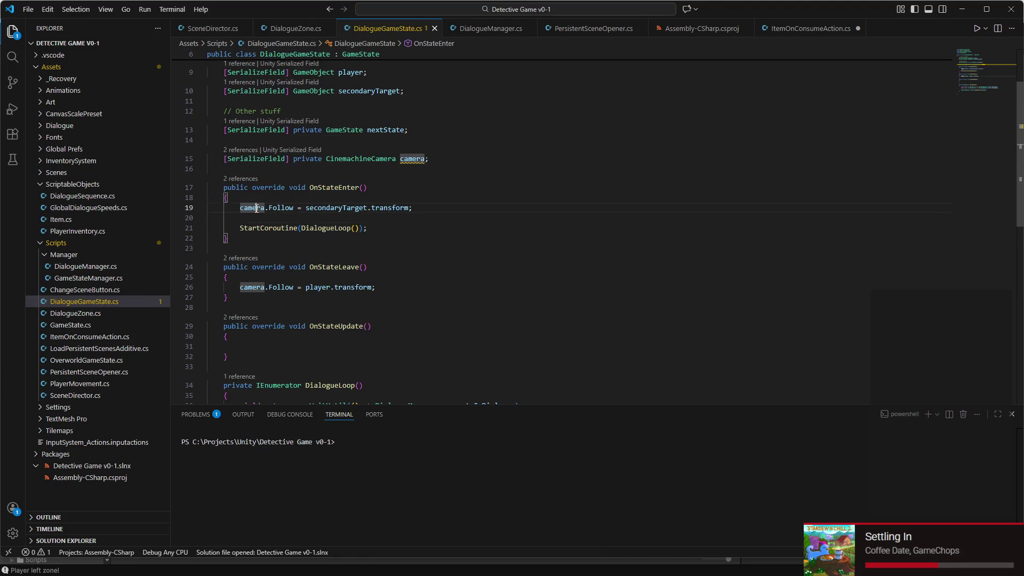
drag(240, 208, 480, 209)
click(481, 210)
scroll(374, 201, down, 1)
click(264, 193)
key(BackSpace)
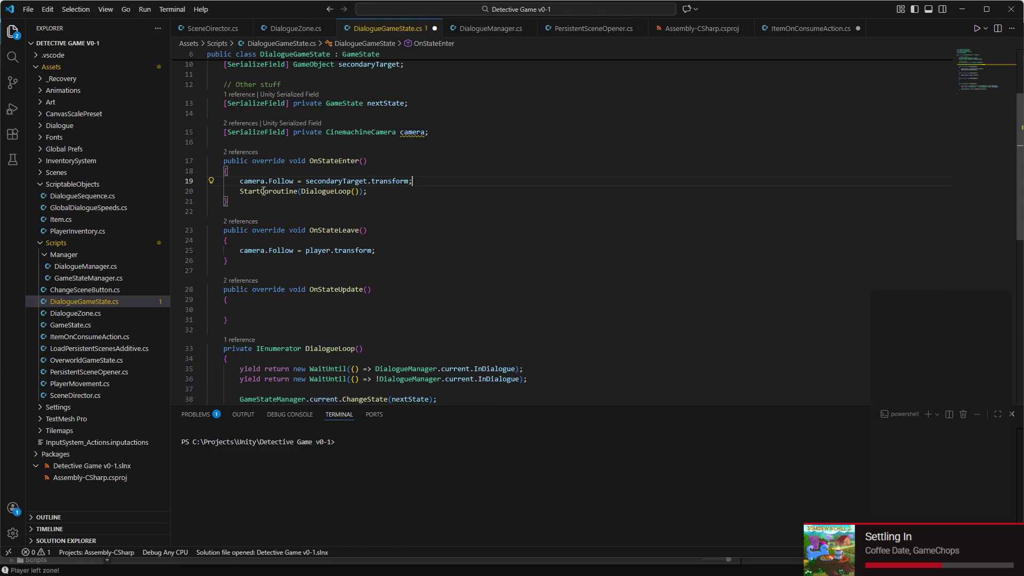
- Jump from the StartCoroutine call to the DialogueLoop coroutine definition
drag(240, 191, 392, 192)
click(391, 192)
click(338, 192)
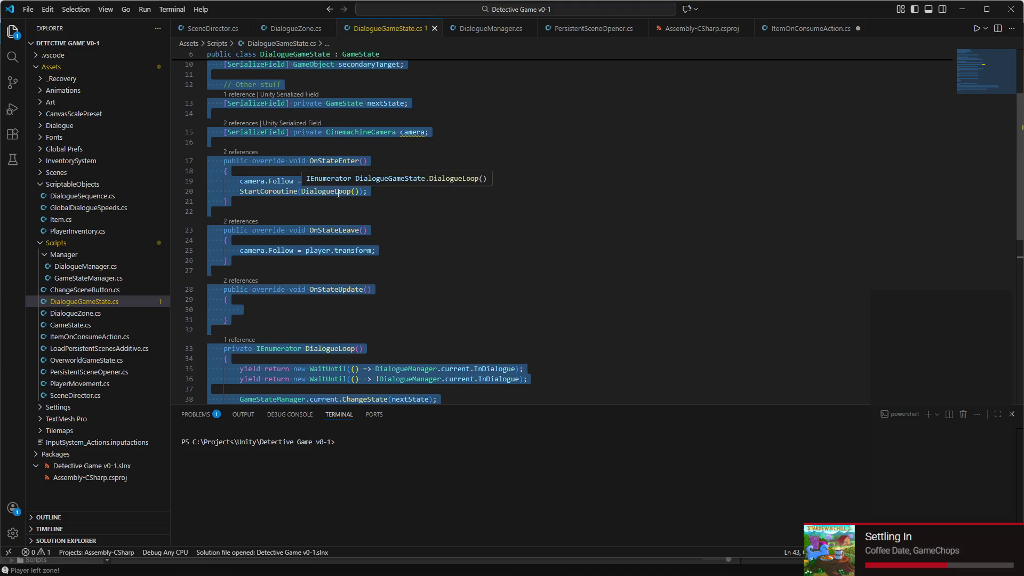
triple_click(338, 192)
click(338, 193)
scroll(338, 192, down, 3)
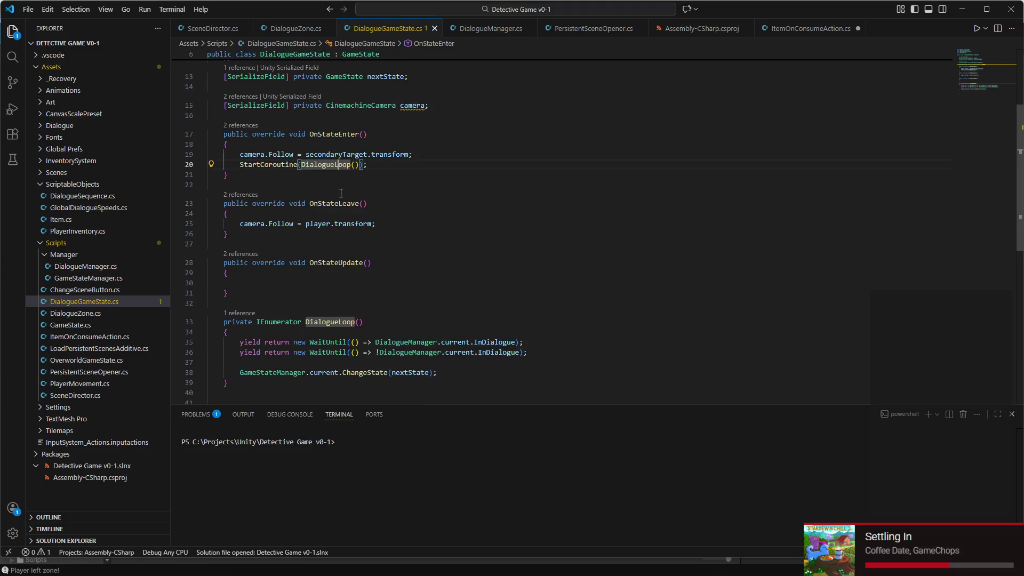
click(324, 272)
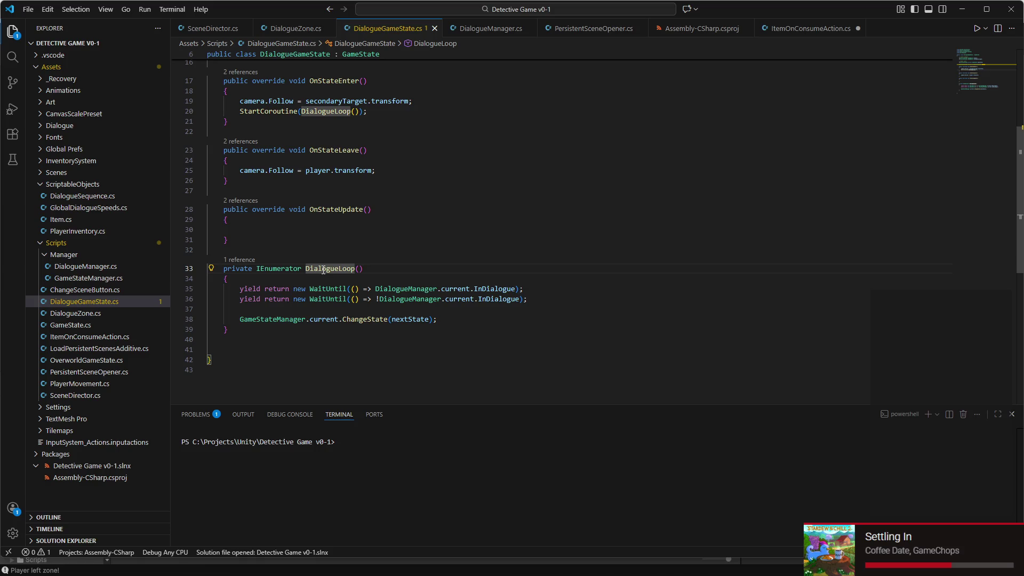
triple_click(323, 270)
click(330, 280)
- Delete the first WaitUntil InDialogue line on line 35, leaving only the !InDialogue wait, then switch to Unity
mouse_move(208, 288)
mouse_down()
mouse_move(347, 289)
mouse_move(351, 298)
mouse_move(531, 299)
mouse_move(541, 289)
mouse_up()
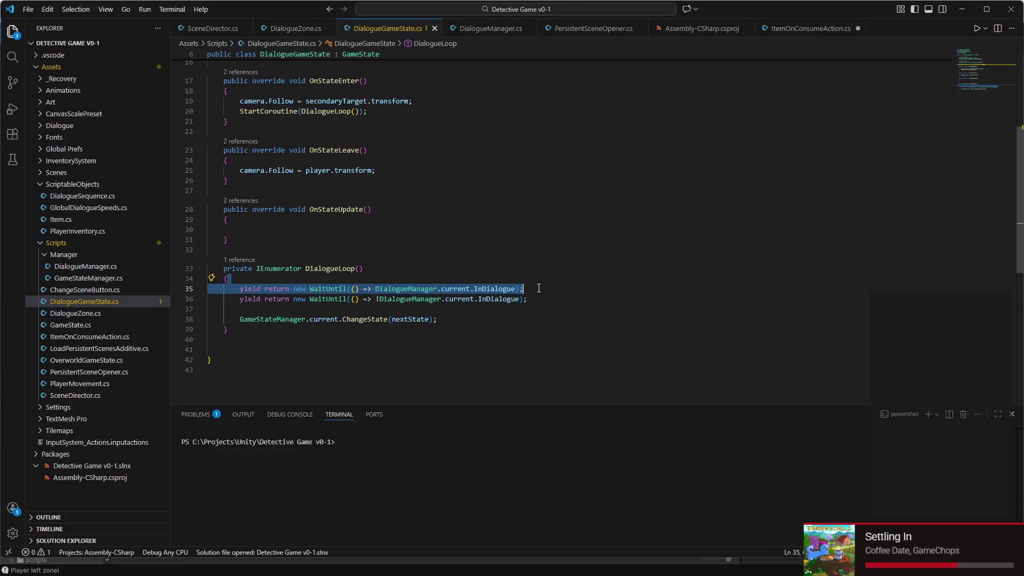
mouse_move(537, 288)
mouse_down()
mouse_move(535, 300)
mouse_move(181, 286)
mouse_up()
click(512, 288)
key(BackSpace)
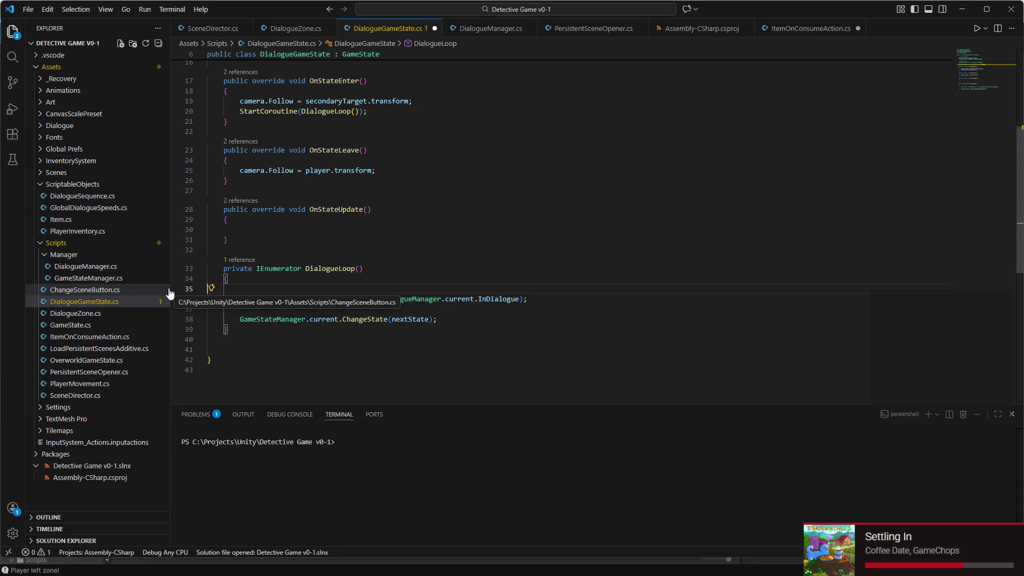
key(ctrl+z)
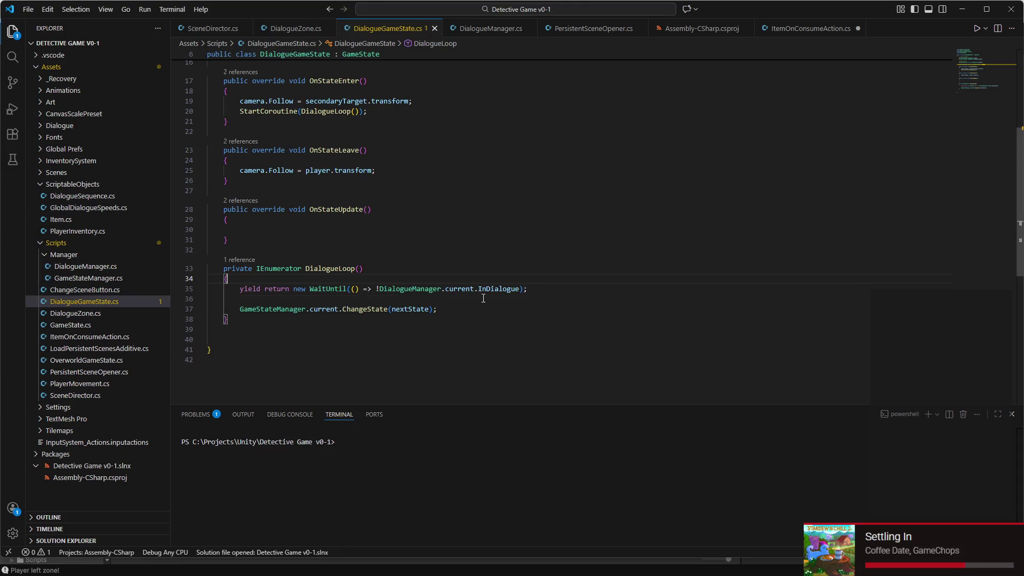
click(487, 290)
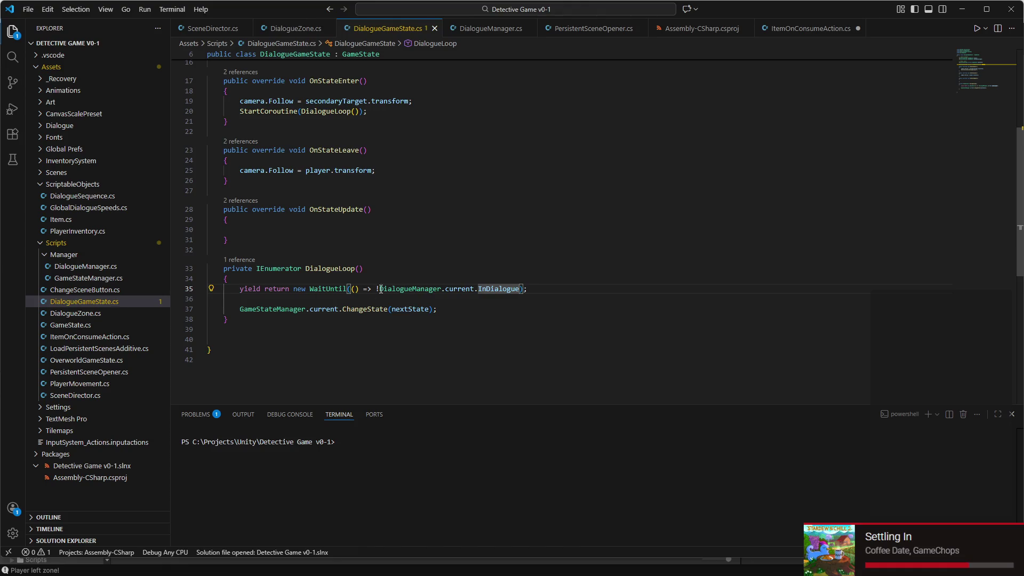
drag(380, 288, 526, 288)
click(550, 289)
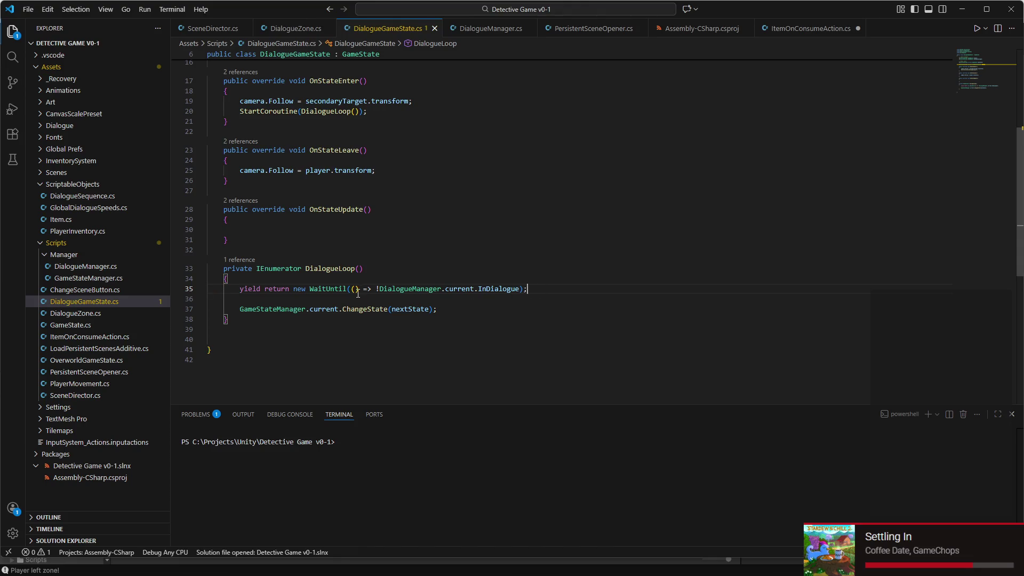
click(748, 568)
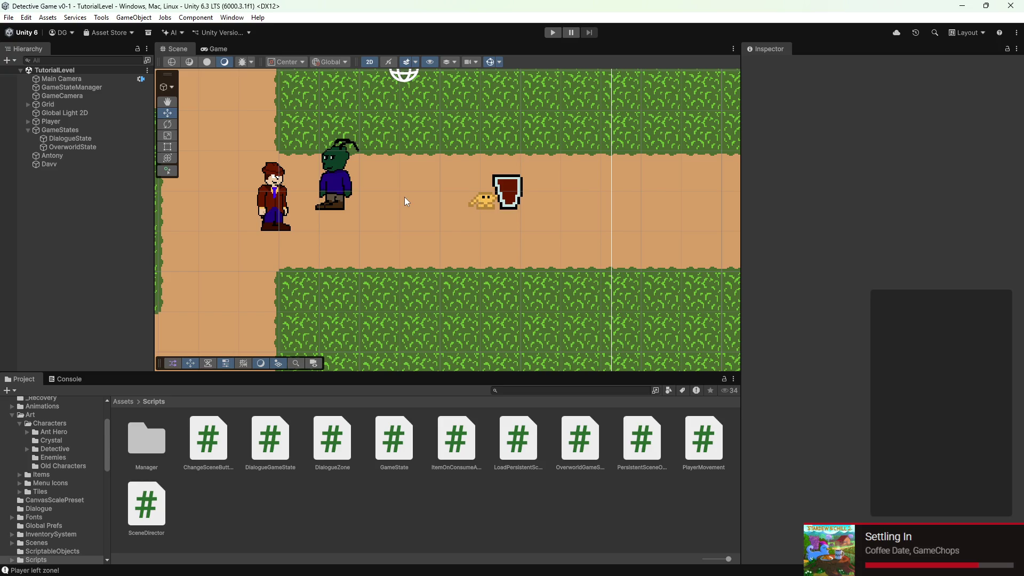
- Play the game, walk the detective around with WASD into the NPC zone, and briefly maximize the Game view
click(552, 32)
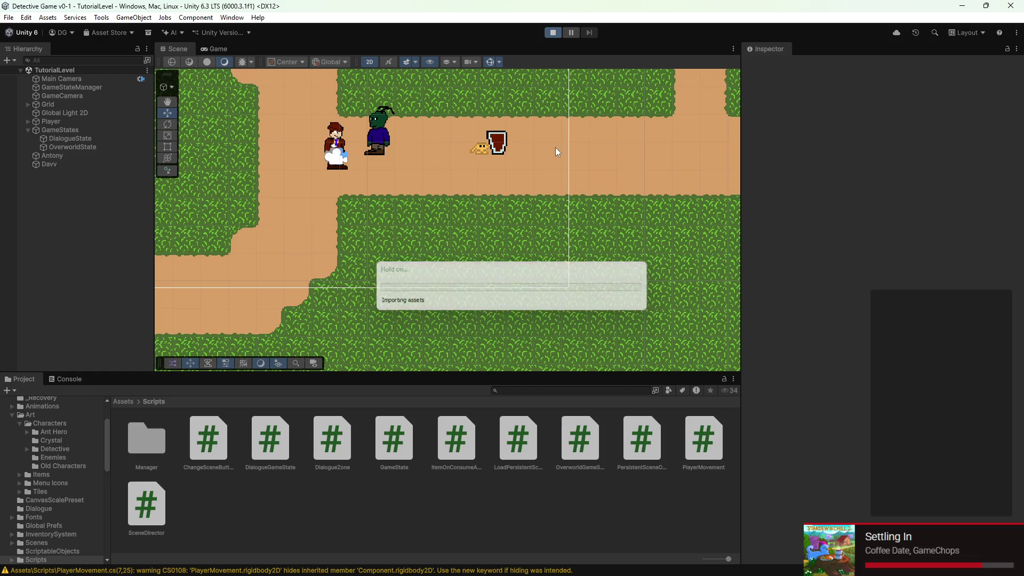
key(s)
key(d)
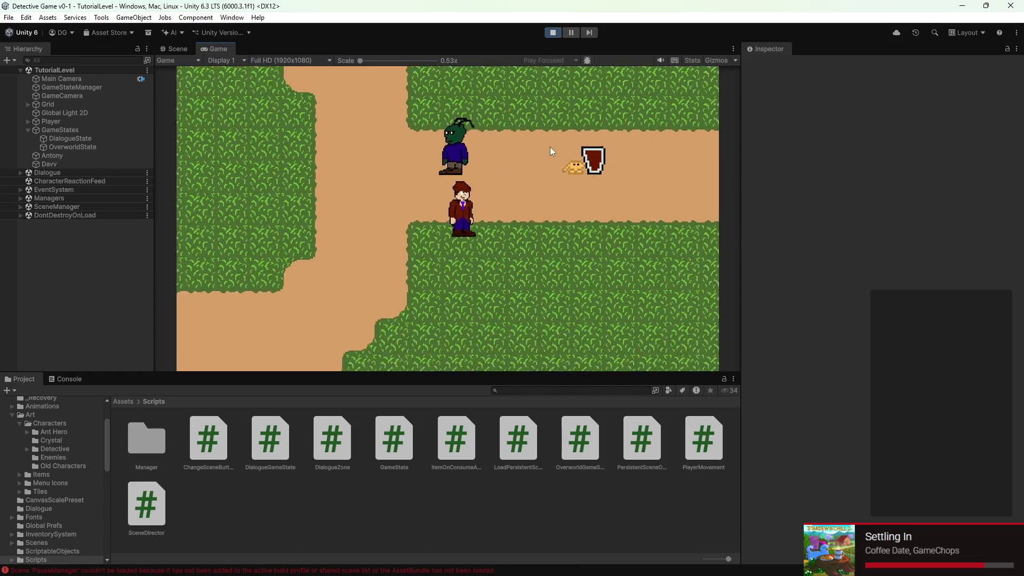
key(w)
key(a)
key(d)
key(w)
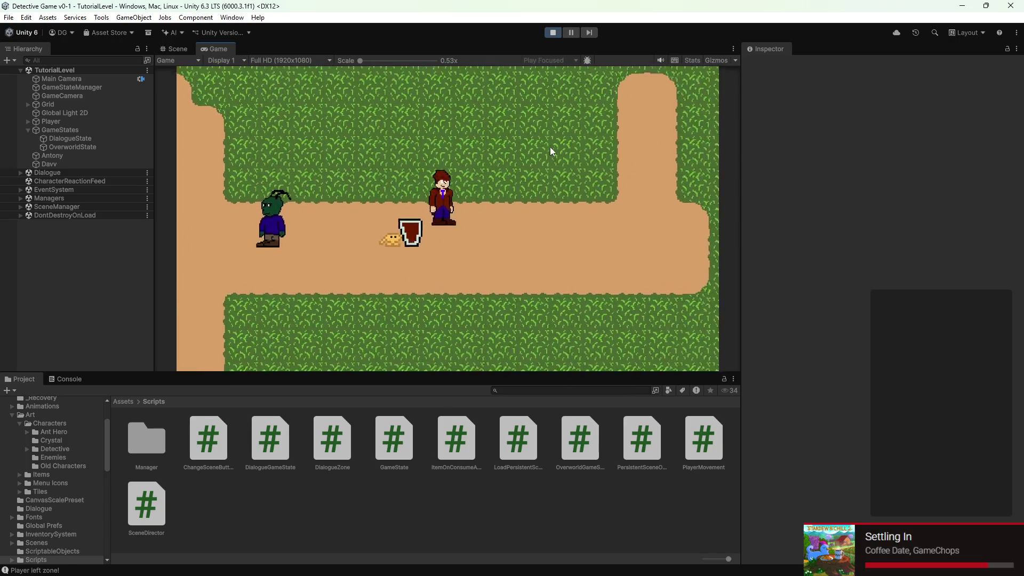
key(a)
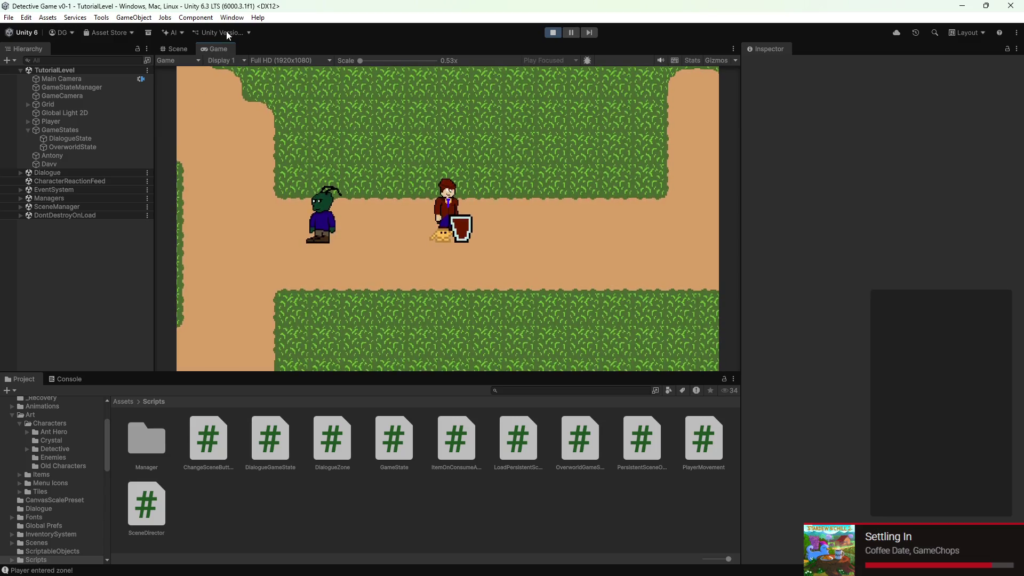
double_click(216, 46)
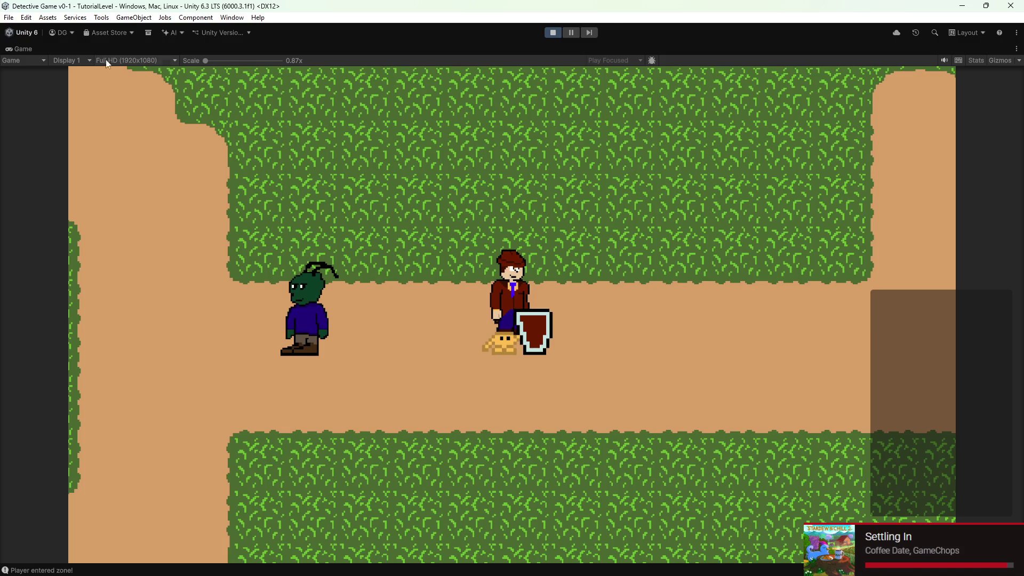
double_click(20, 46)
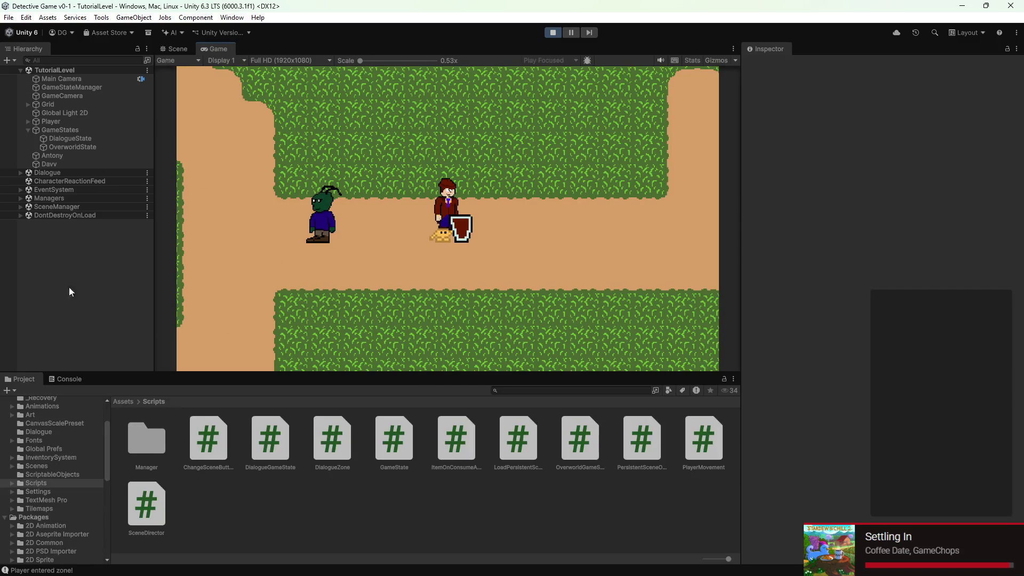
- Select Davv and inspect its components and the DavvTest dialogue sequence asset
click(49, 164)
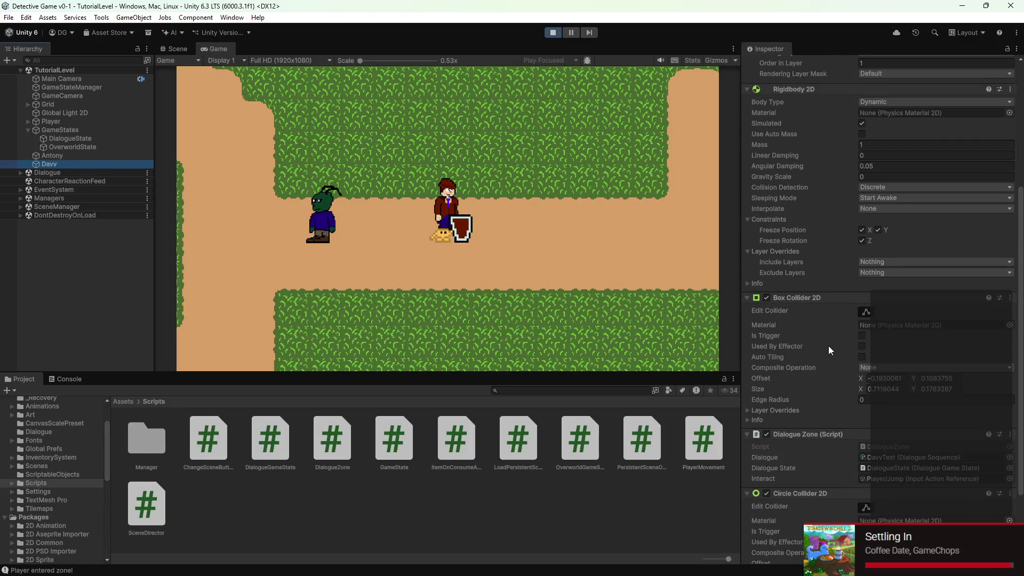
scroll(828, 352, down, 3)
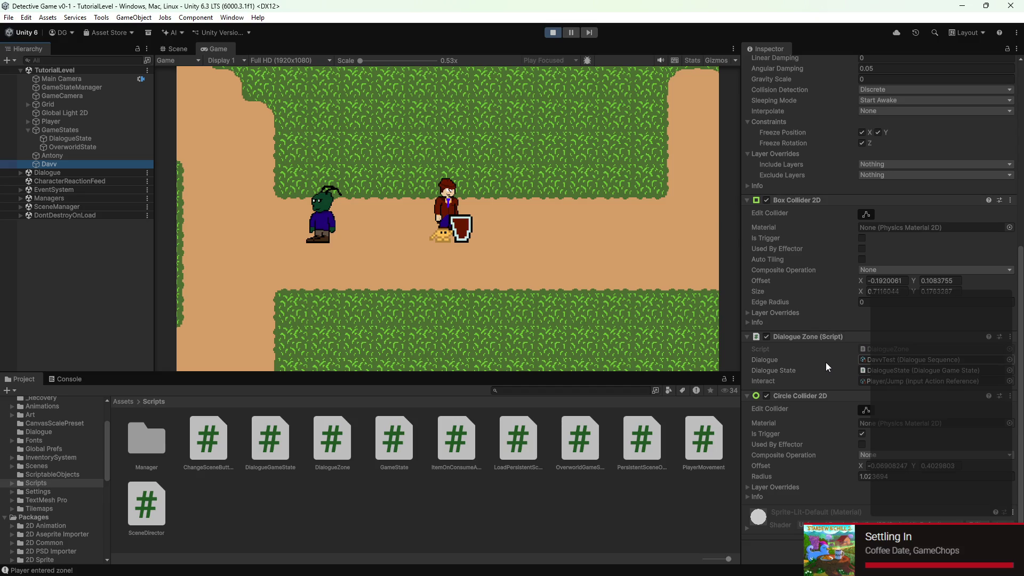
click(911, 360)
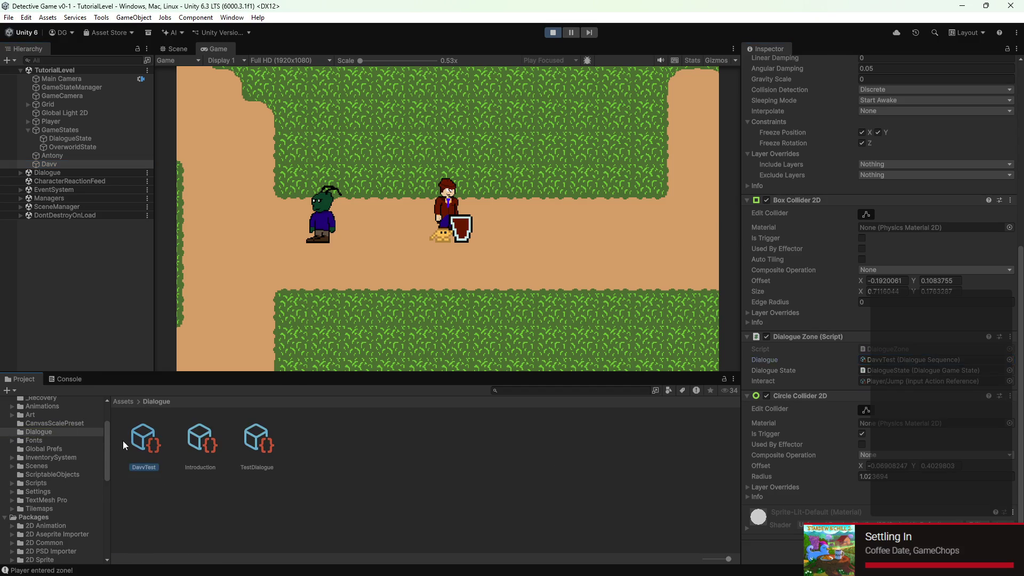
click(123, 440)
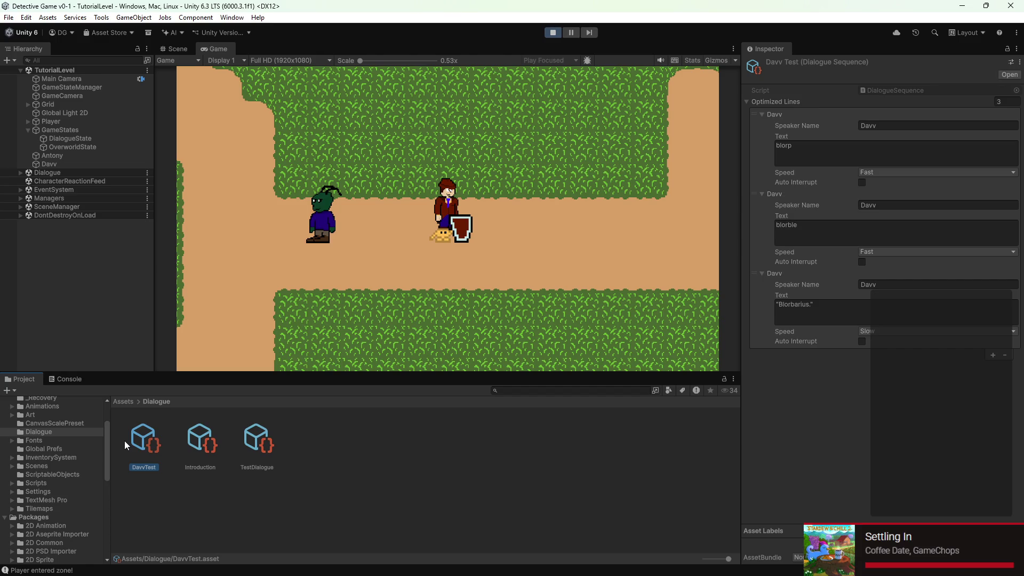
- Deselect the DavvTest asset, save the scene with Ctrl+S, and stop the game
click(432, 481)
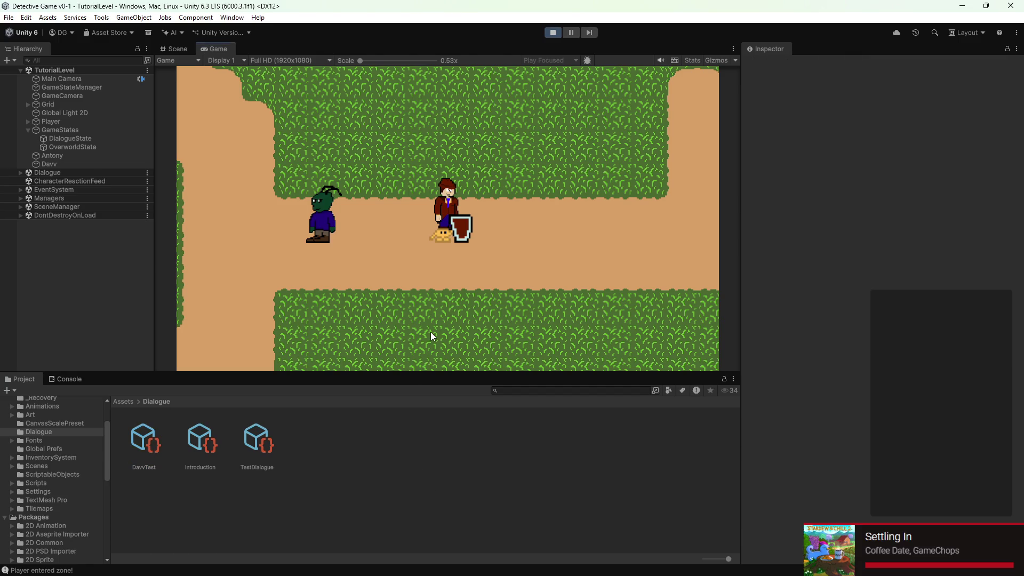
key(ctrl+s)
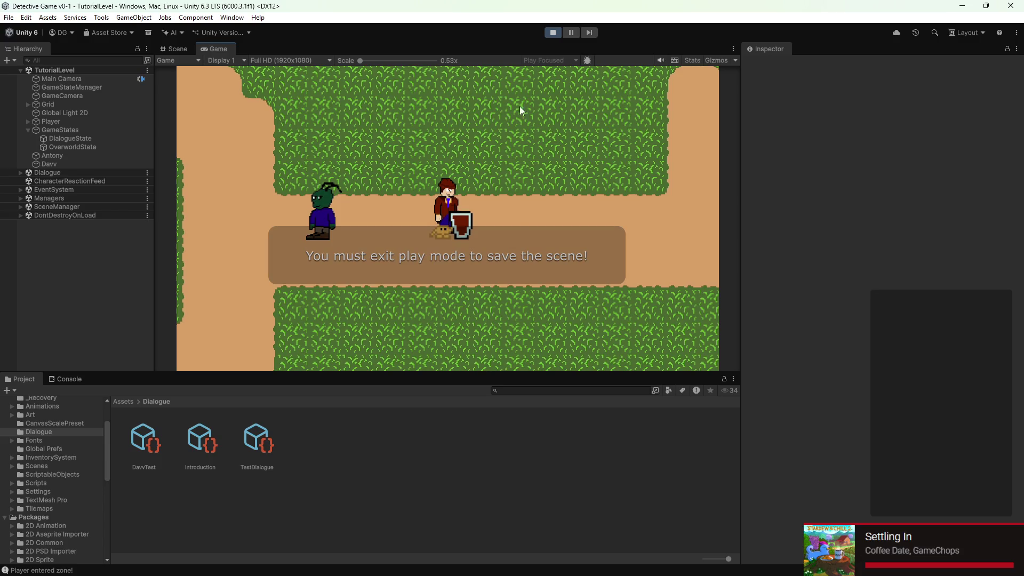
click(552, 33)
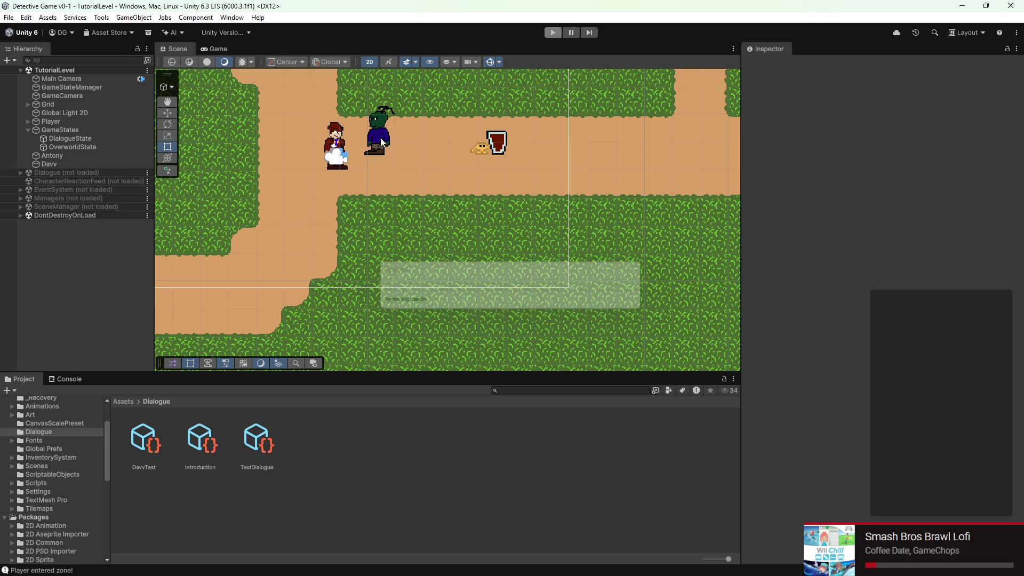
- Replay the game, walk the detective beside the NPC and back out of zone1, then stop
key(ctrl+p)
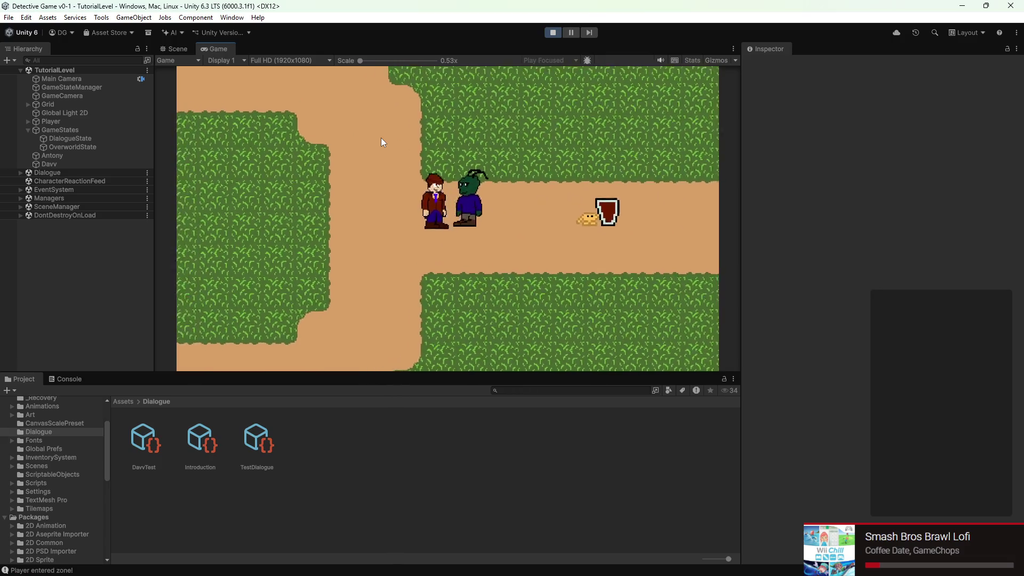
key(d)
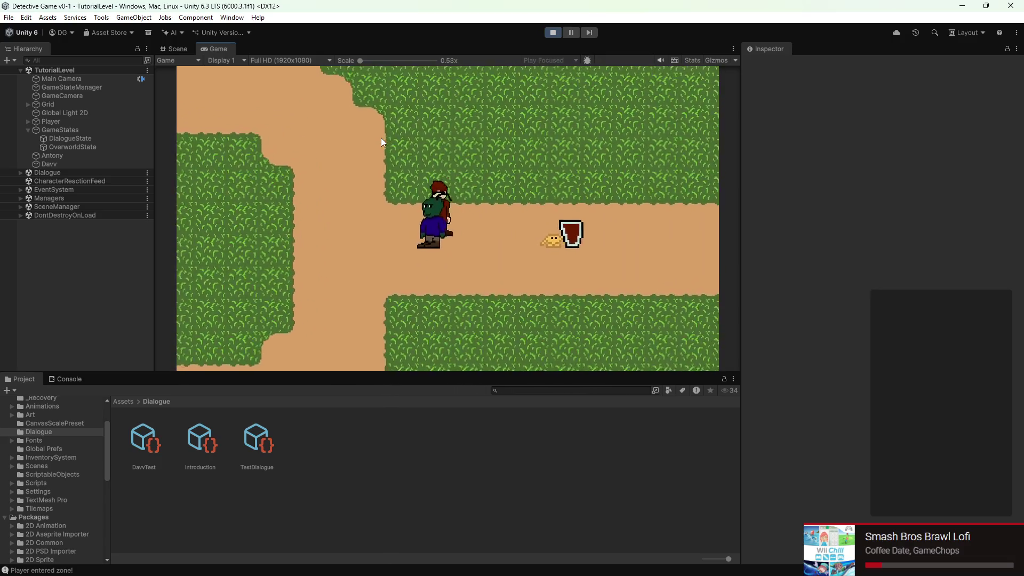
key(a)
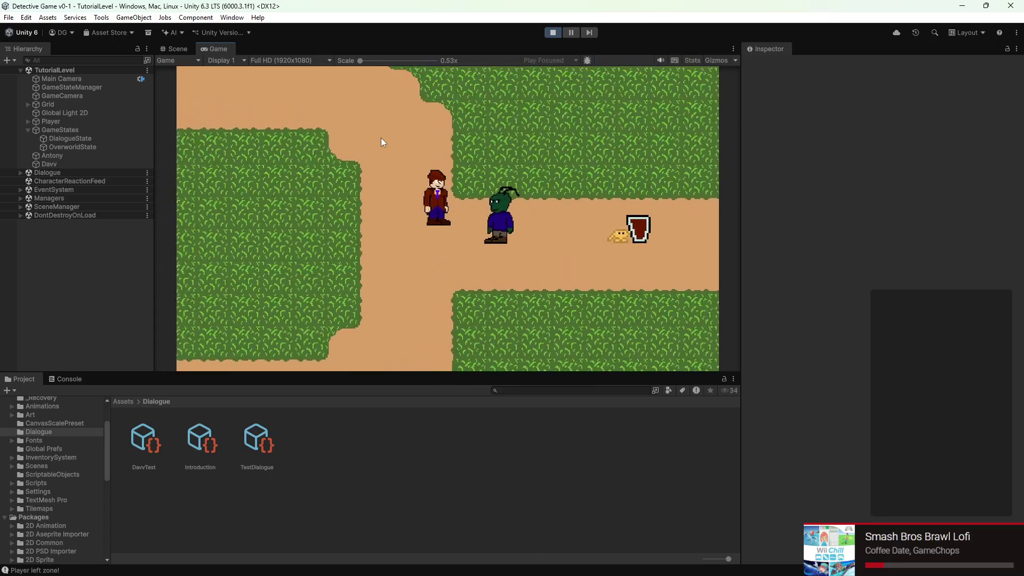
key(s)
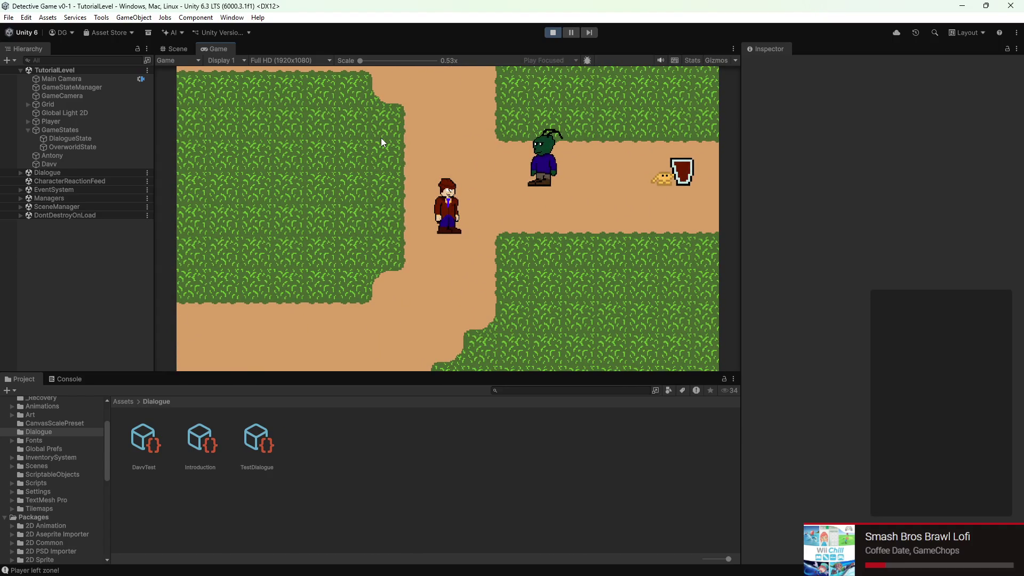
click(553, 33)
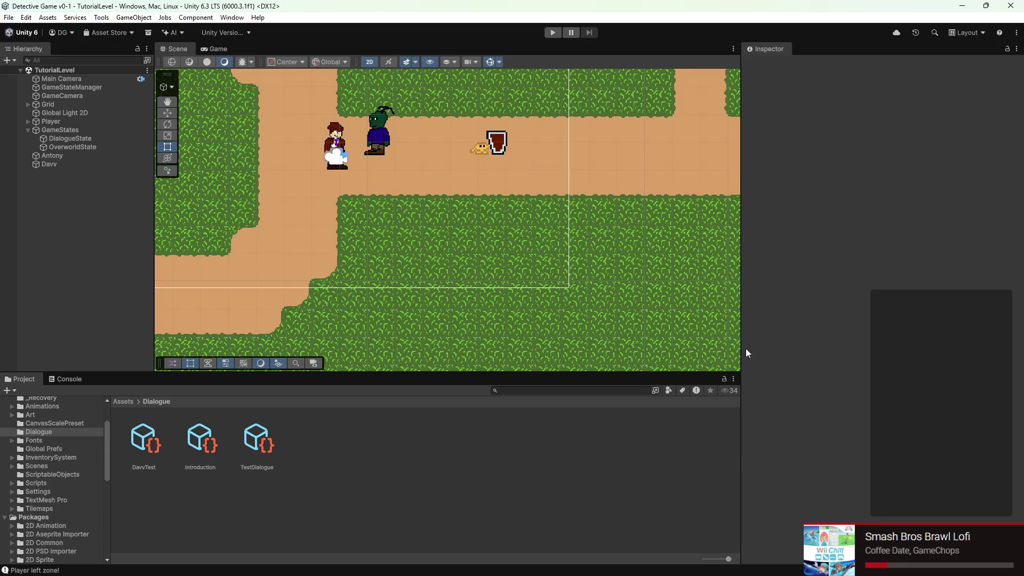
- In VS Code, inspect the camera follow and StartCoroutine lines in DialogueGameState's OnStateEnter
mouse_move(741, 574)
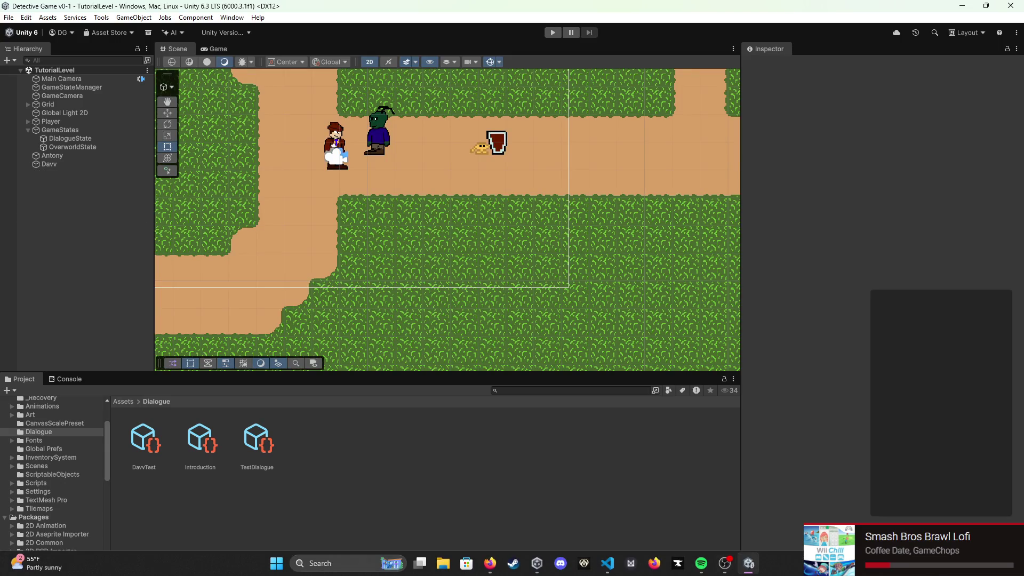
click(607, 563)
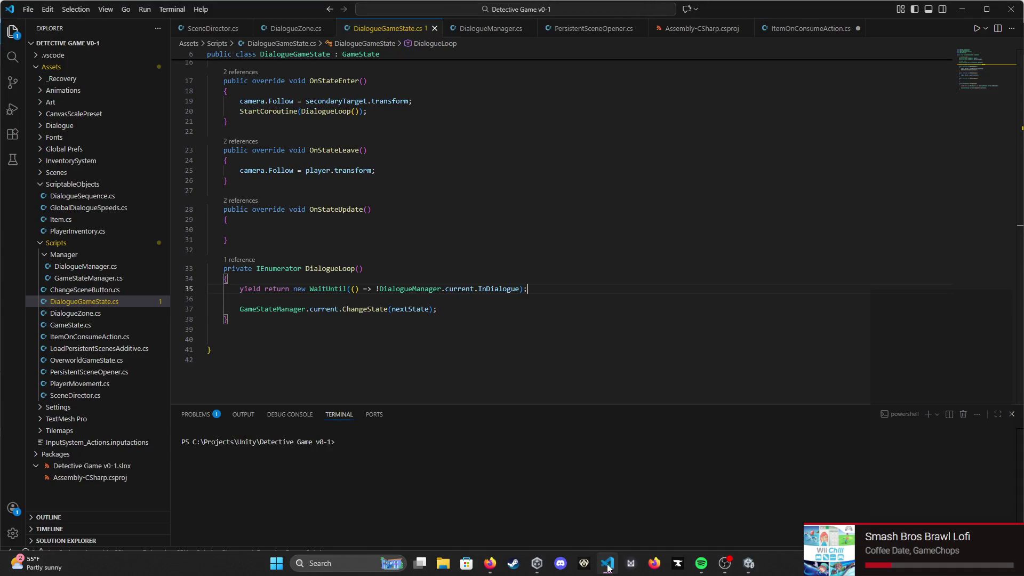
scroll(347, 168, up, 2)
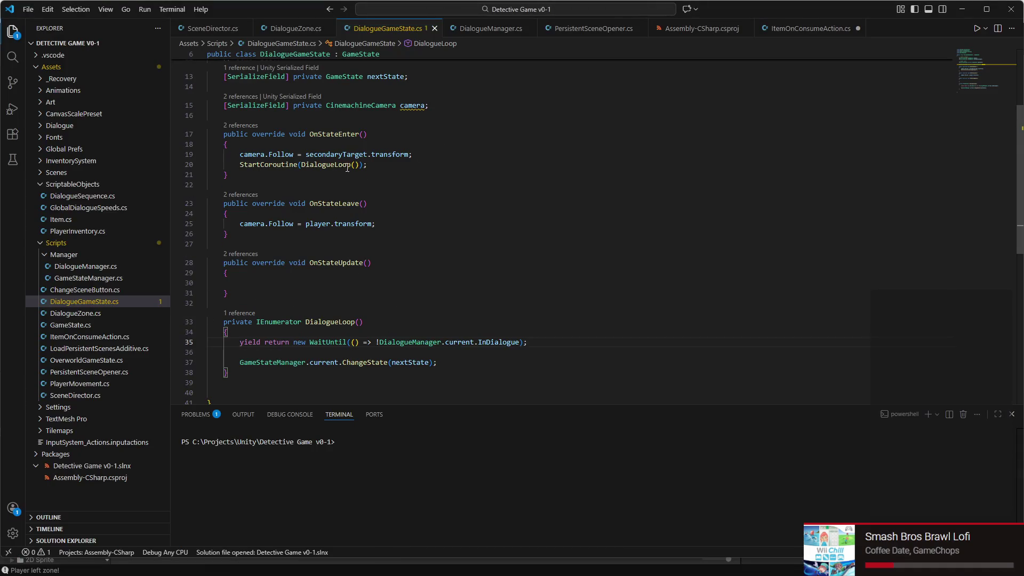
triple_click(269, 154)
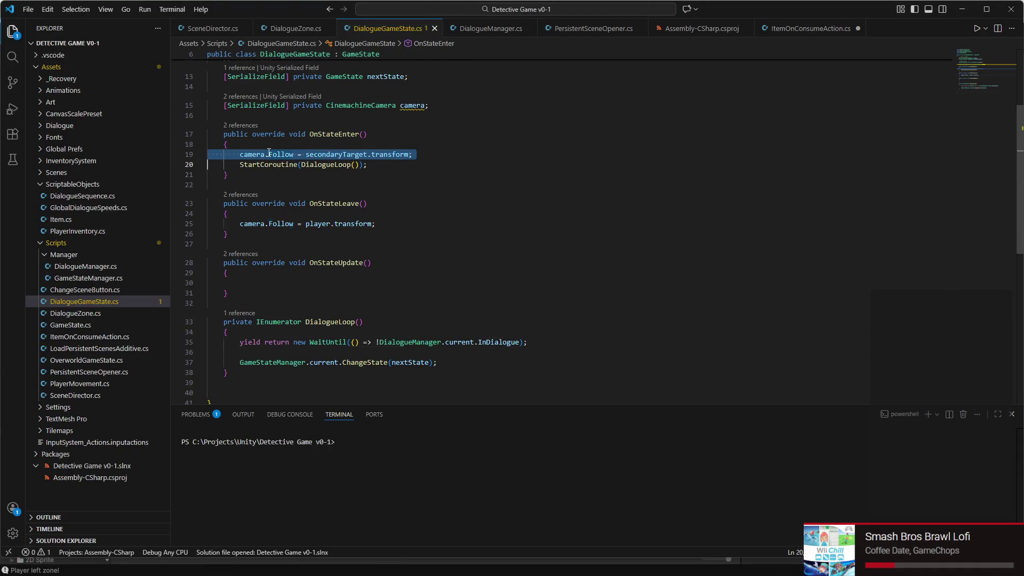
triple_click(365, 164)
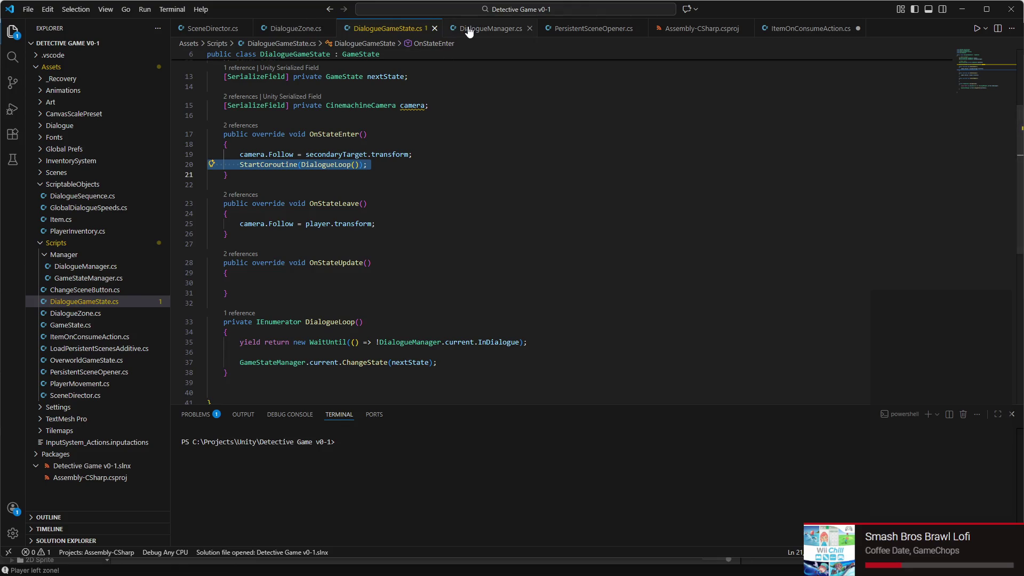
- Look over DialogueManager.cs, then bring up DialogueZone.cs
click(485, 28)
scroll(358, 170, up, 5)
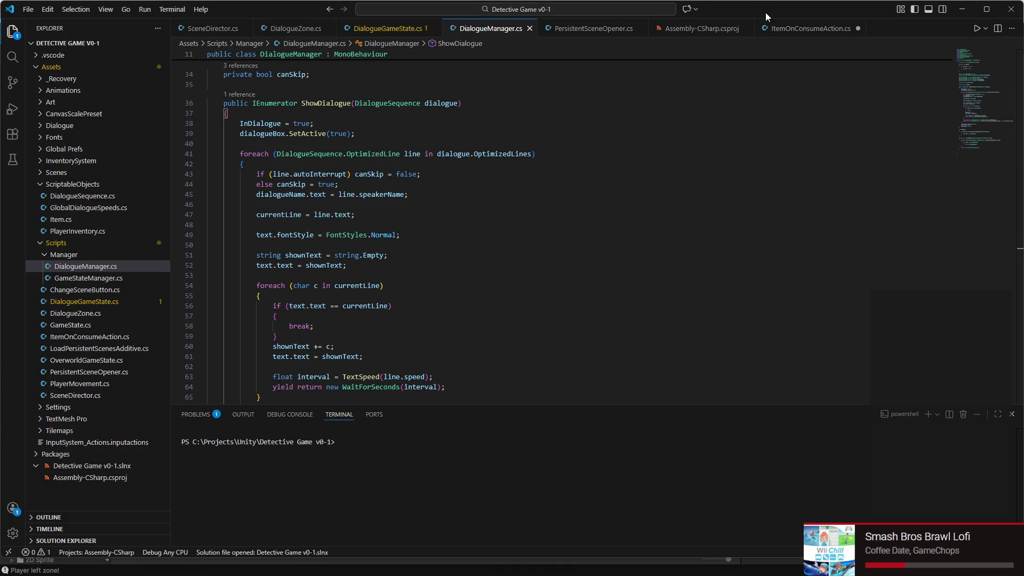
click(296, 31)
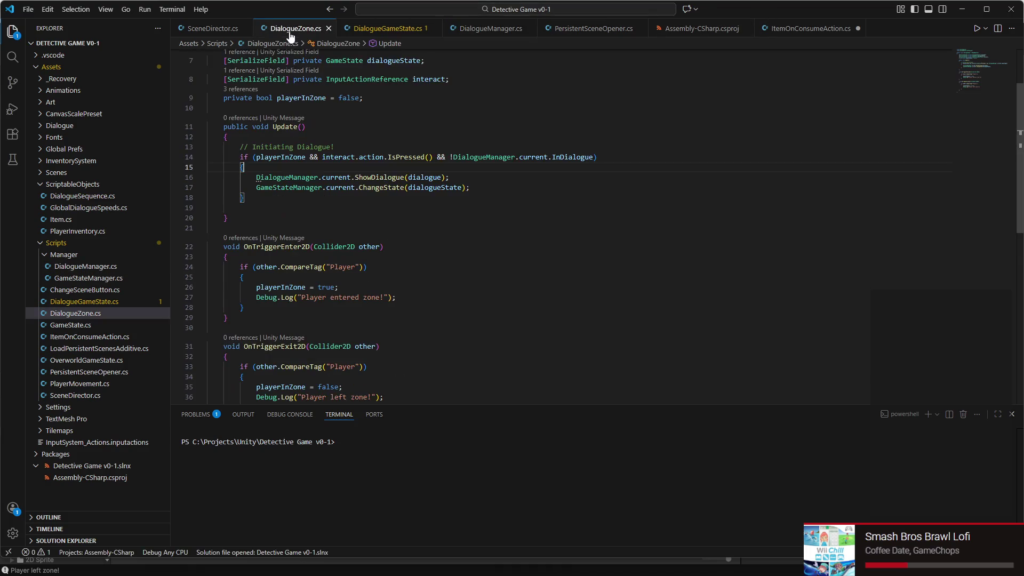
- Wrap line 16's ShowDialogue call in DialogueManager.current.StartCoroutine(...), then return to Unity
scroll(352, 181, up, 3)
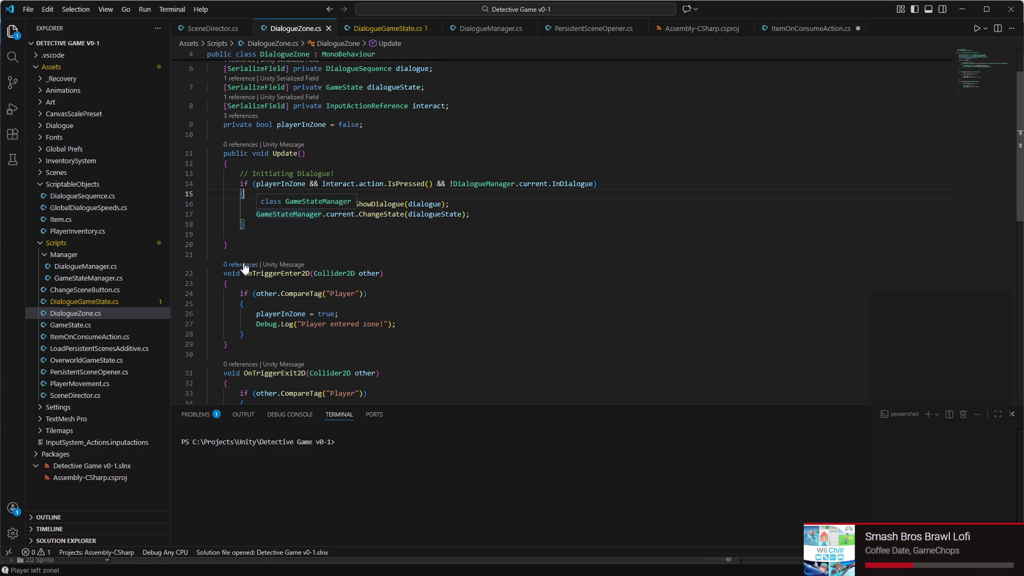
click(254, 204)
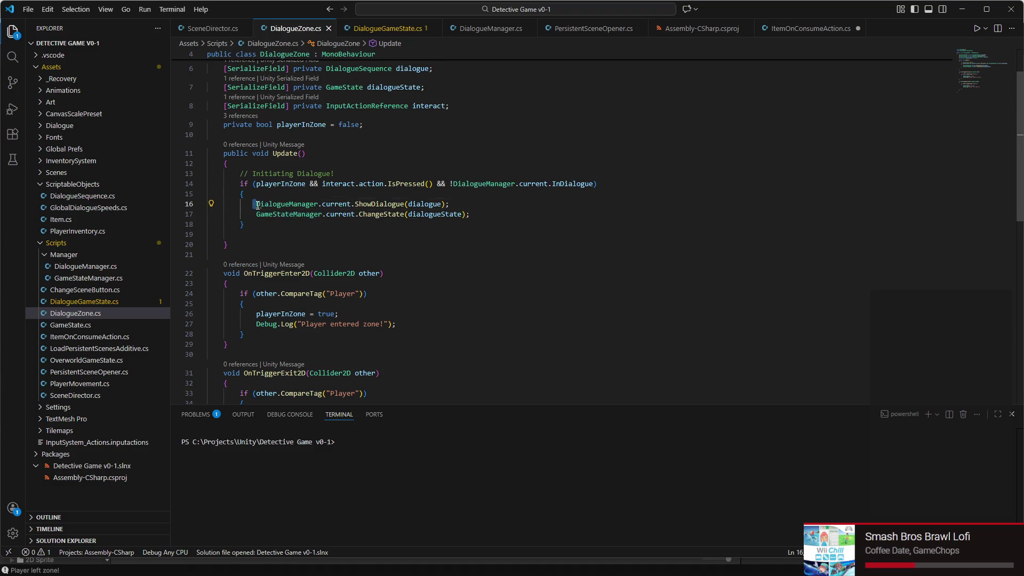
text(DialogueMan)
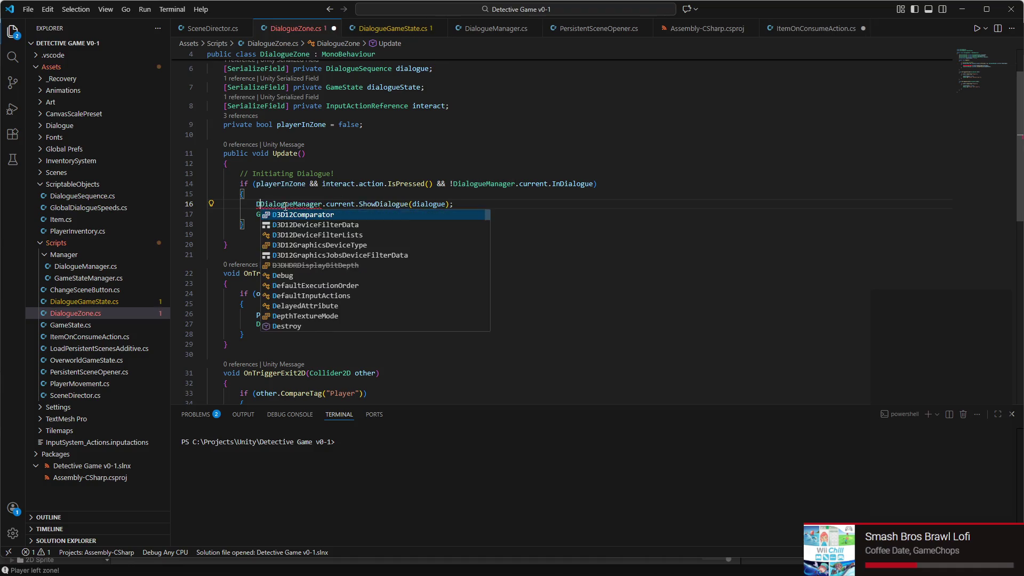
text(ager)
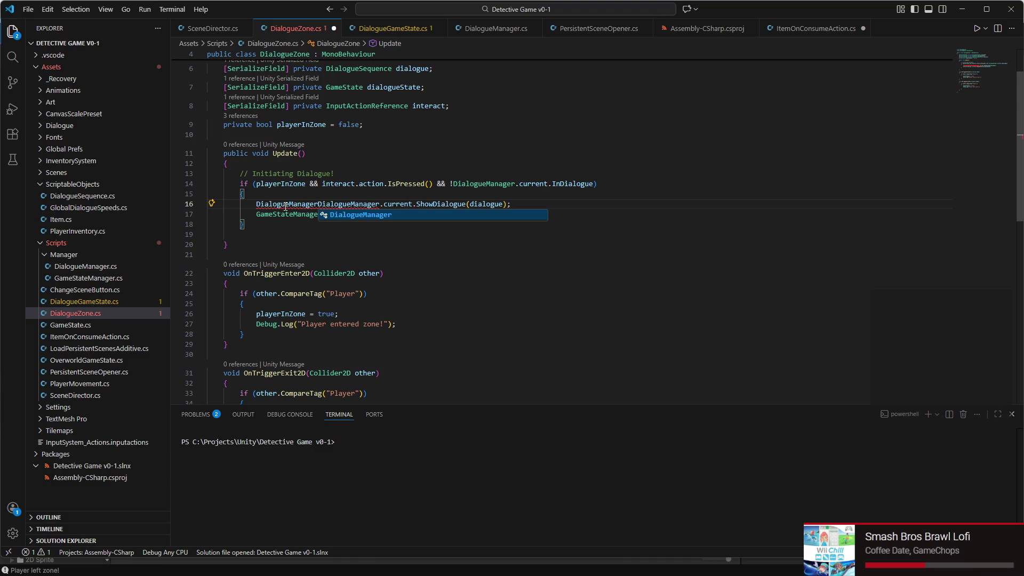
text(.)
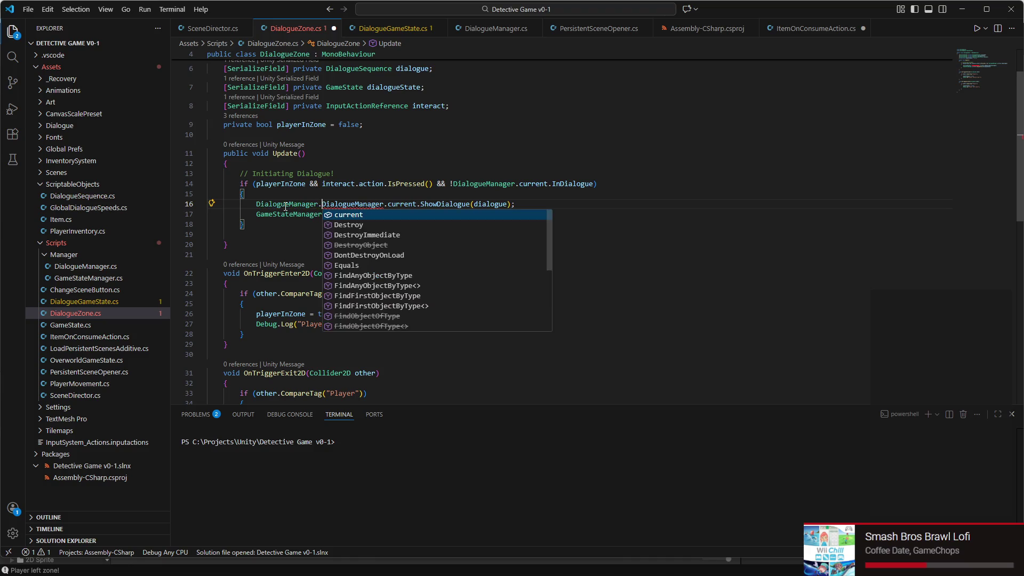
key(Tab)
text(.Sta)
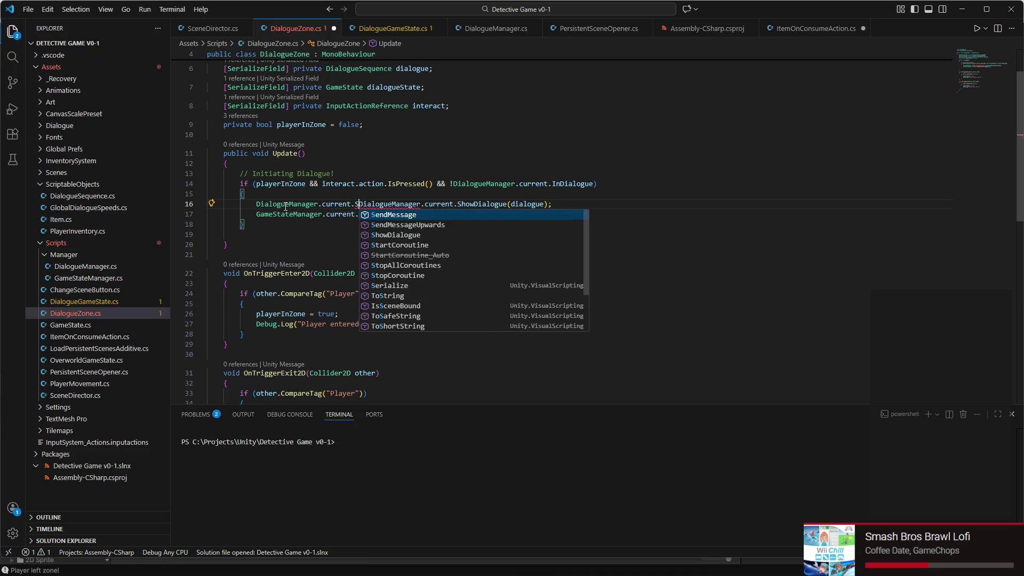
key(Tab)
text(()
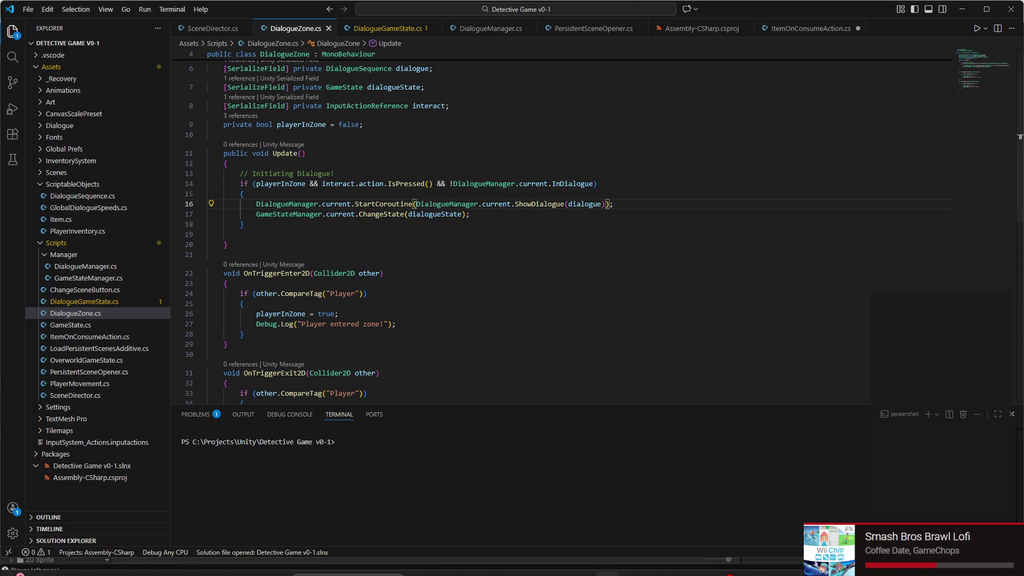
mouse_move(653, 570)
click(749, 571)
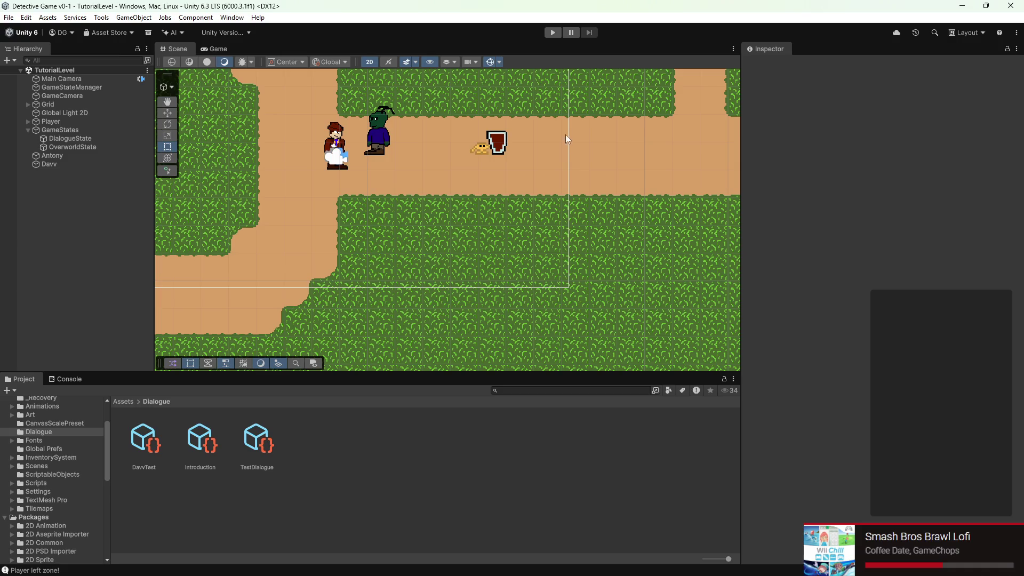
- Start the game and walk the detective into the NPC zone to trigger and dismiss dialogue
click(553, 33)
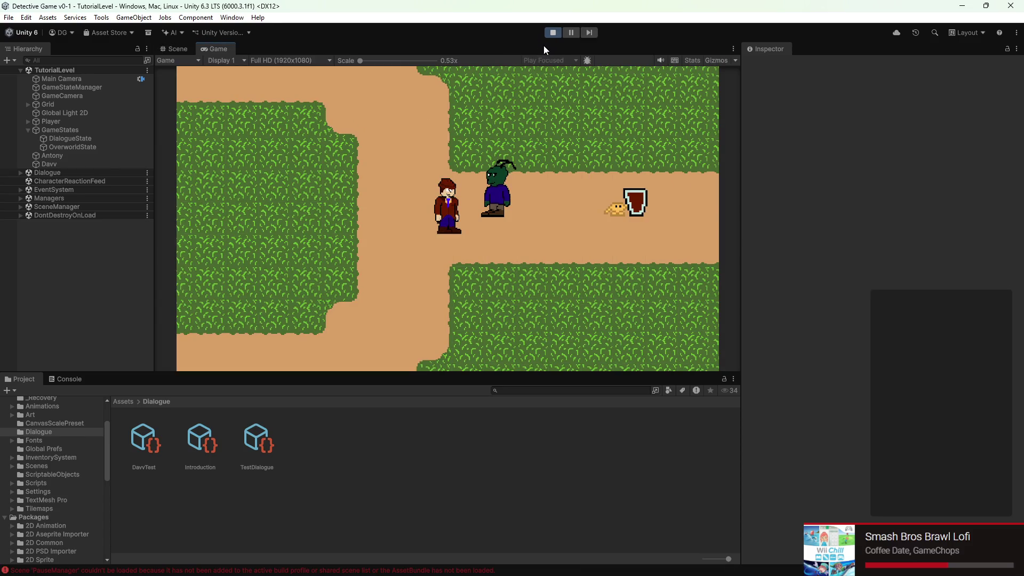
key(d)
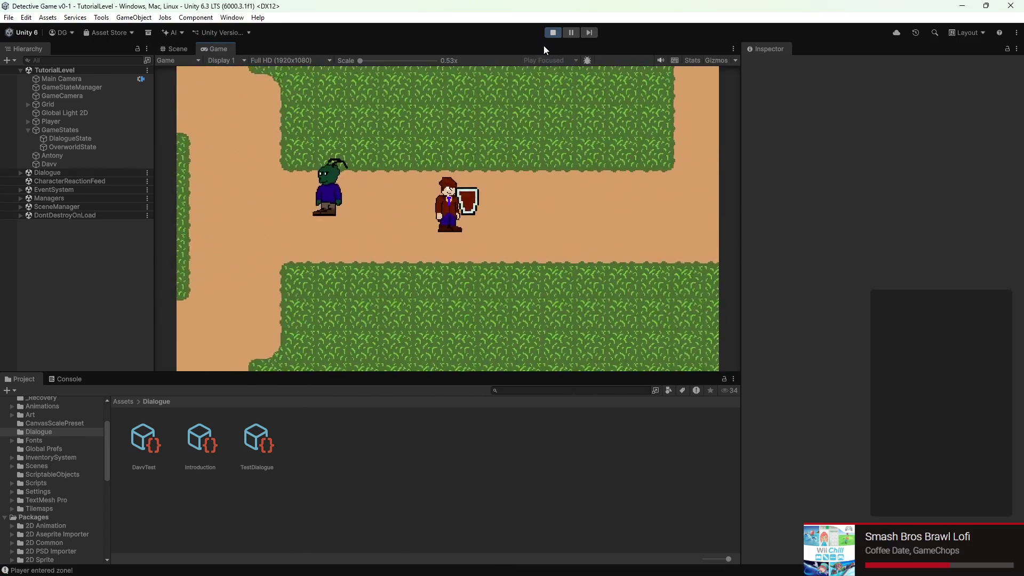
key(w)
key(e)
key(e)
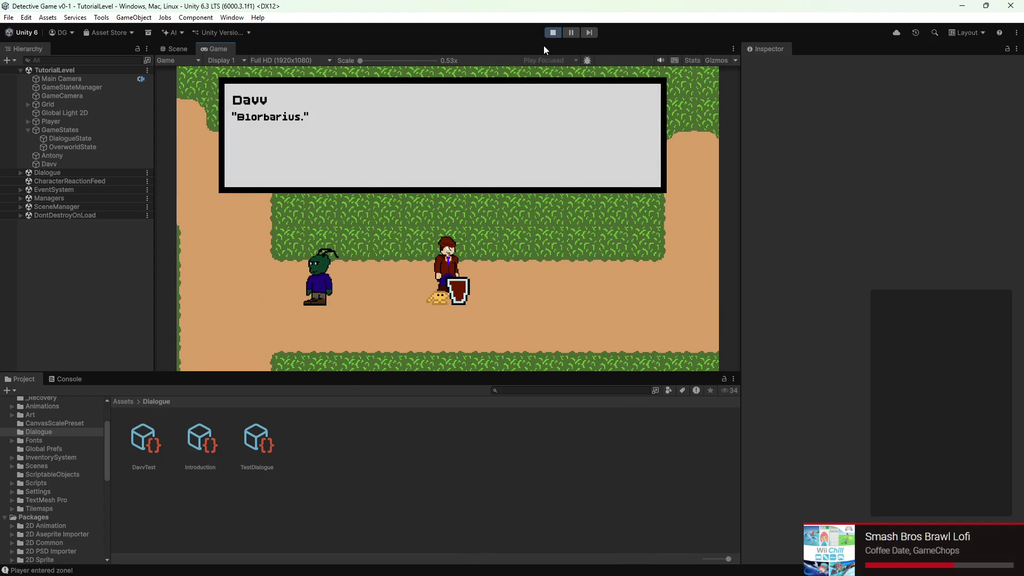
key(e)
- Walk down into another zone, advance its dialogue lines, then wander back toward the NPC
key(a)
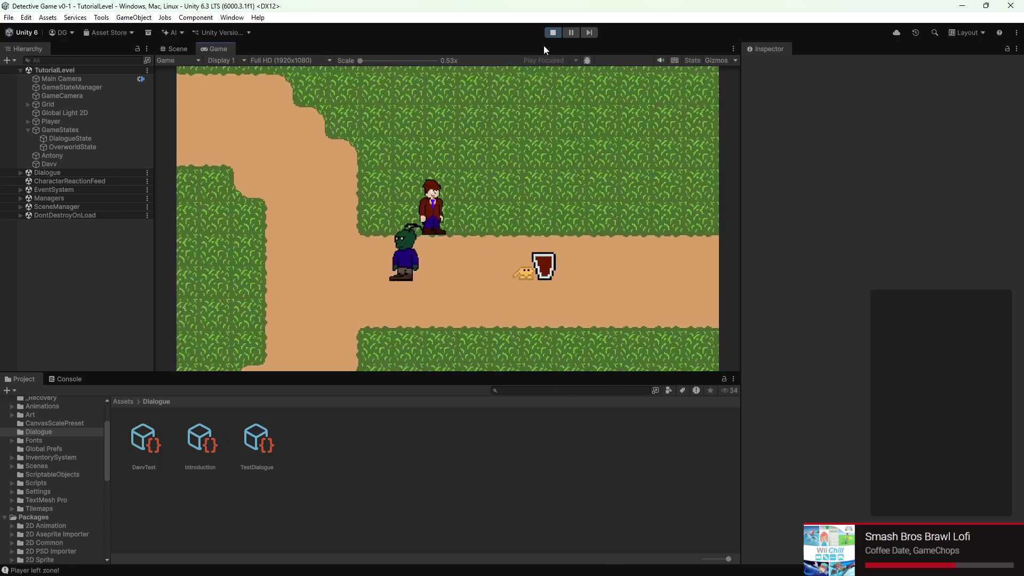
key(s)
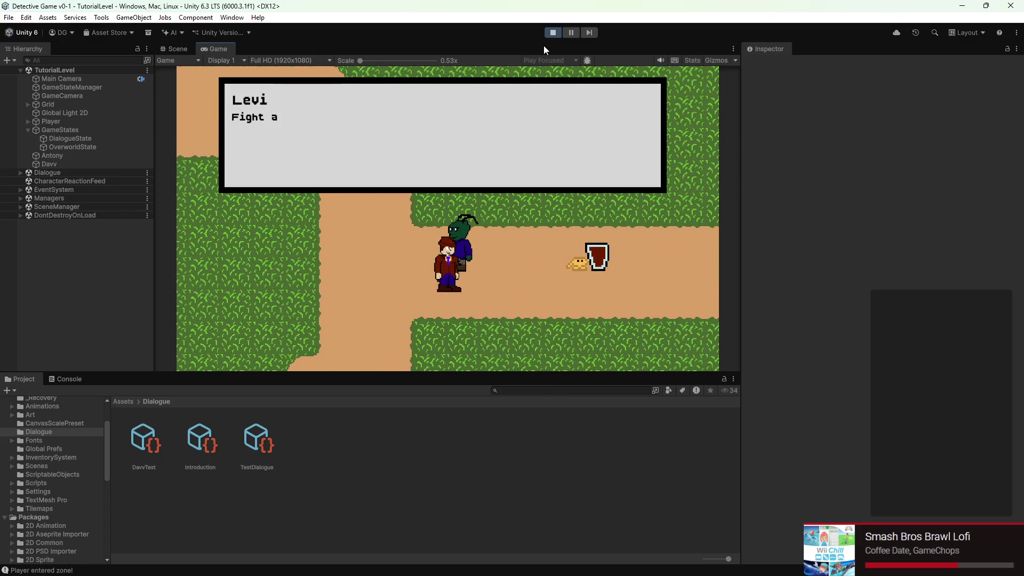
key(e)
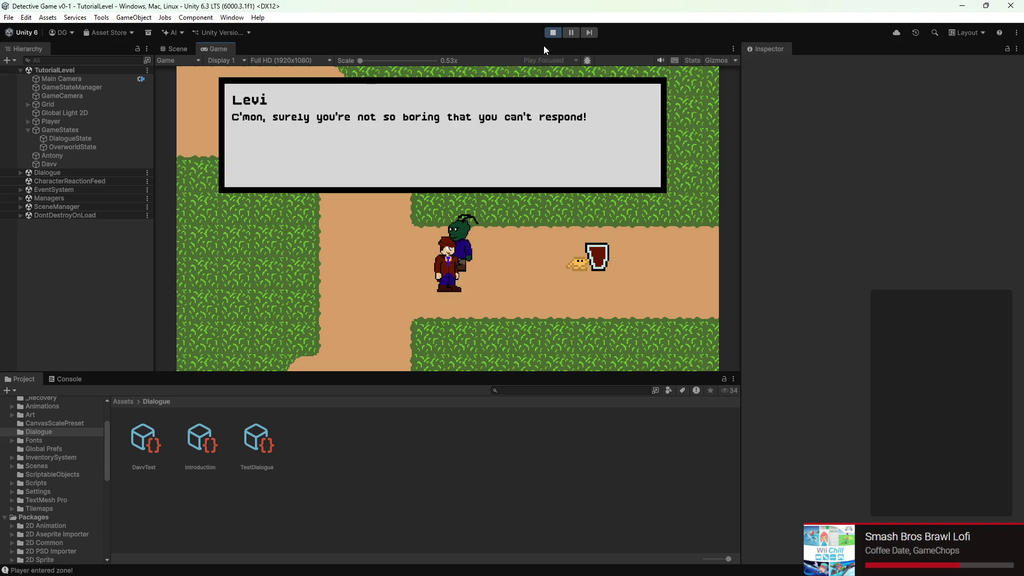
key(e)
key(w)
key(d)
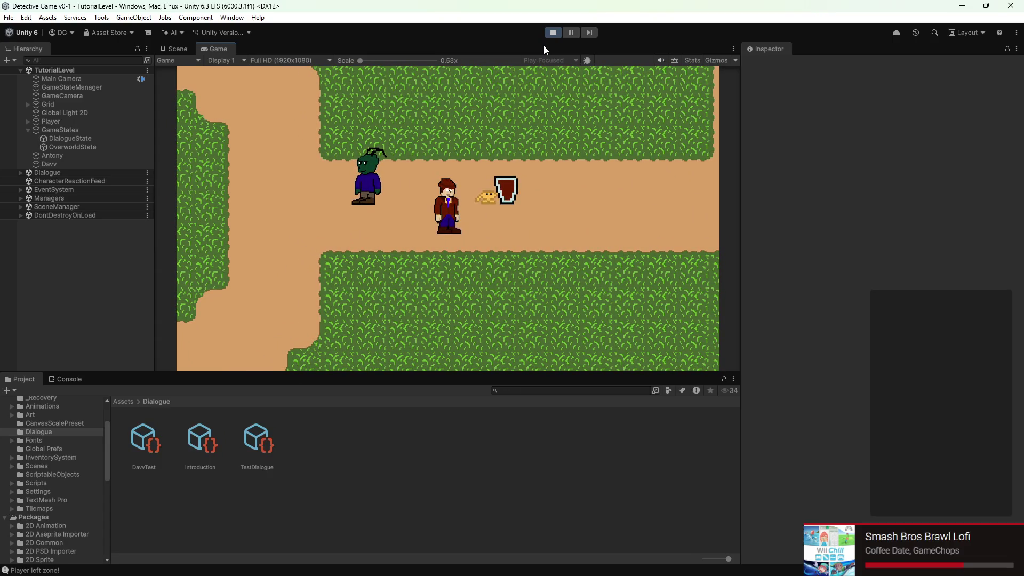
key(a)
key(w)
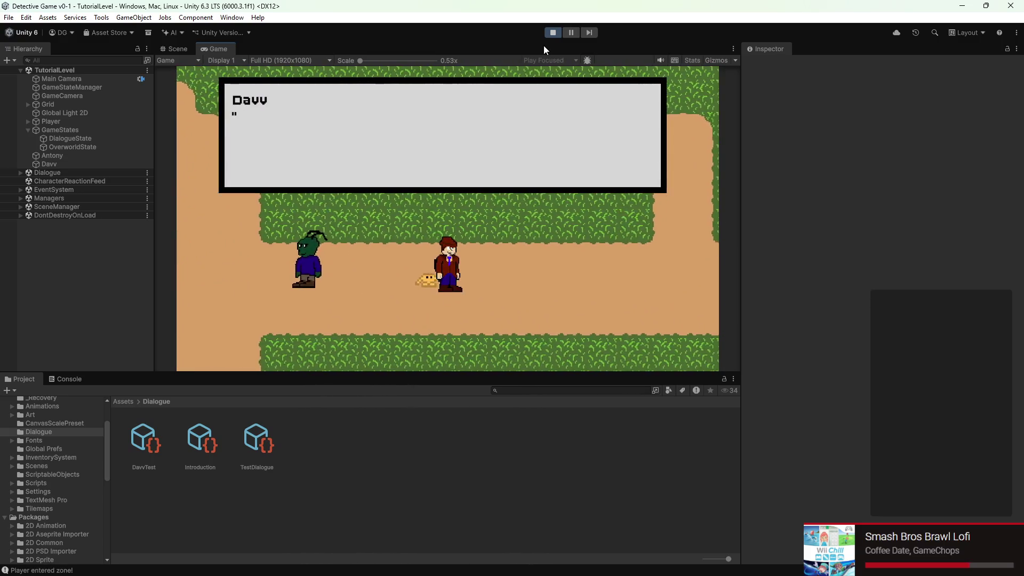
key(a)
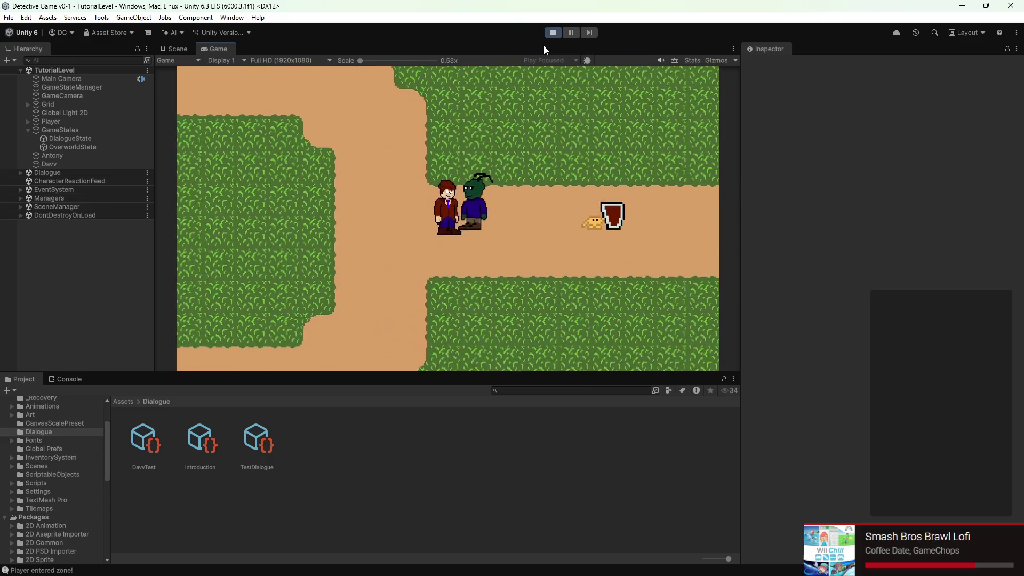
- Walk the detective into Levi's zone to open his dialogue, advance it and walk away
key(a)
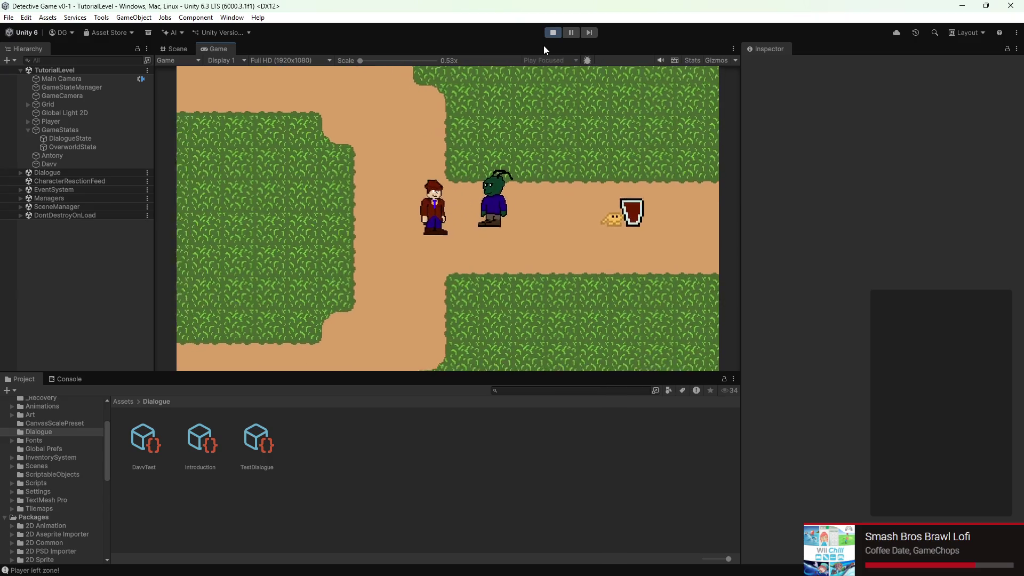
key(a)
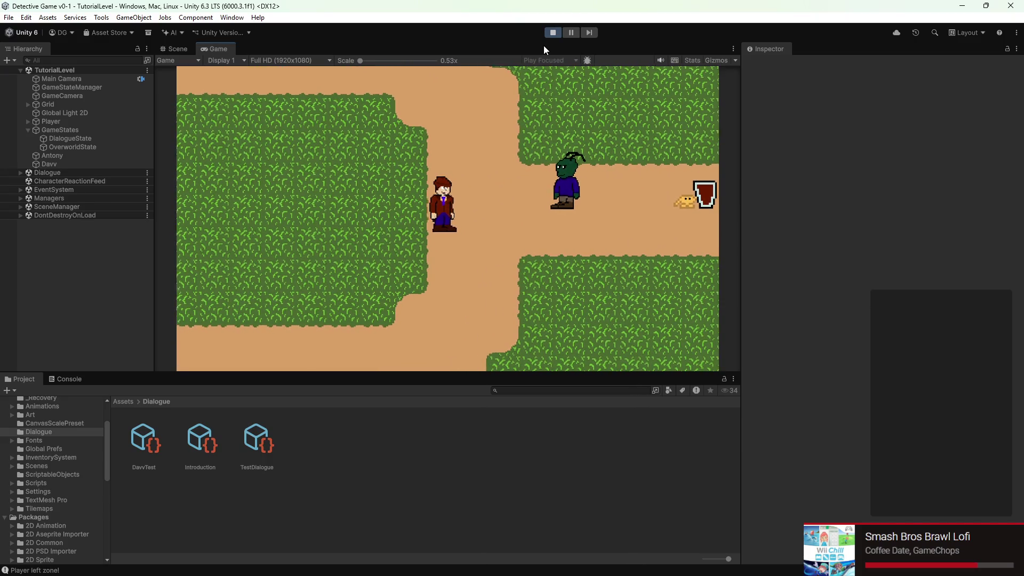
key(d)
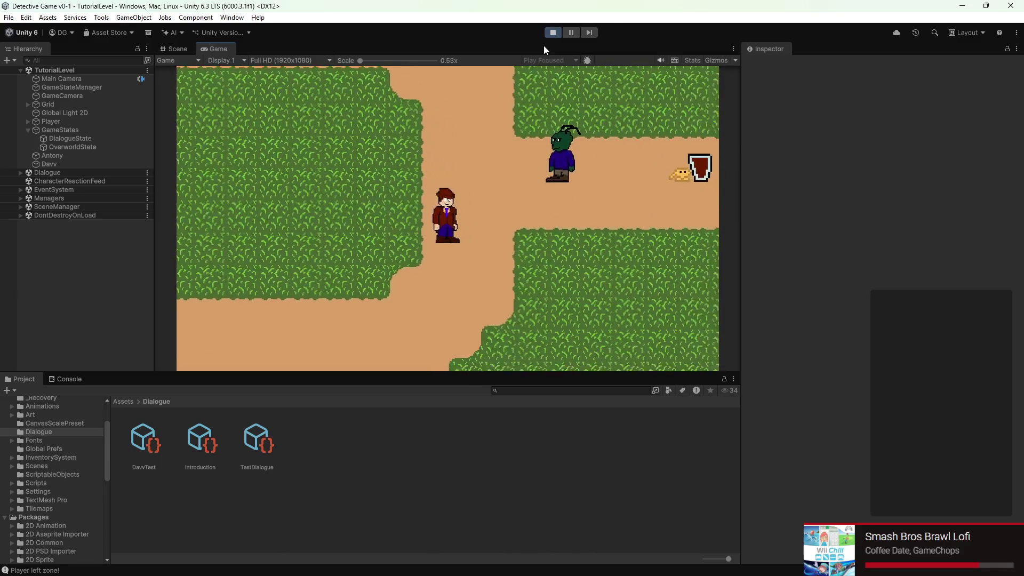
key(e)
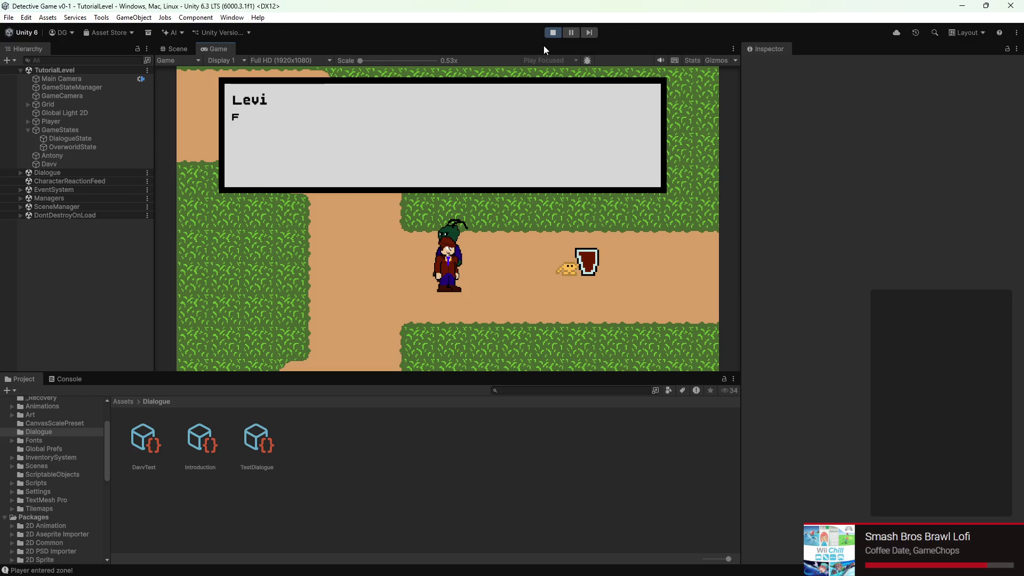
key(e)
key(e)
key(a)
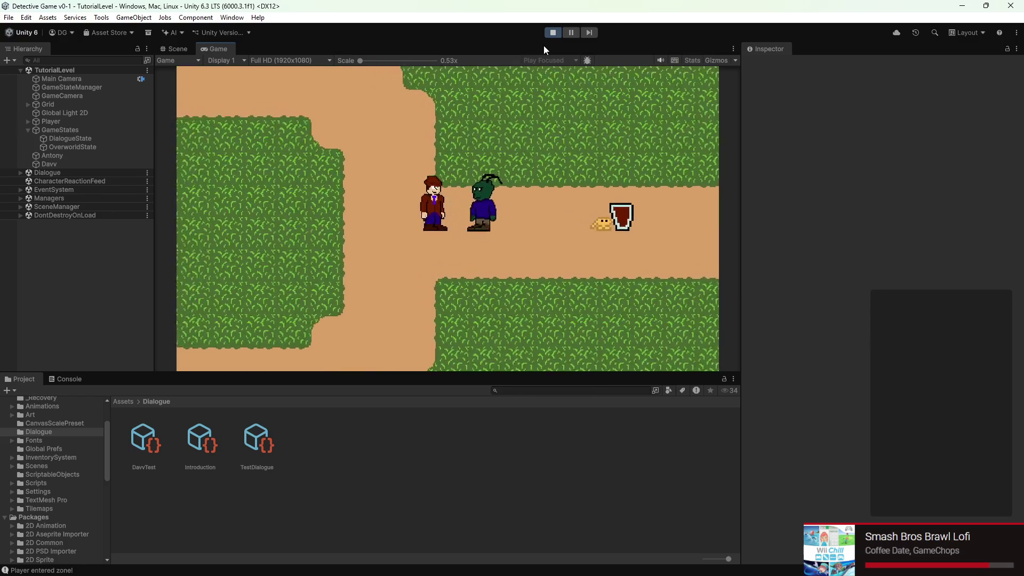
key(d)
key(e)
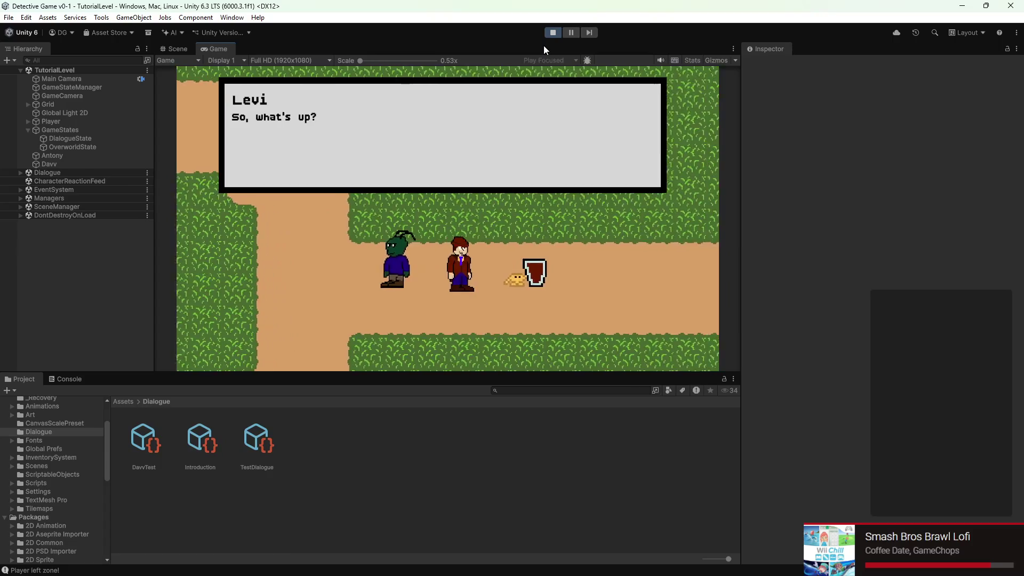
- Walk the detective right across the grass, then back left along the path past the NPC
key(d)
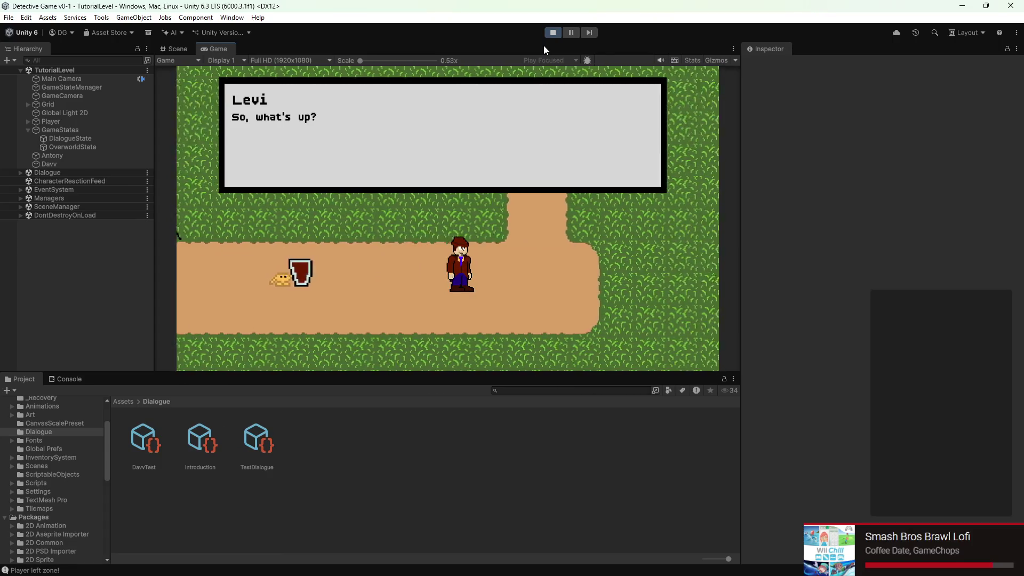
key(d)
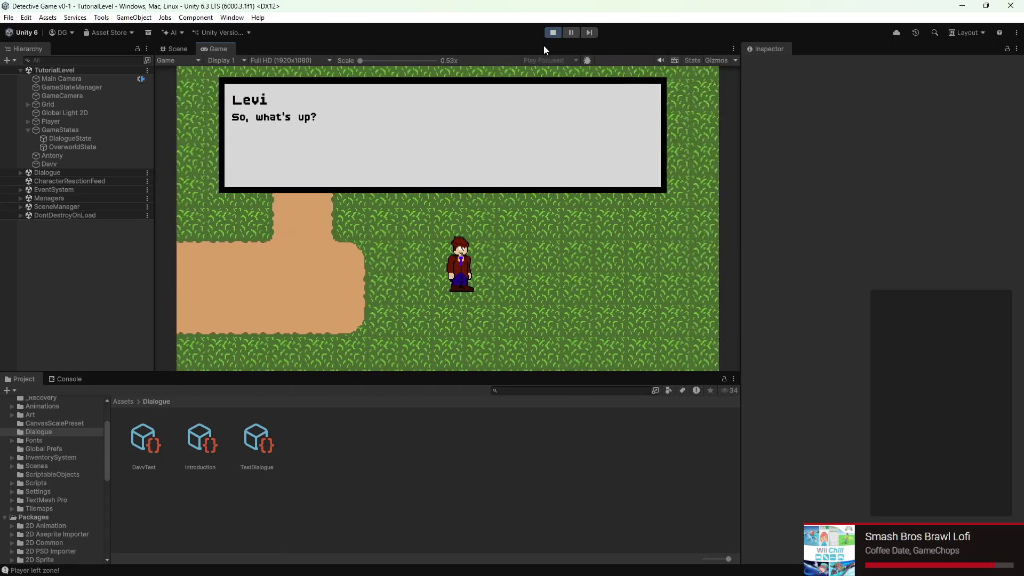
key(d)
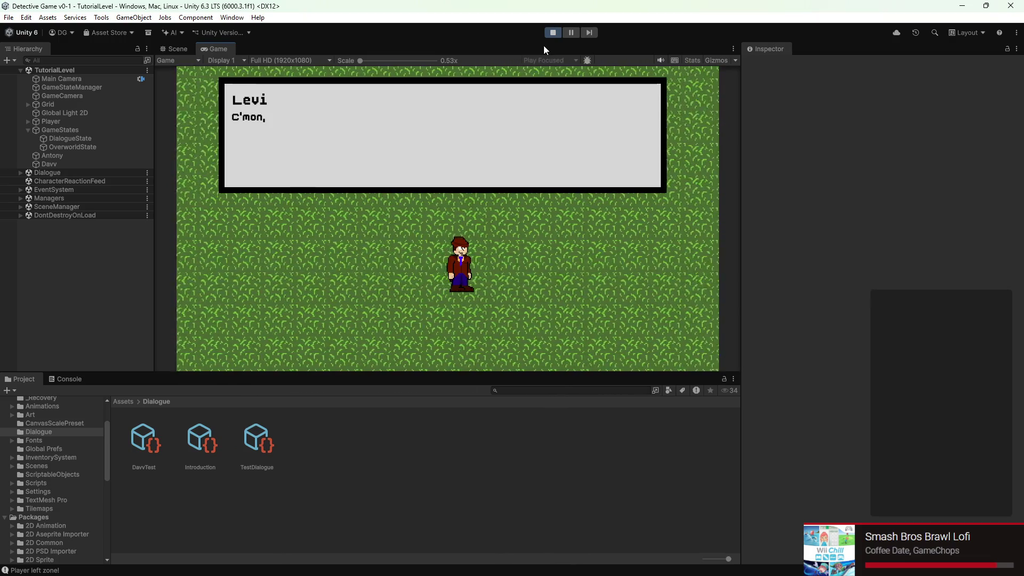
key(a)
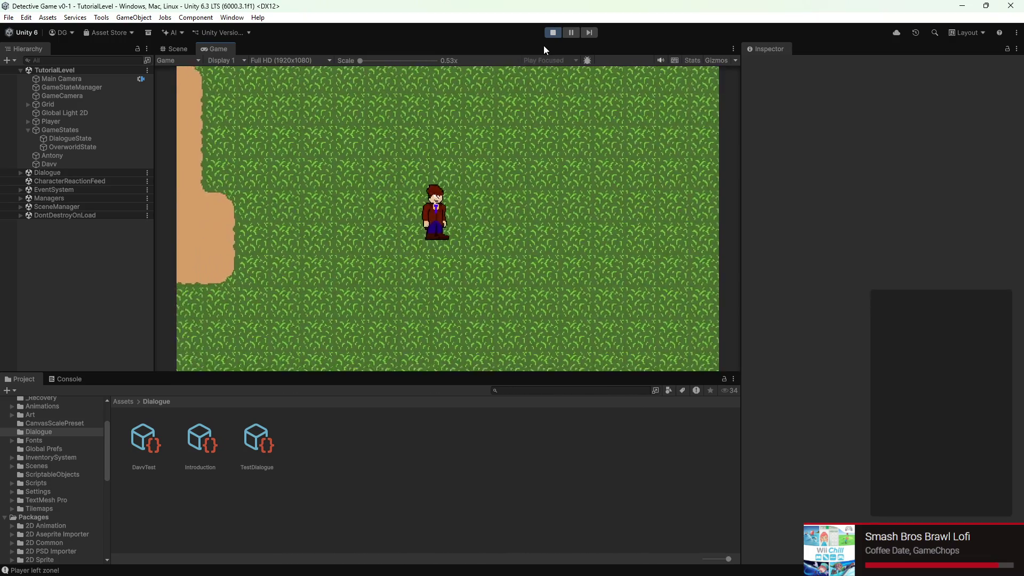
key(a)
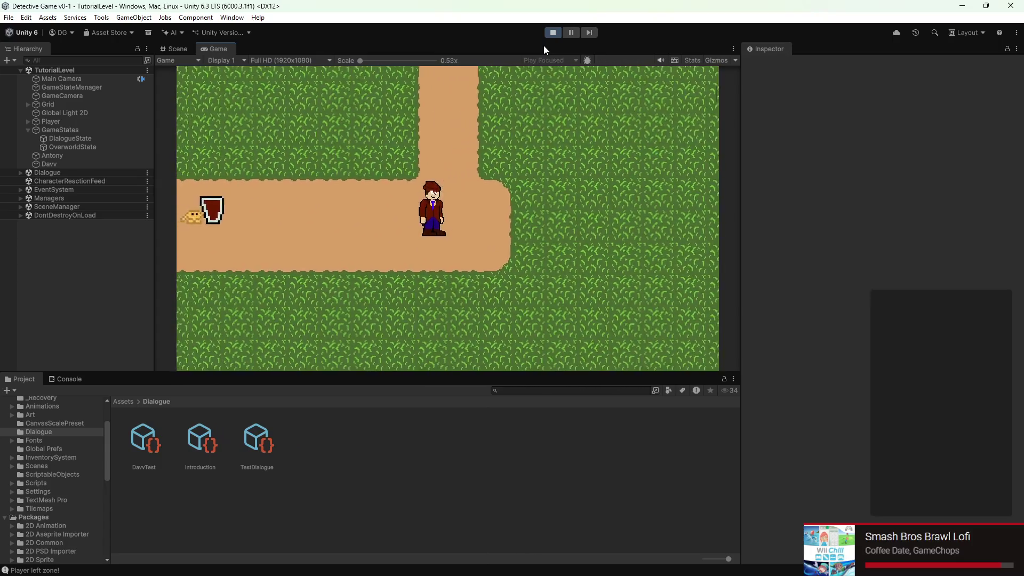
key(a)
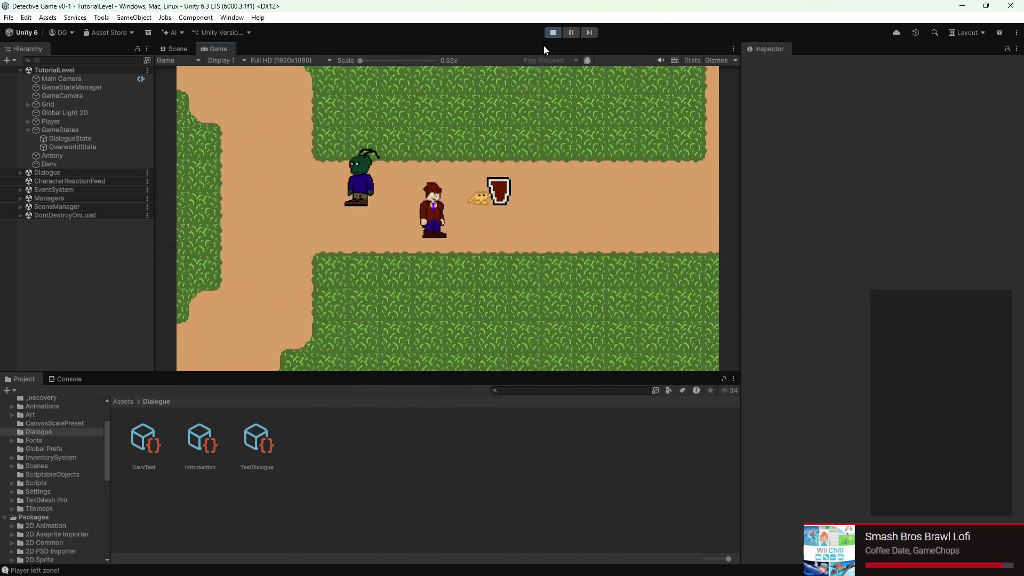
key(s)
key(a)
key(d)
key(a)
- Walk in and out of Levi's zone to retrigger his dialogue, then stop the play-test
key(d)
key(w)
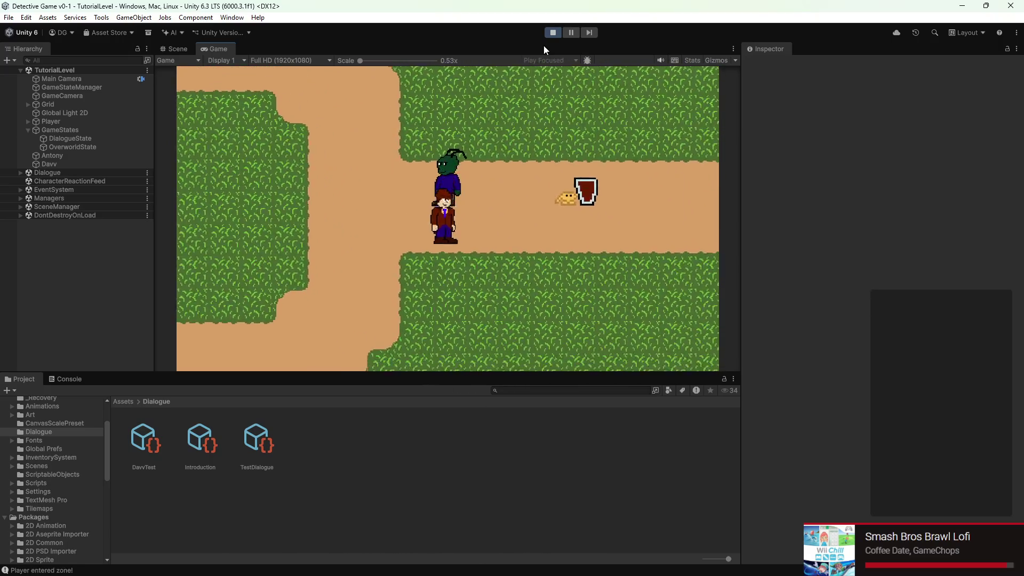
key(s)
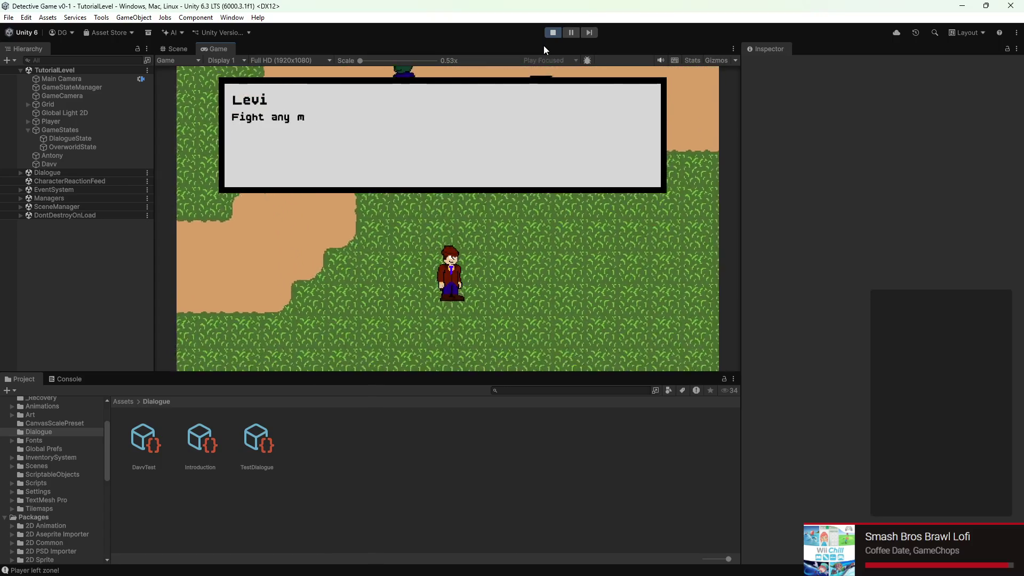
key(s)
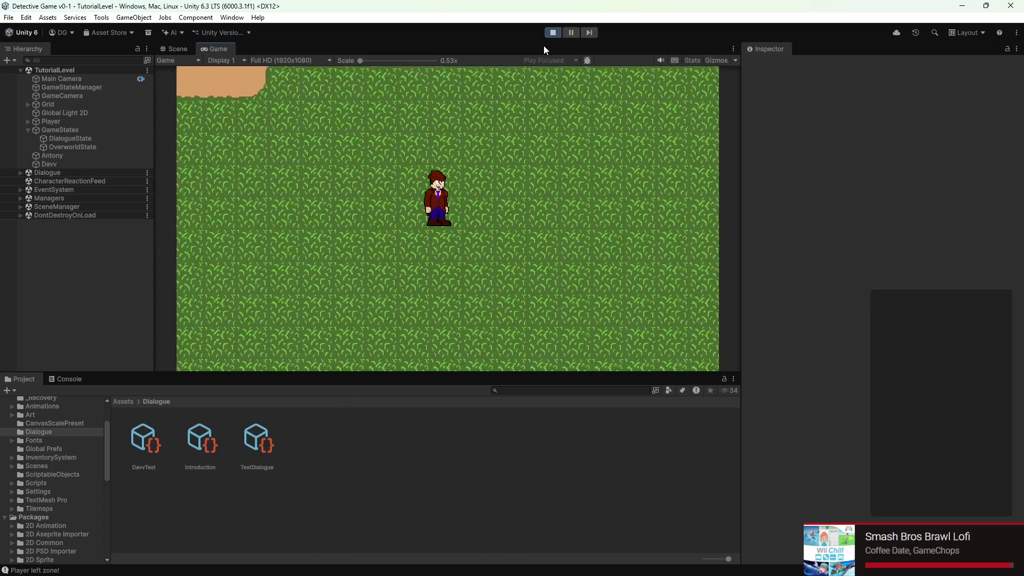
key(w)
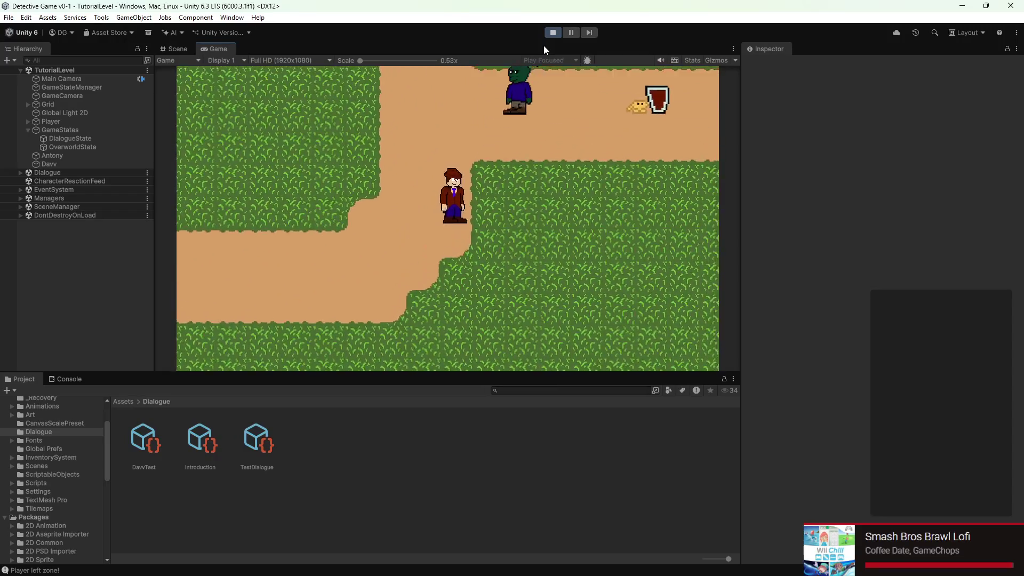
key(d)
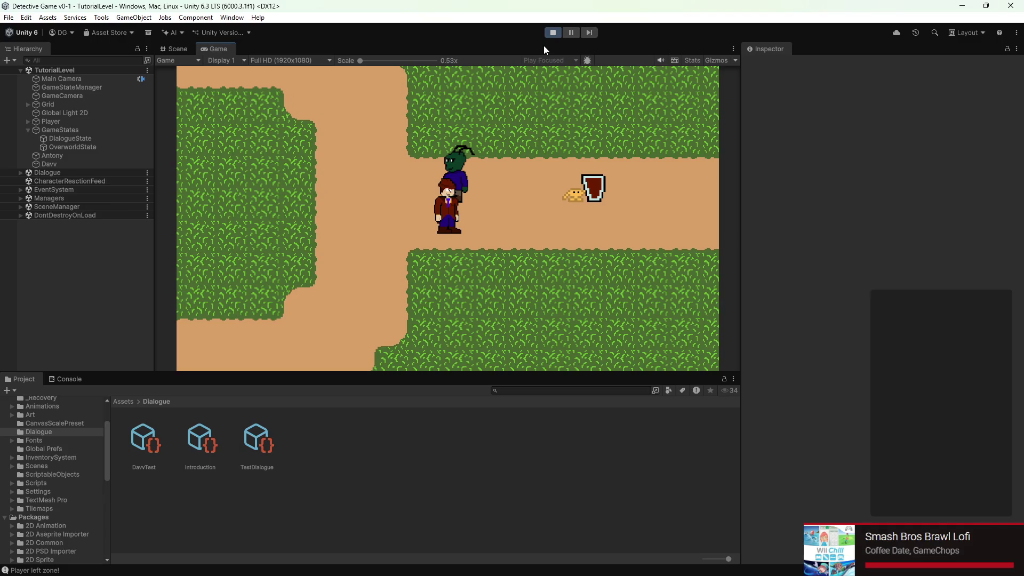
key(w)
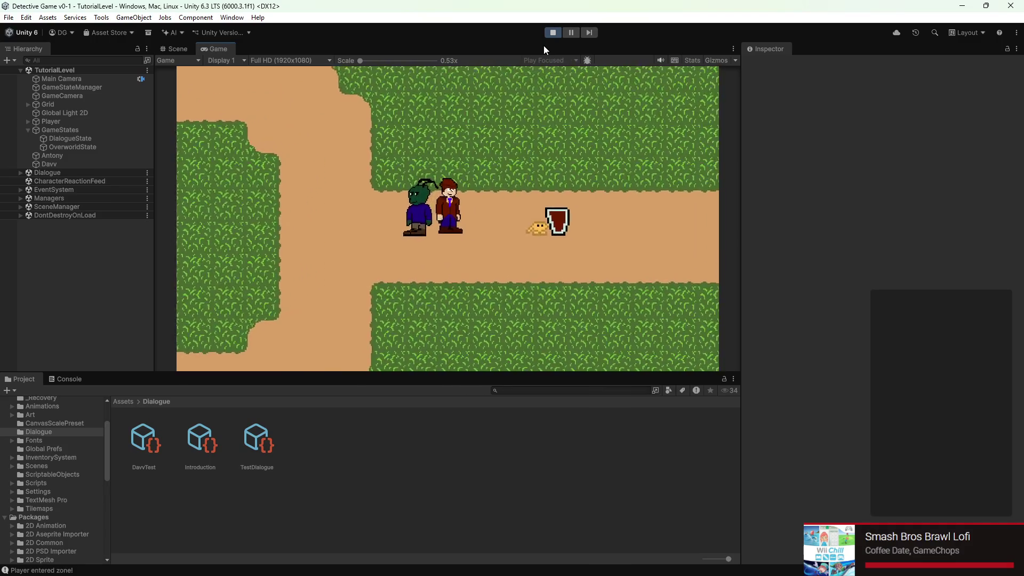
key(a)
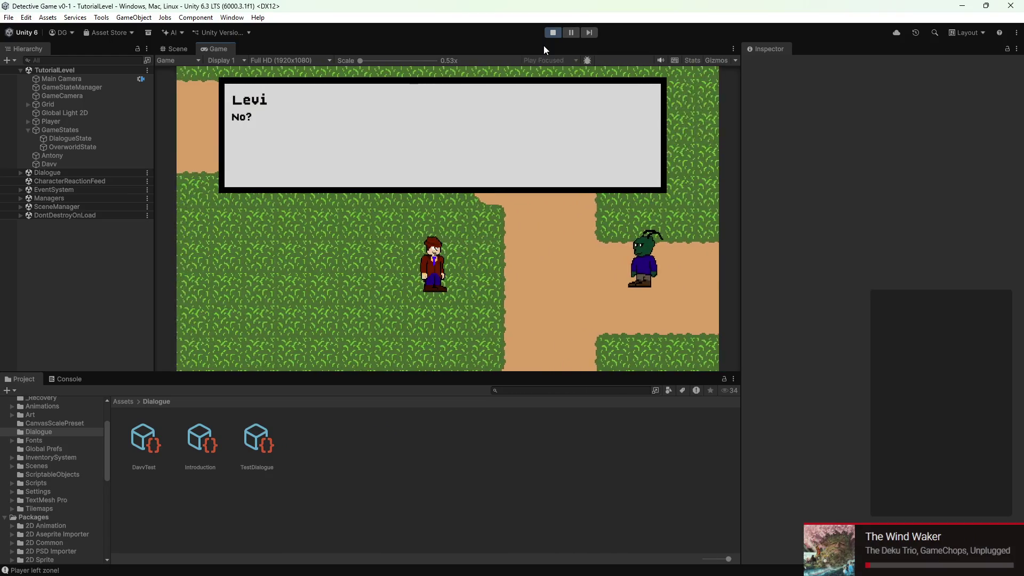
key(d)
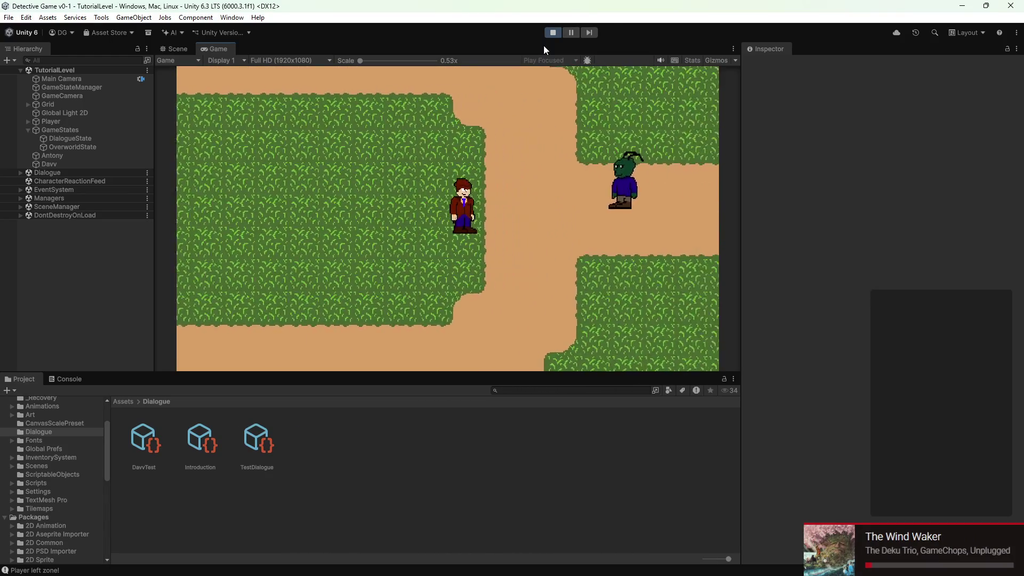
key(d)
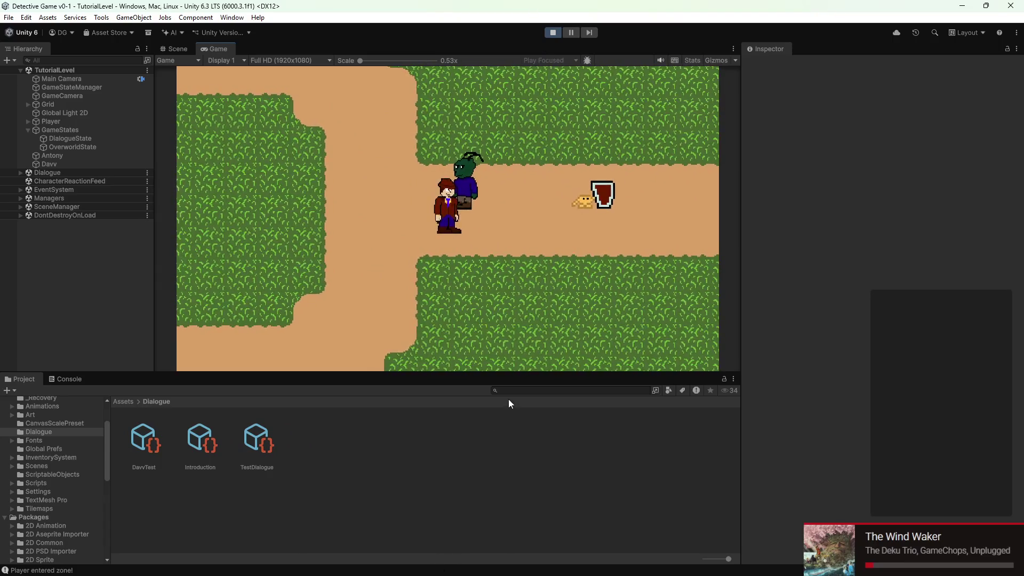
click(552, 33)
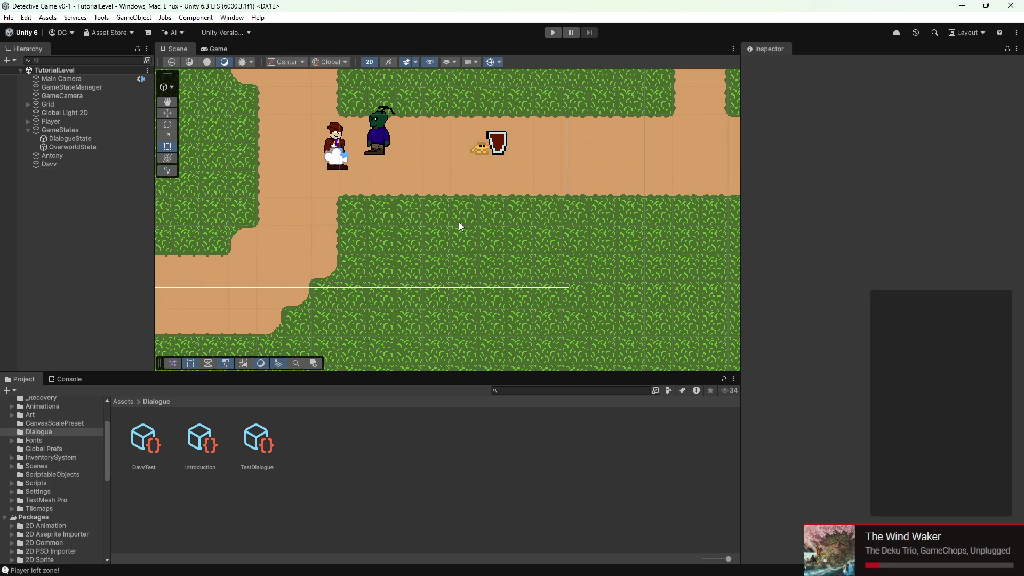
- Select the Player and set its Rigidbody 2D Linear Damping to 15
drag(429, 184, 498, 245)
scroll(461, 197, down, 2)
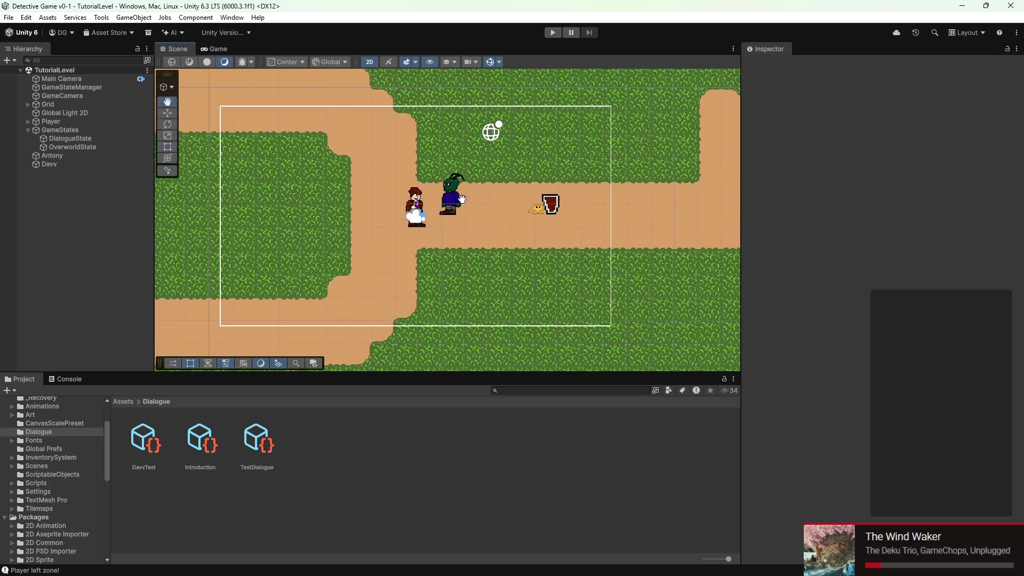
scroll(410, 203, up, 5)
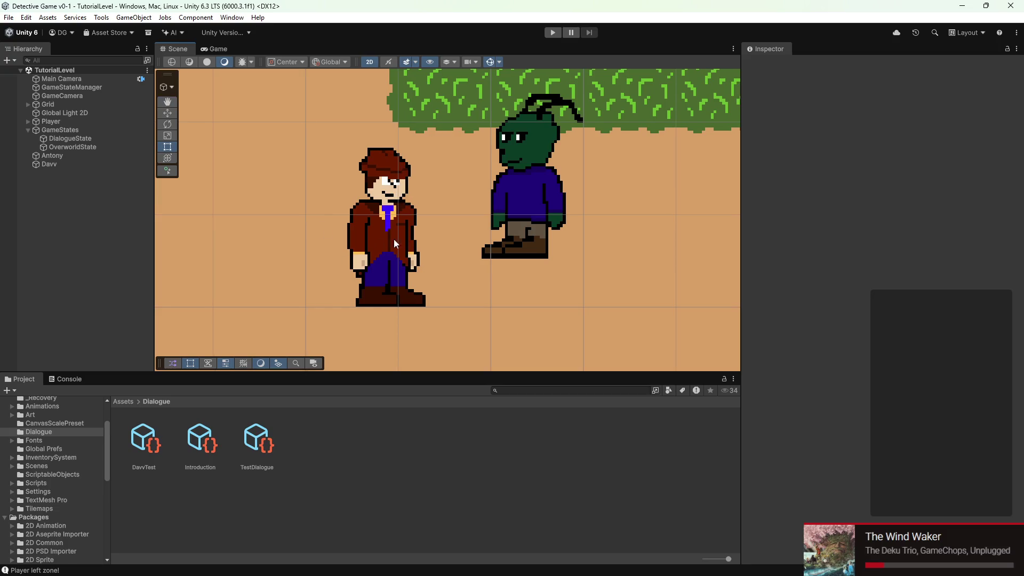
click(51, 121)
scroll(852, 315, down, 5)
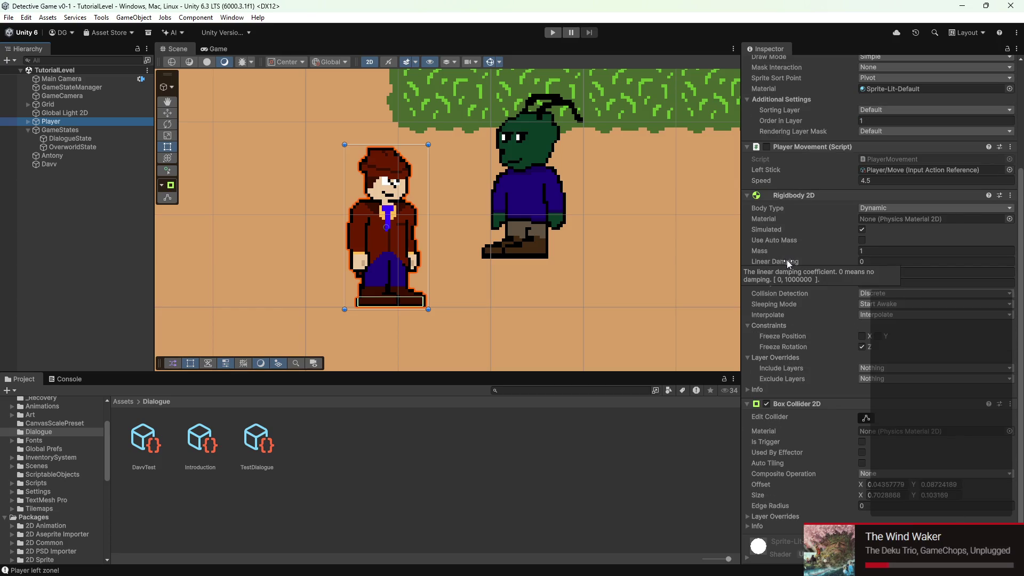
drag(786, 261, 828, 261)
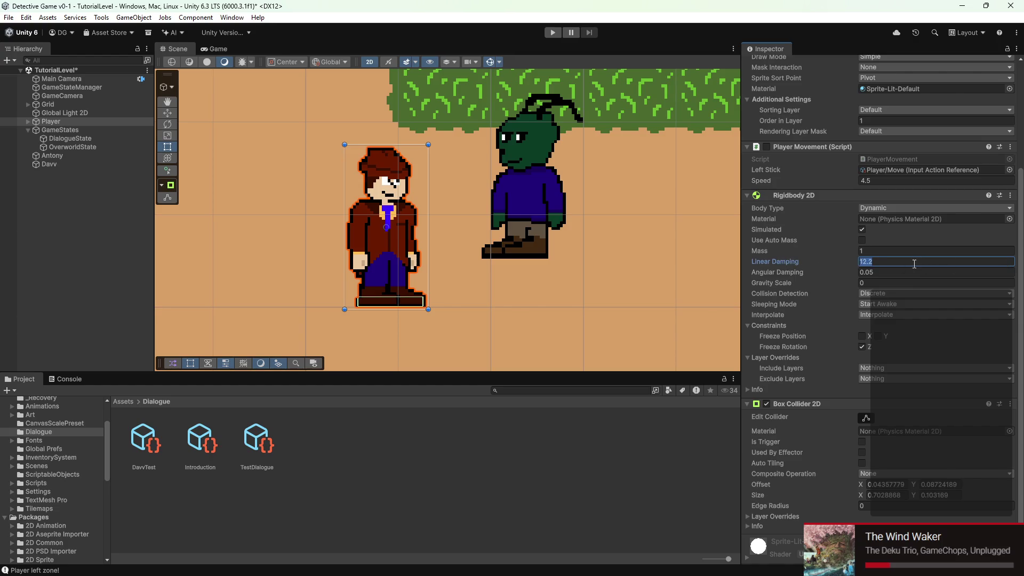
- Raise the Player's movement Speed from 4.5 to about 8.1 and run the game
click(643, 428)
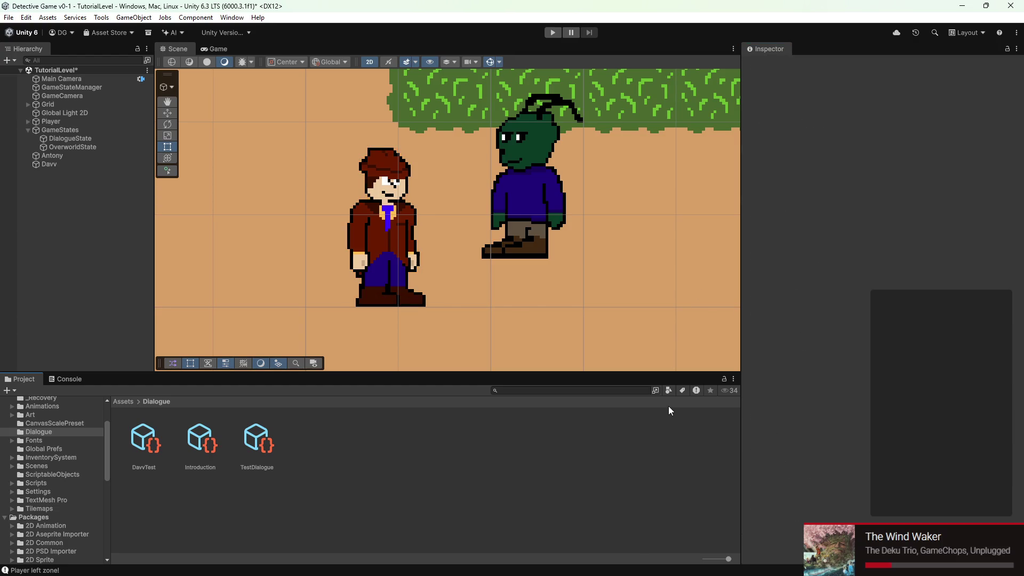
click(48, 122)
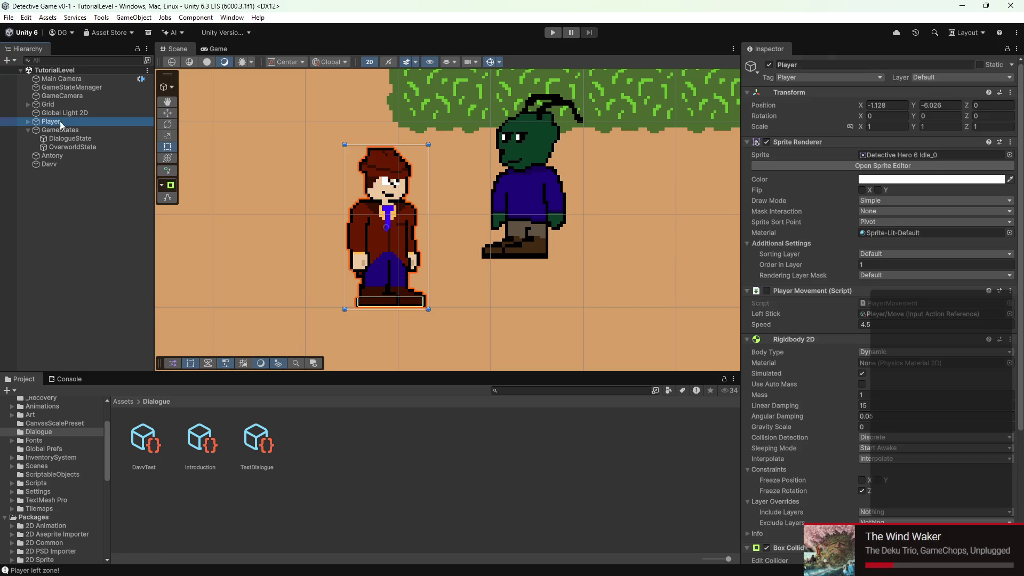
scroll(905, 311, down, 5)
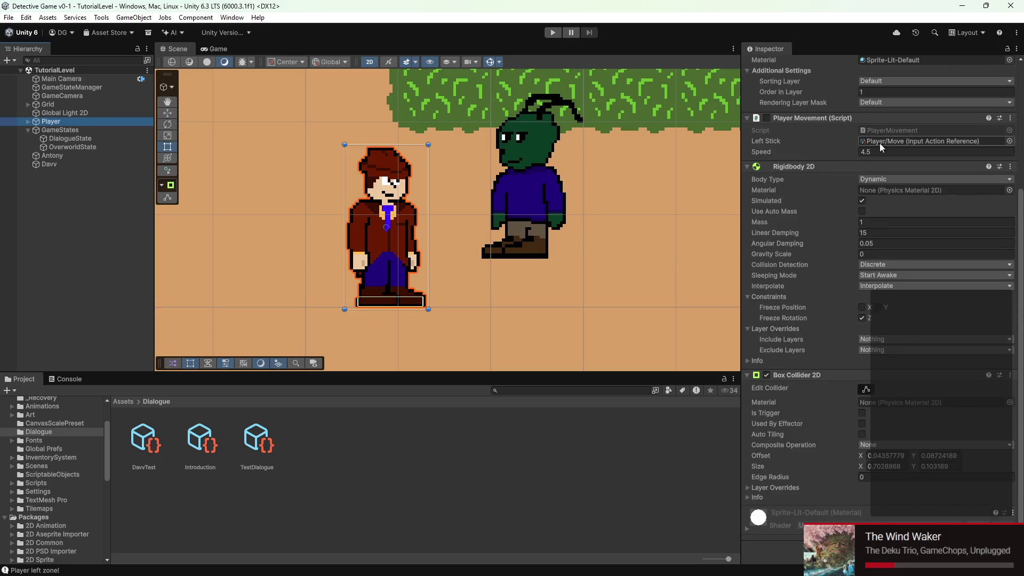
drag(836, 154, 873, 152)
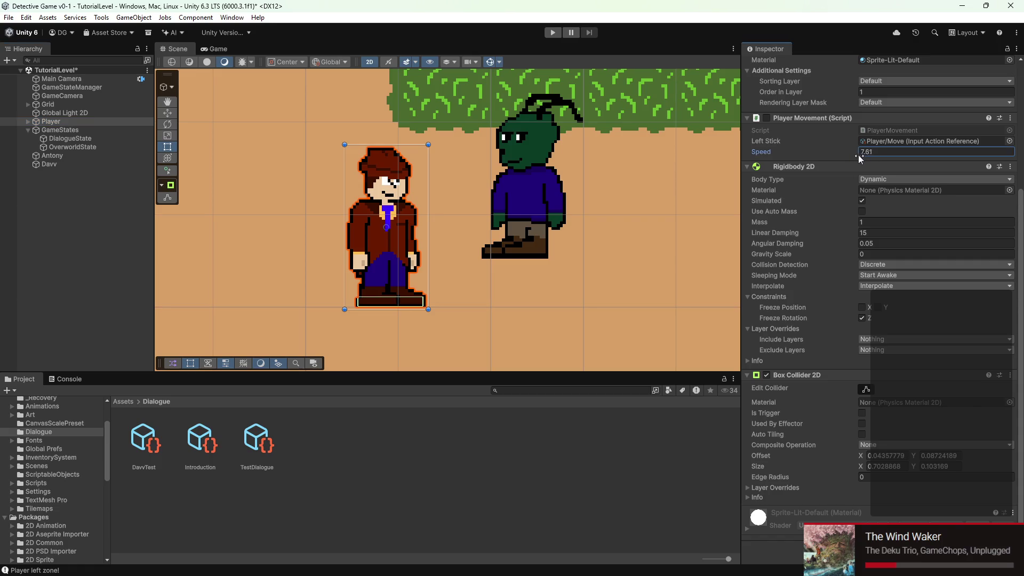
click(552, 33)
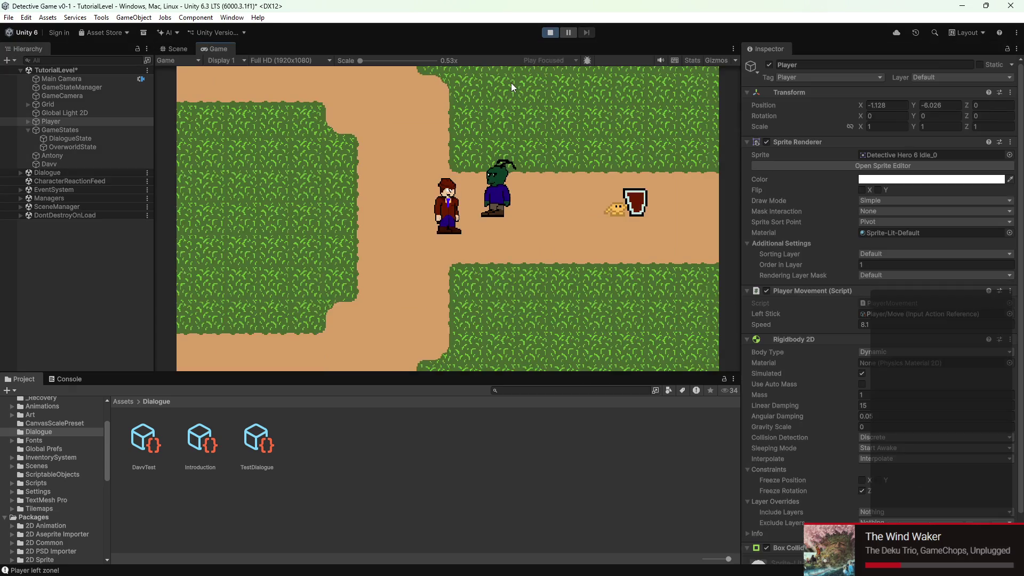
- While play-testing, lower the Player's movement Speed to 6
key(d)
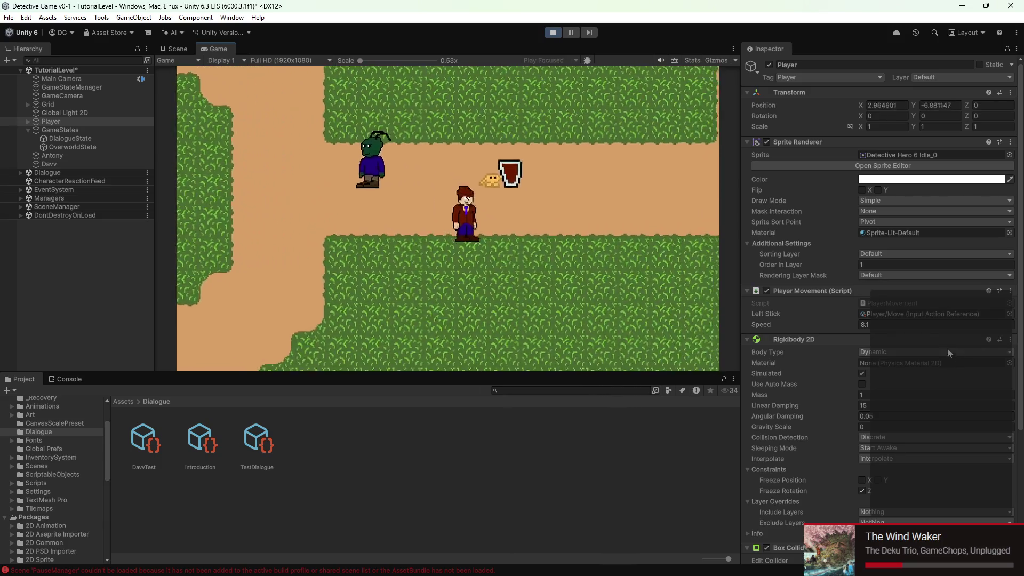
drag(768, 321, 763, 321)
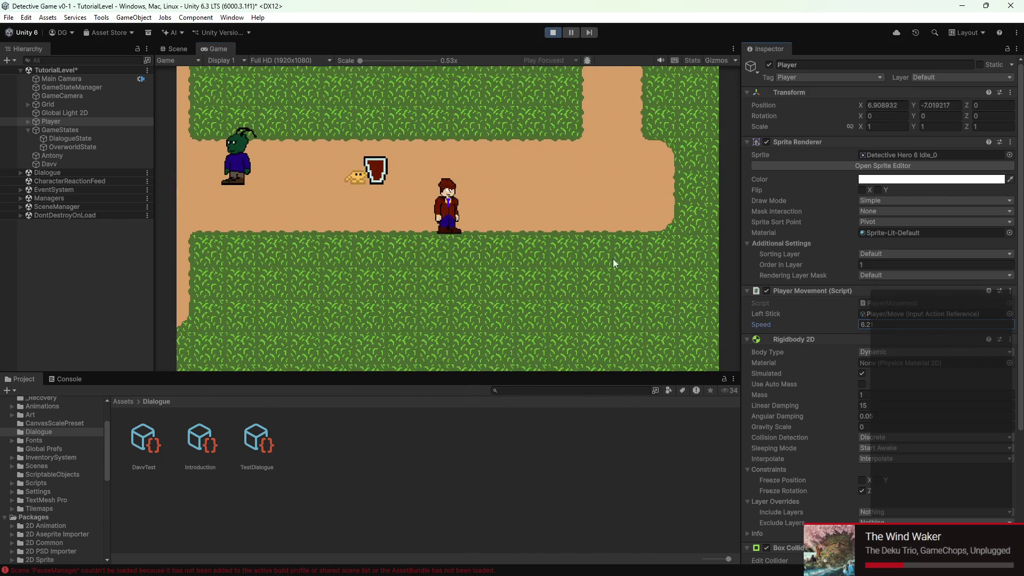
key(a)
key(s)
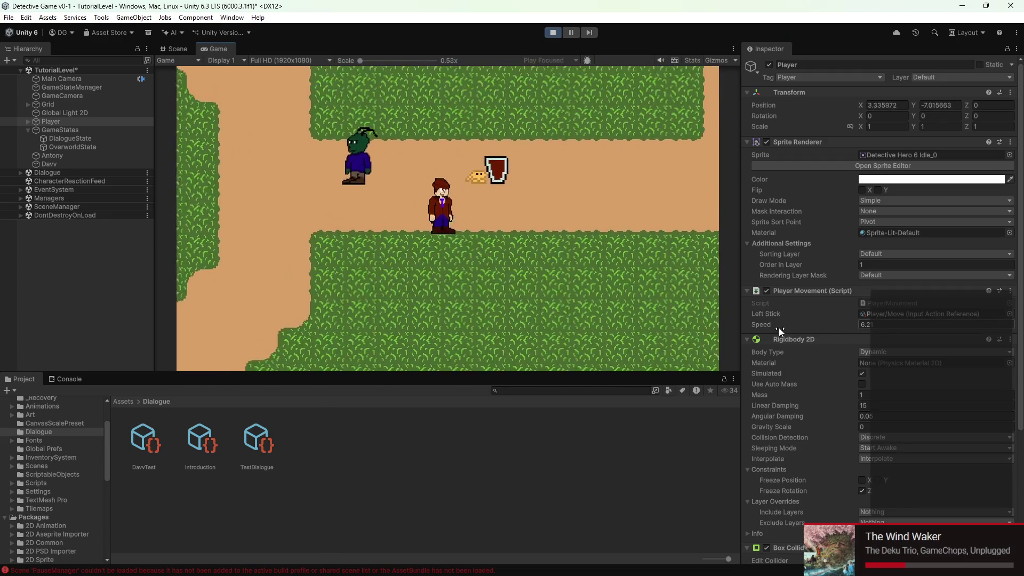
drag(772, 325, 773, 324)
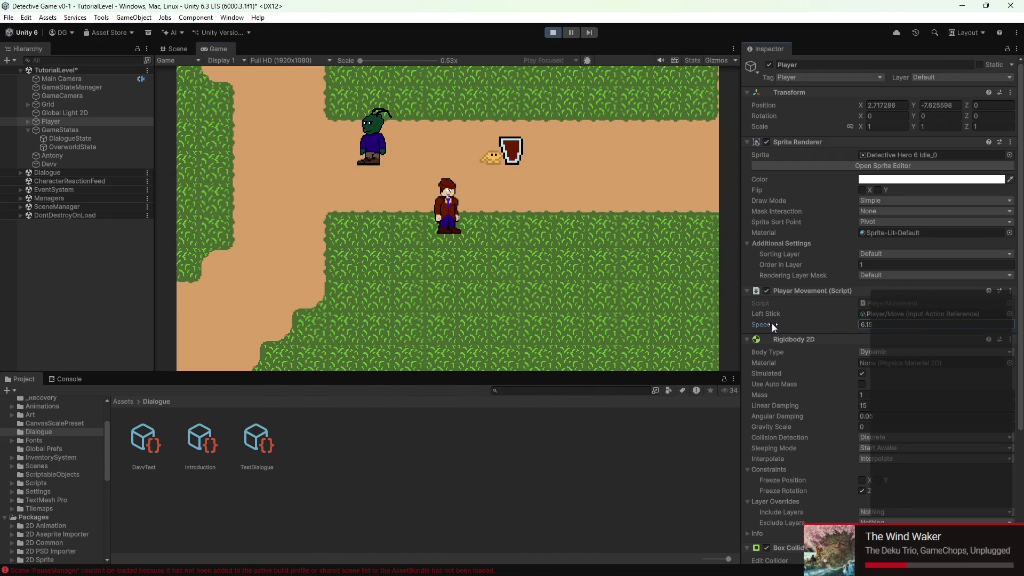
key(Return)
- Walk the detective in and out of the NPC's zone to trigger his dialogue
key(a)
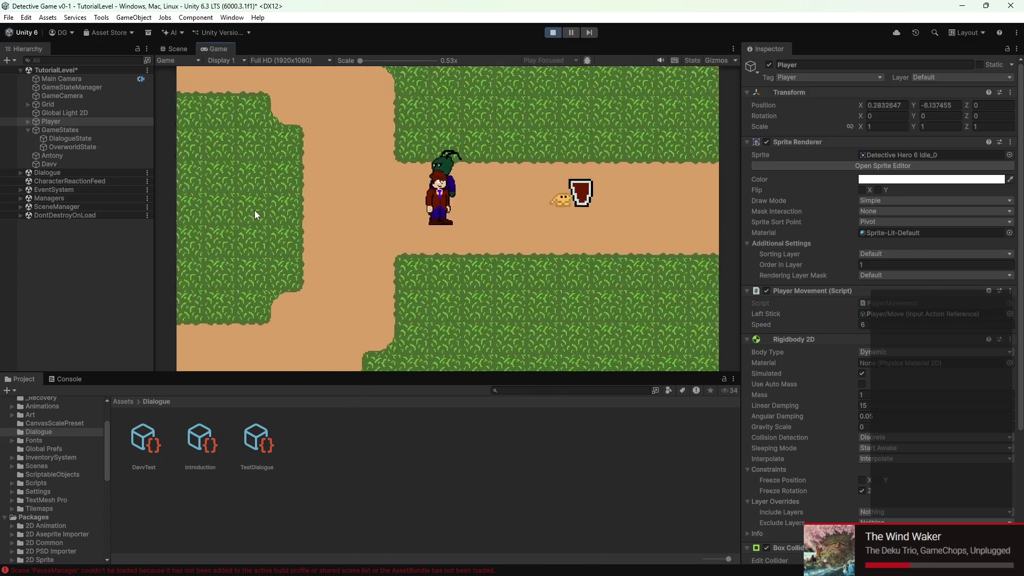
key(w)
key(a)
key(d)
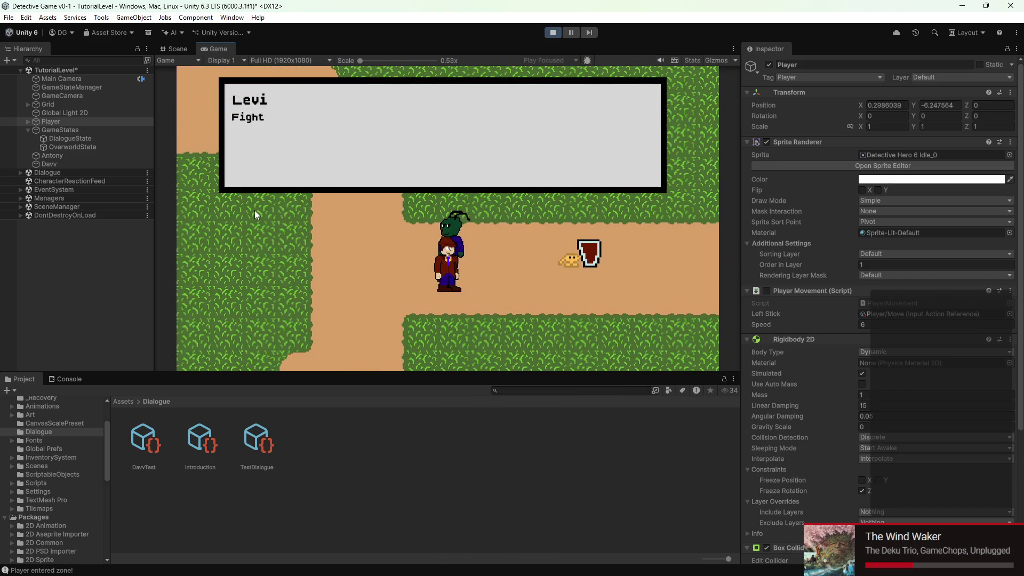
key(a)
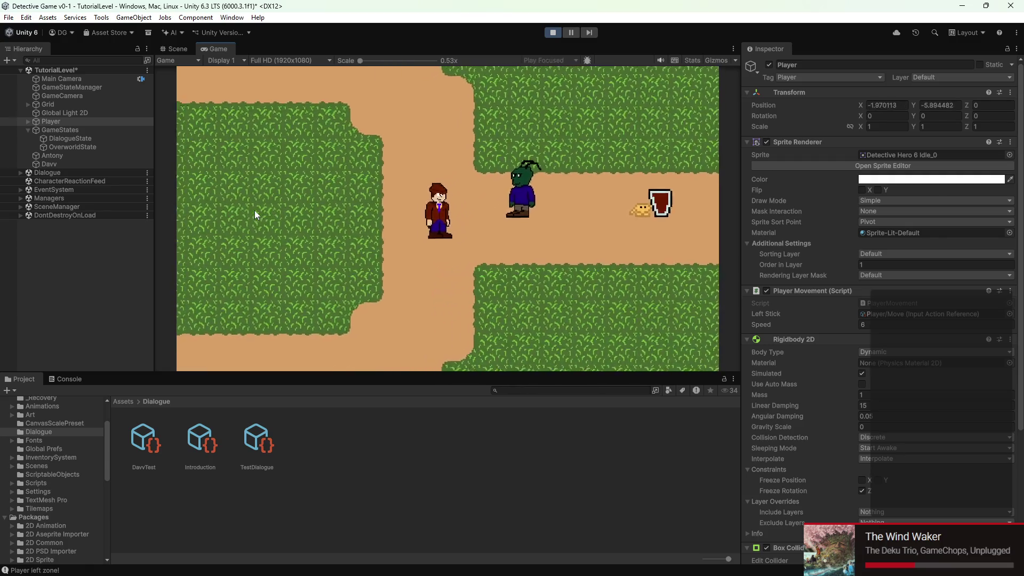
key(d)
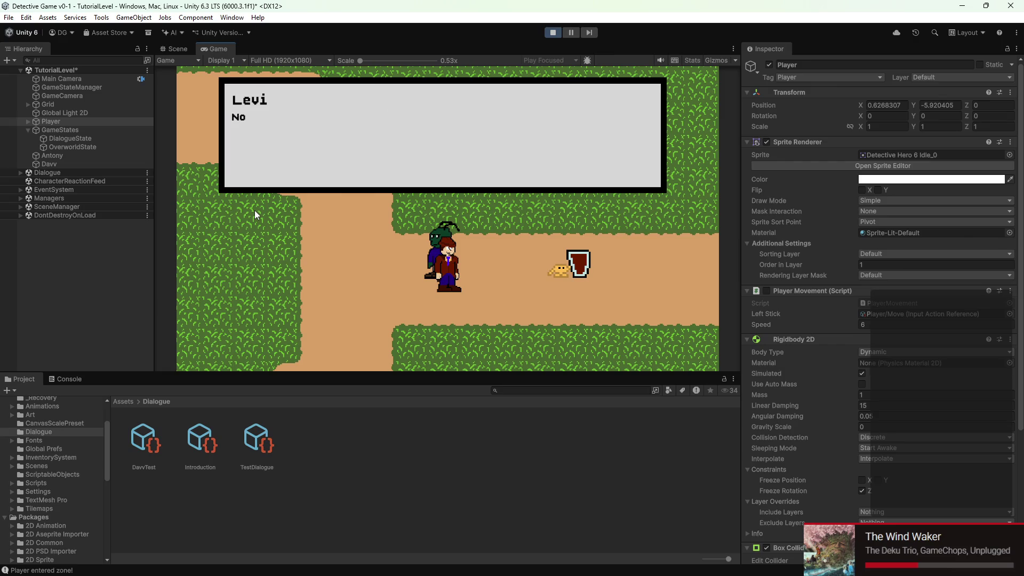
- Walk the player down-right and slightly left, then stop the play-test
key(s)
key(d)
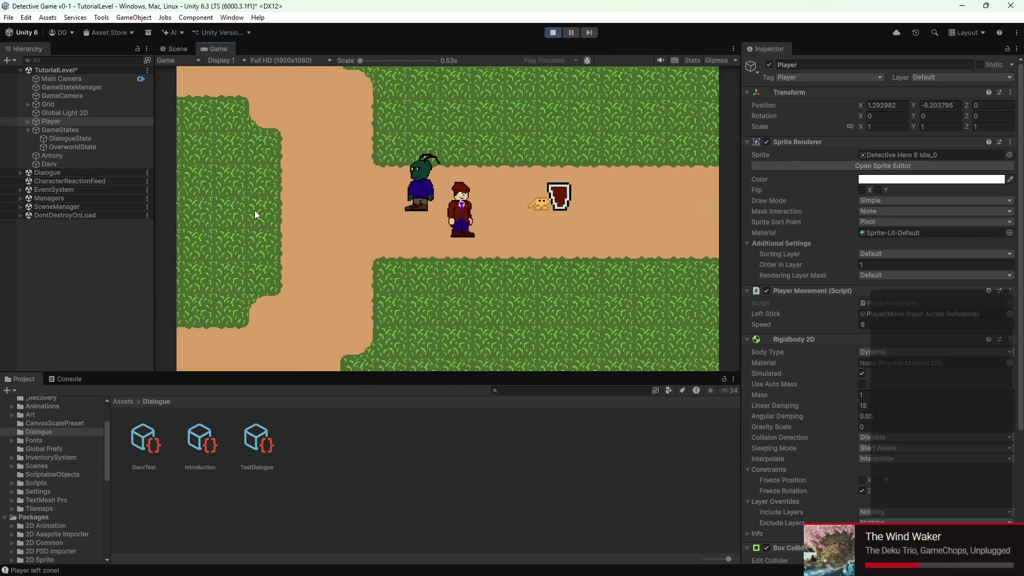
key(a)
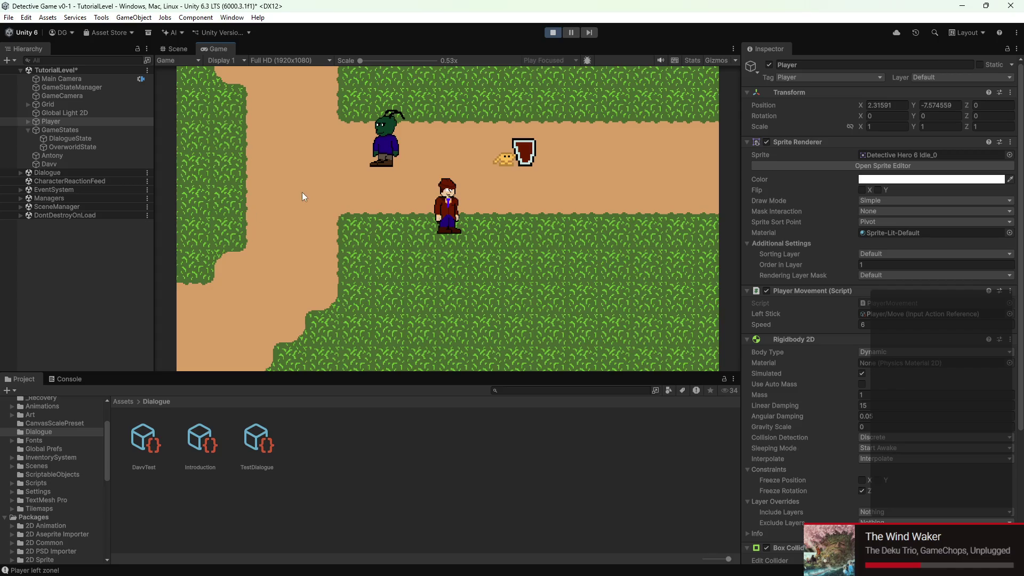
click(552, 33)
- Set the Player's movement Speed to 6 in the Inspector
click(866, 326)
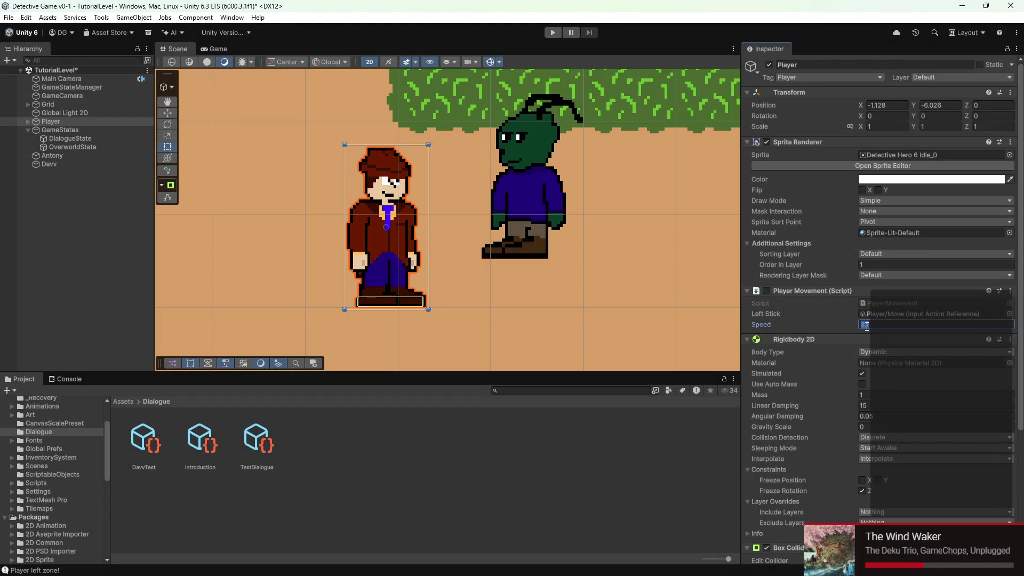
click(830, 330)
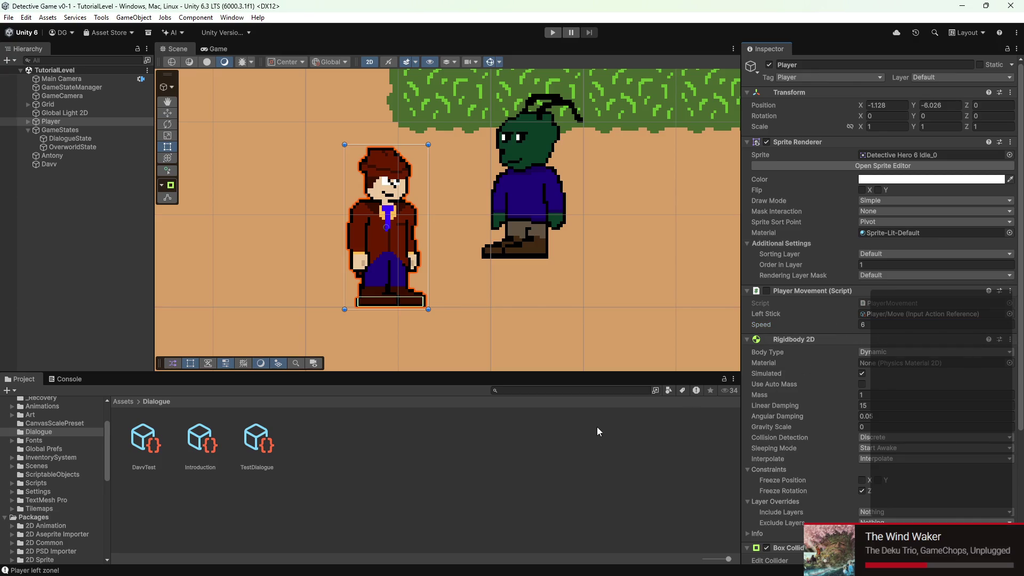
scroll(447, 216, down, 8)
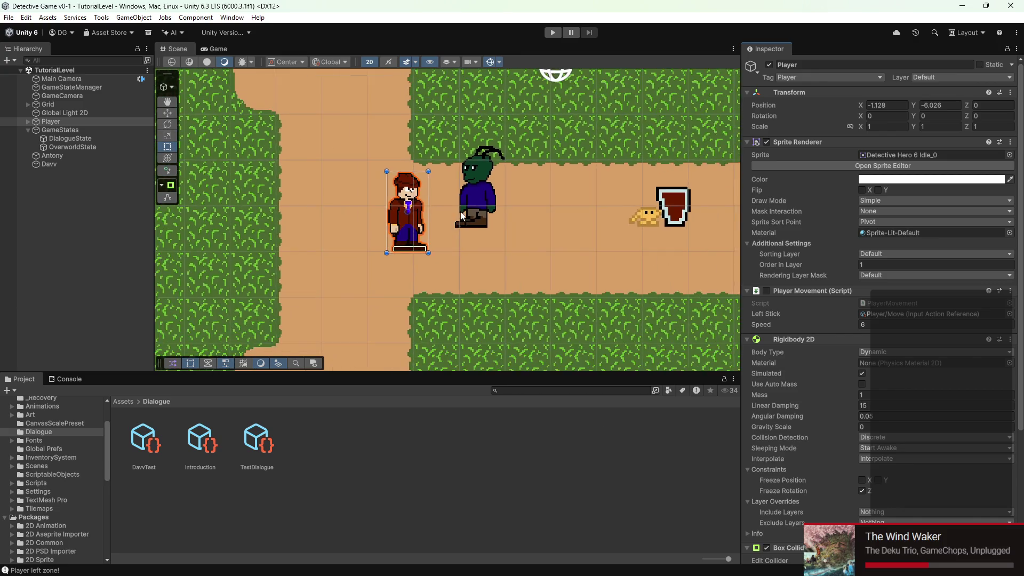
scroll(466, 222, up, 5)
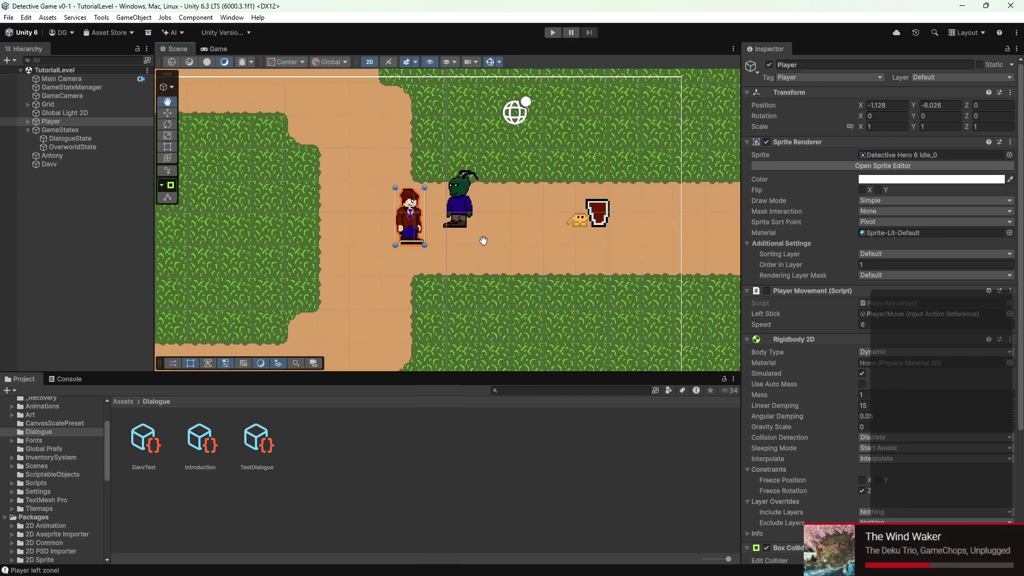
scroll(511, 242, up, 3)
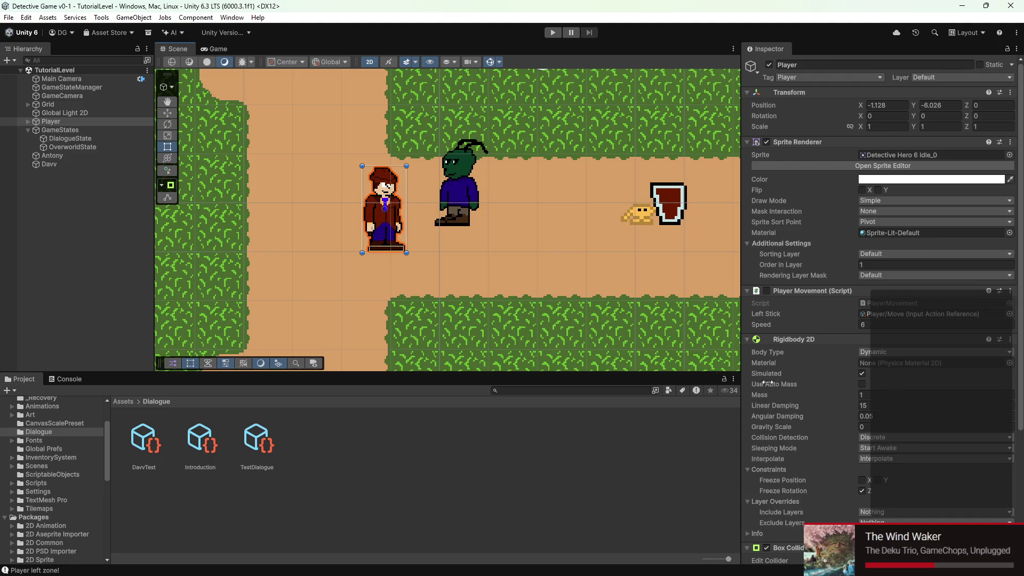
scroll(830, 403, down, 5)
scroll(468, 282, down, 2)
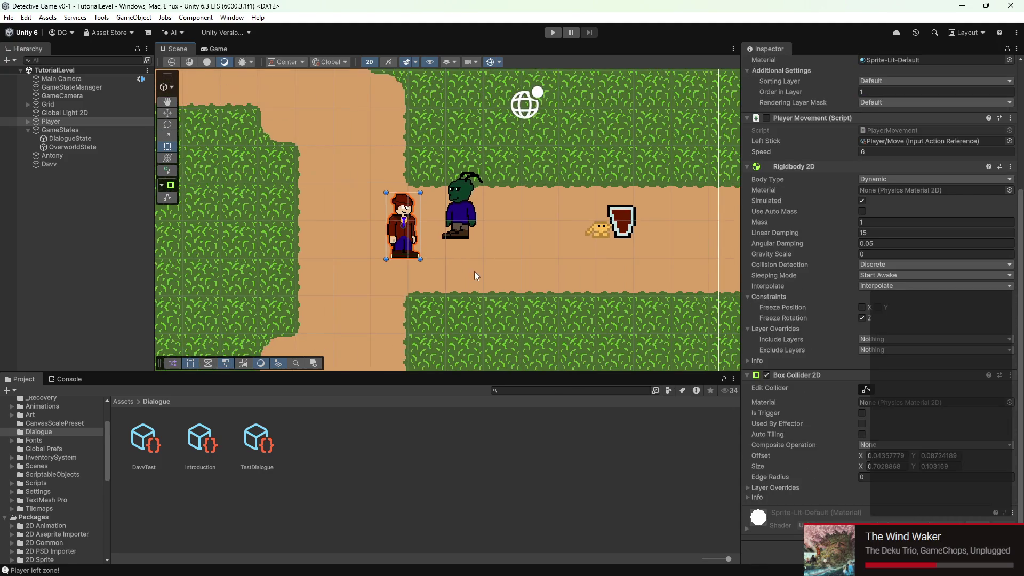
scroll(472, 272, down, 2)
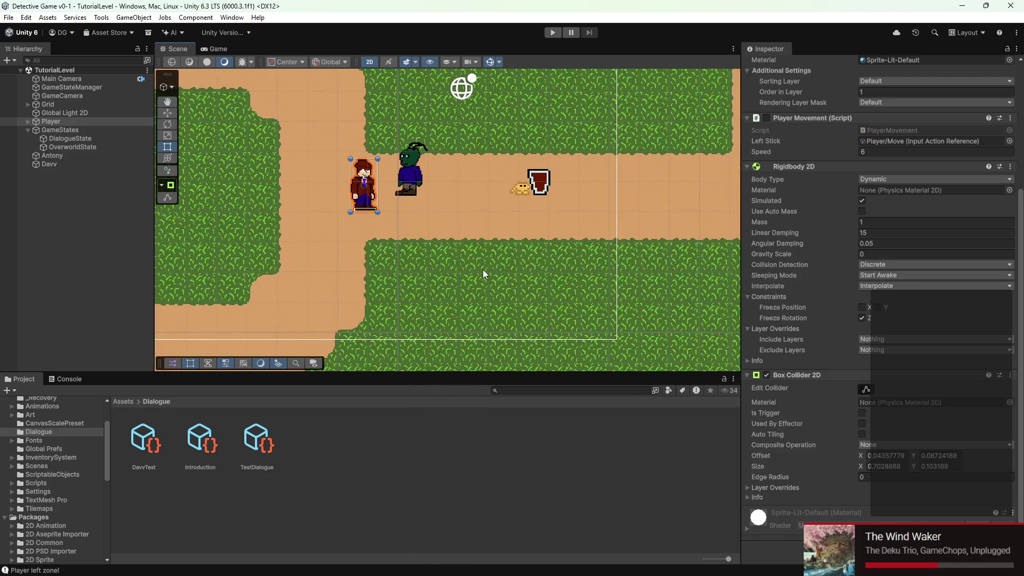
- Select GameCamera and type 0.4 into its Cinemachine Follow Position Damping Y
click(62, 95)
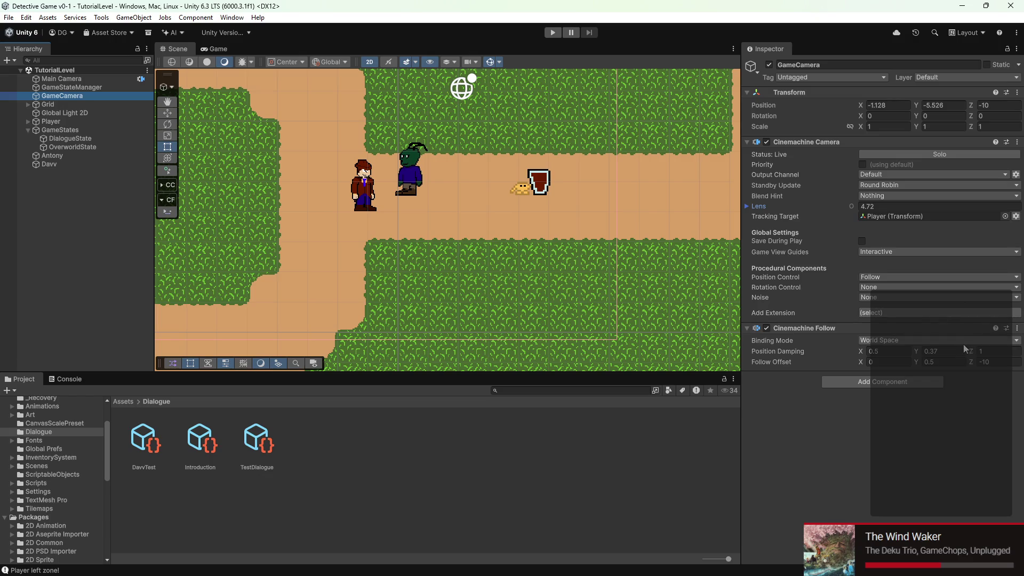
click(938, 350)
text(0.4)
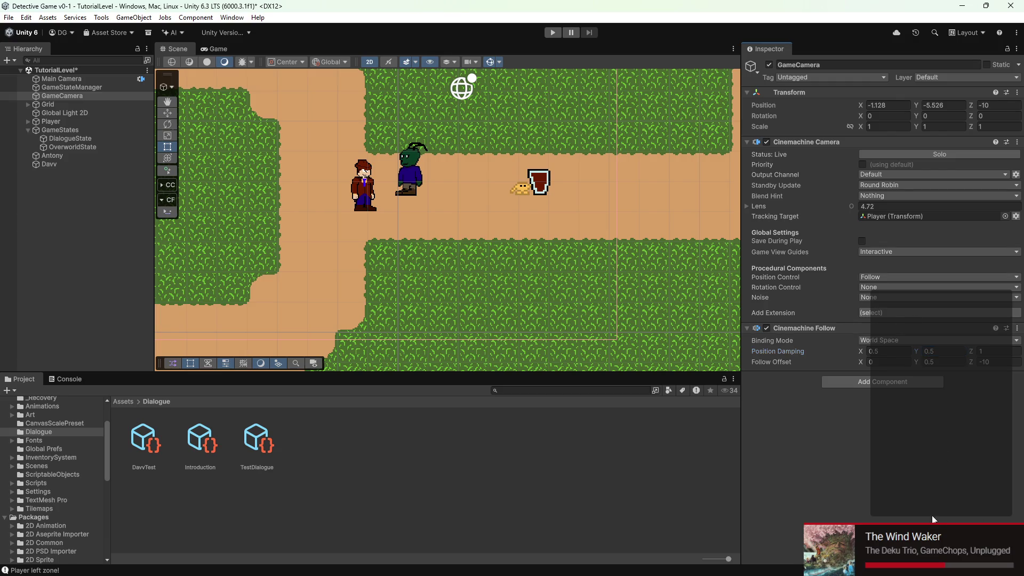
click(560, 35)
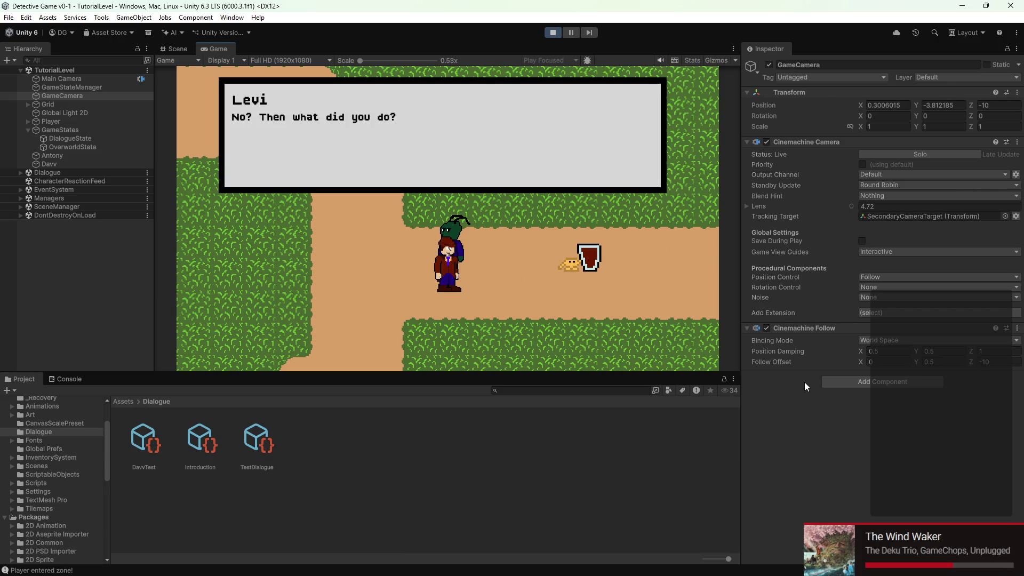
key(d)
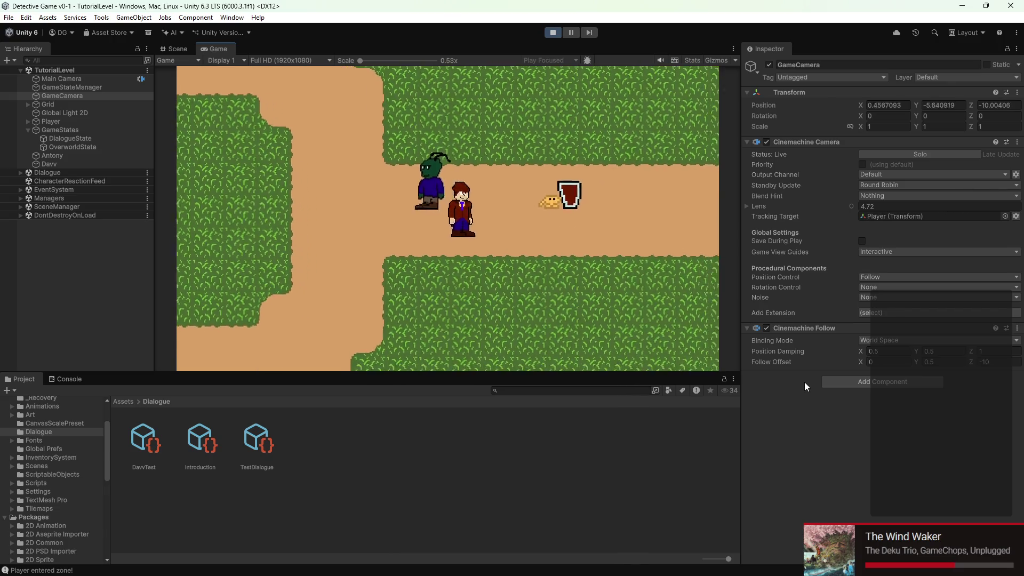
double_click(212, 49)
key(d)
key(e)
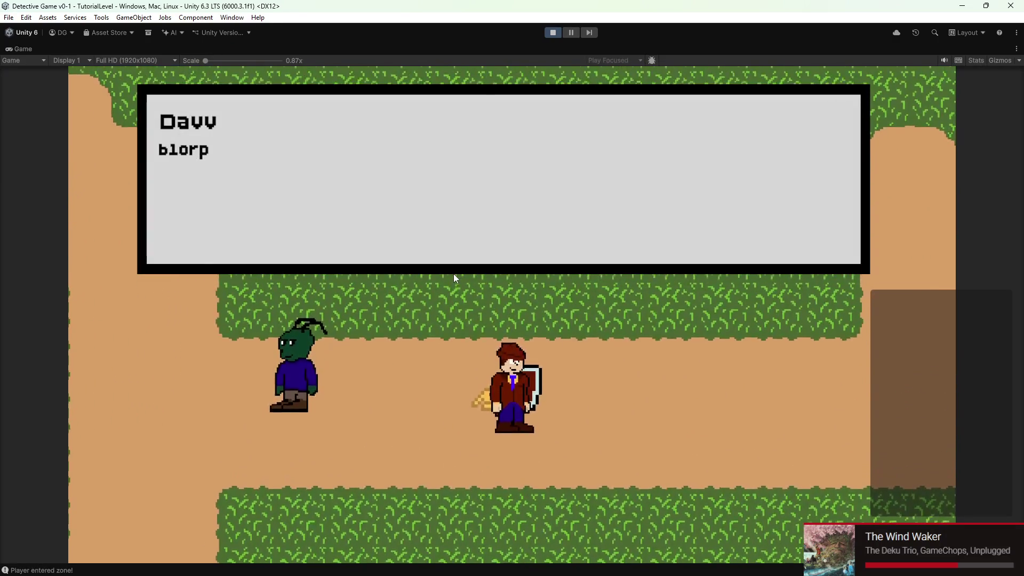
key(e)
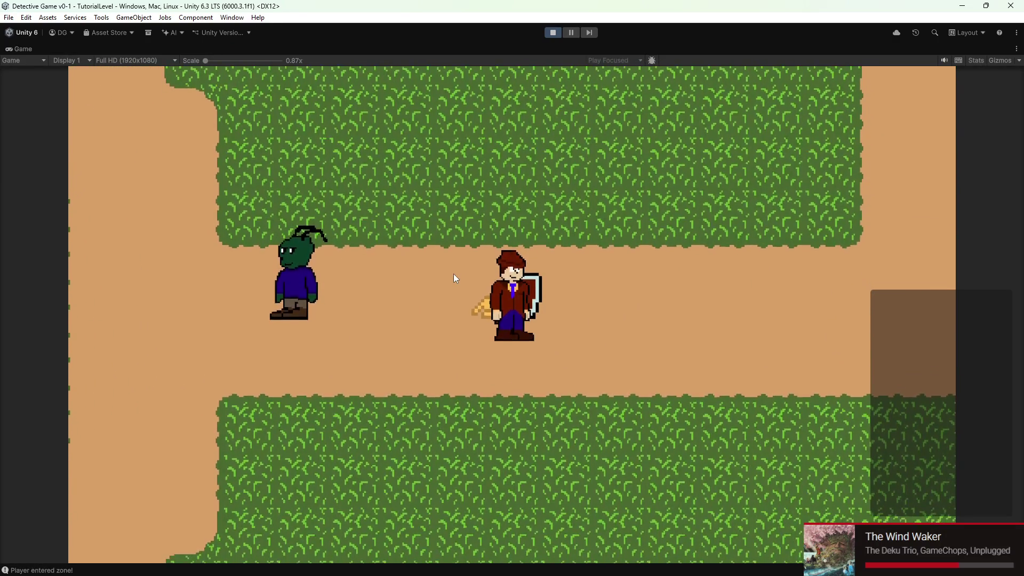
key(a)
key(e)
key(e)
key(e)
key(e)
key(d)
key(e)
key(e)
key(e)
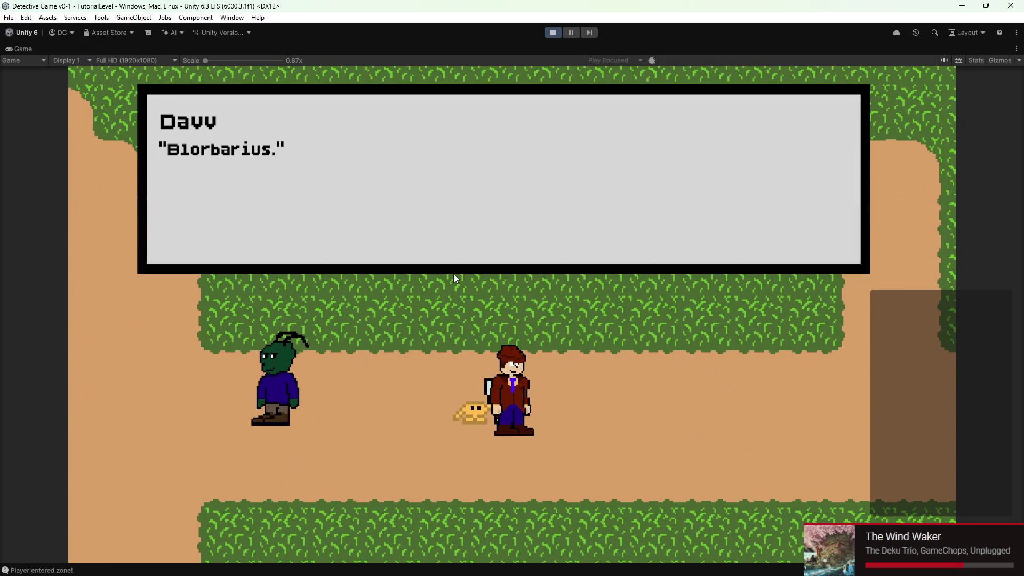
key(e)
key(d)
key(a)
key(e)
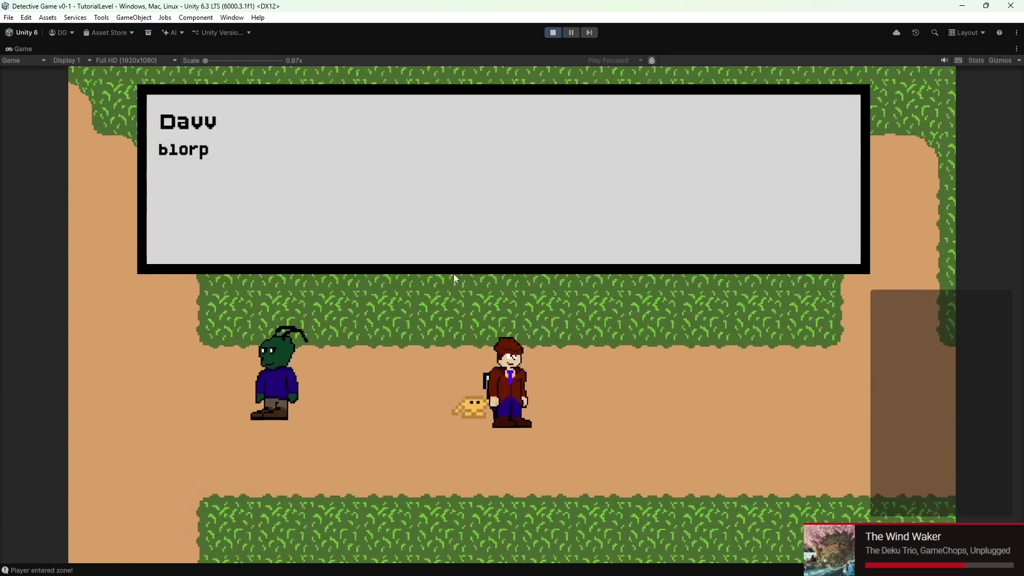
key(e)
key(e)
key(e)
key(a)
key(e)
key(e)
key(e)
key(e)
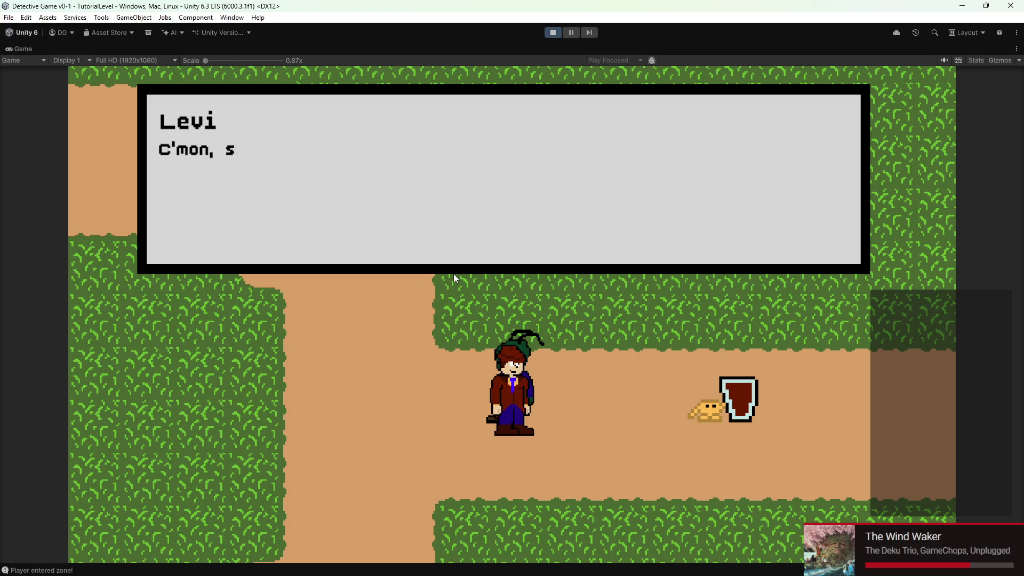
key(e)
key(d)
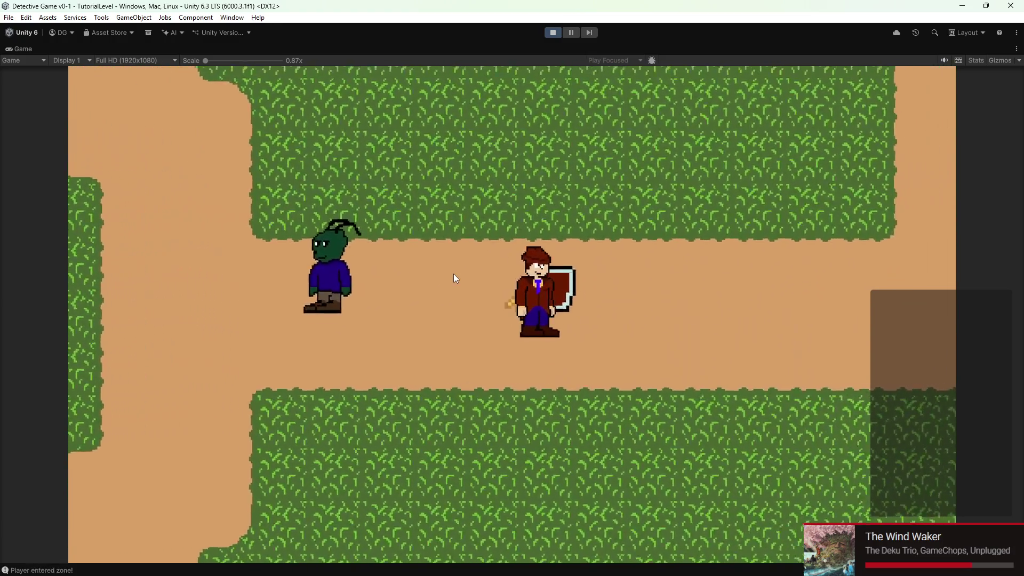
key(e)
key(e)
key(e)
key(d)
key(a)
key(e)
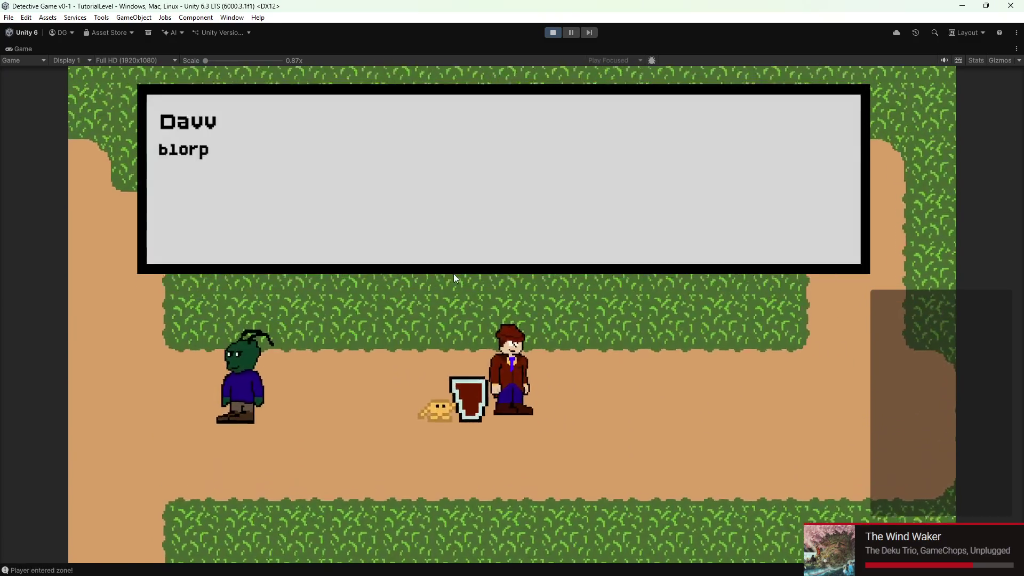
key(e)
key(e)
key(s)
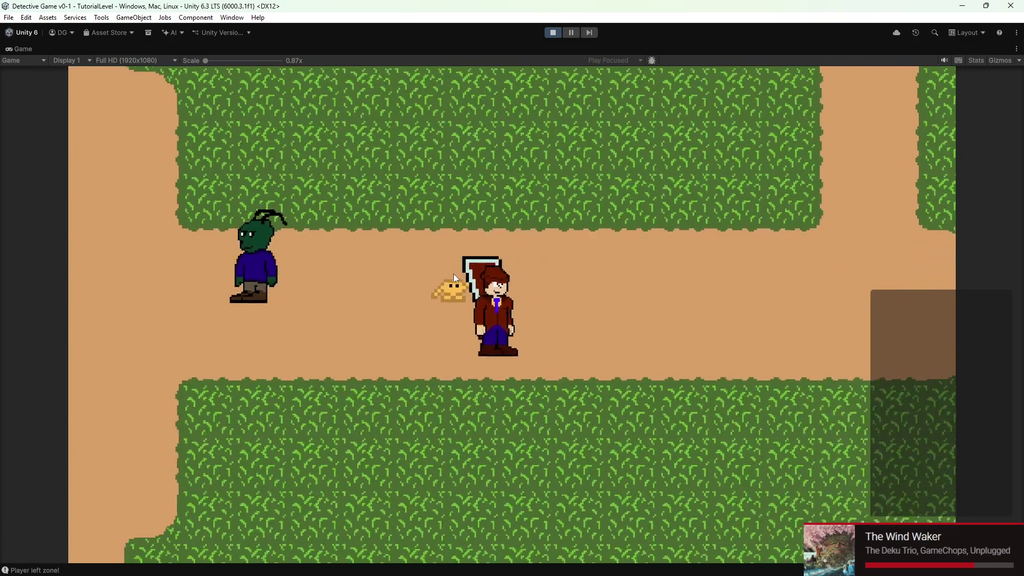
key(a)
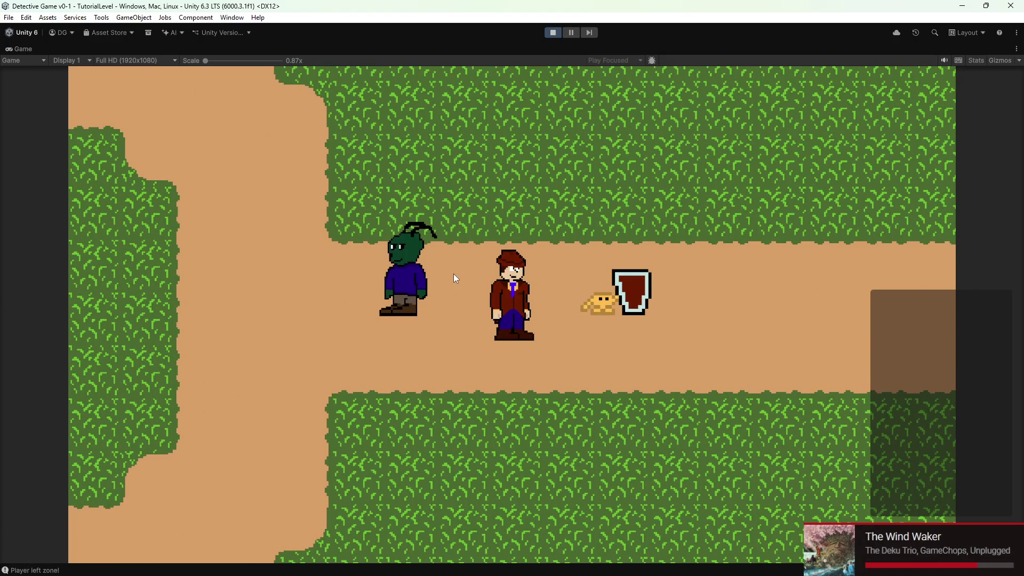
click(548, 34)
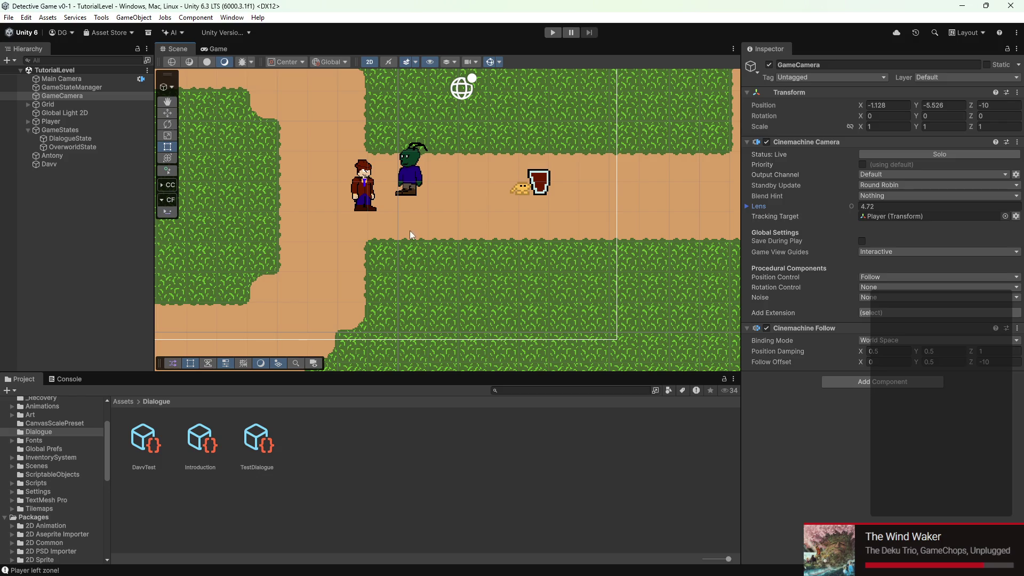
- Zoom and pan the Scene view to show more of the map
scroll(427, 240, down, 2)
mouse_move(479, 248)
mouse_down()
mouse_move(426, 250)
mouse_move(508, 305)
mouse_up()
scroll(490, 304, down, 1)
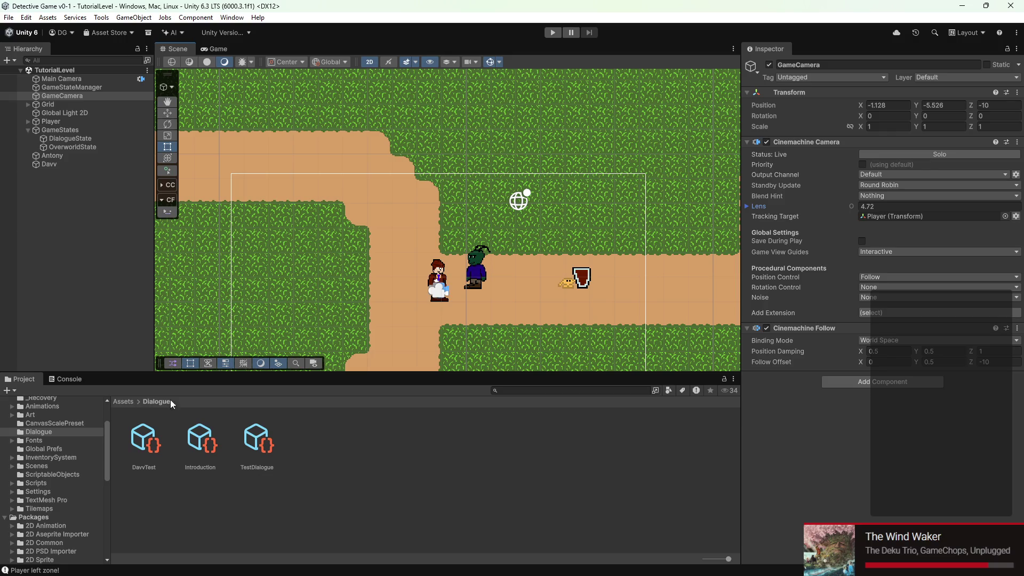
scroll(53, 467, up, 5)
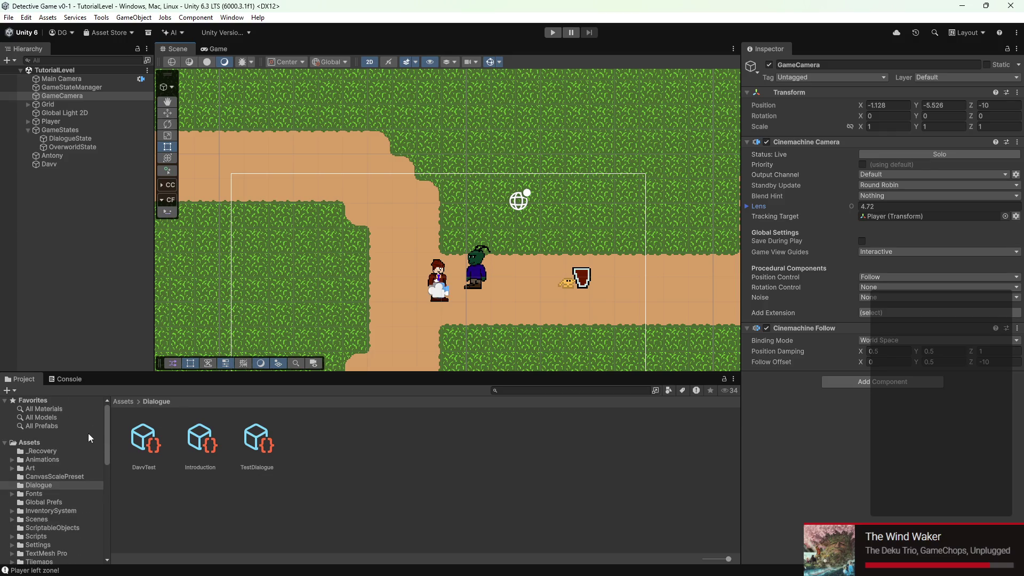
scroll(322, 166, up, 5)
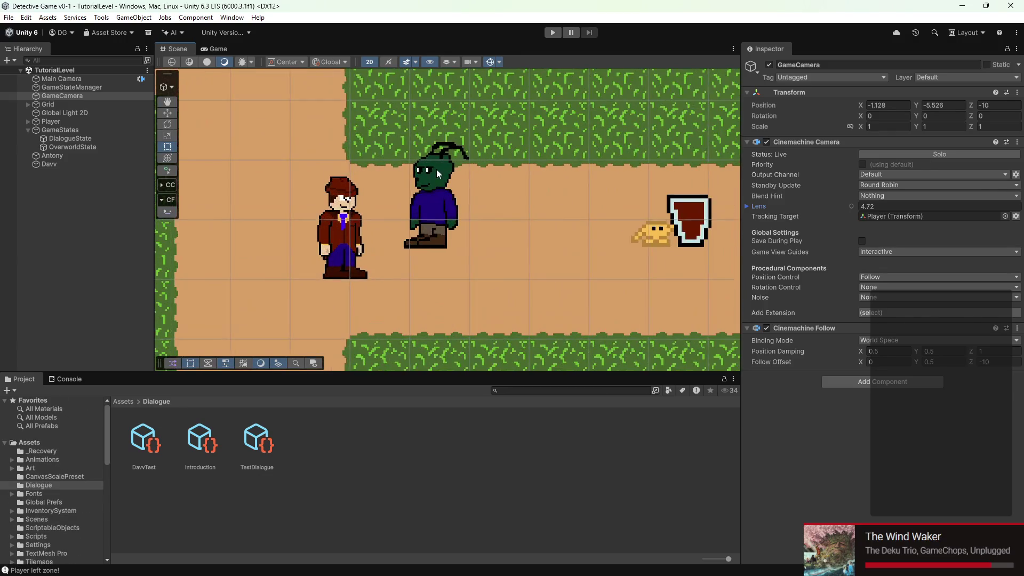
- Select Antony, then Davv, then the Floor tilemap in the Scene view
click(436, 168)
scroll(508, 172, down, 2)
click(493, 294)
scroll(385, 254, up, 1)
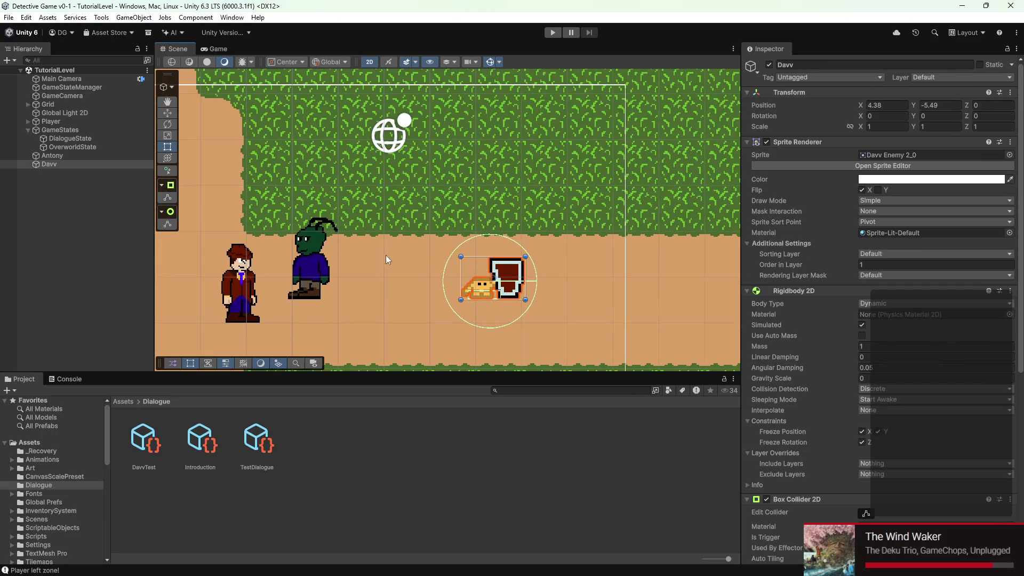
click(378, 250)
scroll(376, 249, down, 3)
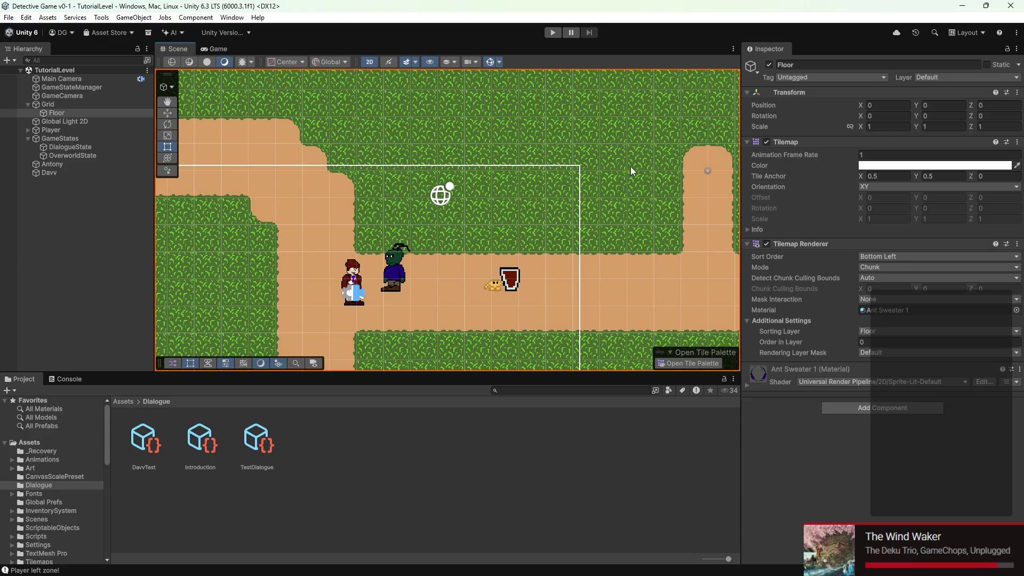
- Pan and zoom the Scene view across the level toward the characters
mouse_move(336, 270)
mouse_down()
mouse_move(395, 201)
mouse_move(453, 165)
mouse_up()
scroll(473, 177, up, 5)
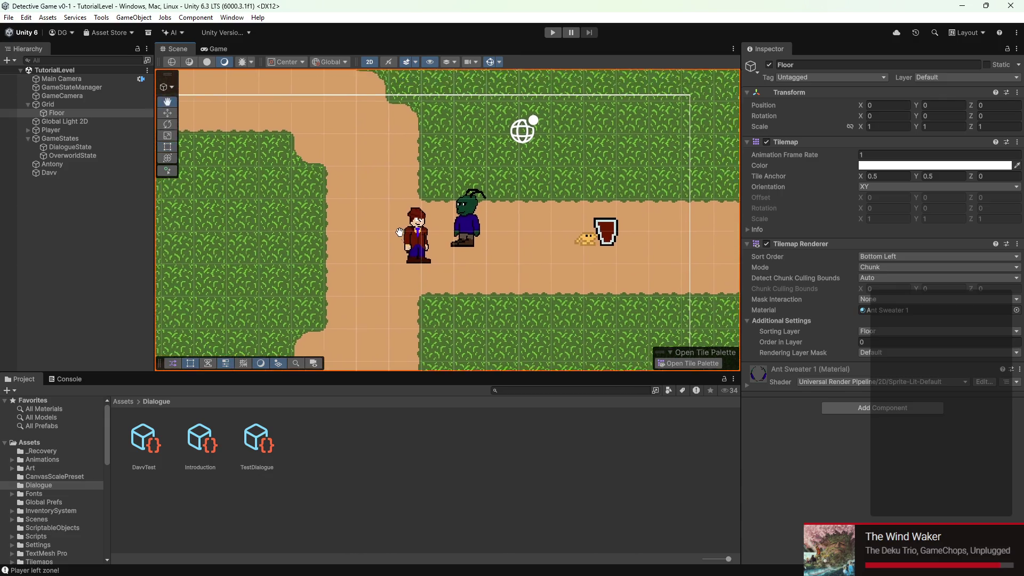
scroll(468, 216, down, 5)
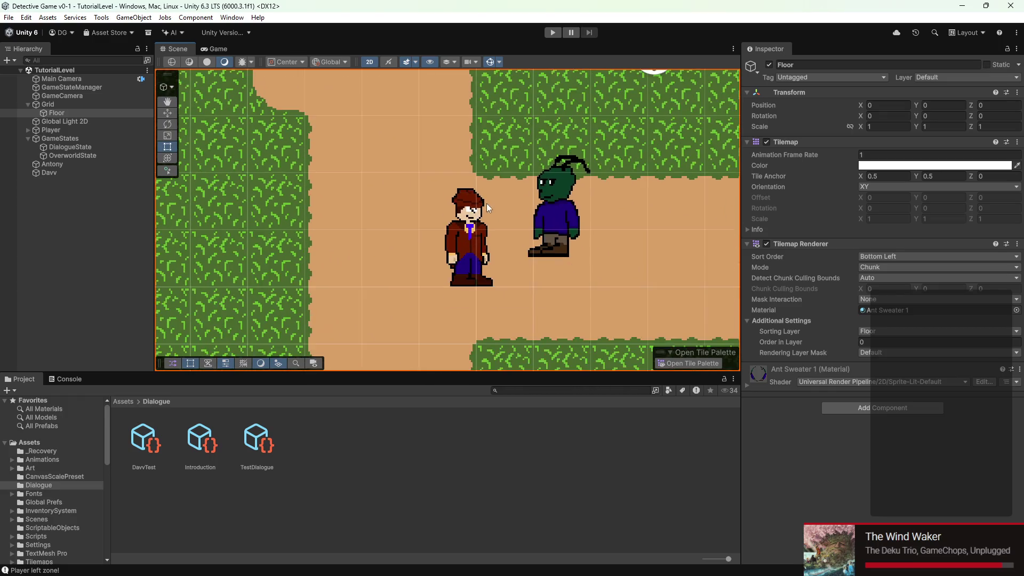
drag(572, 197, 433, 181)
scroll(429, 178, down, 5)
scroll(427, 178, up, 3)
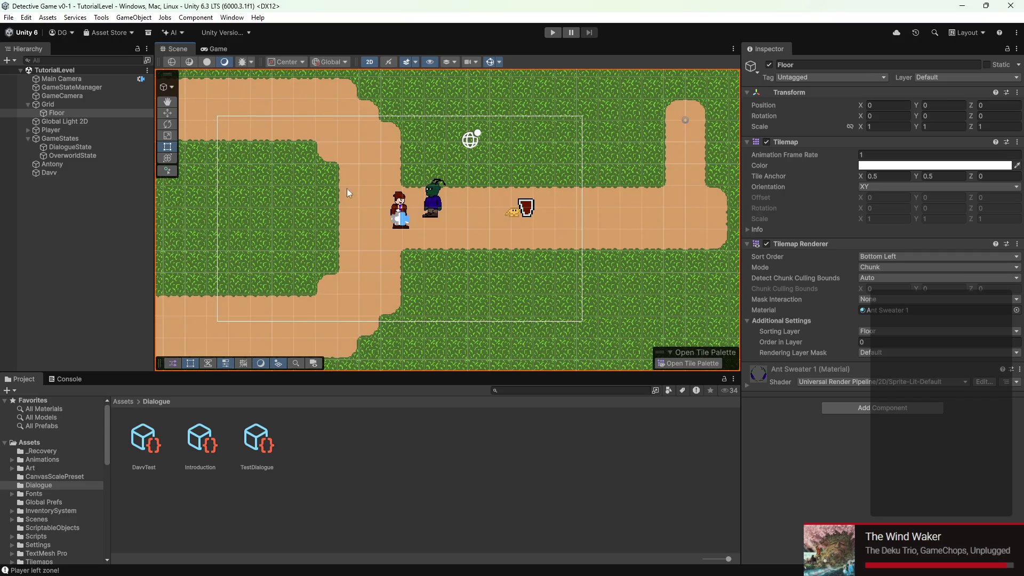
- Open the Art folder with the dirt and grass tile sheets, then the Edit menu
click(37, 459)
double_click(13, 468)
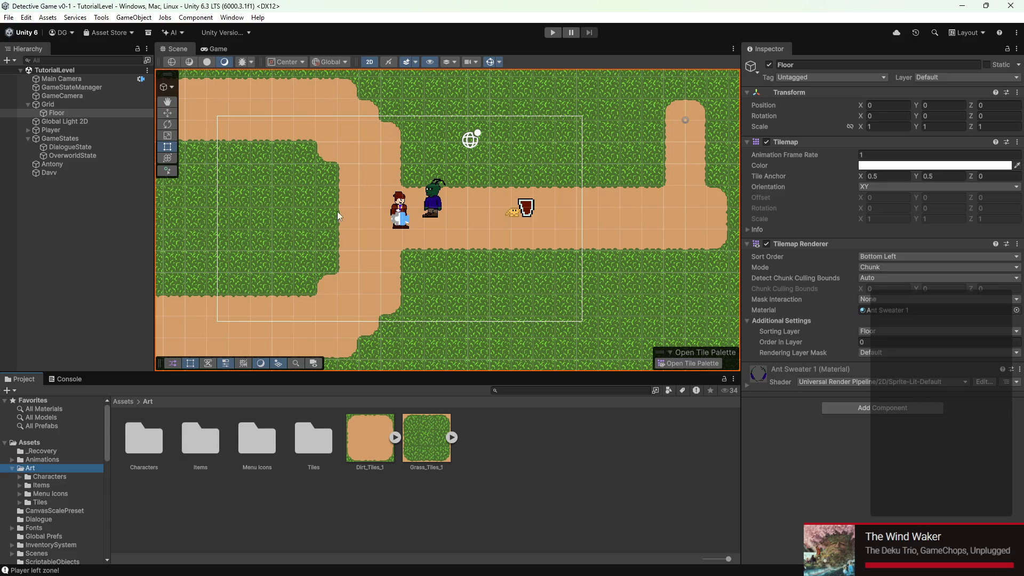
scroll(337, 212, up, 3)
mouse_move(536, 216)
mouse_down()
mouse_move(451, 200)
mouse_move(459, 223)
mouse_up()
scroll(447, 203, up, 2)
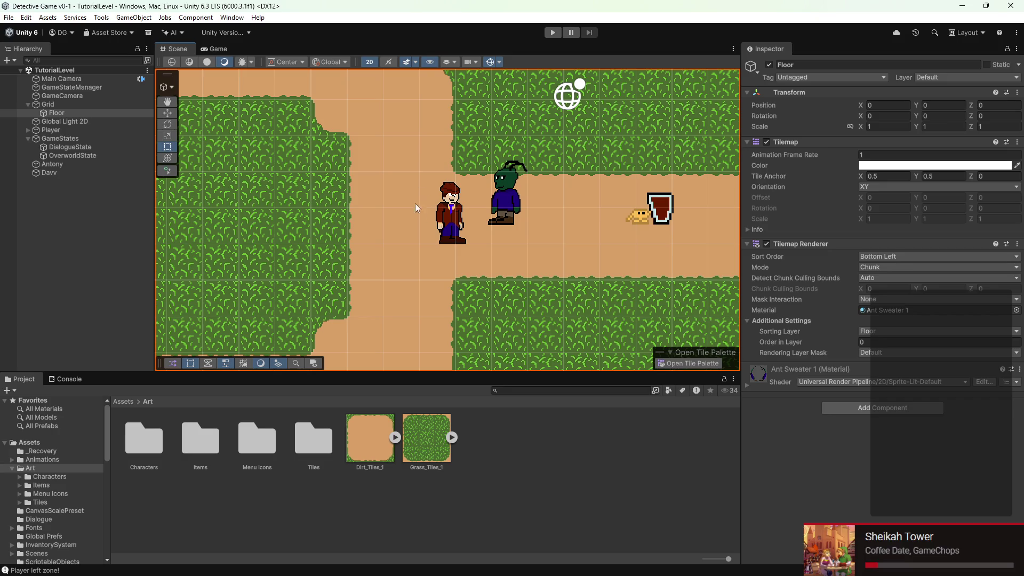
drag(486, 218, 433, 235)
scroll(422, 230, down, 1)
scroll(405, 227, down, 3)
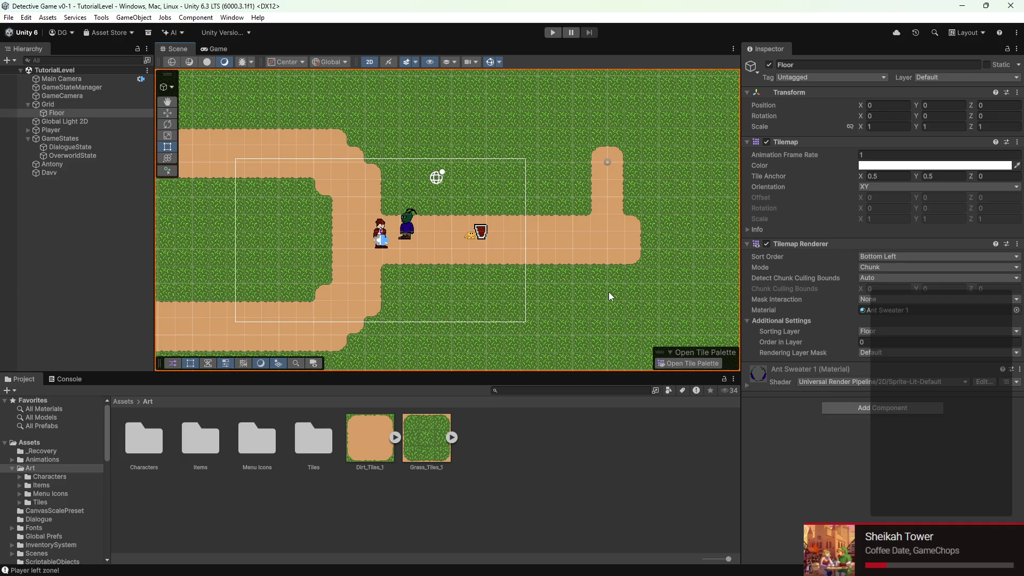
click(26, 17)
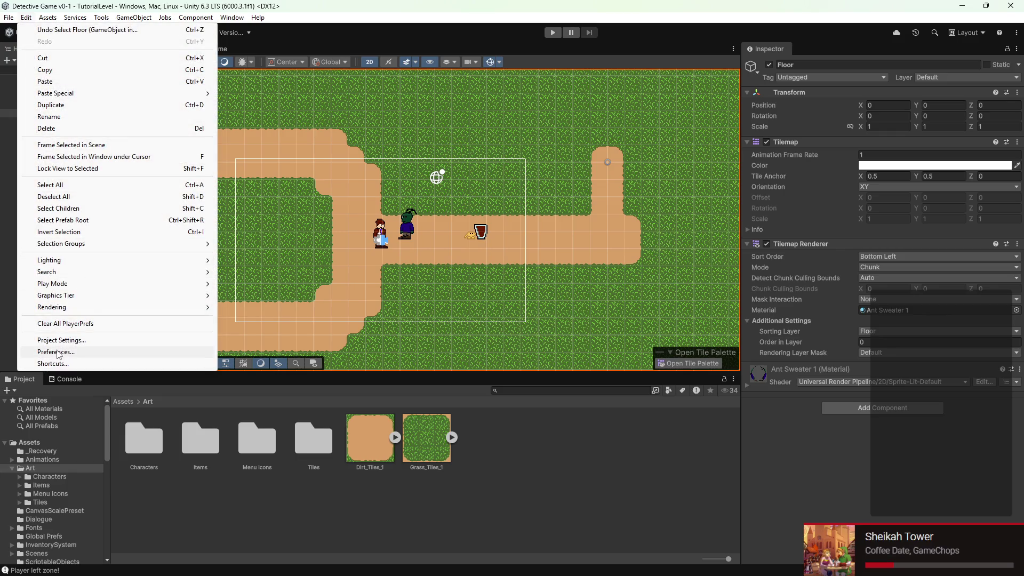
click(80, 340)
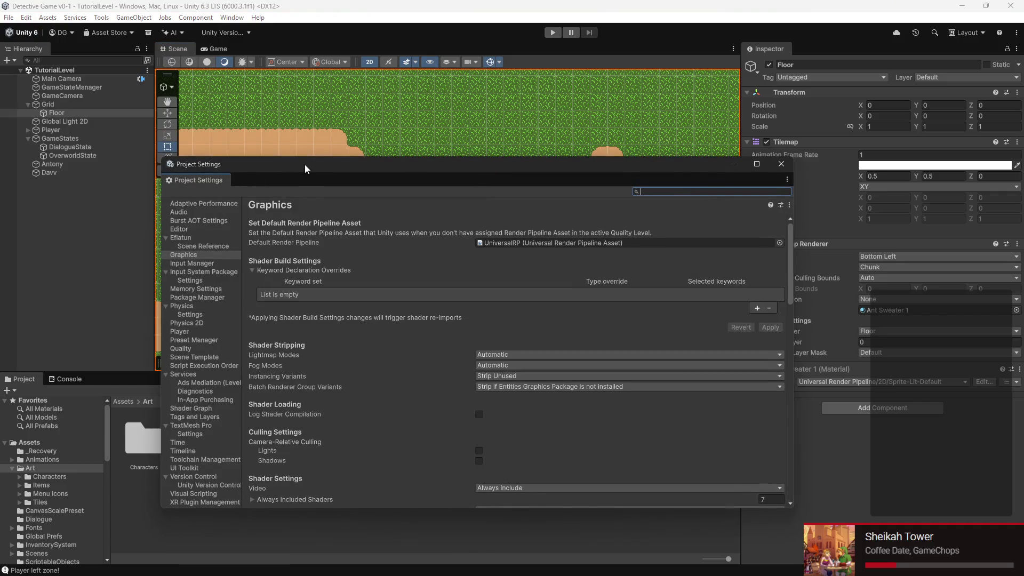
click(235, 190)
click(237, 196)
click(213, 208)
click(213, 199)
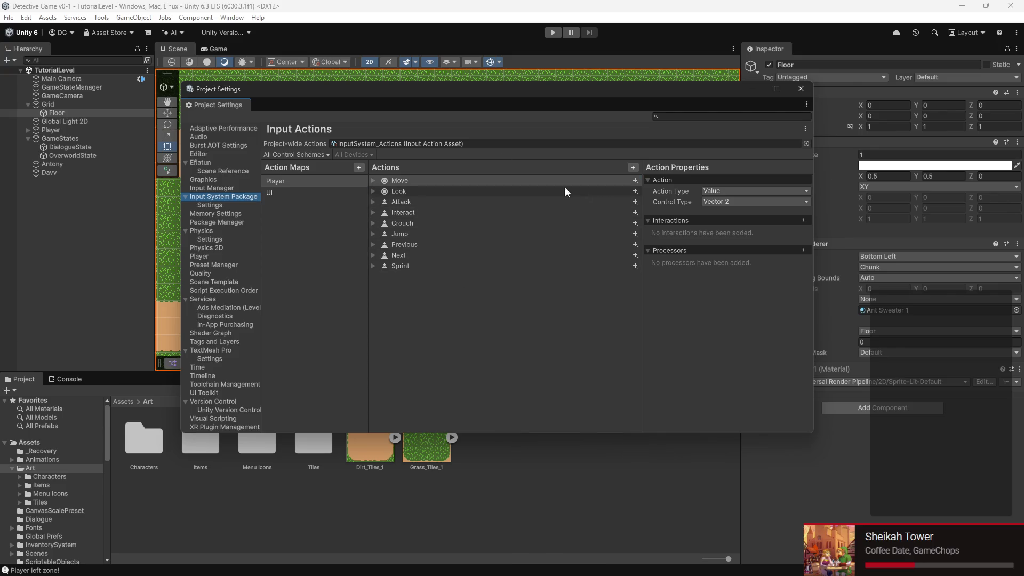
click(415, 211)
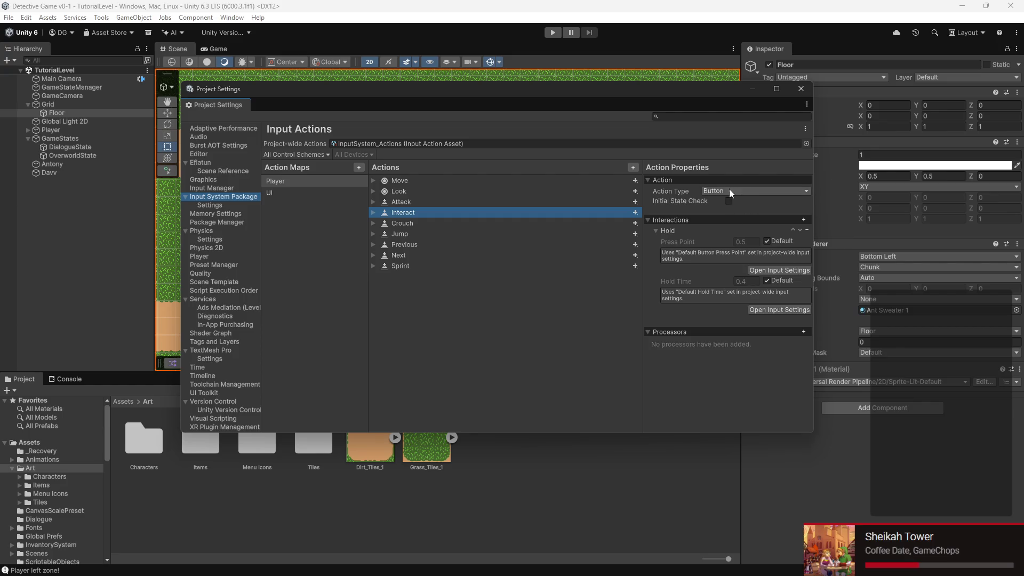
click(374, 212)
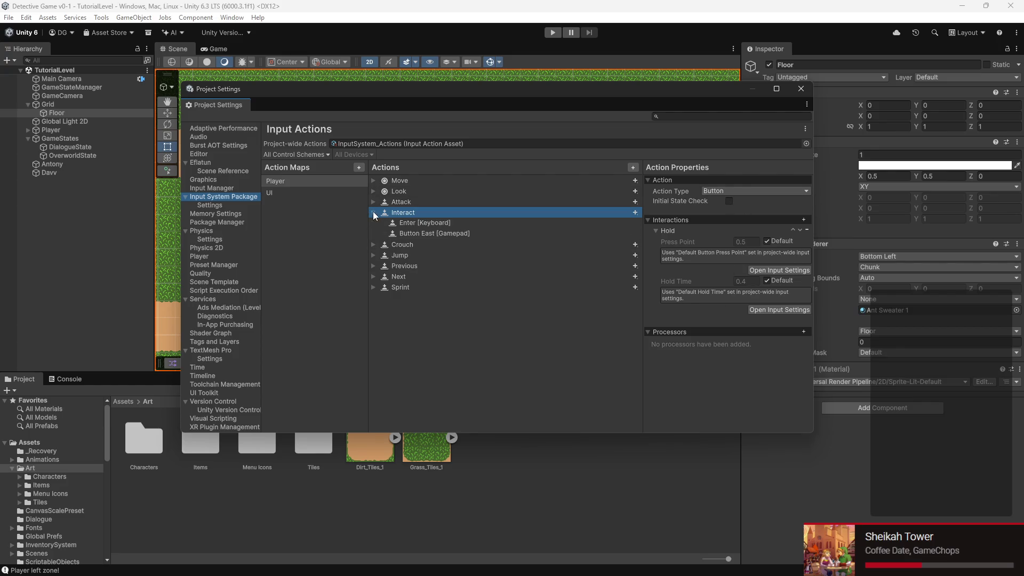
click(418, 231)
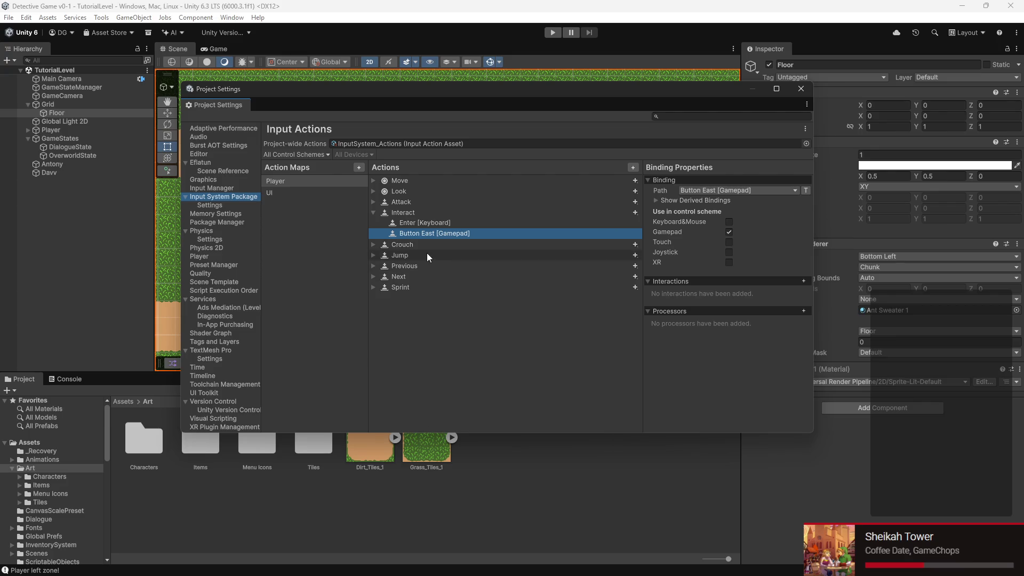
click(404, 275)
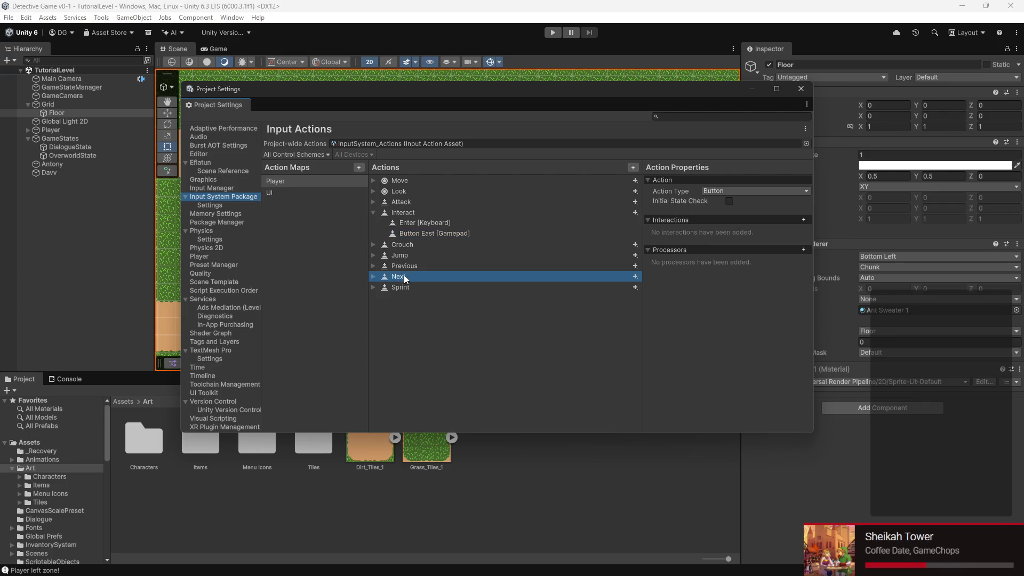
click(800, 89)
scroll(333, 233, up, 5)
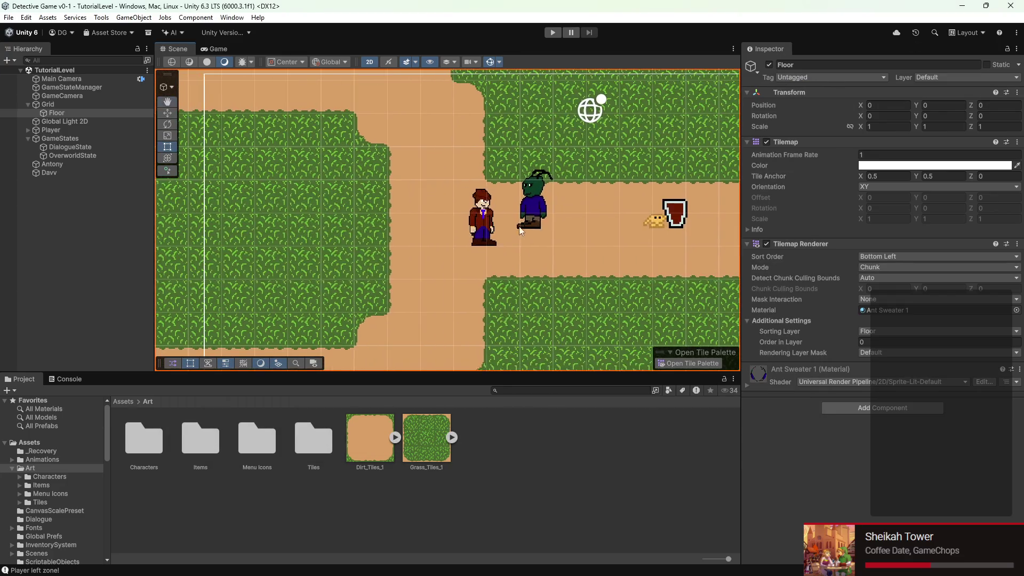
- Import Art > Items Black Coffee with no compression, Point filtering and 32 pixels per unit
double_click(206, 450)
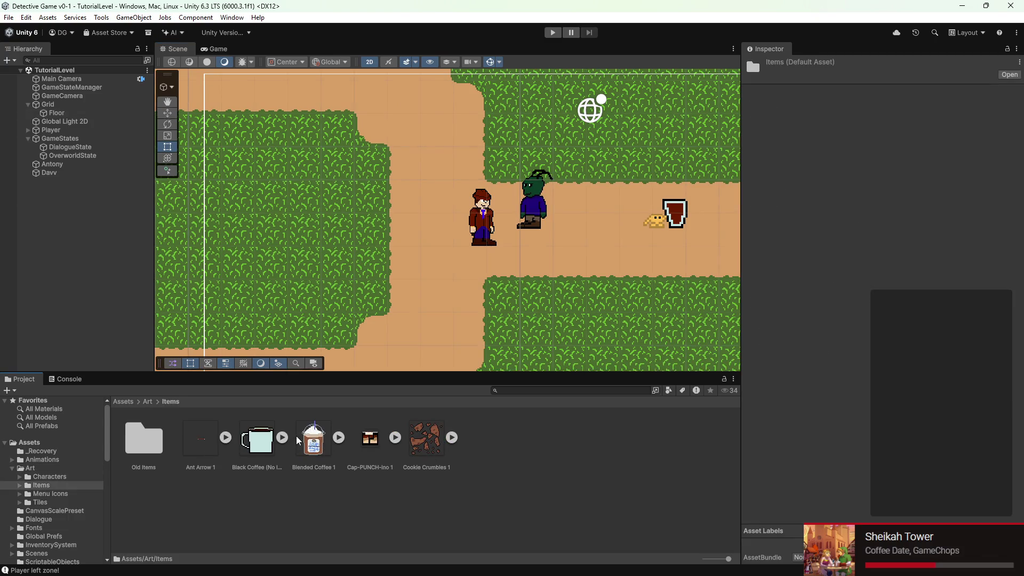
click(257, 468)
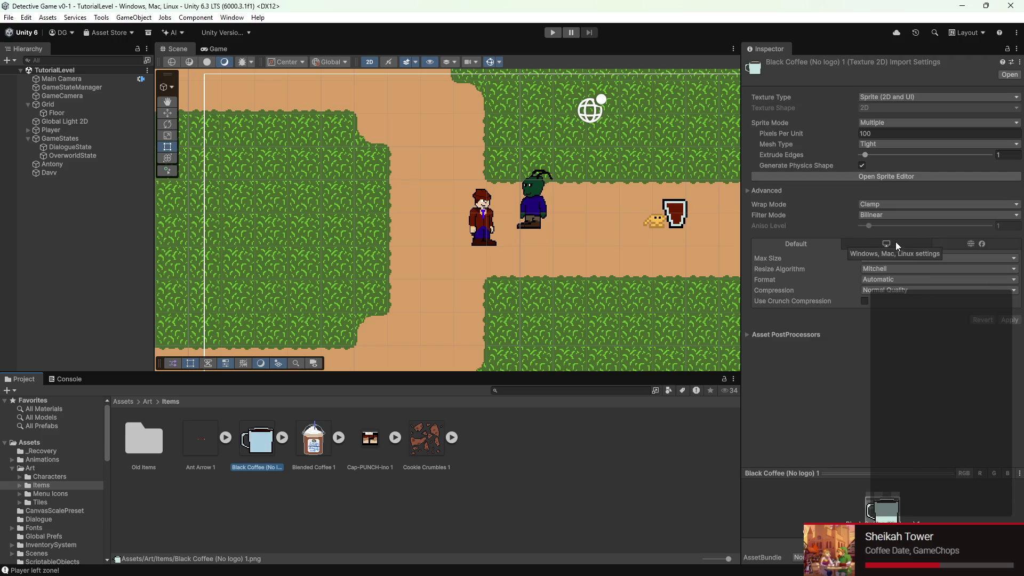
click(889, 292)
click(888, 302)
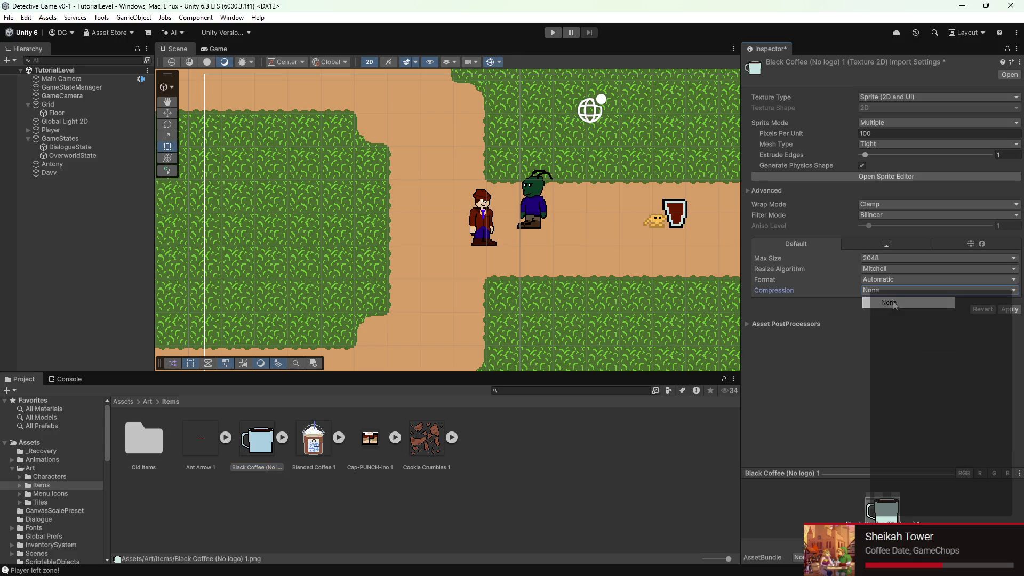
click(932, 214)
click(920, 227)
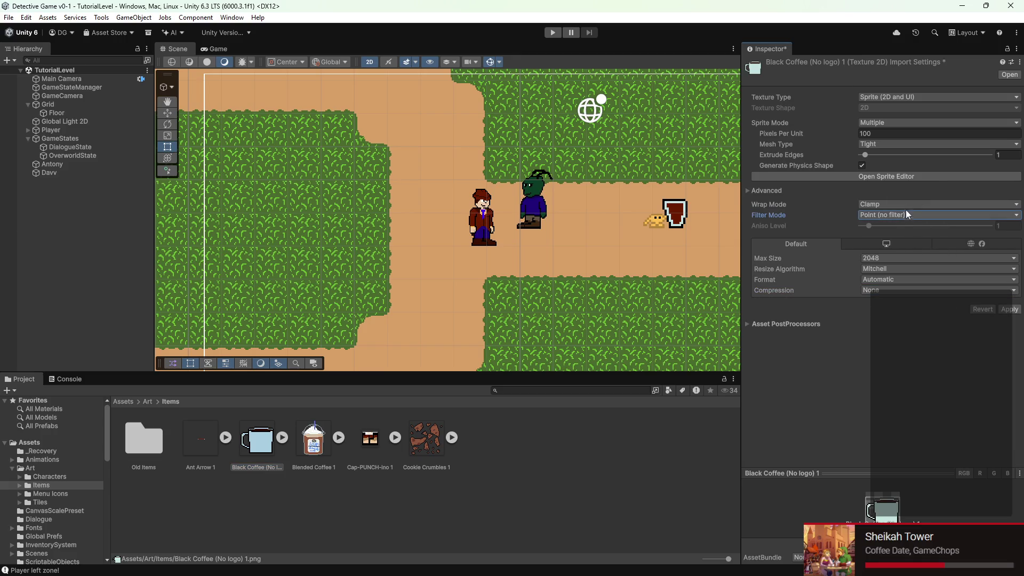
click(878, 131)
text(32)
click(1009, 310)
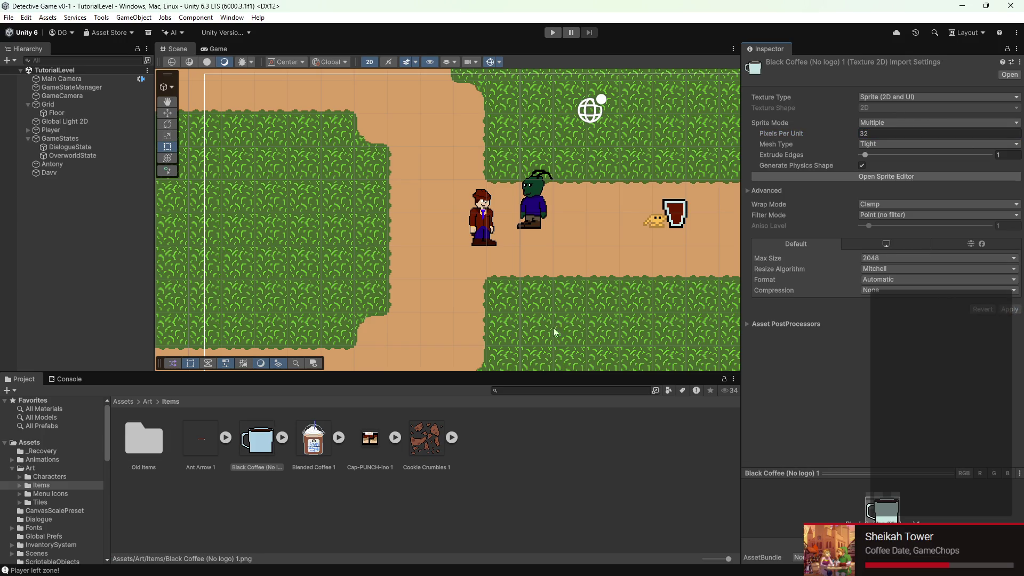
- Delete the Materials folder from the Project window
mouse_move(259, 438)
mouse_down()
mouse_move(396, 219)
mouse_move(435, 232)
mouse_up()
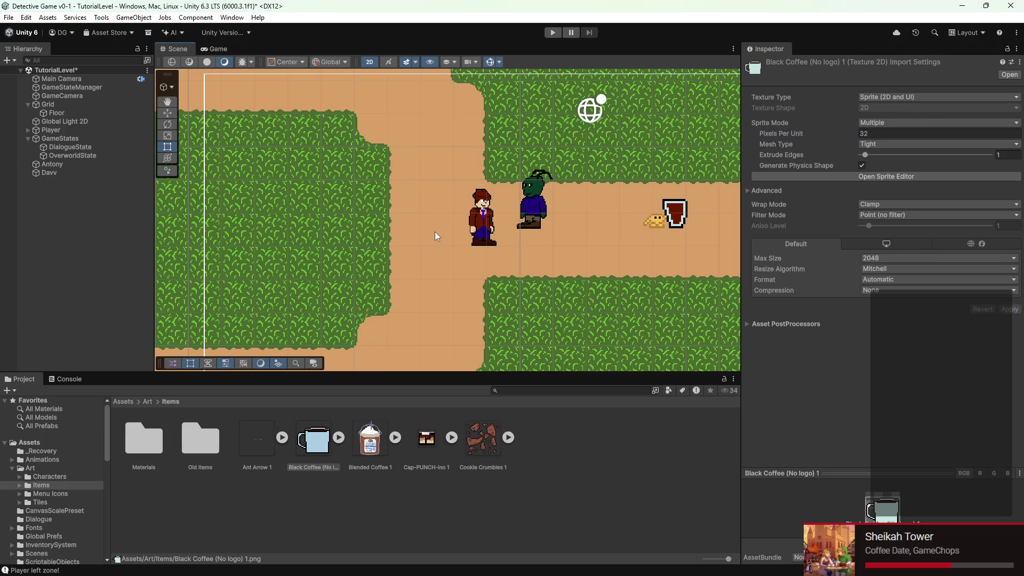
right_click(145, 443)
click(171, 187)
- Confirm the Materials folder deletion and select the Floor tilemap
click(518, 312)
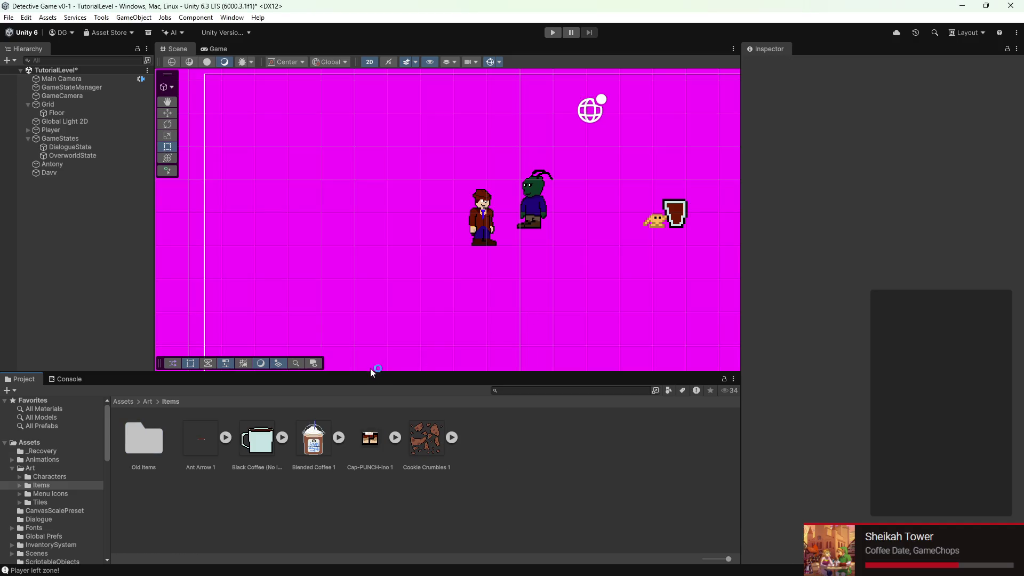
scroll(401, 261, down, 5)
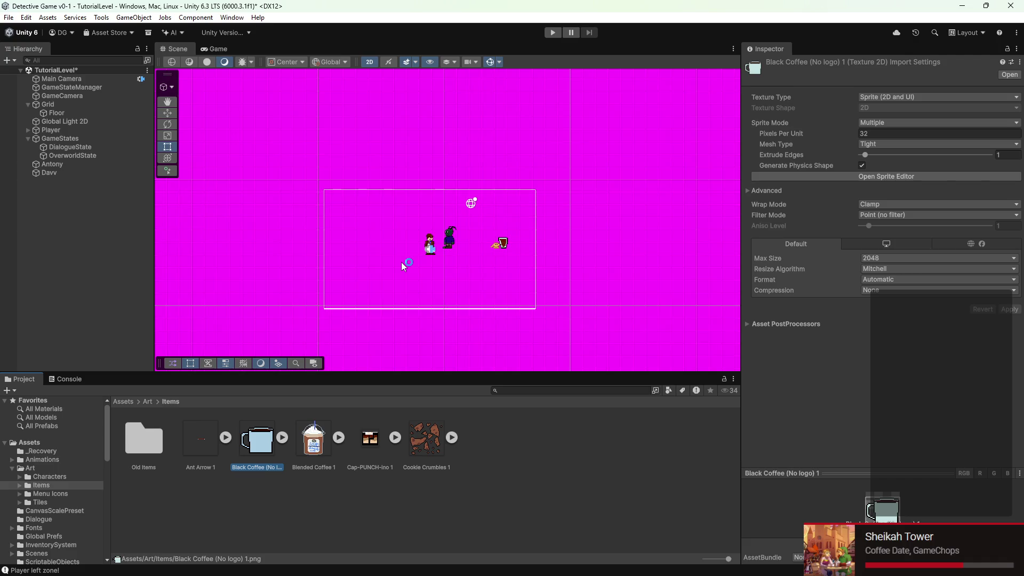
scroll(401, 261, up, 5)
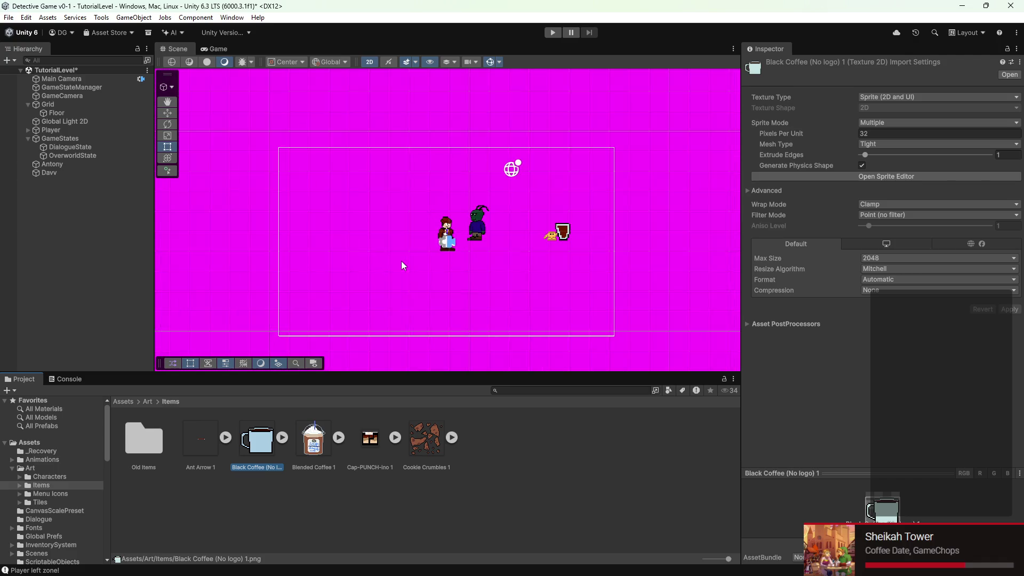
click(398, 256)
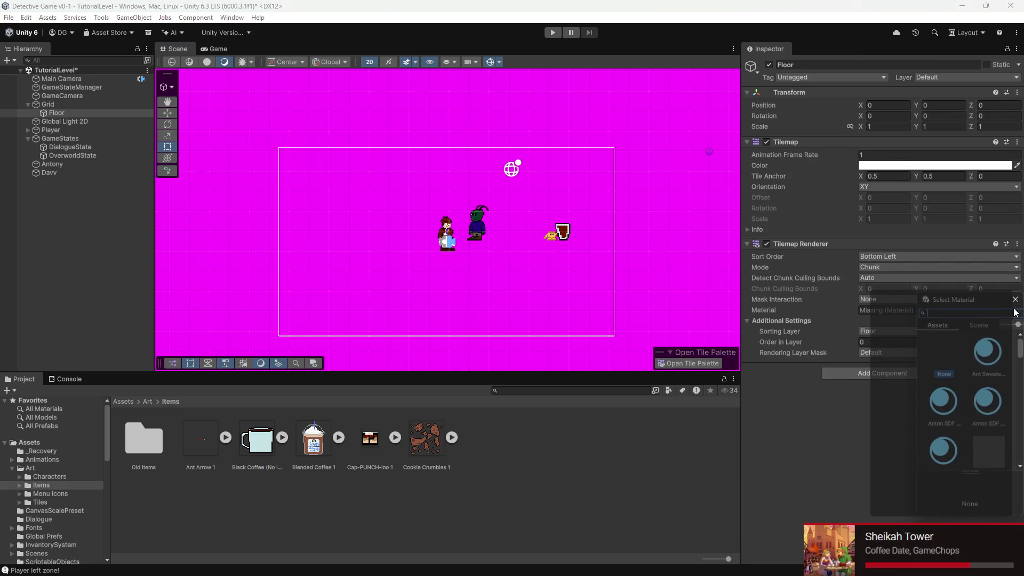
- Try several materials (Default, particle, terrain, lit, none) on the Floor Tilemap Renderer
scroll(957, 379, down, 3)
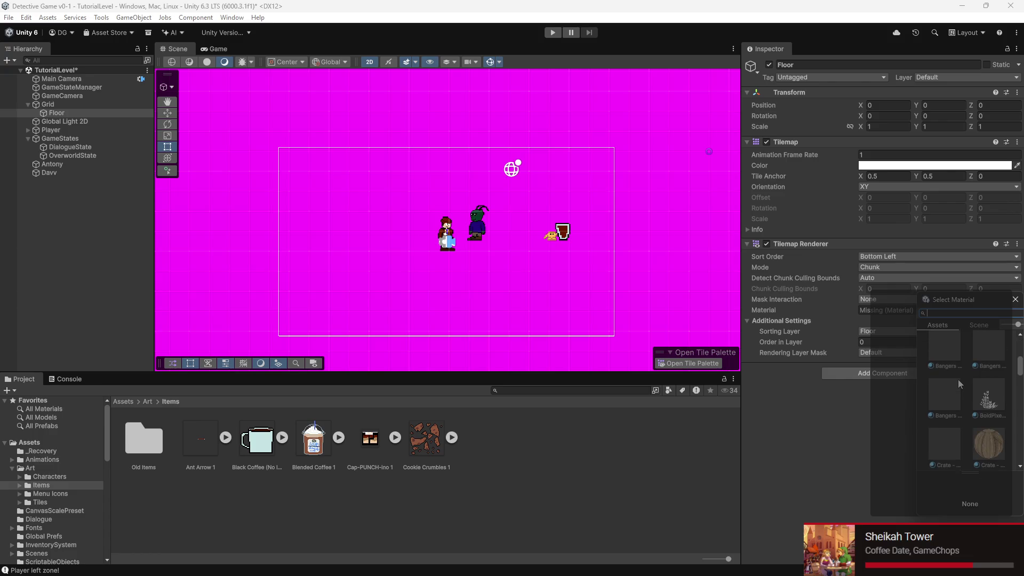
scroll(962, 375, down, 4)
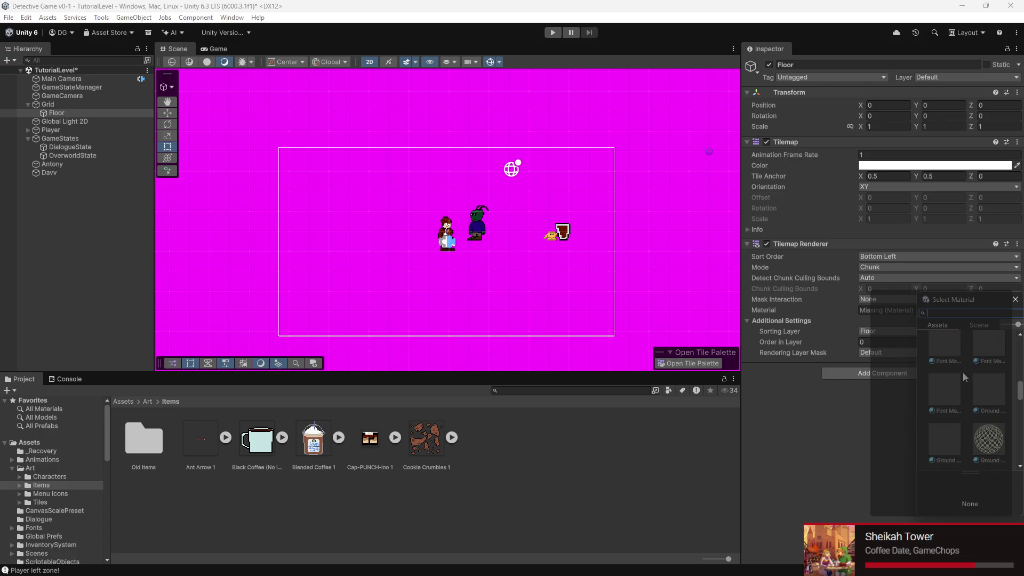
scroll(963, 370, down, 3)
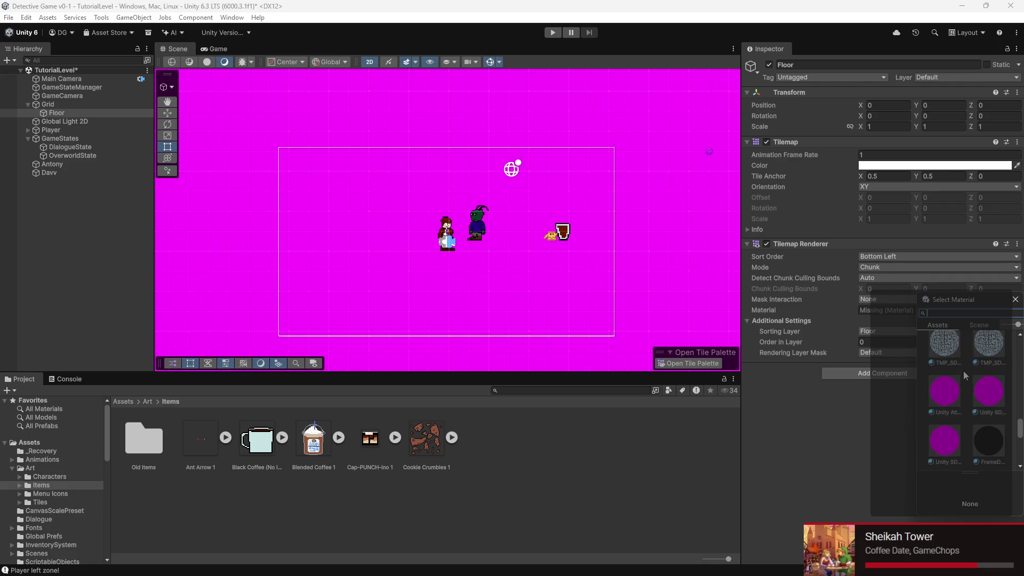
click(955, 373)
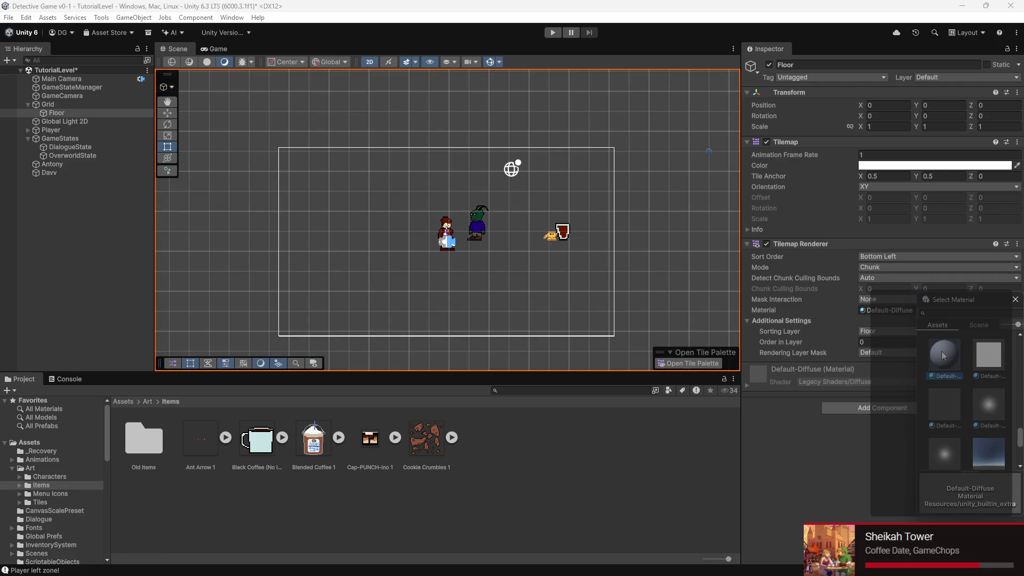
click(983, 368)
scroll(985, 394, up, 1)
click(985, 438)
click(957, 436)
click(987, 409)
scroll(986, 410, down, 1)
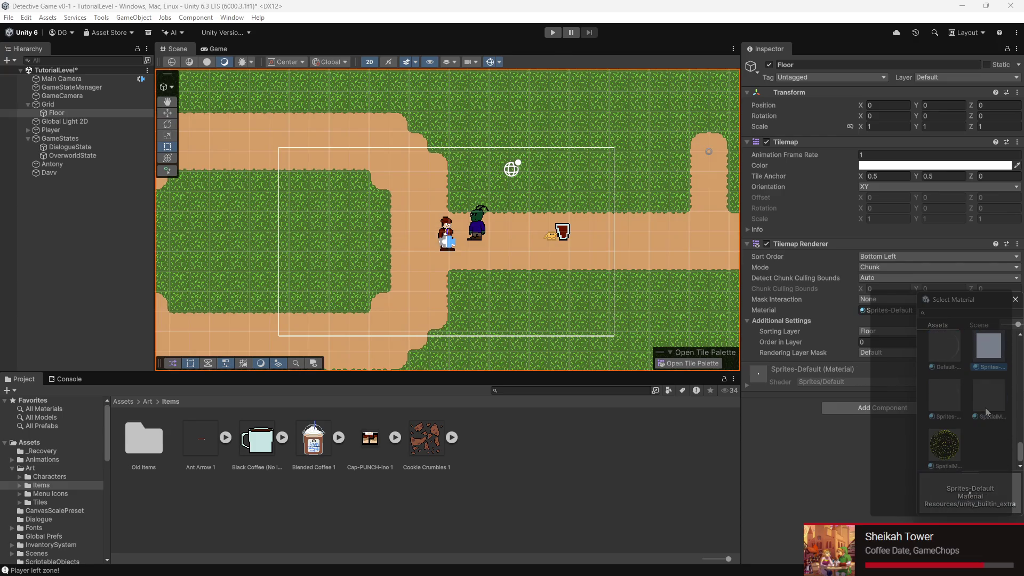
click(945, 348)
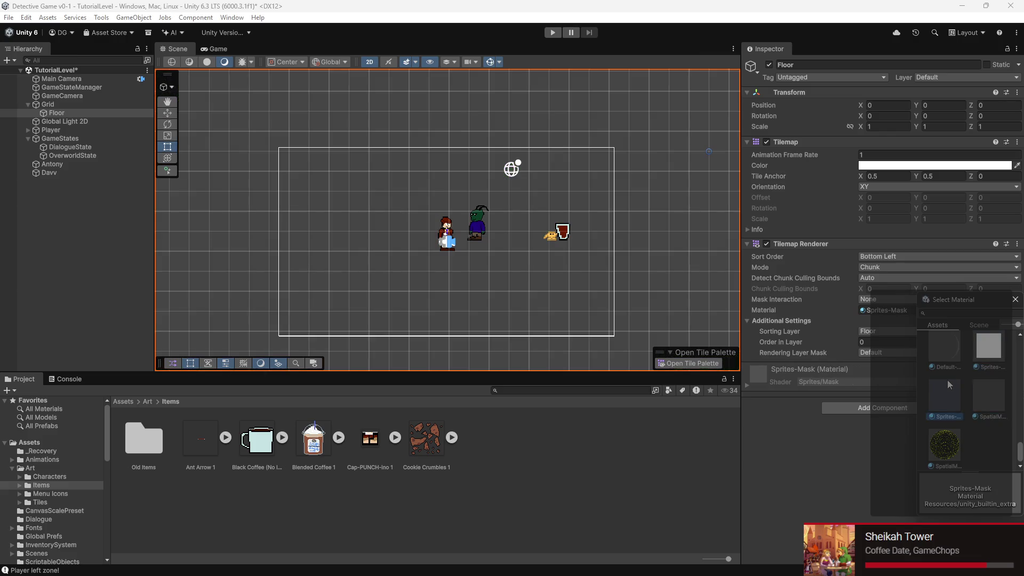
scroll(952, 386, up, 1)
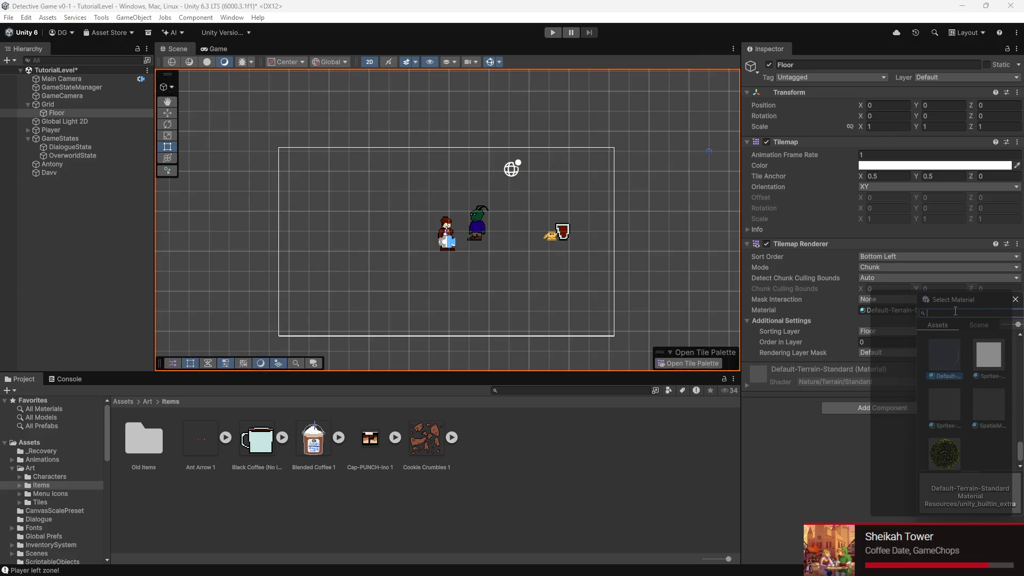
text(lit)
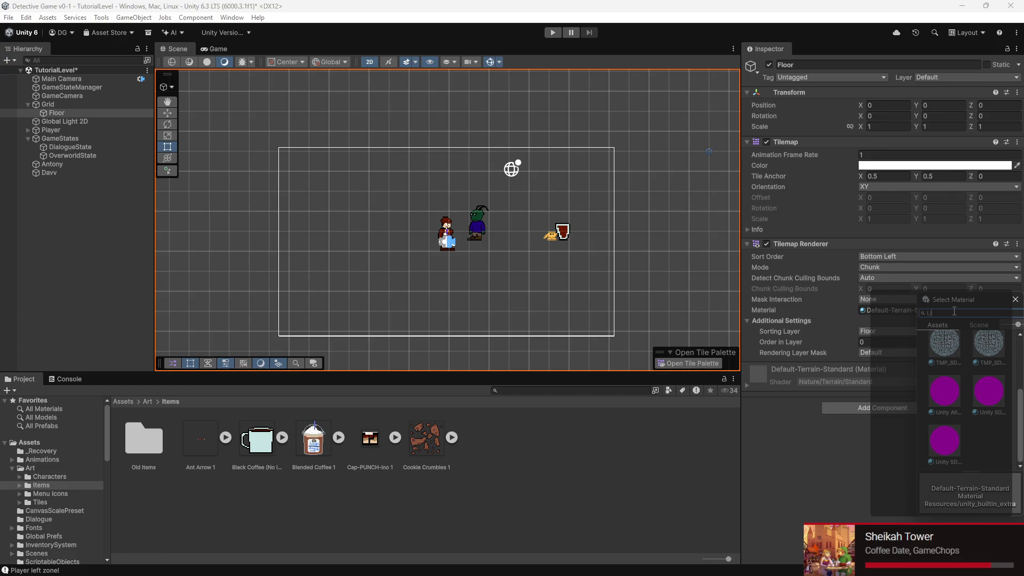
scroll(960, 383, up, 1)
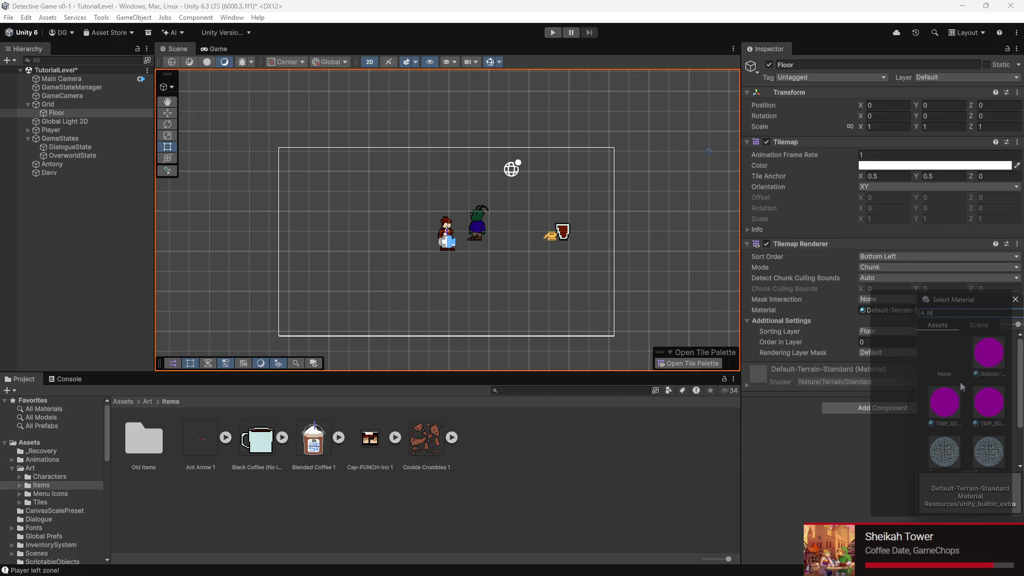
click(969, 375)
double_click(972, 379)
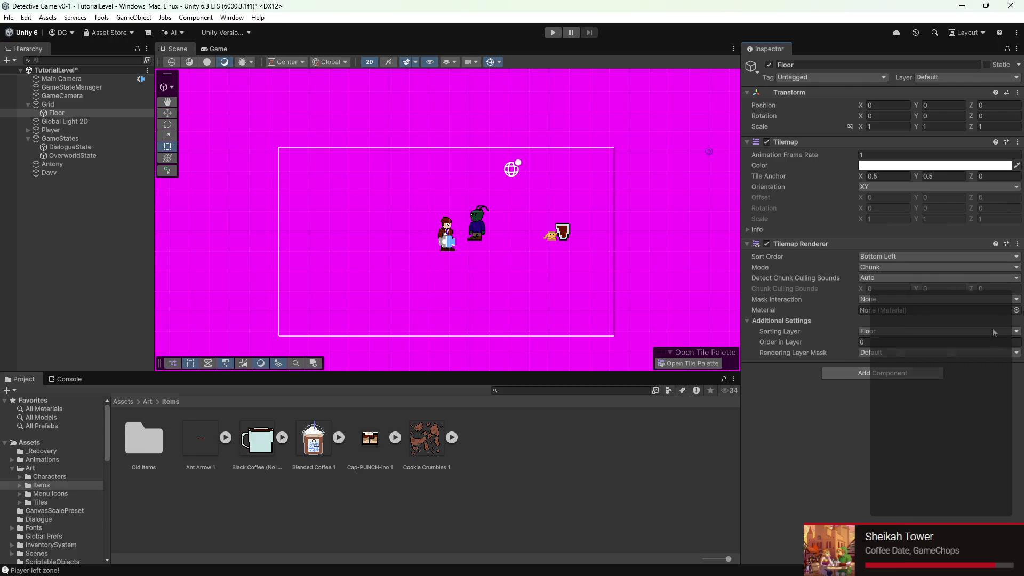
- Search 'sprite' in the Material picker and assign Sprites-Default to the Floor tilemap
right_click(1011, 315)
click(1016, 310)
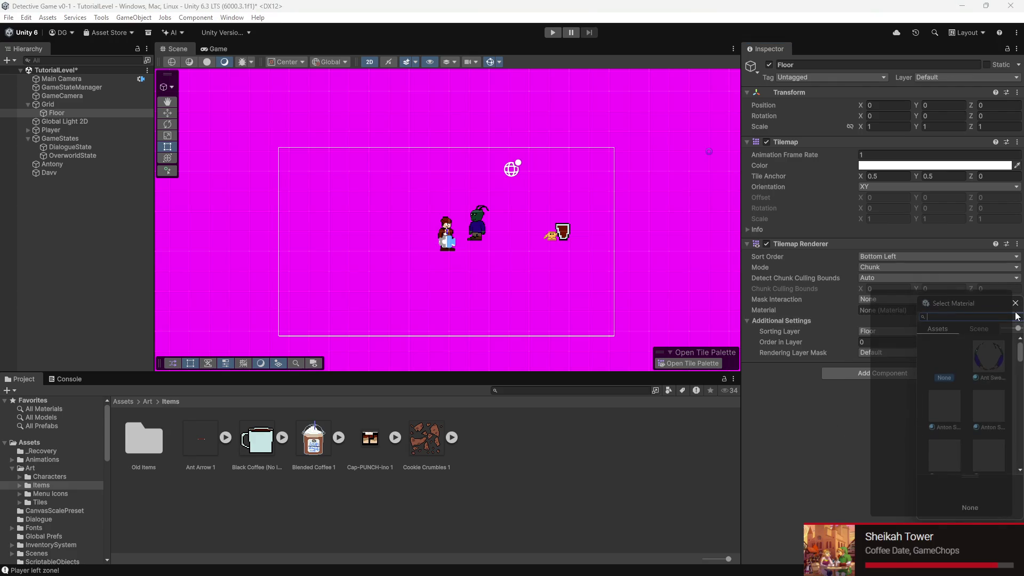
text(sprite)
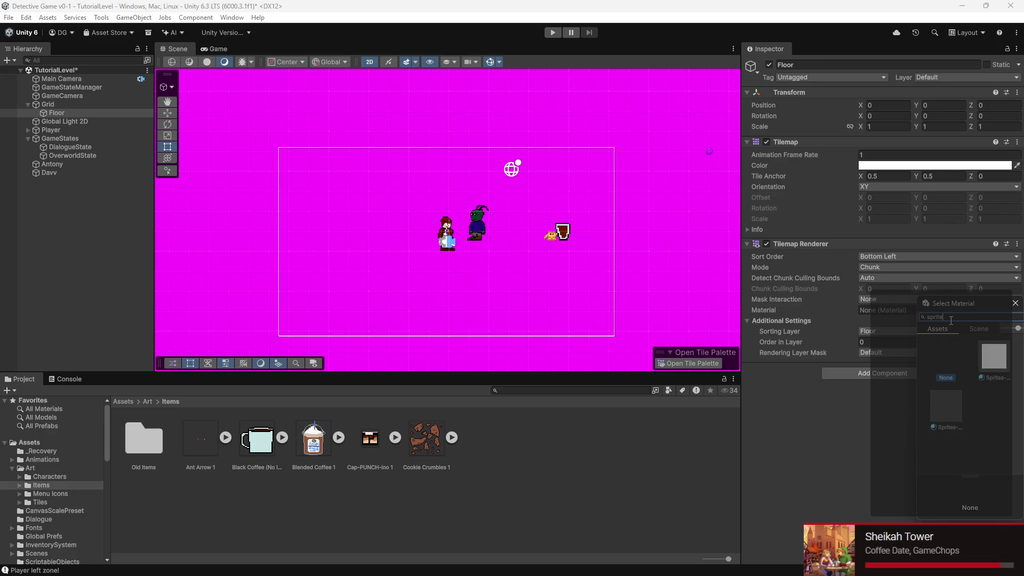
click(993, 356)
click(960, 397)
double_click(997, 362)
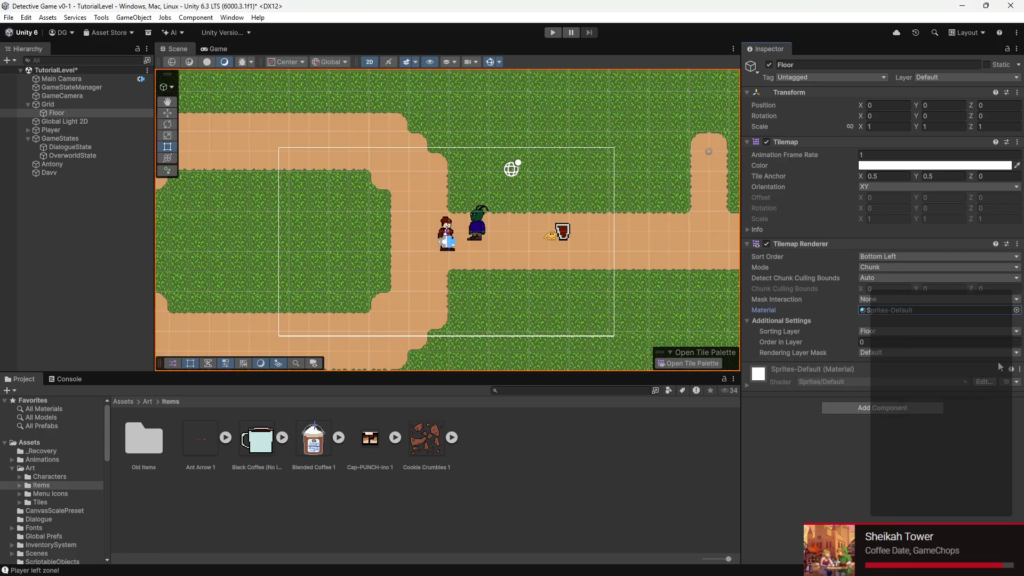
scroll(505, 286, up, 1)
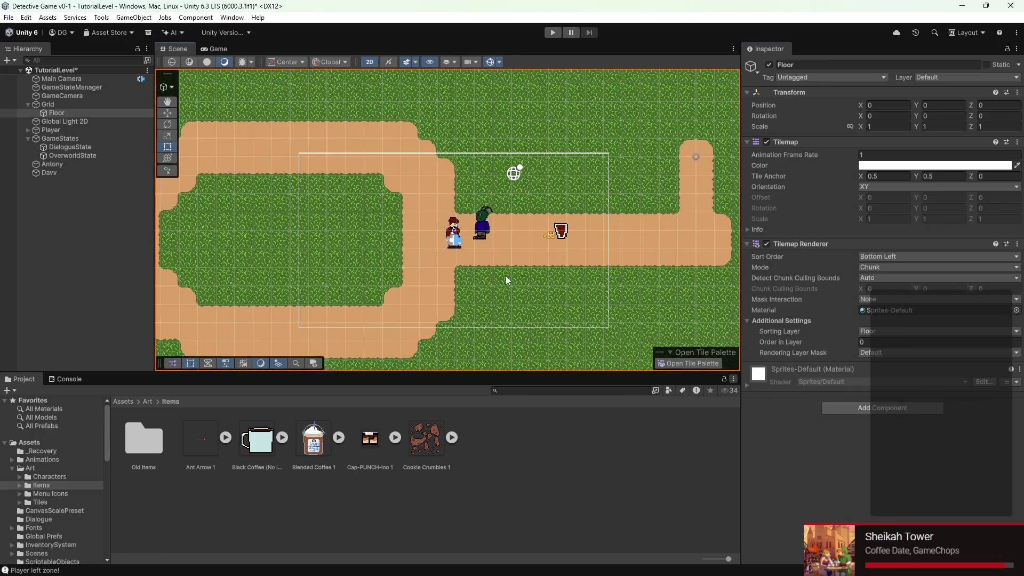
- Save the level scene and add the Black Coffee mug sprite to it
key(ctrl+s)
drag(249, 452, 92, 229)
scroll(535, 154, up, 3)
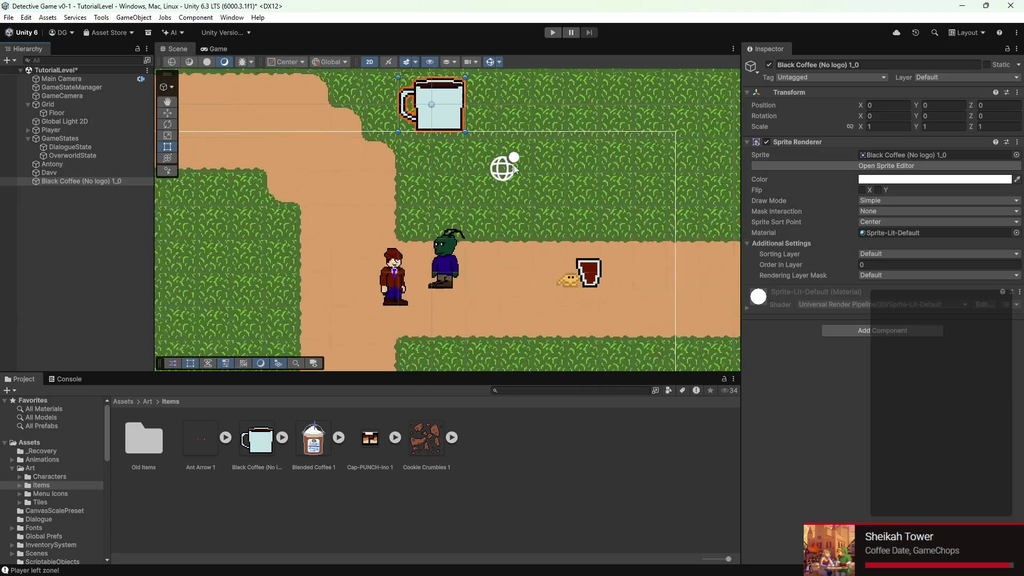
- Move the mug left of the characters and select its asset in the Project panel
click(167, 113)
mouse_move(437, 106)
mouse_down()
mouse_move(360, 239)
mouse_move(303, 279)
mouse_move(392, 244)
mouse_move(374, 286)
mouse_move(303, 255)
mouse_up()
click(271, 464)
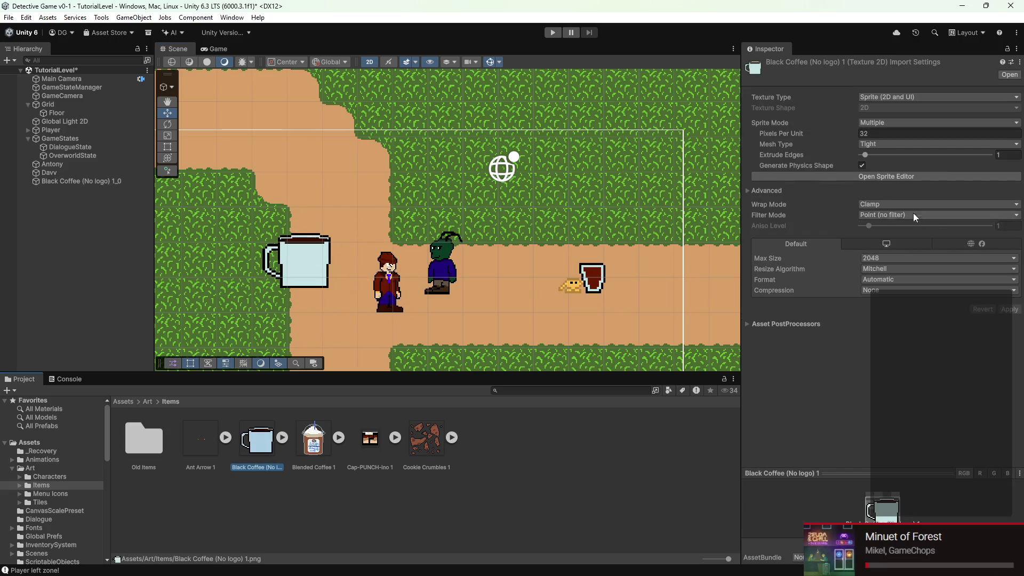
- Set the Black Coffee sprite's pivot to Bottom Center in the Sprite Editor and apply it
click(900, 176)
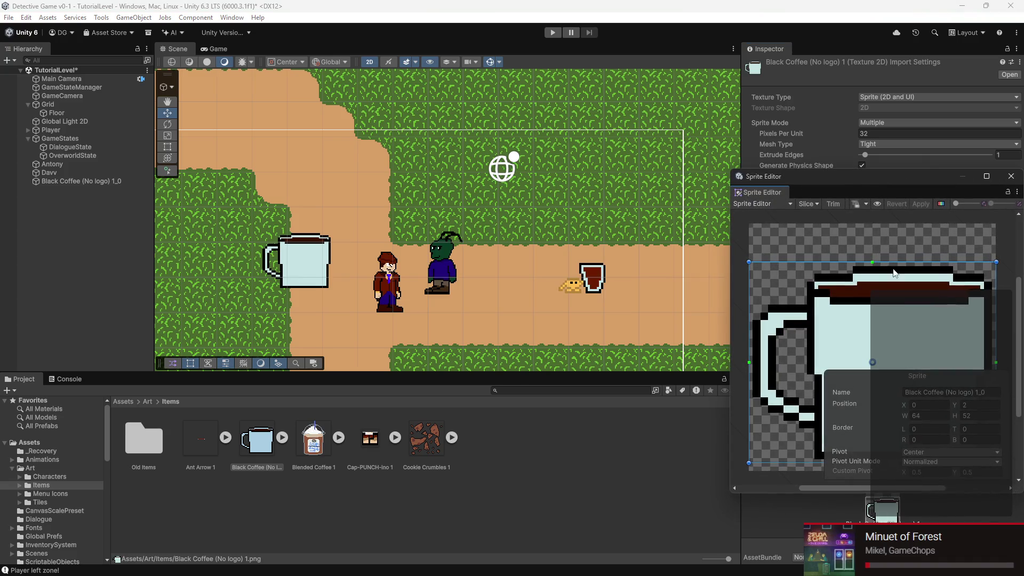
click(938, 452)
click(942, 426)
click(912, 205)
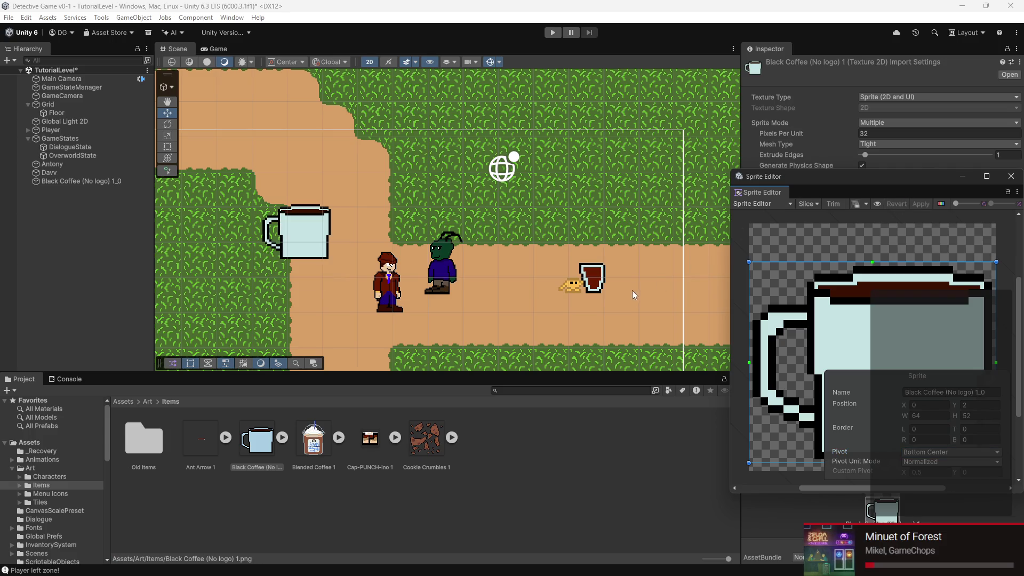
click(1010, 176)
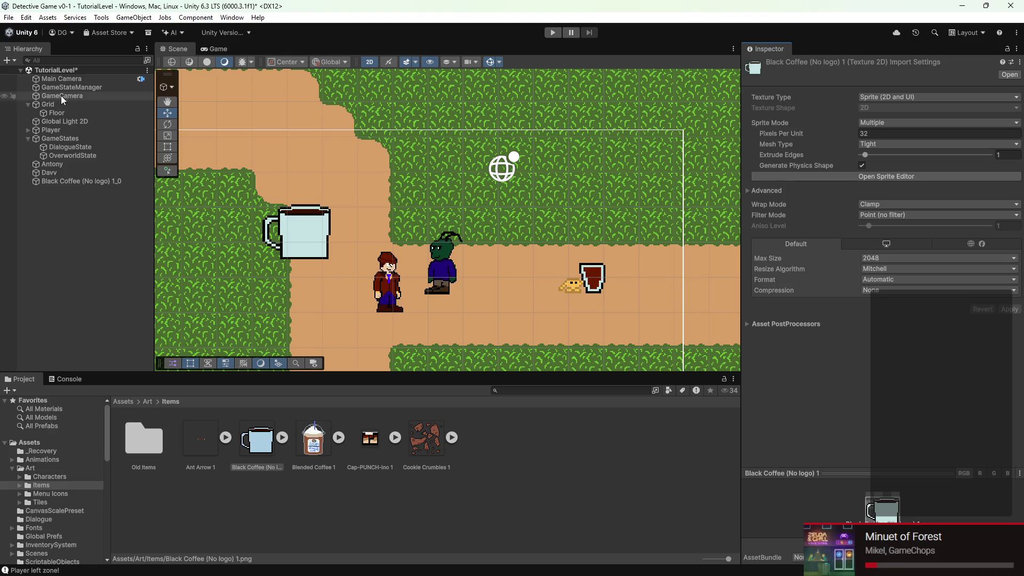
- Scale the coffee mug proportionally to 0.25 and place it on the path at X 1.5, Y -6.02
click(97, 182)
scroll(287, 232, up, 8)
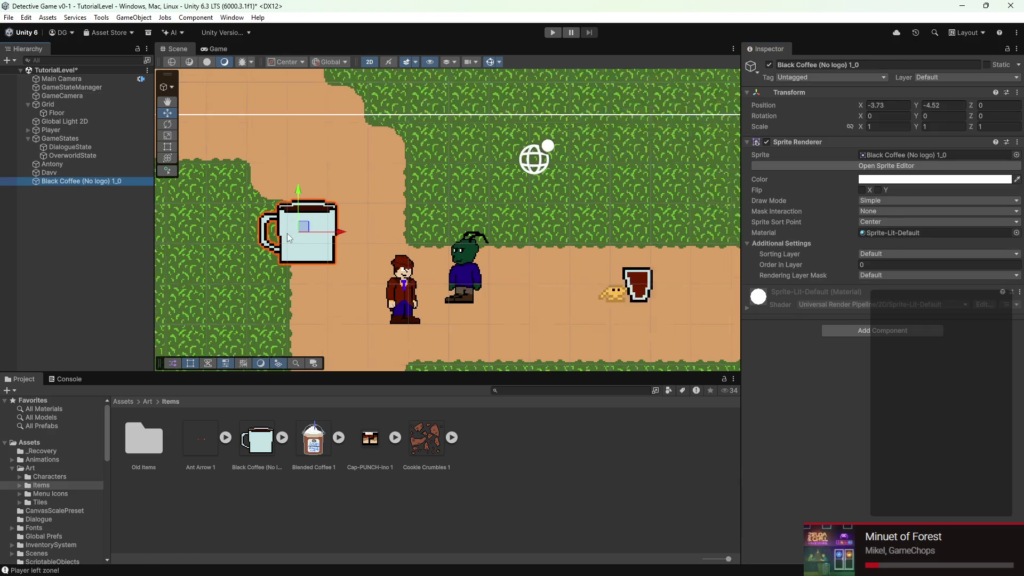
drag(375, 190, 390, 182)
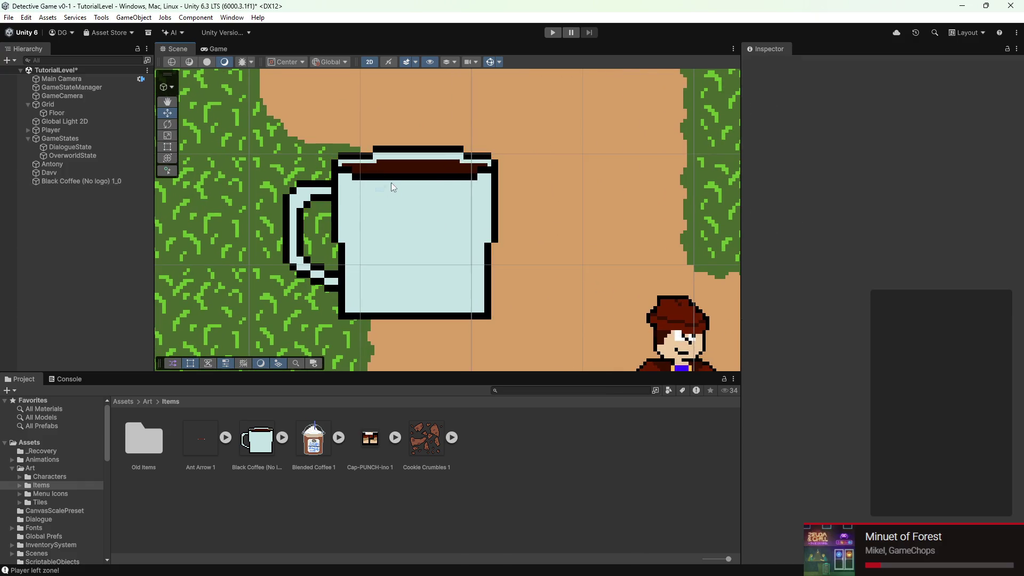
click(391, 221)
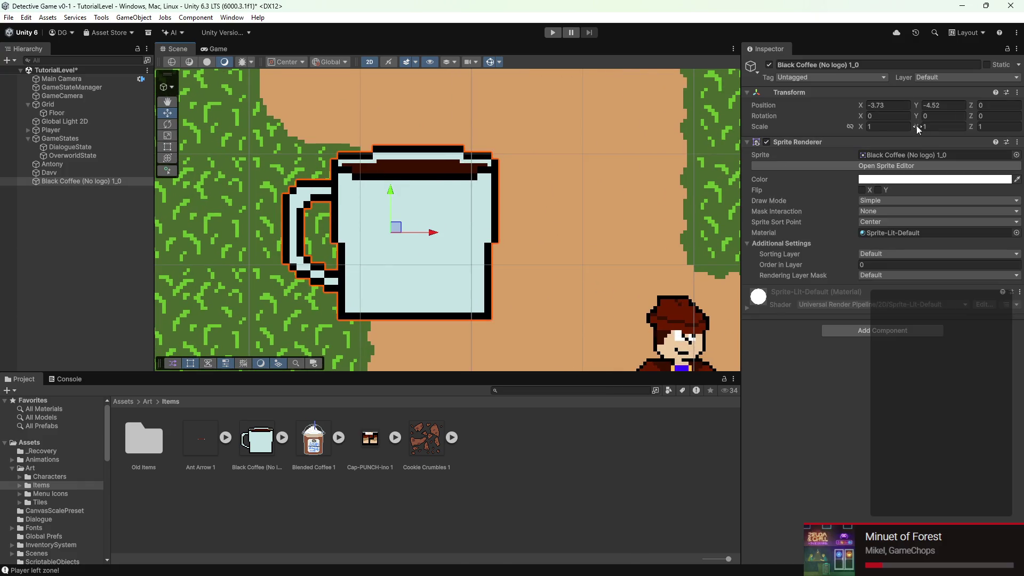
click(849, 127)
drag(860, 127, 844, 126)
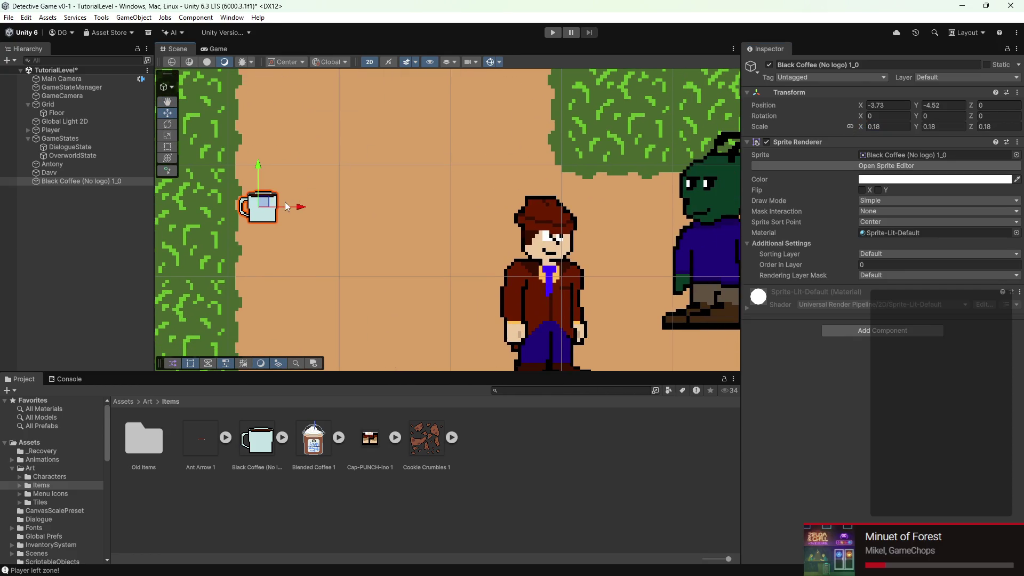
mouse_move(253, 200)
mouse_down()
mouse_move(587, 331)
mouse_move(603, 328)
mouse_up()
scroll(554, 298, up, 3)
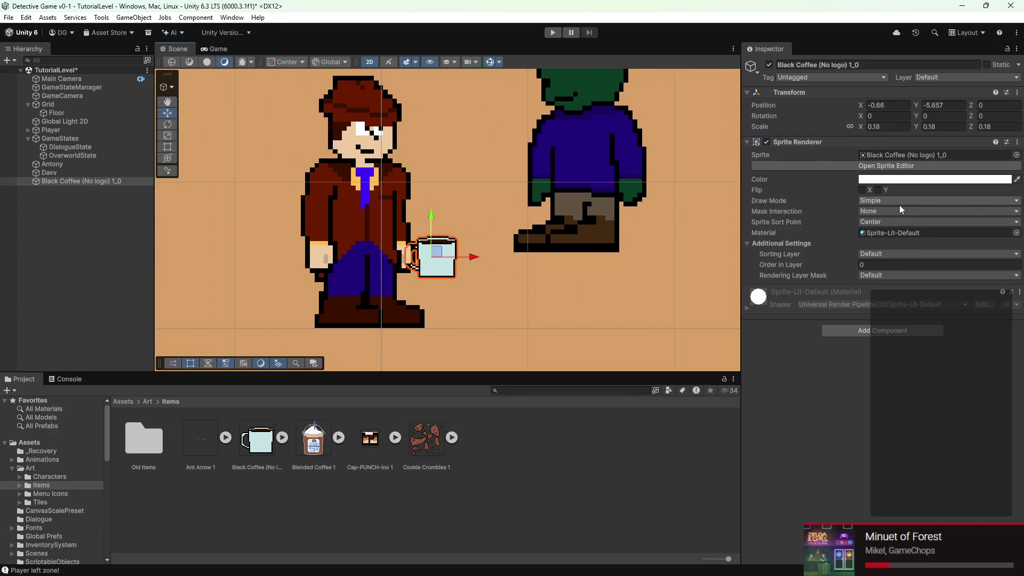
drag(864, 125, 865, 127)
scroll(450, 238, down, 4)
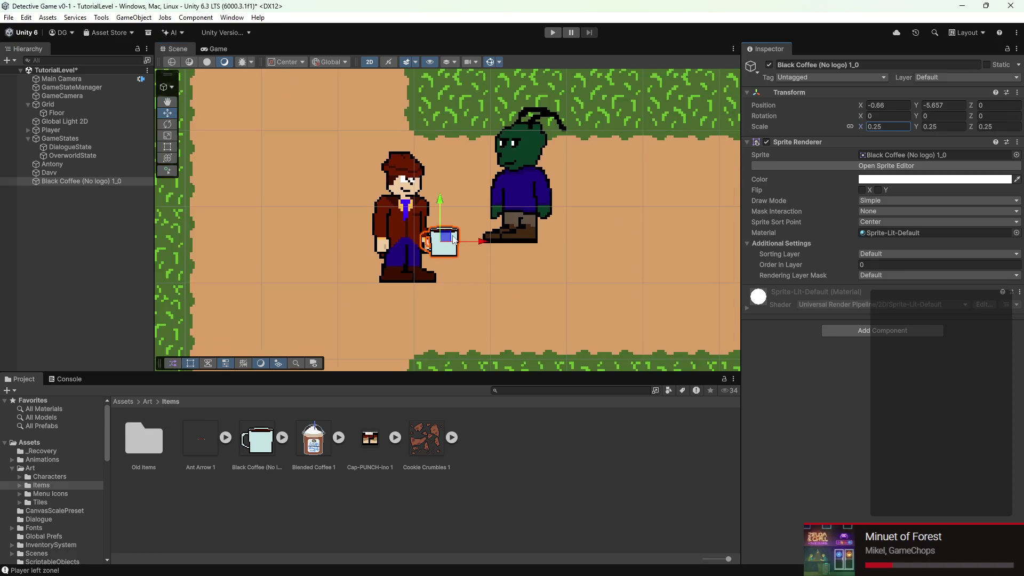
mouse_move(454, 238)
mouse_down()
mouse_move(558, 248)
mouse_move(526, 244)
mouse_move(462, 266)
mouse_move(437, 257)
mouse_up()
scroll(462, 266, down, 2)
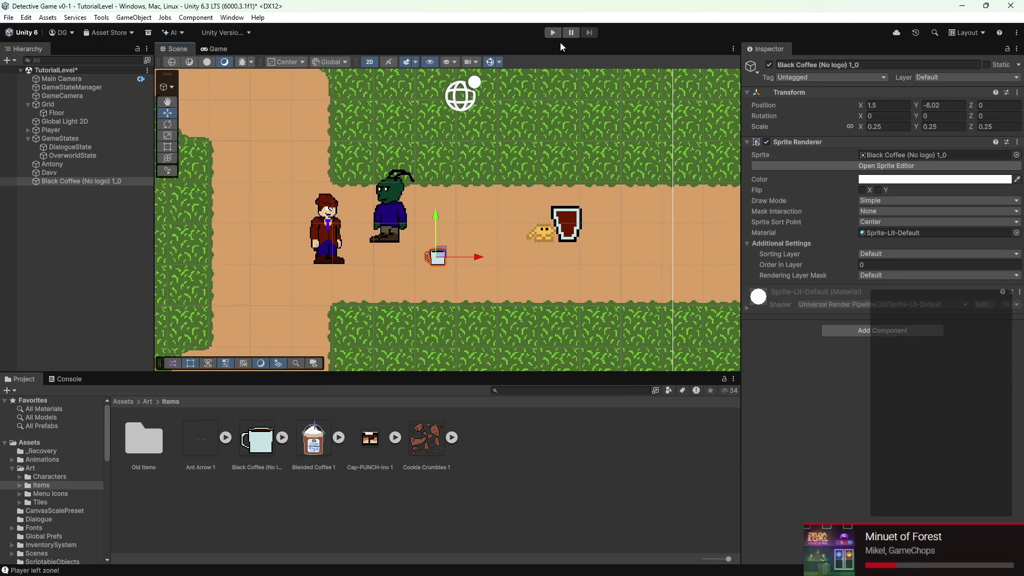
click(552, 33)
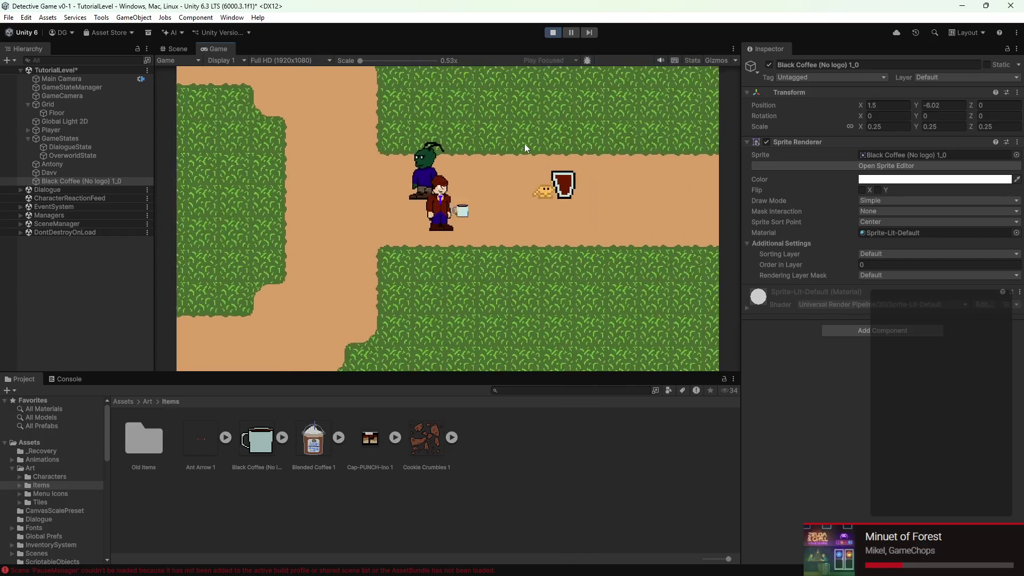
click(552, 32)
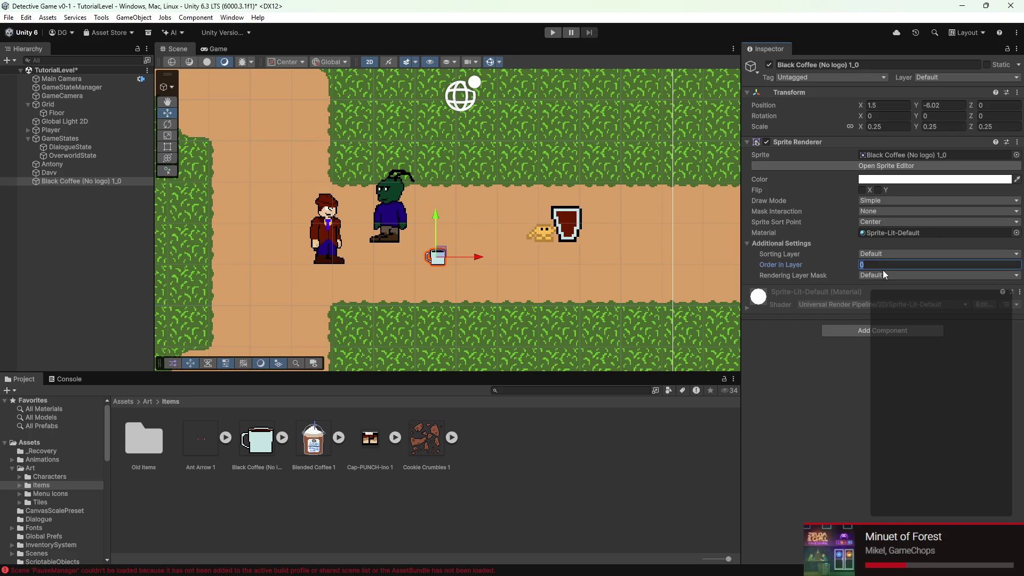
- Set the mug's Order in Layer to 1 and its Sprite Sort Point to Pivot
text(1)
key(Return)
mouse_move(443, 252)
mouse_down()
mouse_move(345, 265)
mouse_move(298, 256)
mouse_move(341, 265)
mouse_move(341, 240)
mouse_move(311, 242)
mouse_move(314, 259)
mouse_move(408, 260)
mouse_up()
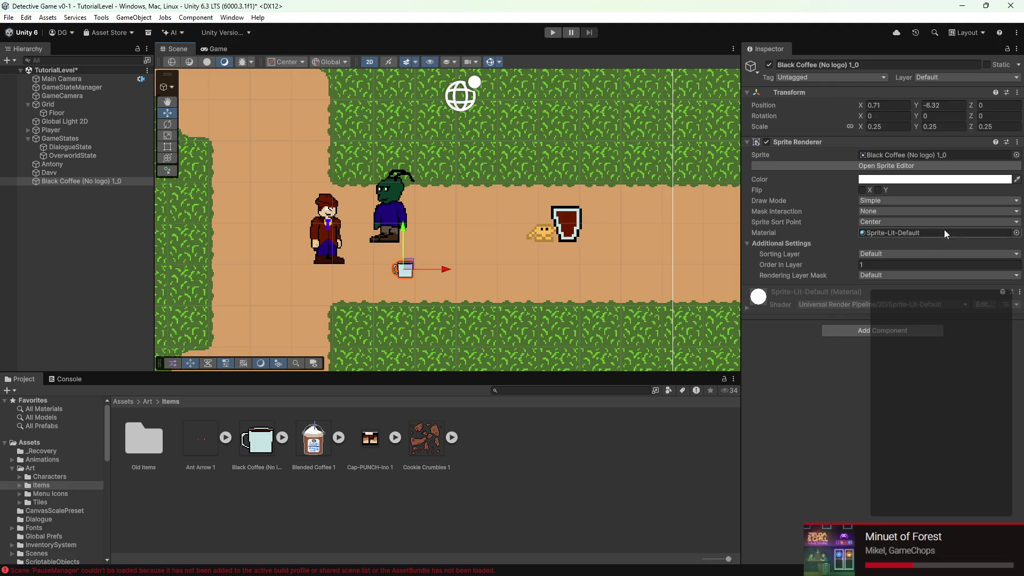
click(885, 222)
click(885, 245)
- Undo the last move, save the scene, and set the mug at the detective's feet (X -1.27, Y -6.3)
key(ctrl+z)
key(ctrl+z)
click(398, 267)
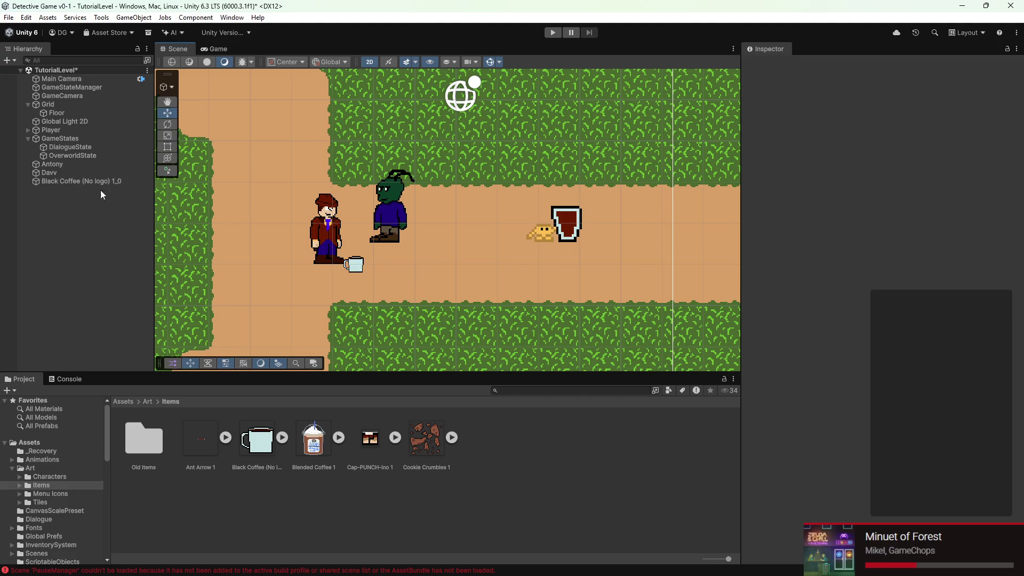
click(79, 182)
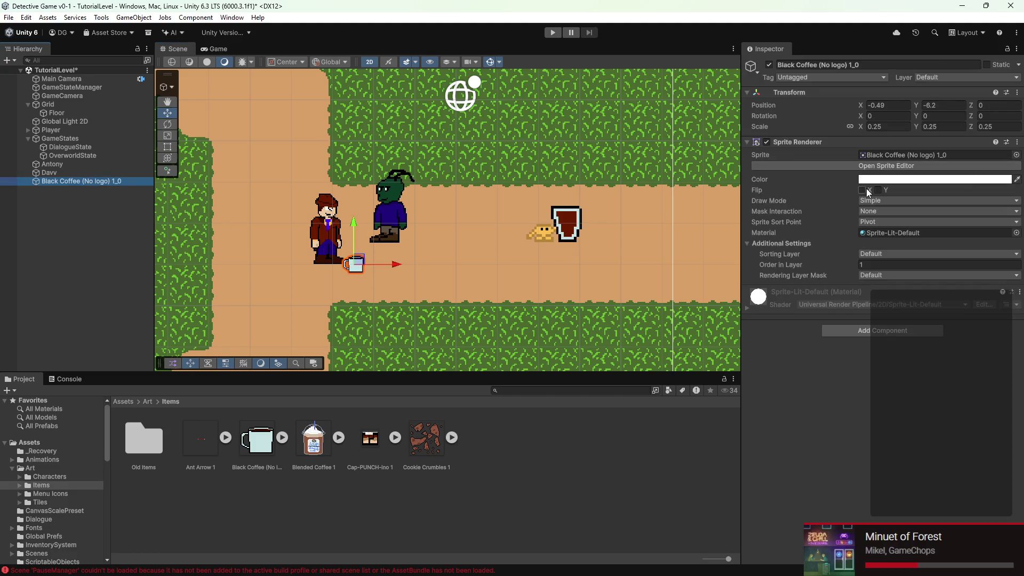
key(ctrl+s)
click(360, 261)
mouse_move(360, 262)
mouse_down()
mouse_move(320, 243)
mouse_move(344, 260)
mouse_move(327, 266)
mouse_up()
- Add a Rigidbody 2D to the mug and freeze its Z rotation
click(886, 329)
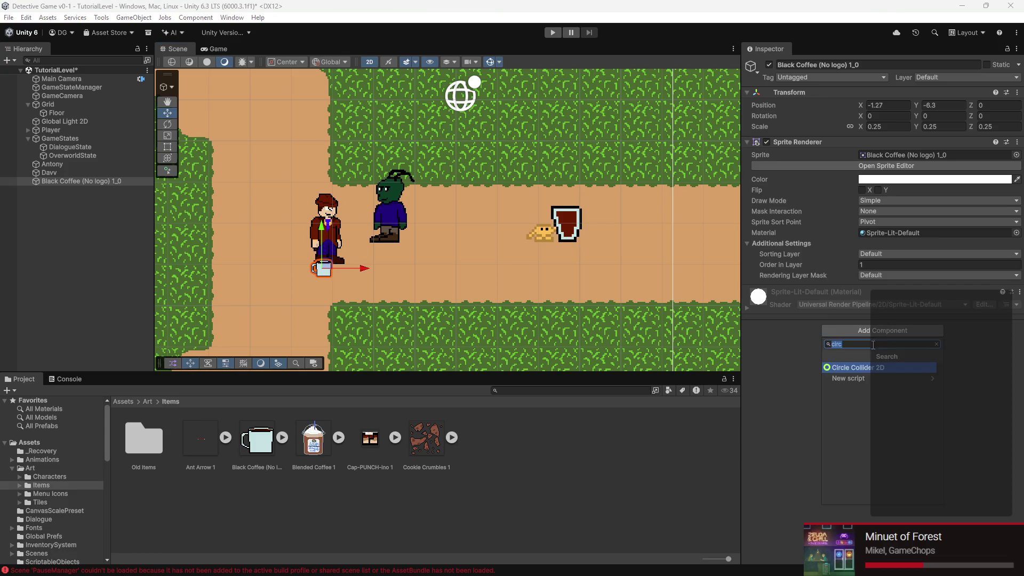
text(rigi)
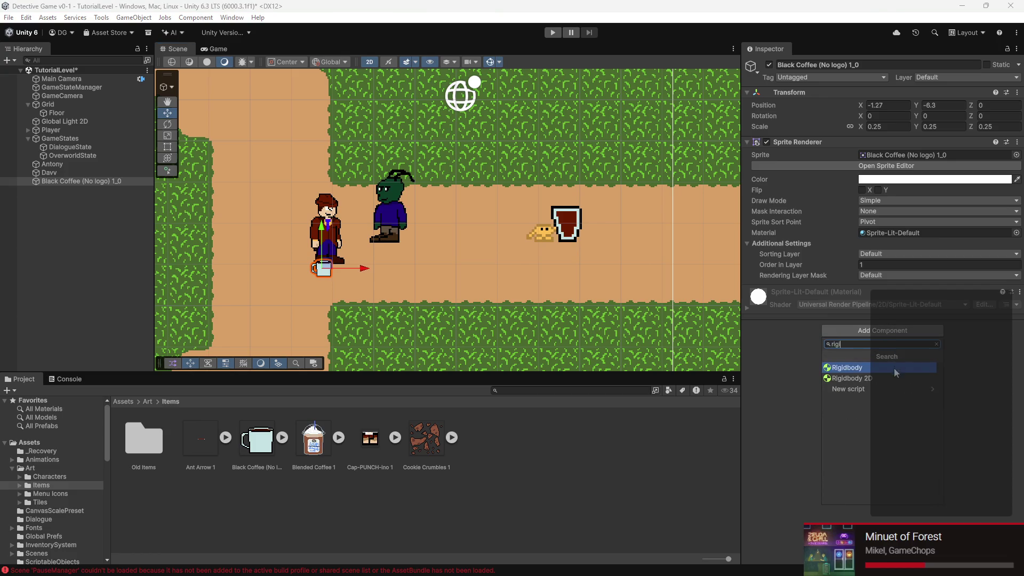
click(892, 378)
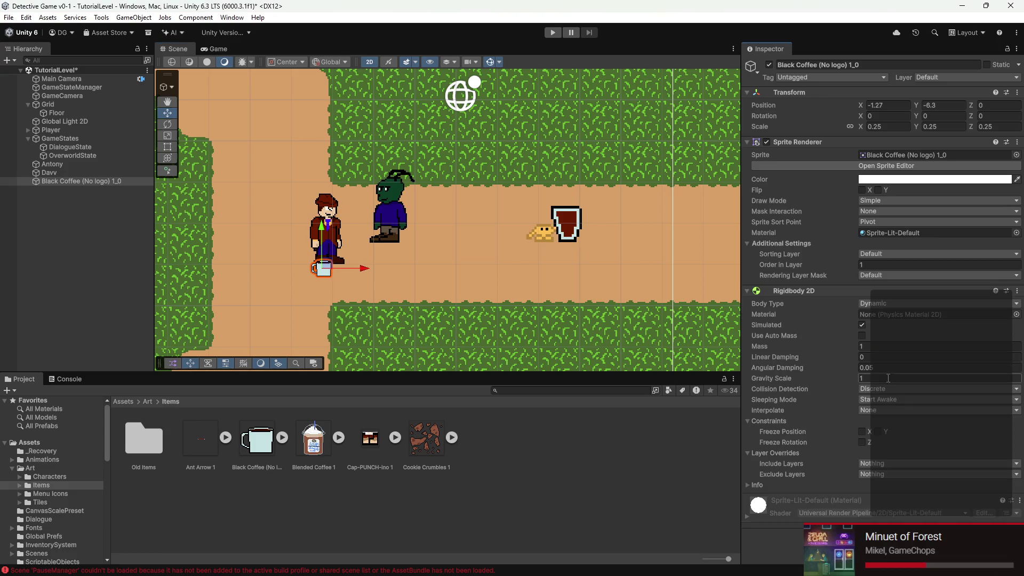
click(862, 442)
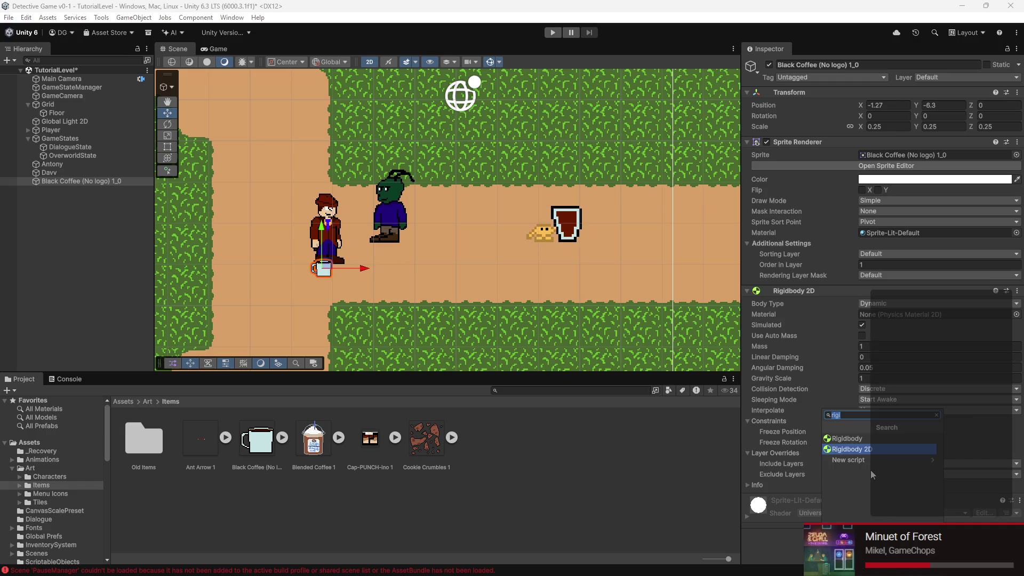
- Add a Box Collider 2D and lower its top edge to the cup rim
text(box)
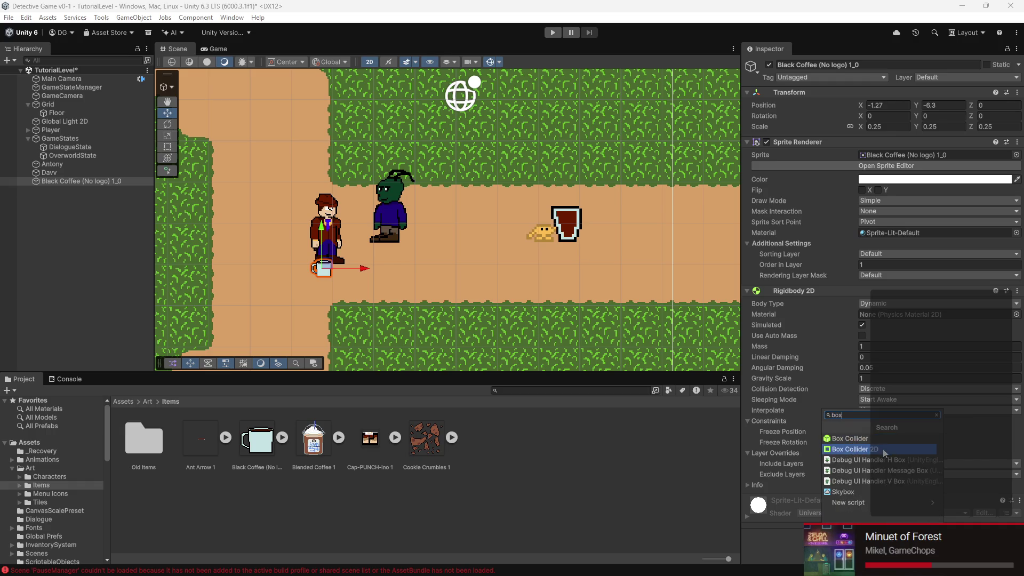
click(882, 449)
scroll(325, 284, up, 6)
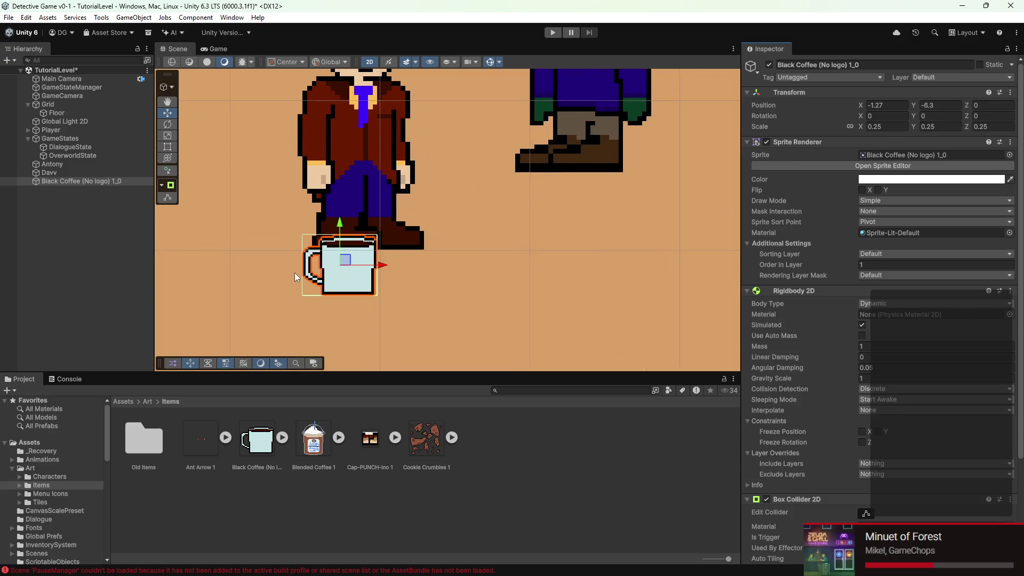
scroll(295, 271, up, 3)
click(866, 512)
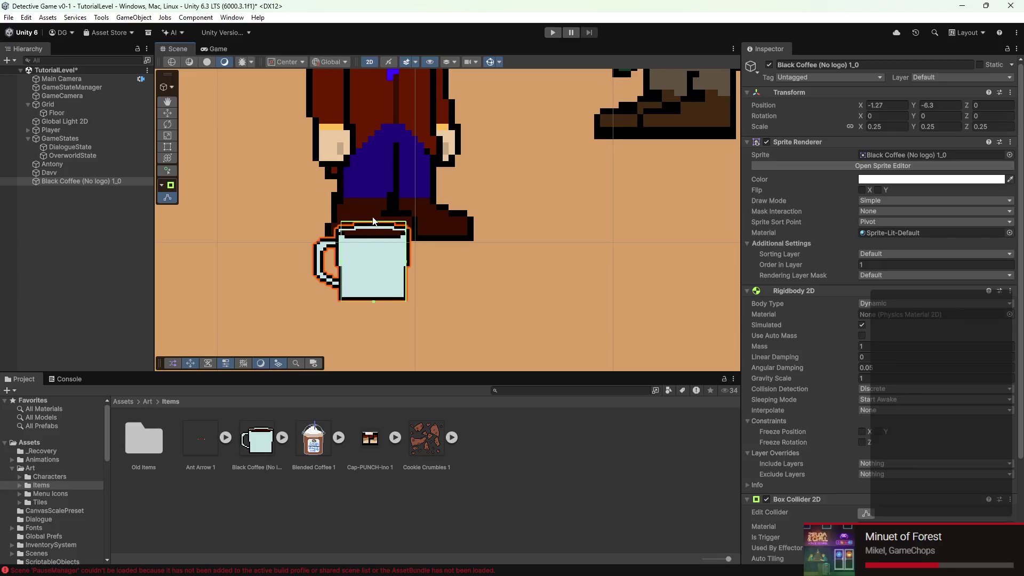
click(375, 232)
click(374, 251)
click(866, 513)
drag(383, 221, 379, 242)
- Set the mug's Rigidbody 2D Linear Damping to 3
click(485, 252)
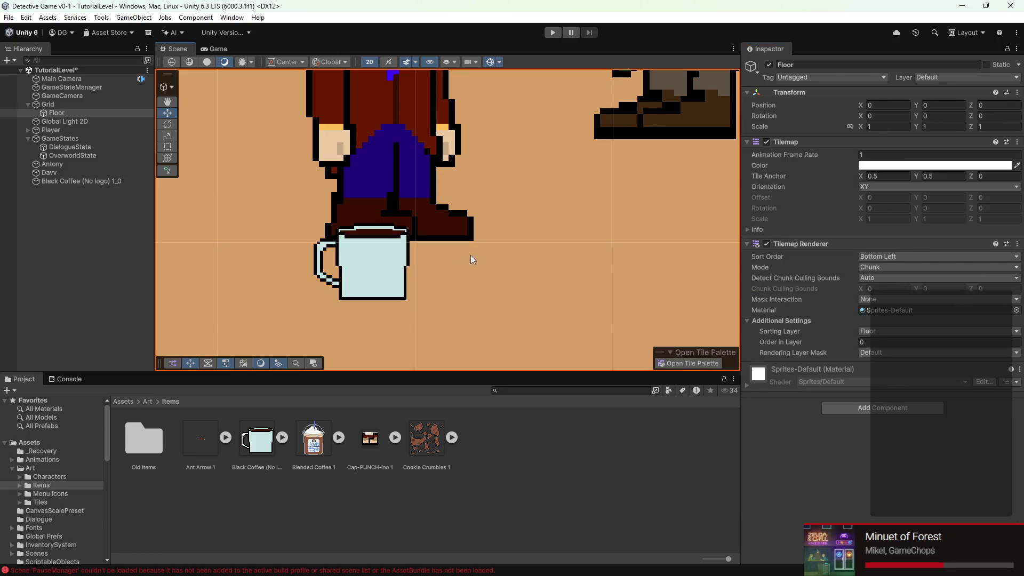
click(369, 264)
scroll(504, 299, down, 3)
scroll(857, 404, down, 3)
scroll(859, 407, down, 2)
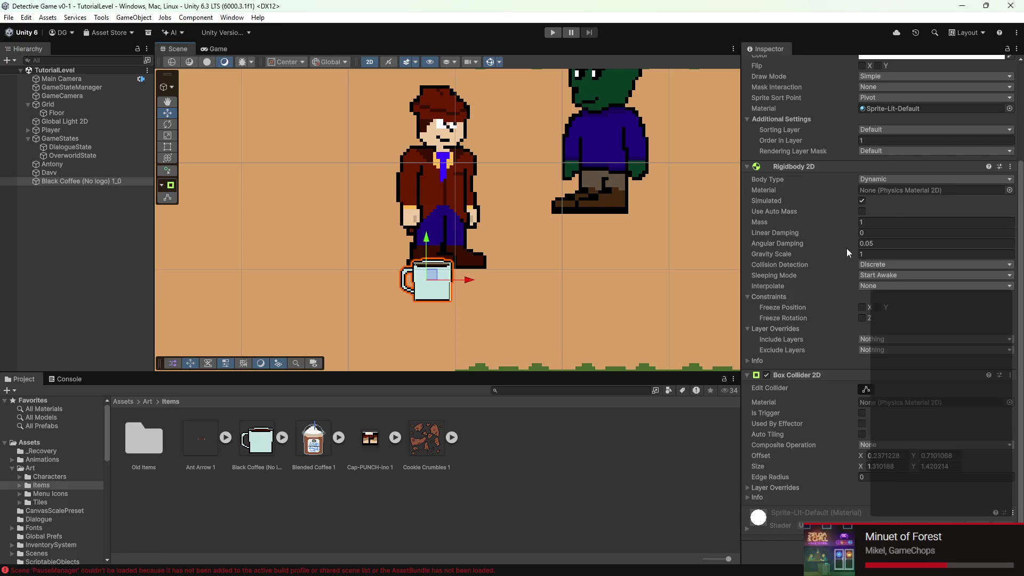
drag(788, 232, 832, 233)
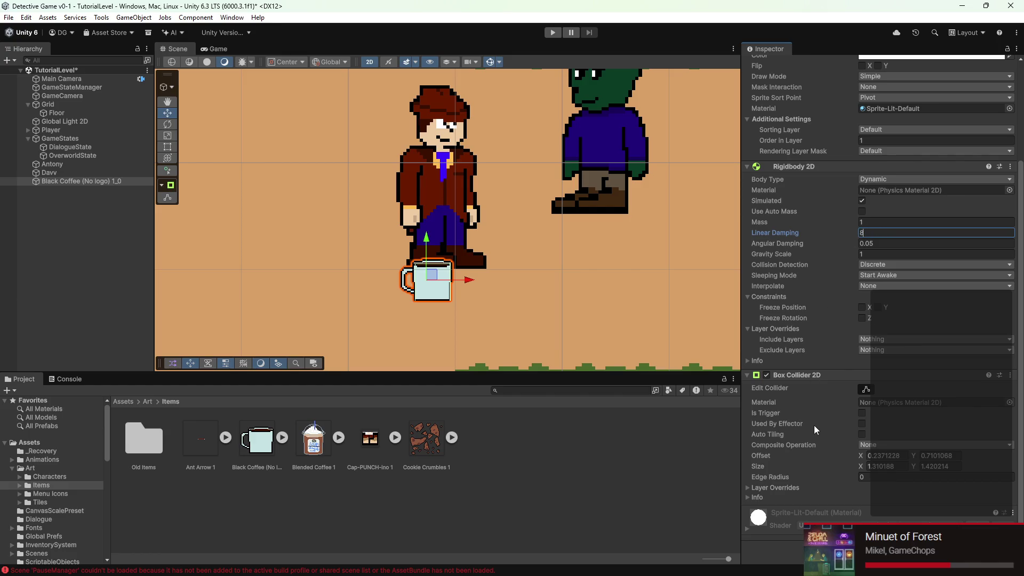
key(Return)
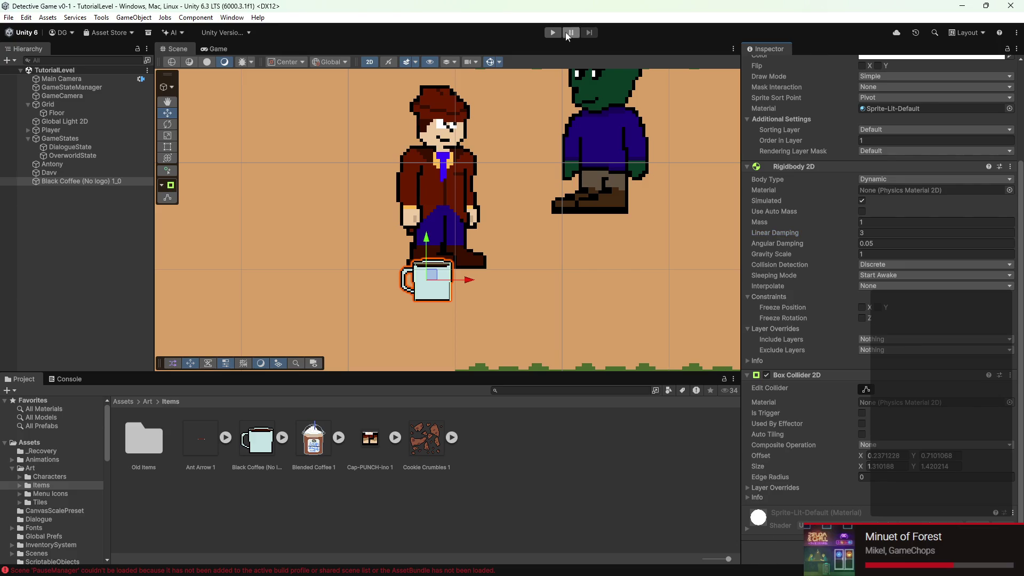
click(552, 32)
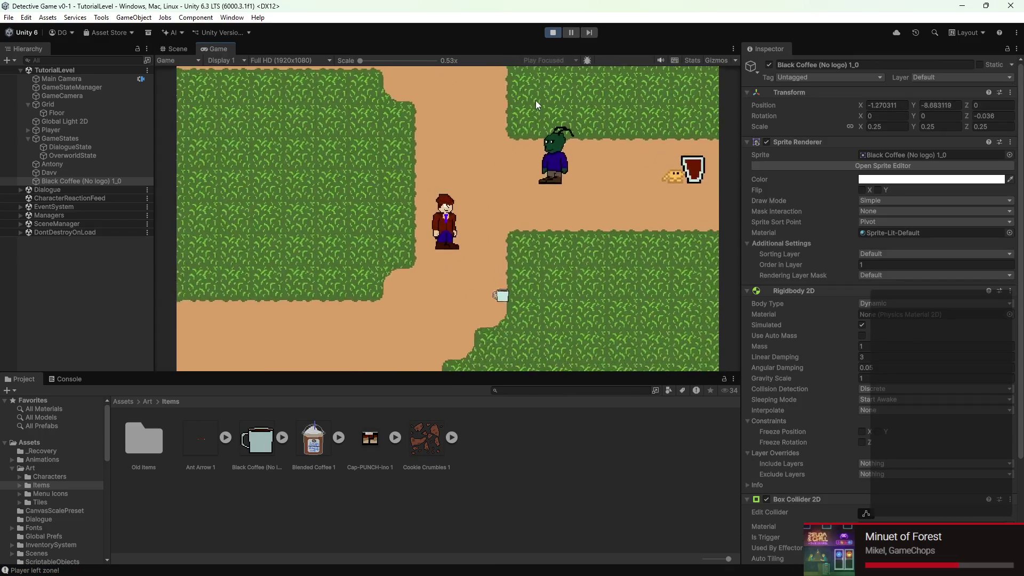
key(s)
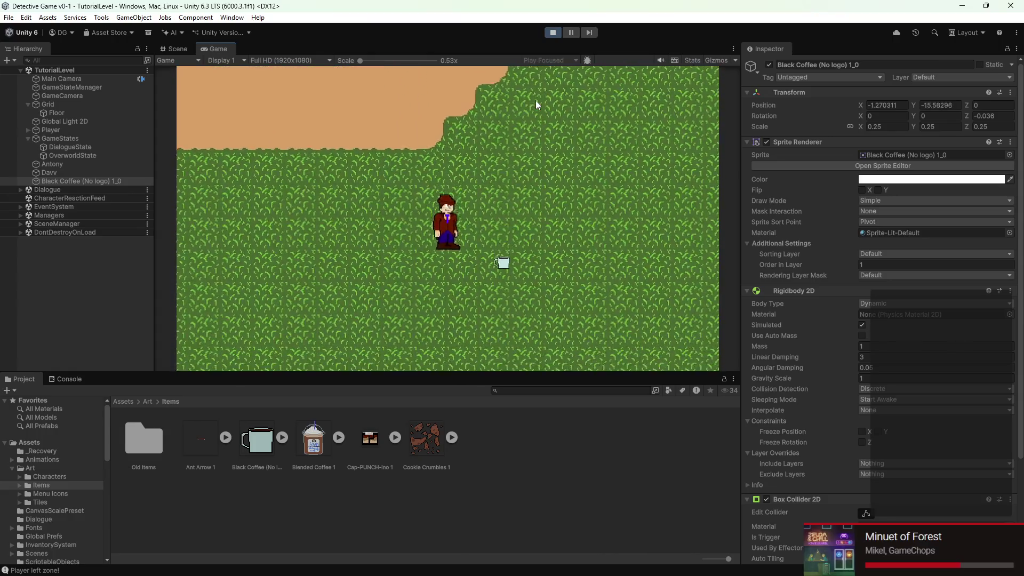
key(s)
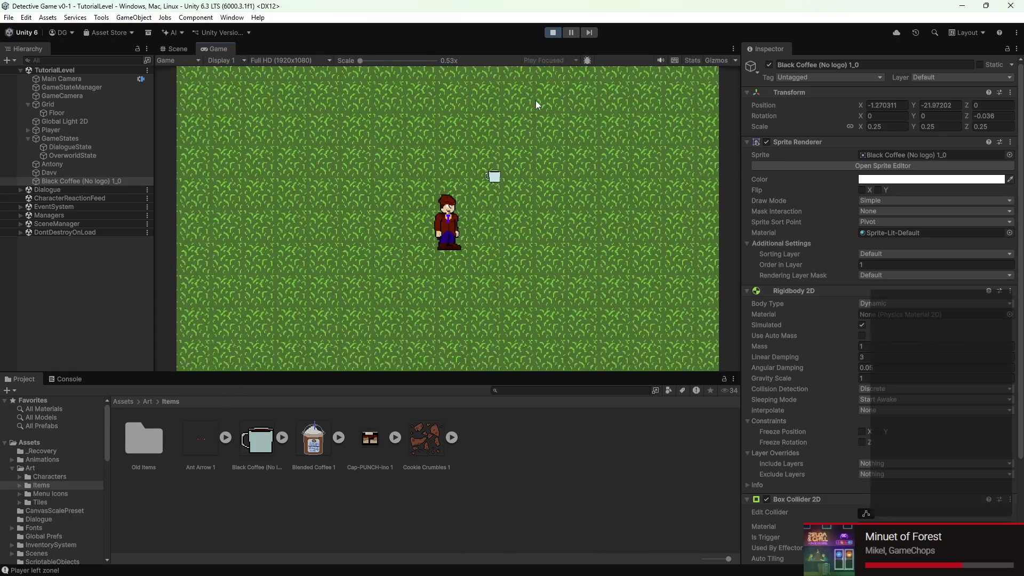
key(s)
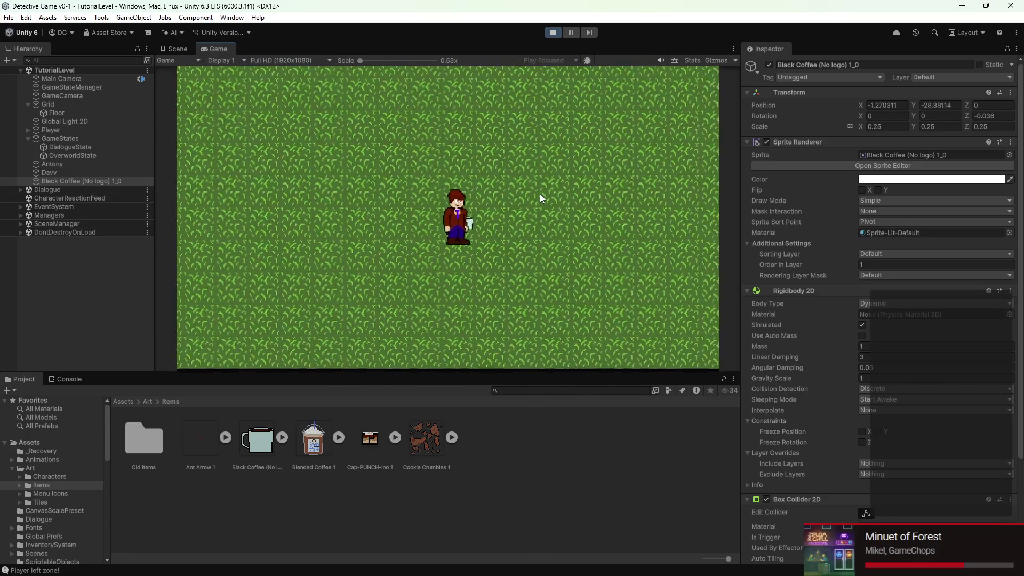
key(s)
key(a)
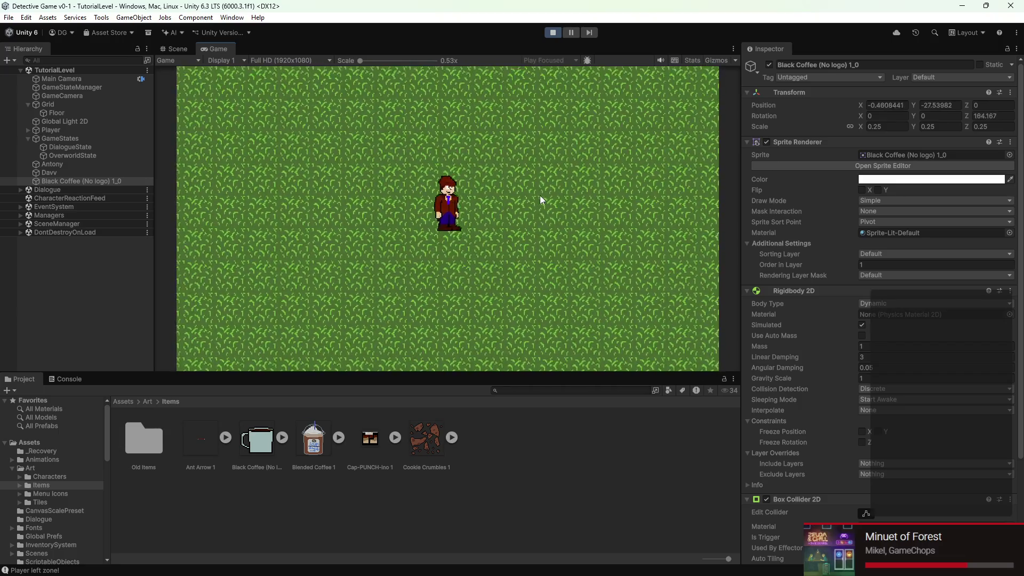
key(s)
key(s)
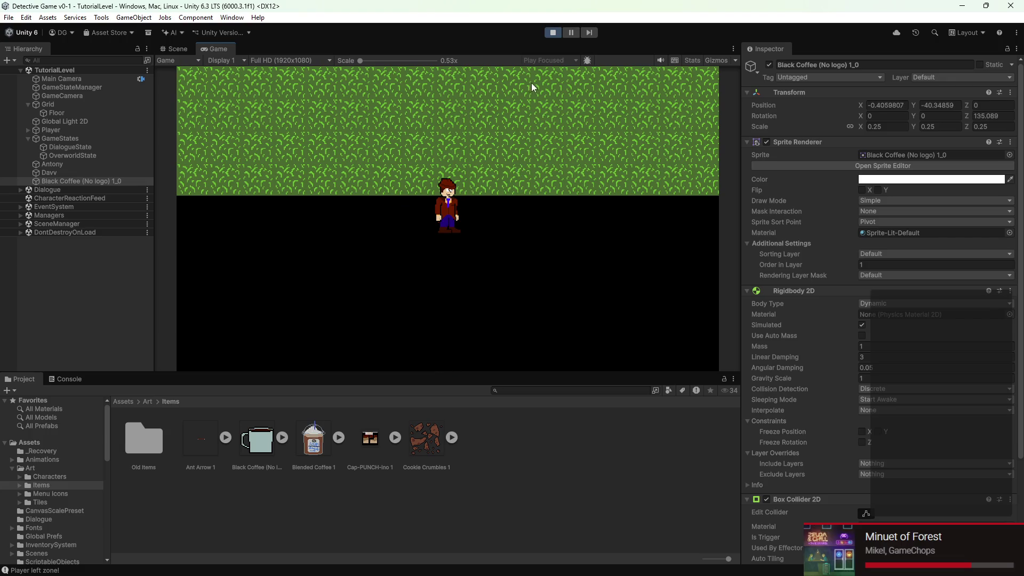
click(555, 31)
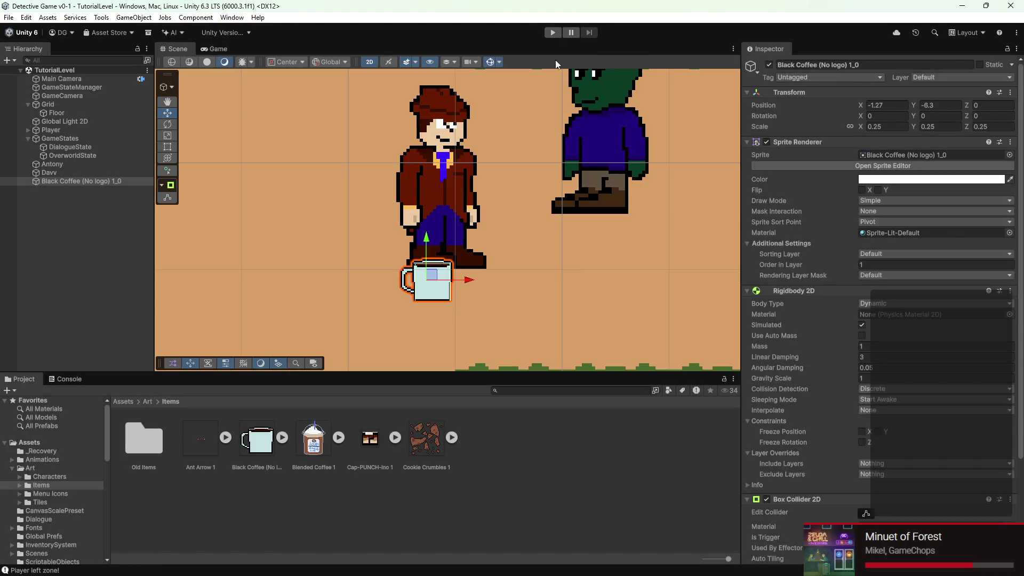
- With the mug's Gravity Scale at 0, deselect it and enter Play mode to retest
scroll(857, 398, down, 3)
text(0)
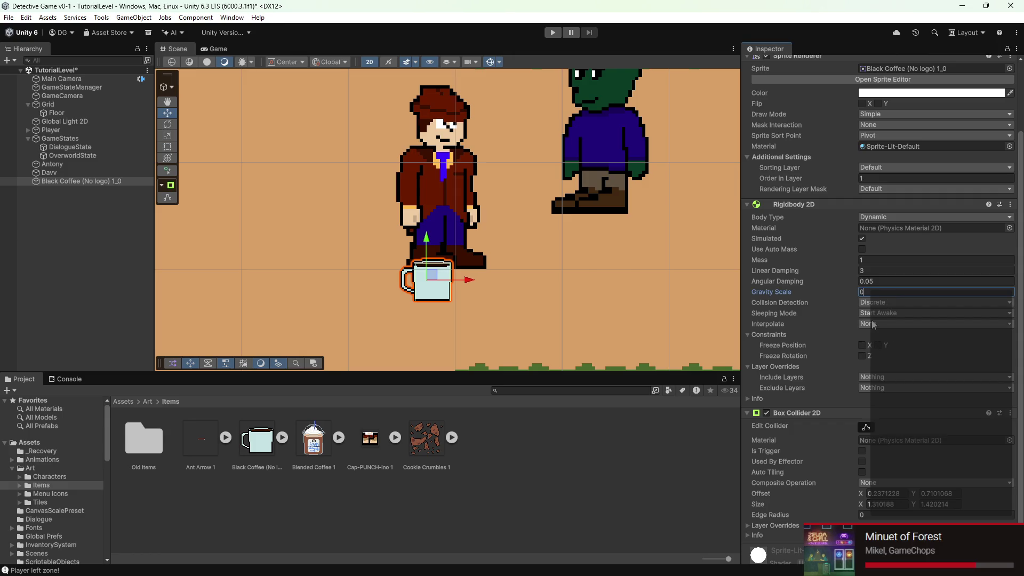
click(616, 441)
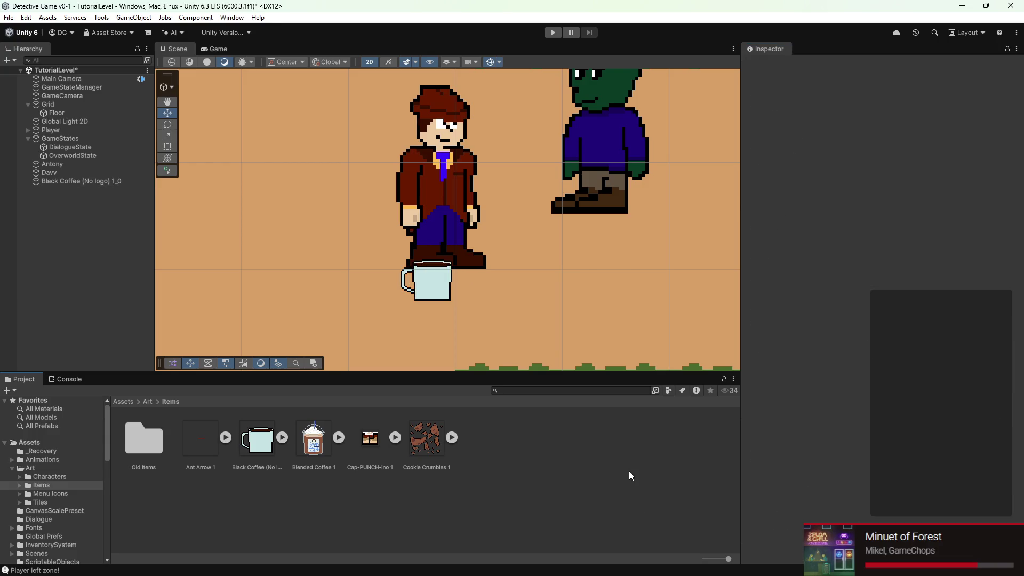
click(562, 32)
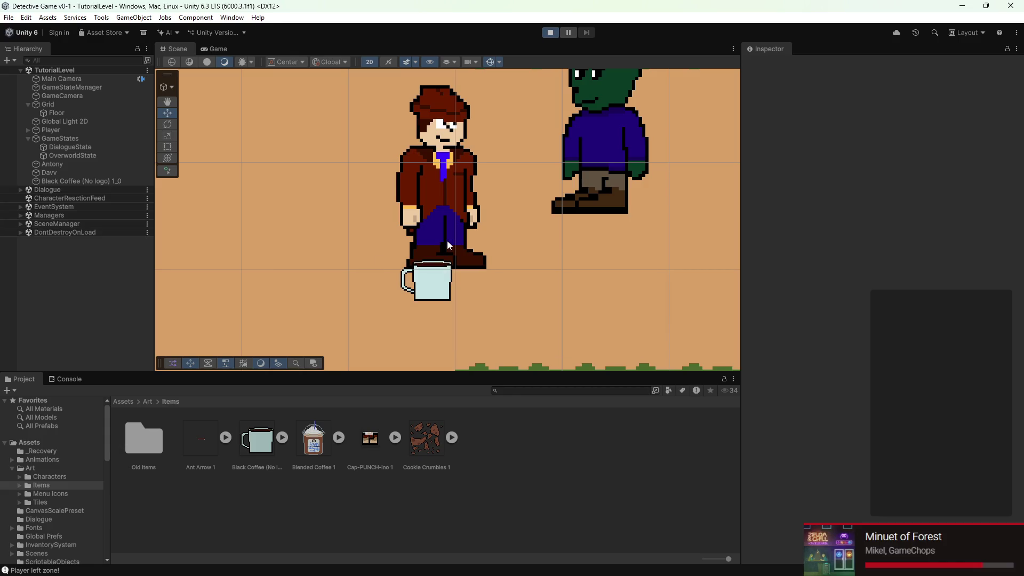
- Walk the detective with WASD up the dirt path to the mug and push it along
key(s)
key(d)
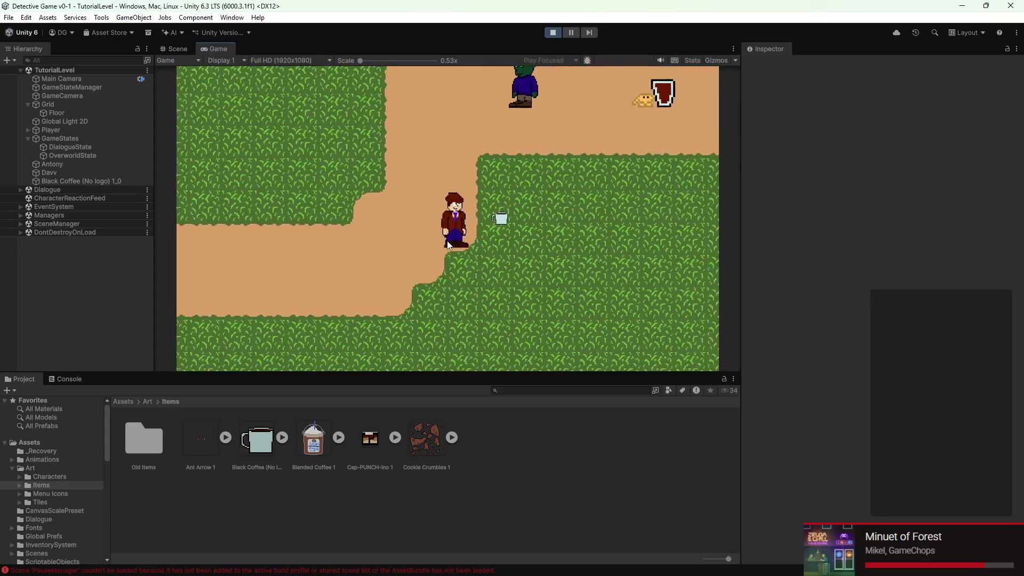
key(w)
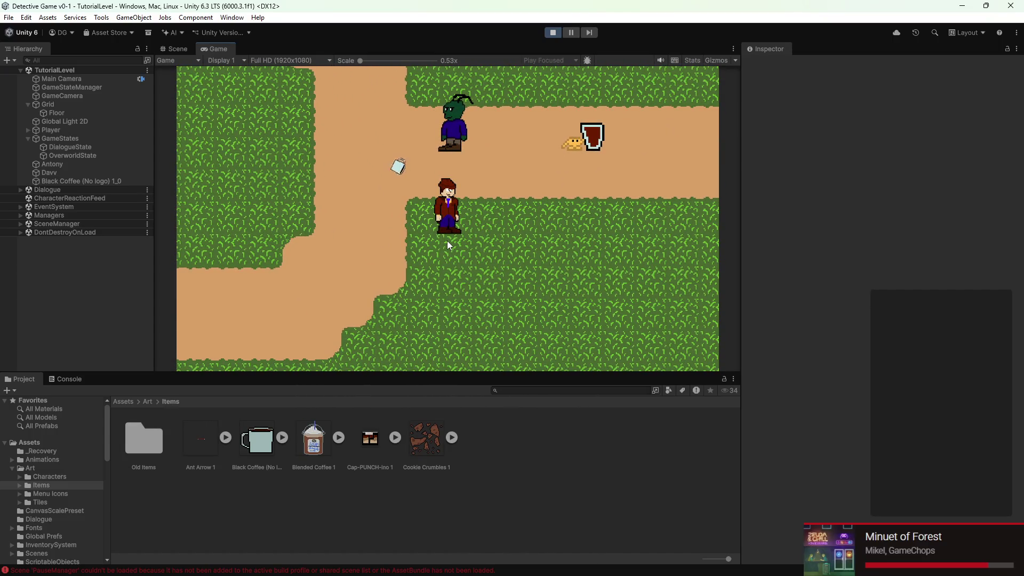
key(w)
key(a)
key(w)
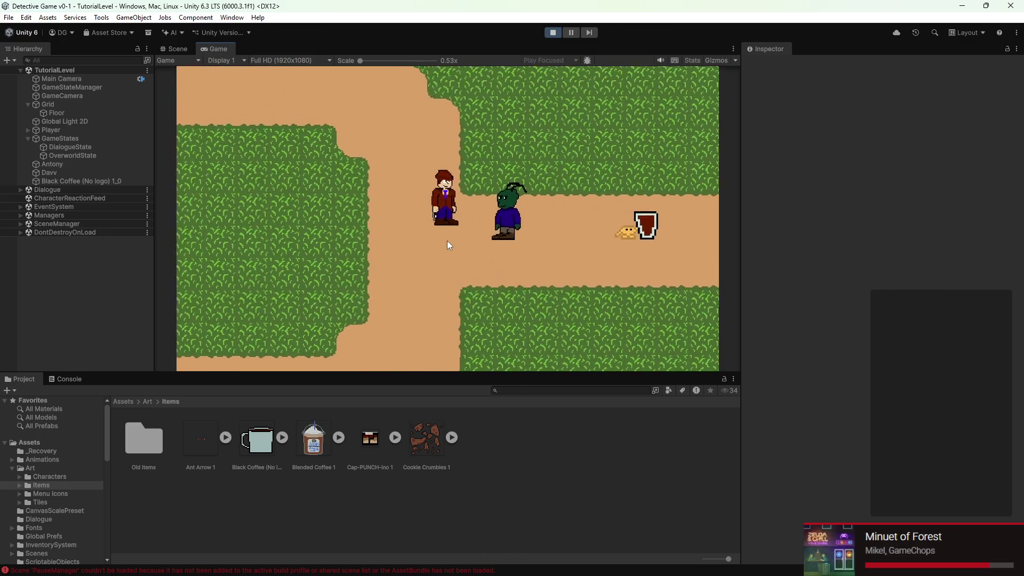
key(w)
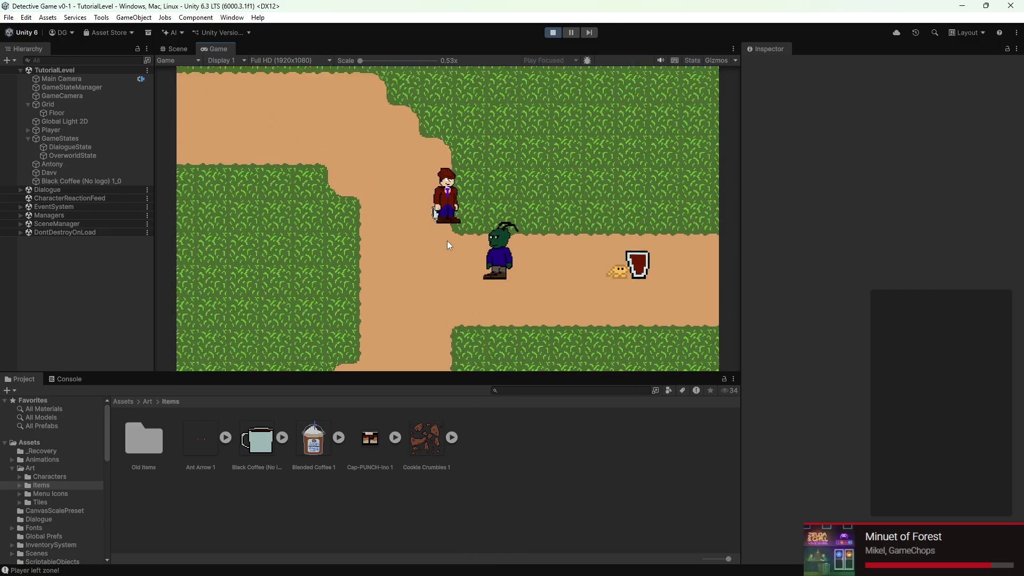
key(w)
key(a)
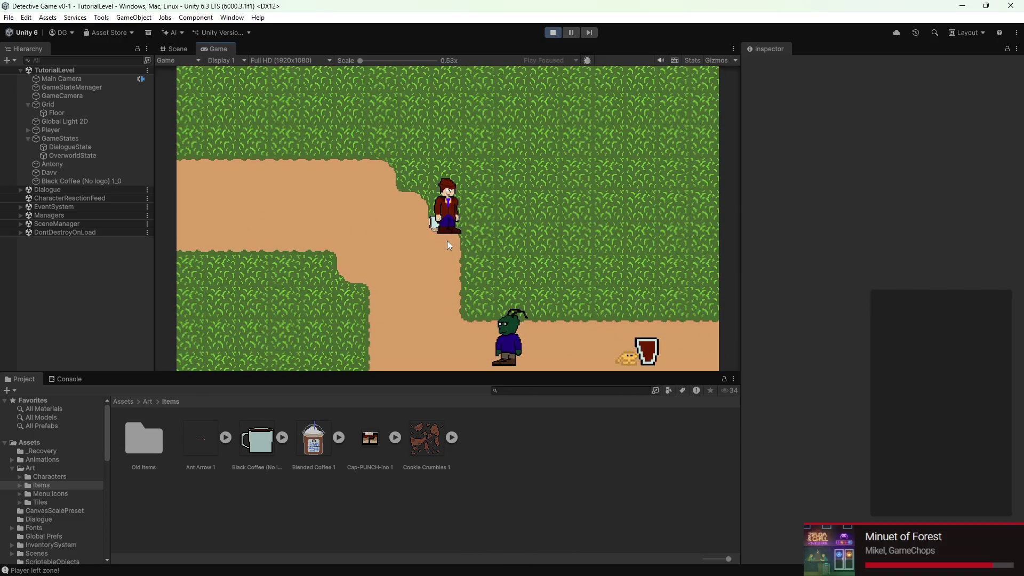
key(a)
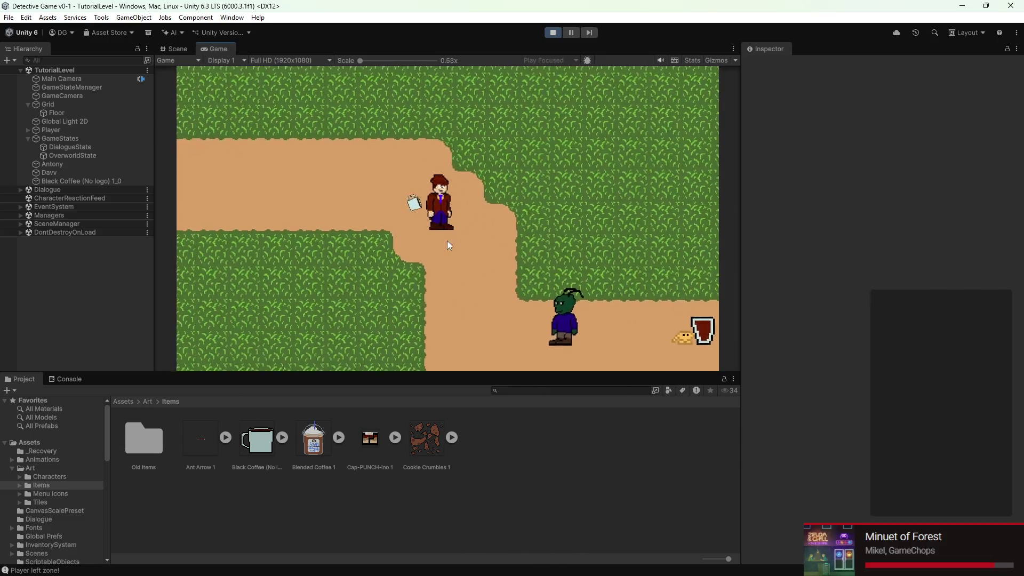
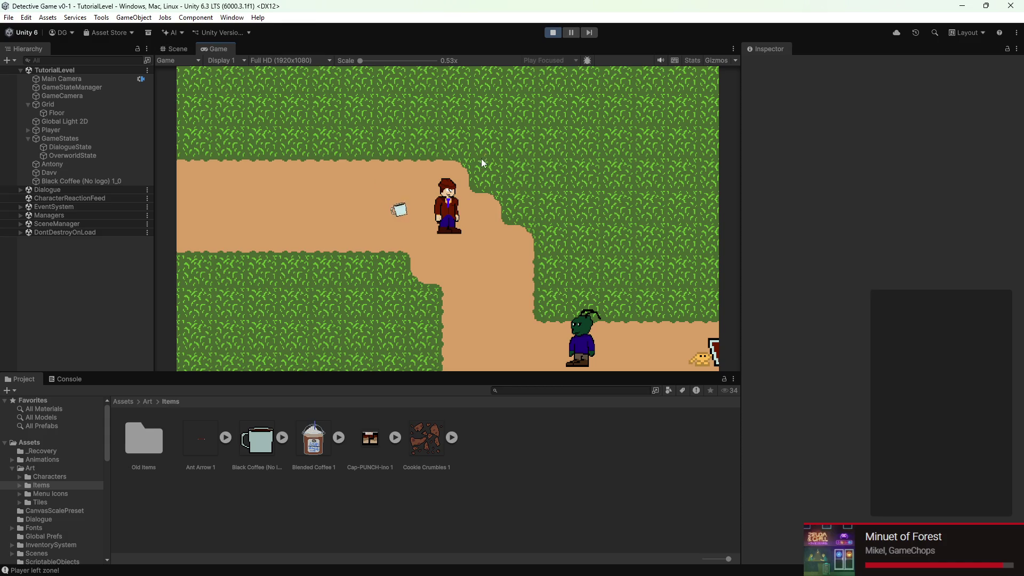
- Stop the running game and select Black Coffee (No logo) 1_0
click(552, 33)
click(123, 181)
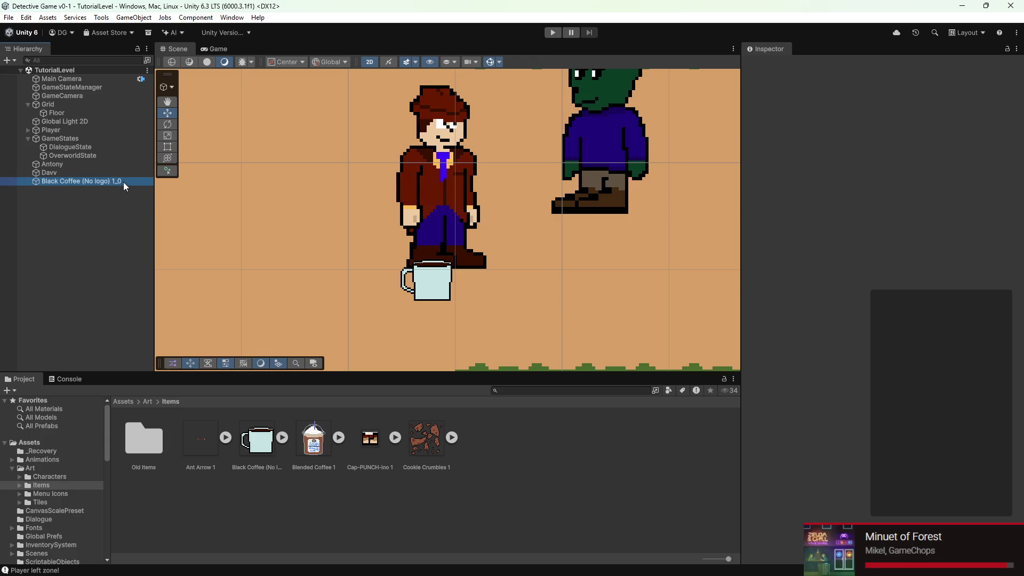
scroll(939, 418, down, 5)
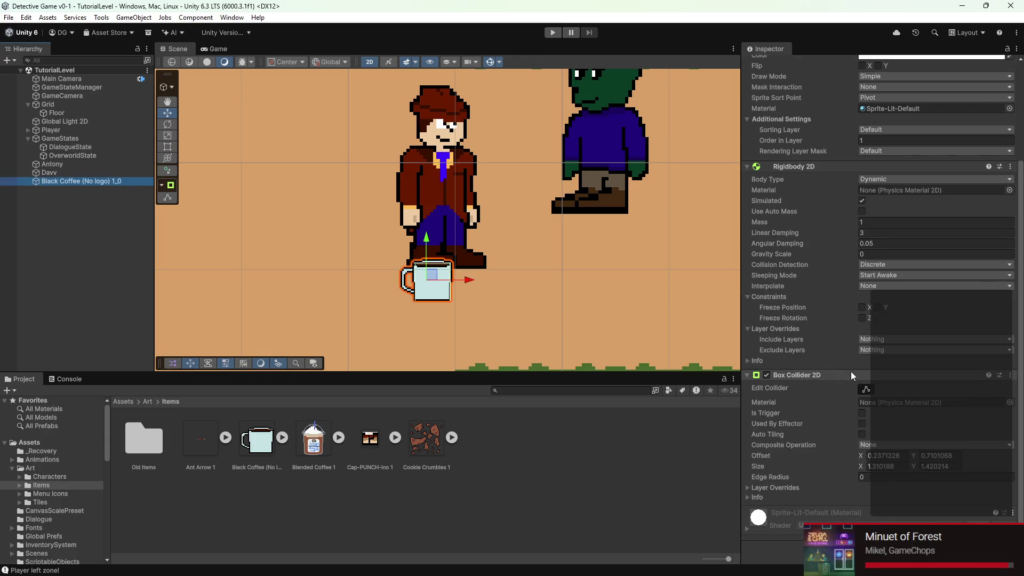
scroll(865, 425, up, 3)
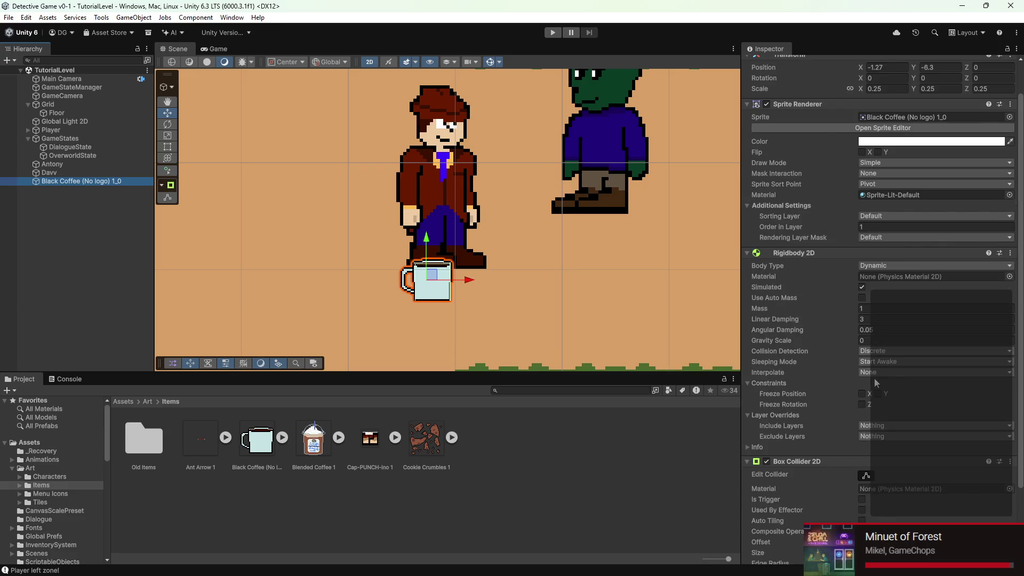
- Set the mug's Rigidbody 2D Angular Damping to 2
drag(789, 330, 832, 331)
click(877, 329)
scroll(808, 435, down, 3)
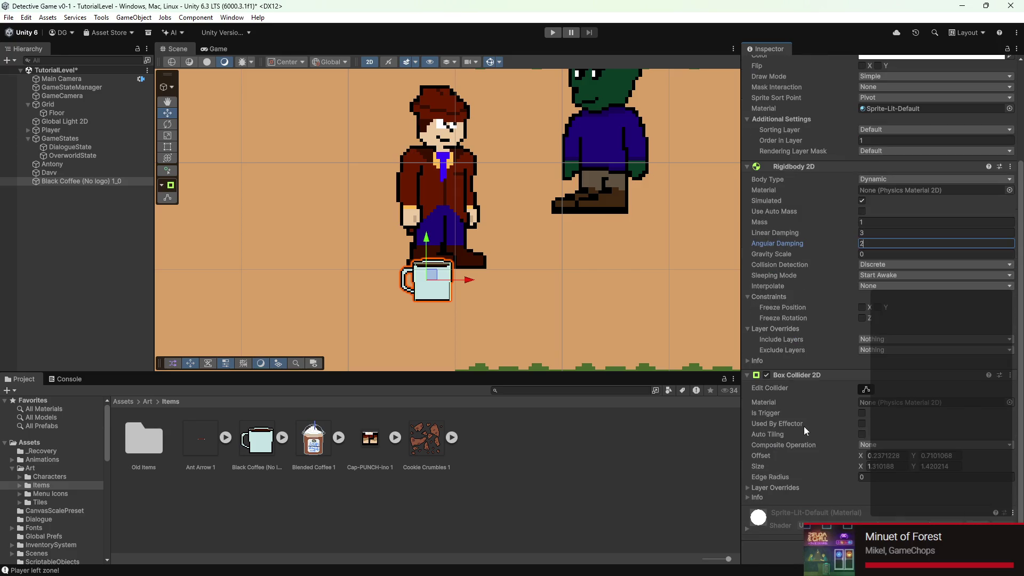
scroll(436, 292, up, 8)
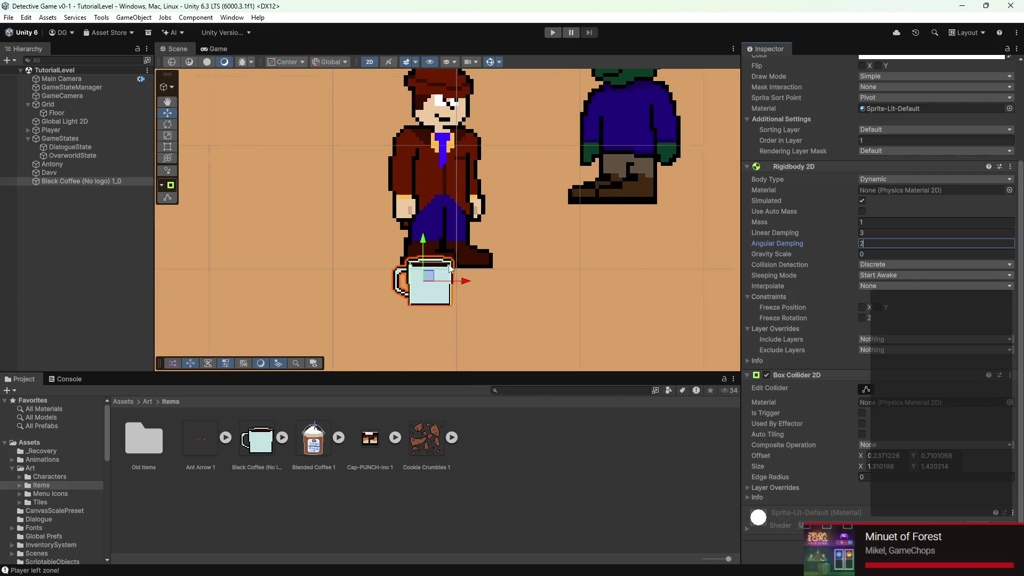
- Remove the Box Collider 2D component from the mug
click(865, 389)
click(766, 375)
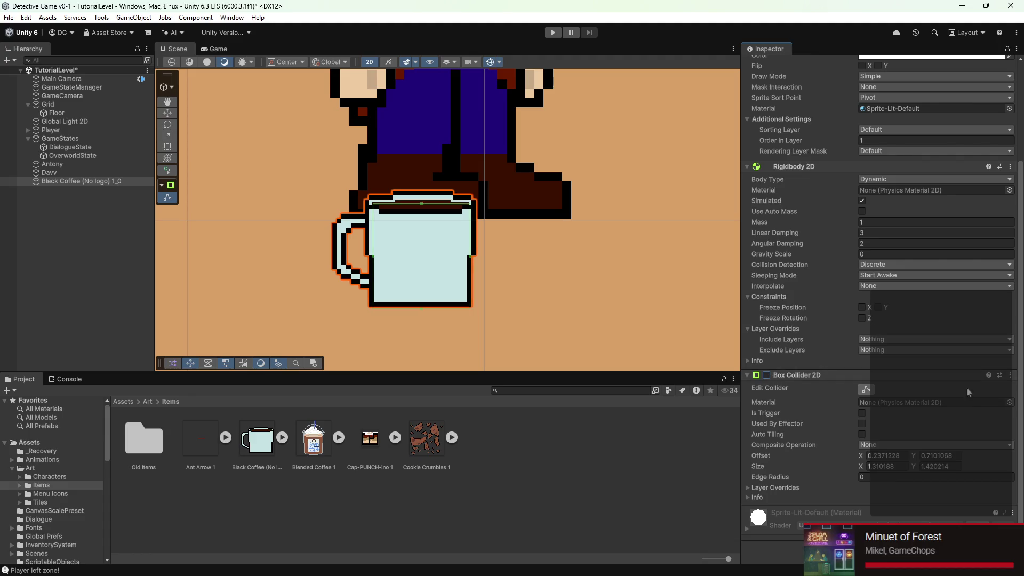
click(1010, 374)
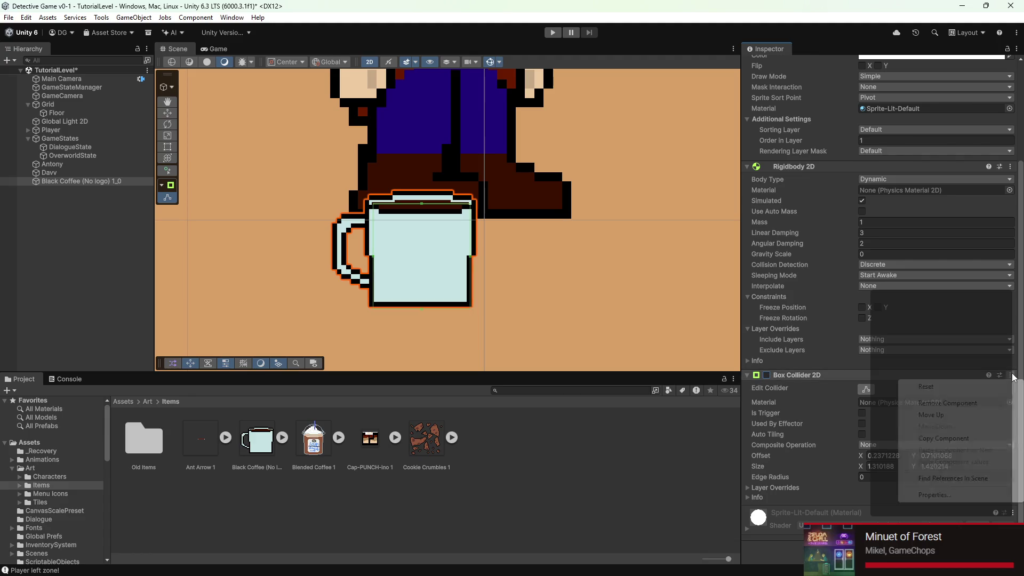
click(943, 403)
- Add an Edge Collider 2D to the mug by searching for colliders
click(882, 532)
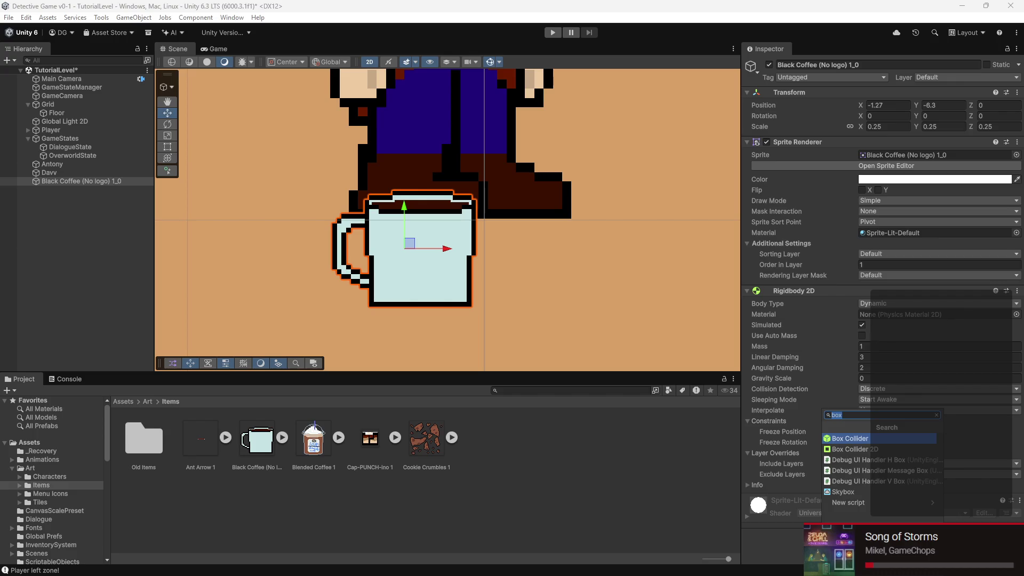
text(co)
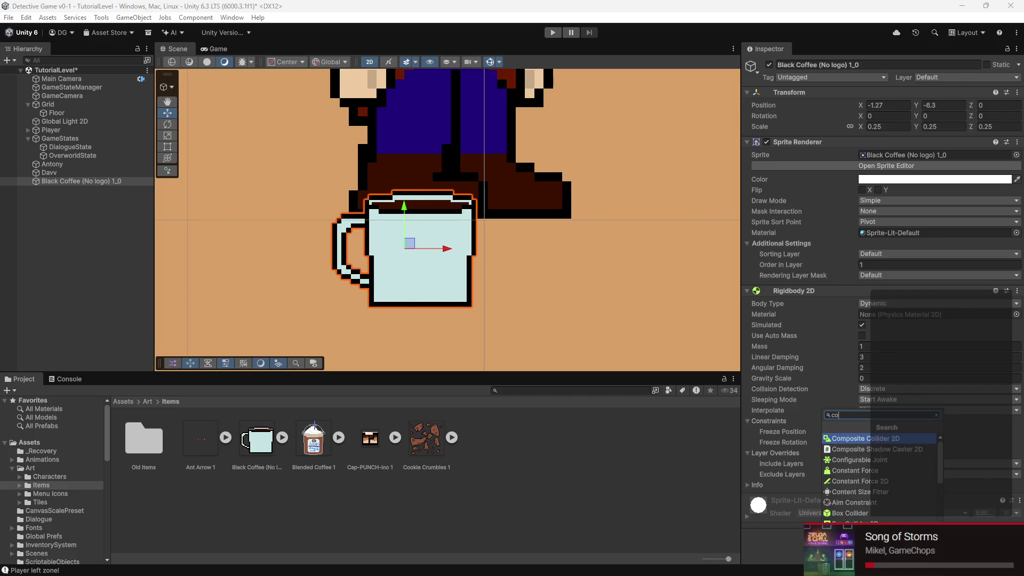
text(lliders)
key(Return)
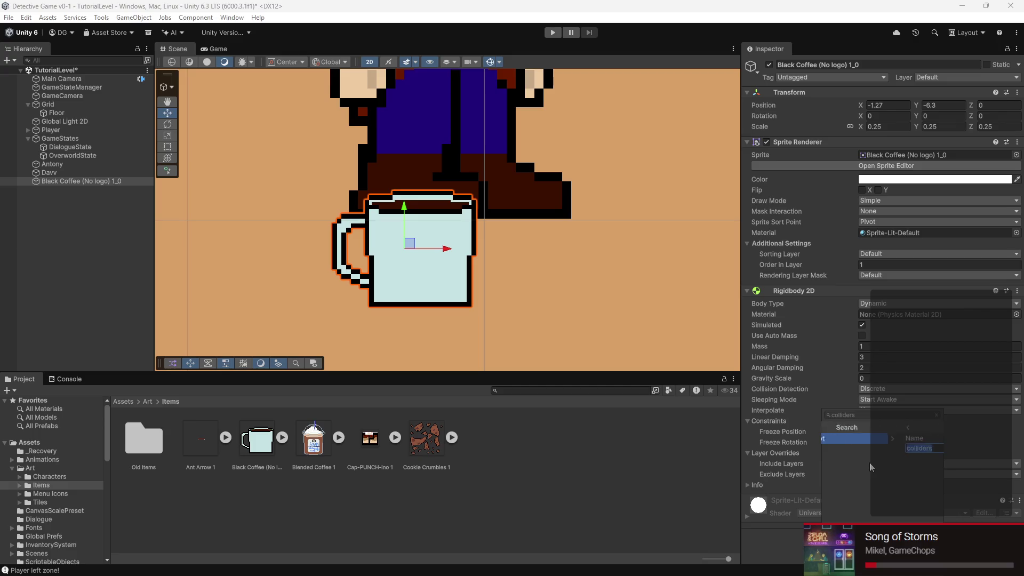
click(826, 427)
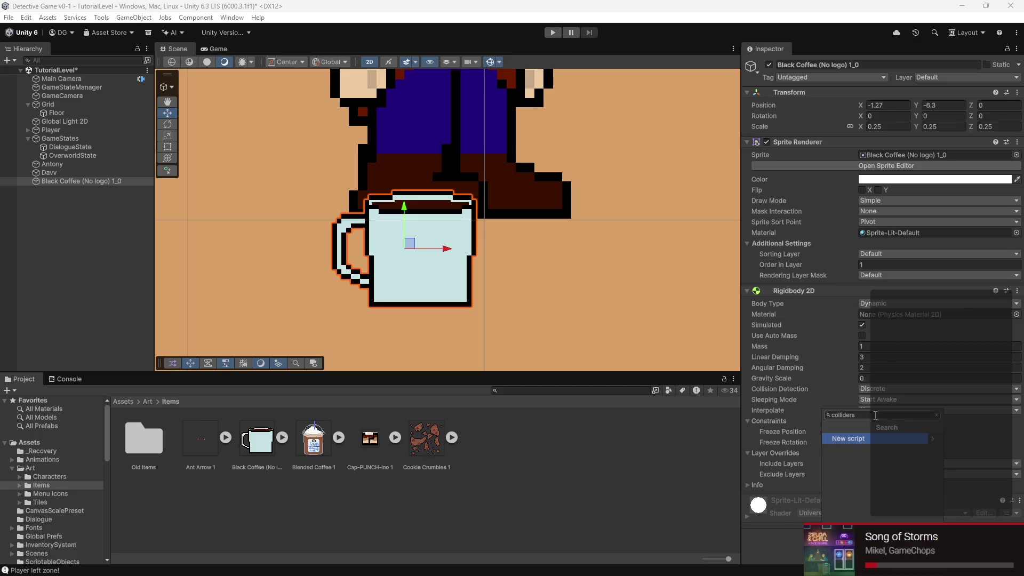
key(BackSpace)
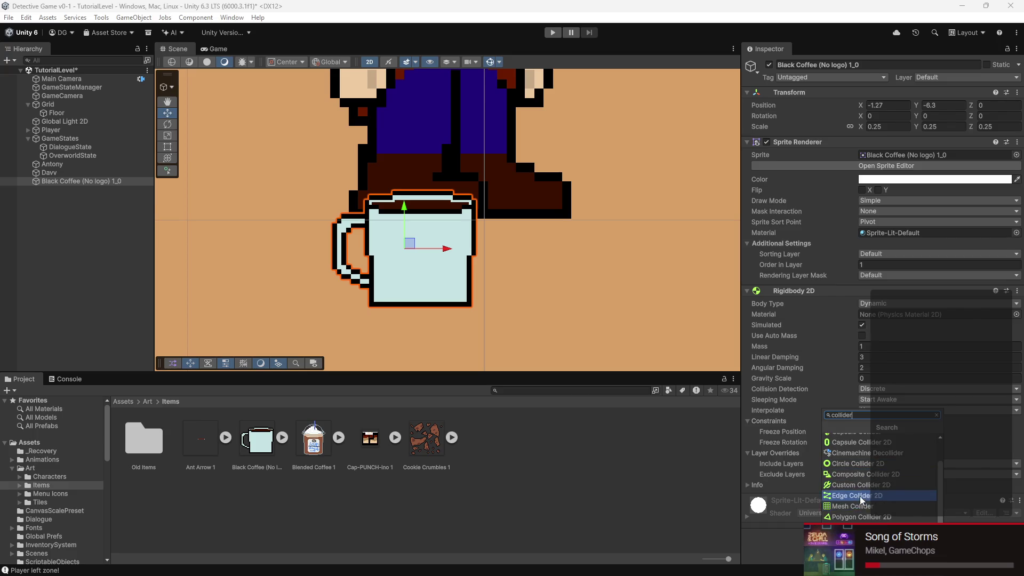
click(861, 495)
- Drag the edge collider's points to trace the mug's sides and bottom corners
scroll(429, 267, up, 3)
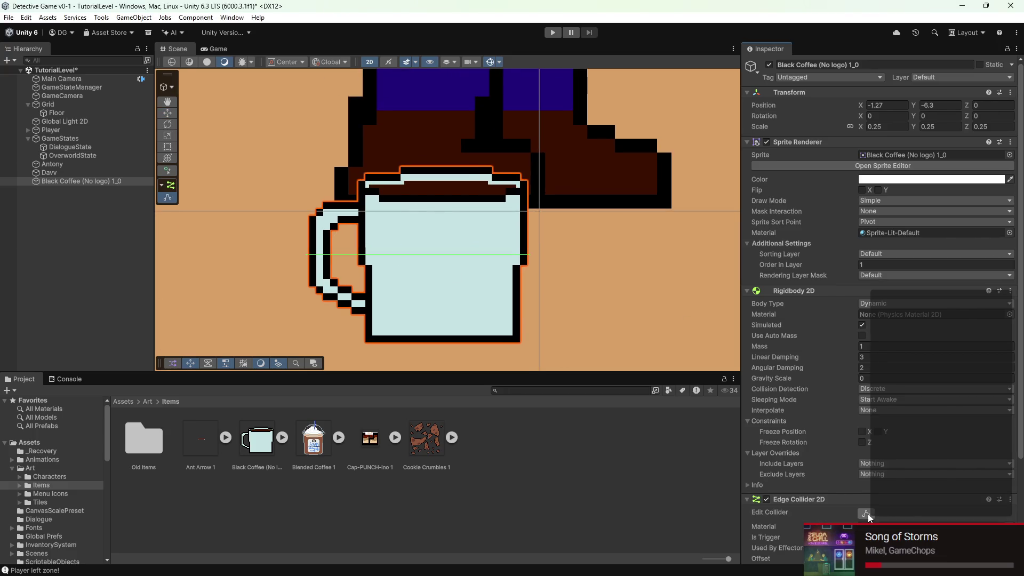
drag(304, 255, 496, 202)
mouse_move(377, 183)
mouse_down()
mouse_move(388, 304)
mouse_move(375, 338)
mouse_up()
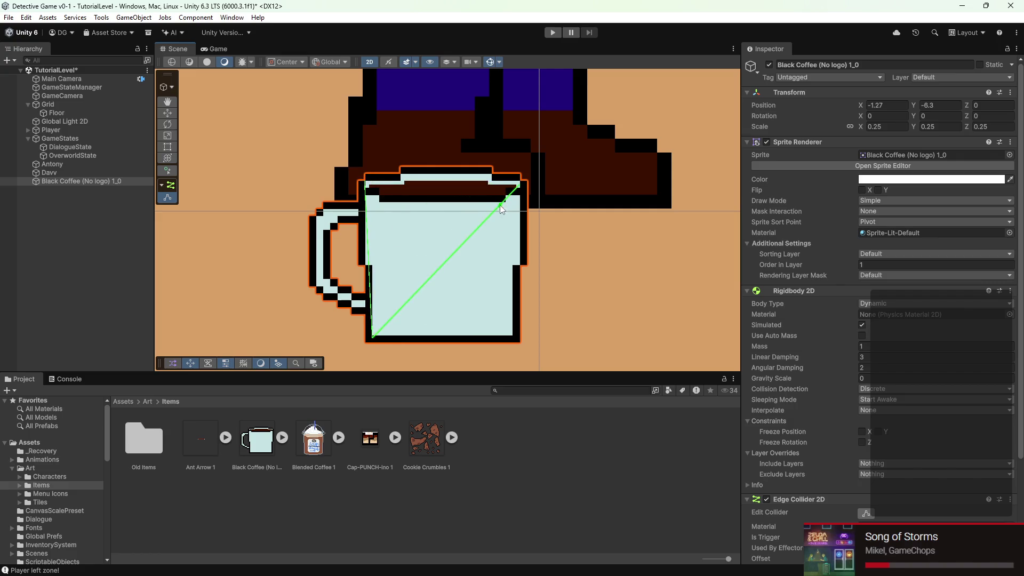
drag(503, 200, 515, 326)
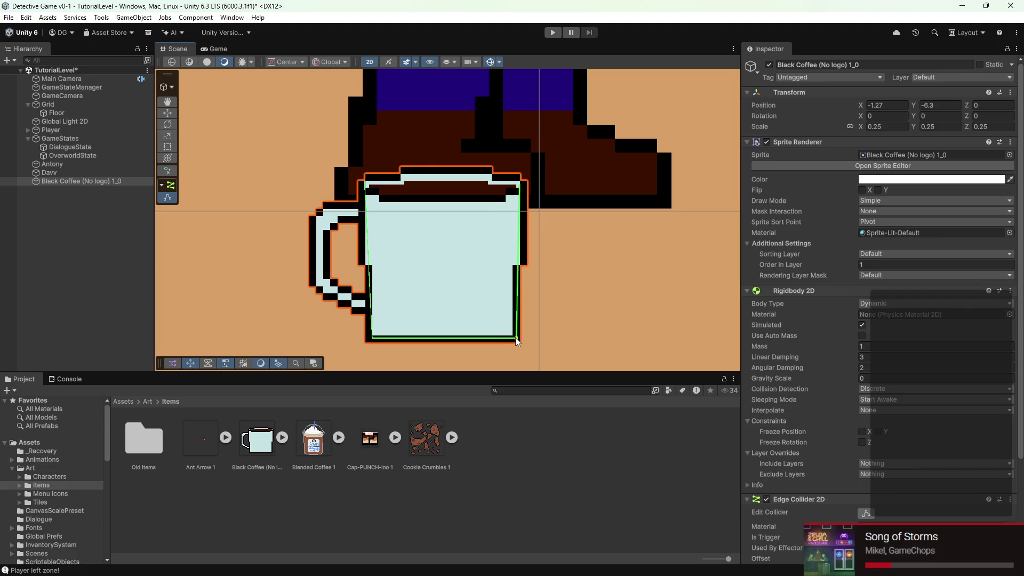
scroll(449, 227, up, 3)
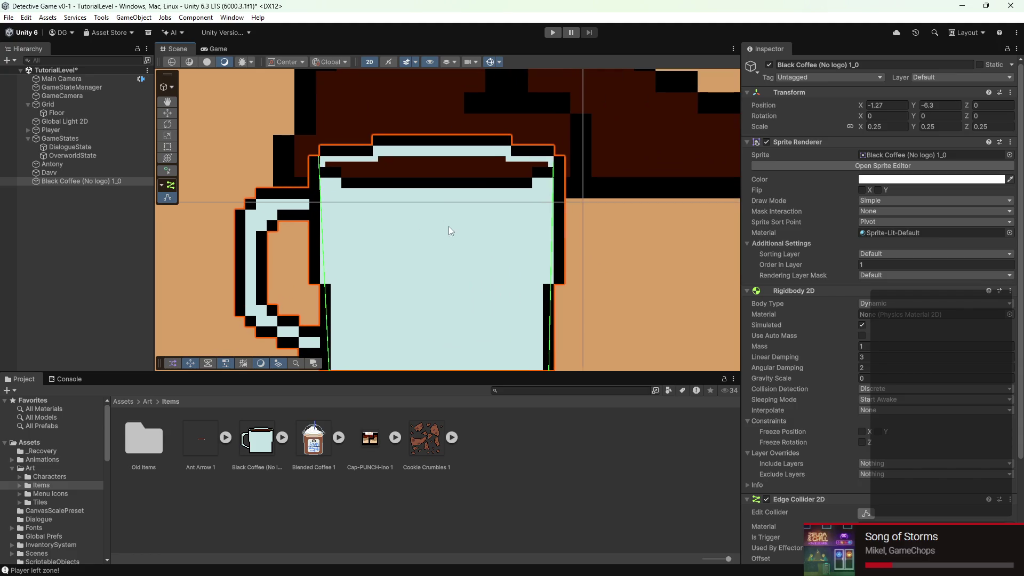
scroll(418, 184, down, 3)
scroll(418, 183, down, 3)
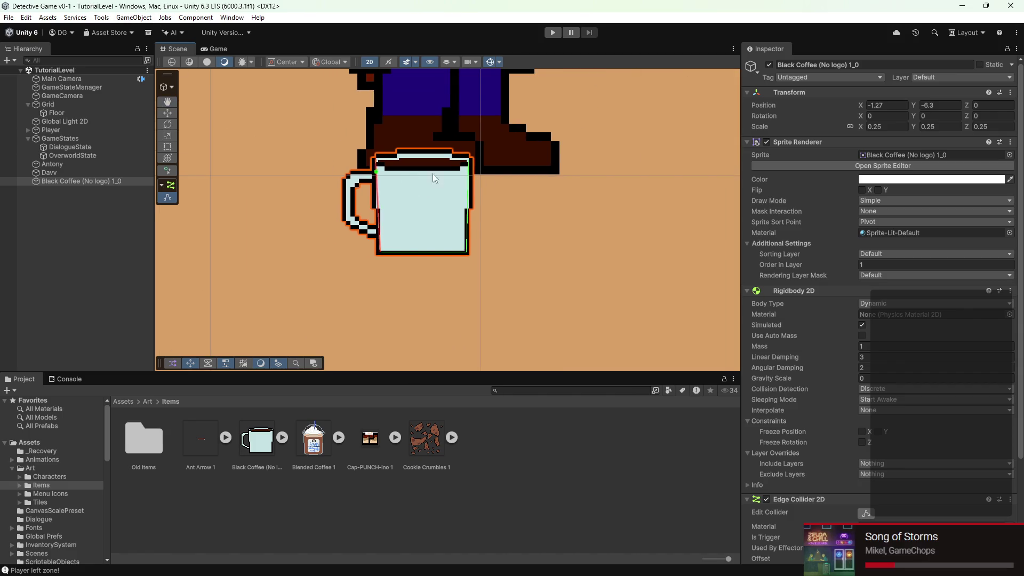
scroll(905, 496, down, 3)
click(905, 536)
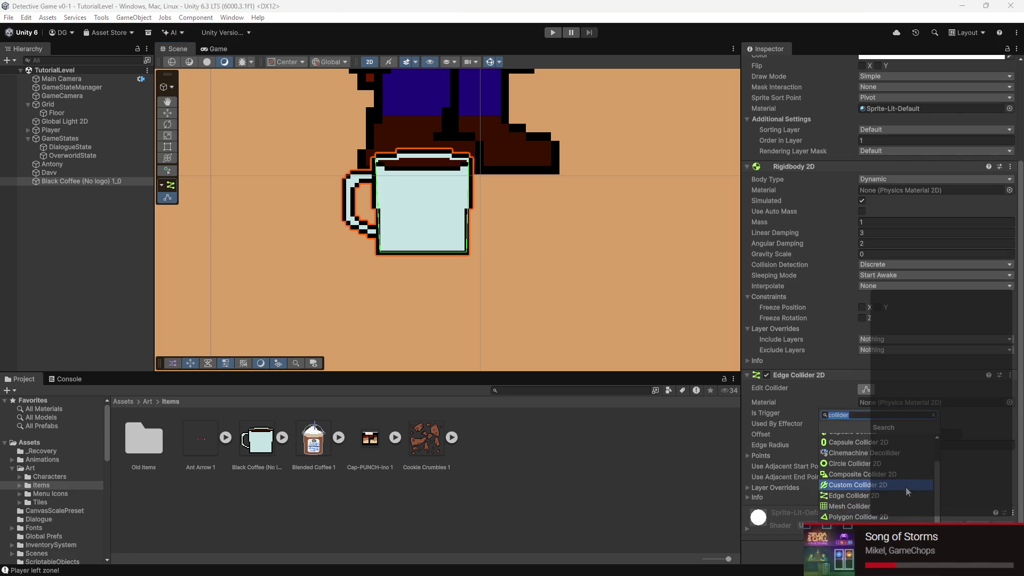
- Add a Particle System component to the Black Coffee mug
text(particl)
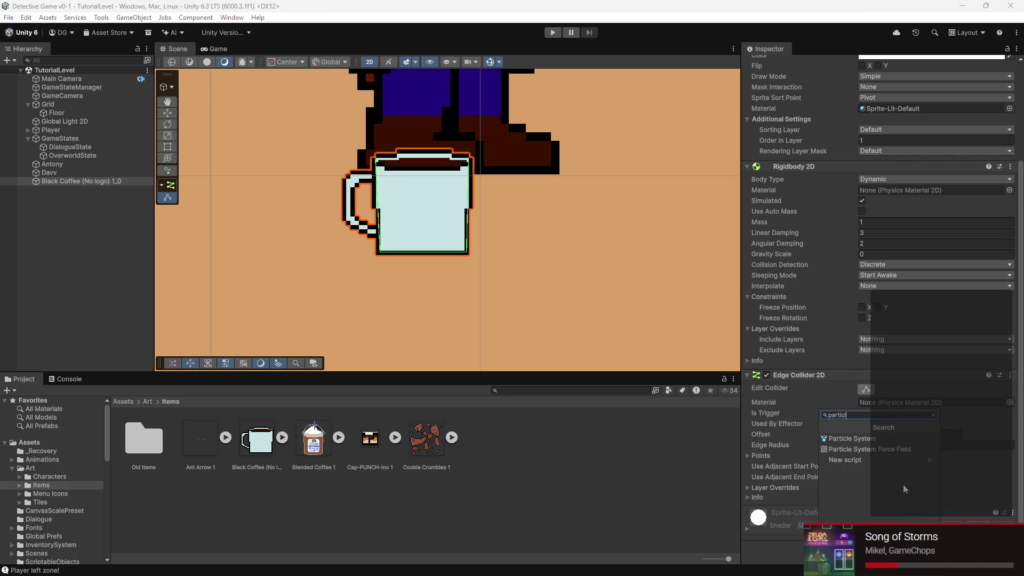
click(856, 438)
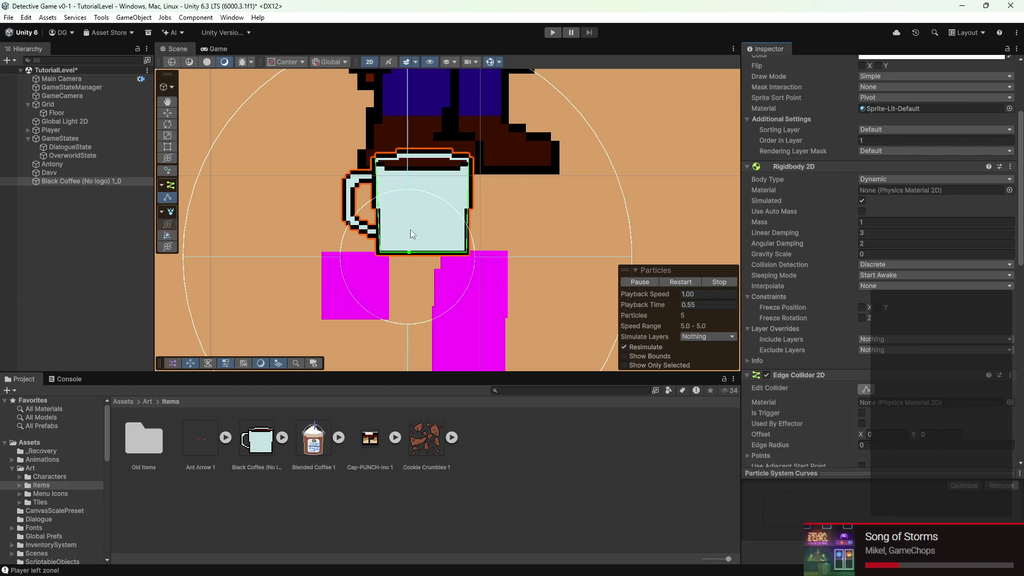
scroll(844, 392, down, 4)
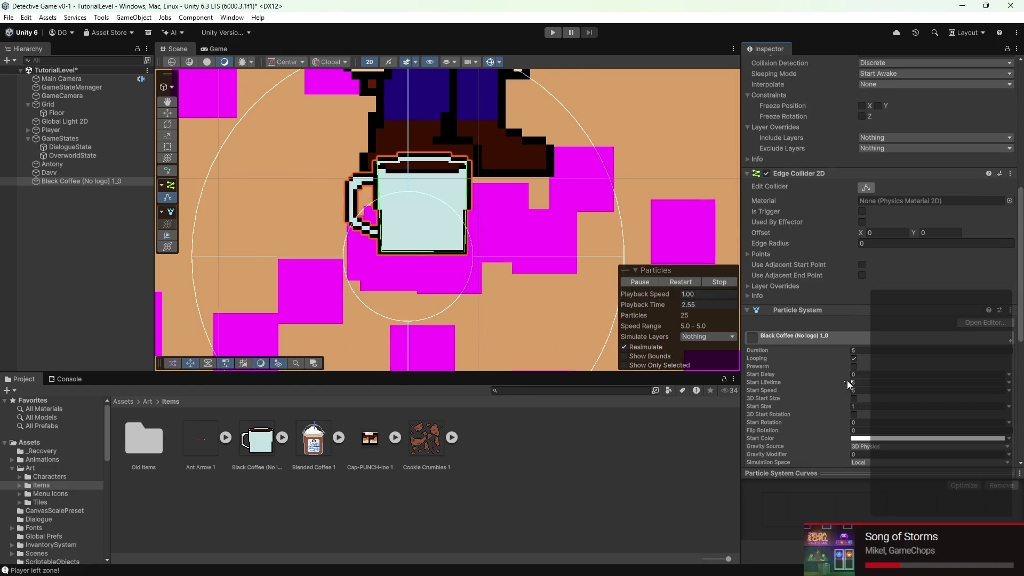
scroll(905, 330, down, 3)
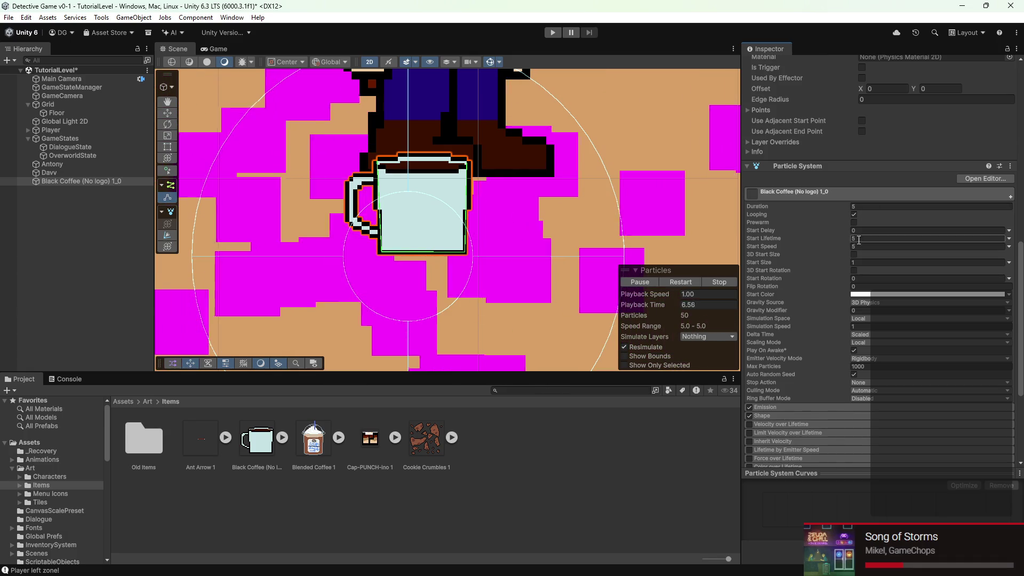
- Set particle Start Size to 0.2 and the gravity source to 2D Physics
click(853, 262)
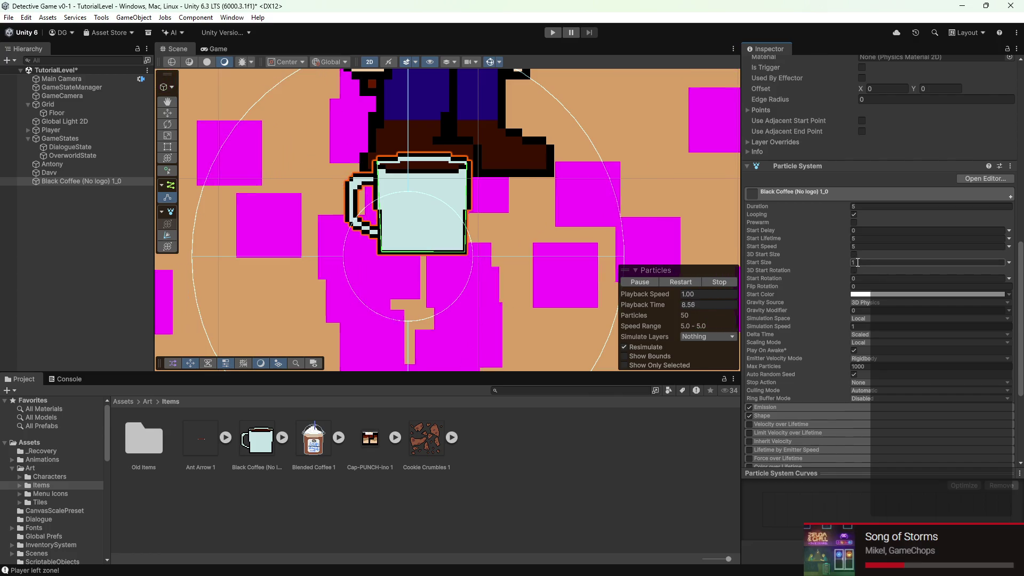
text(0.2)
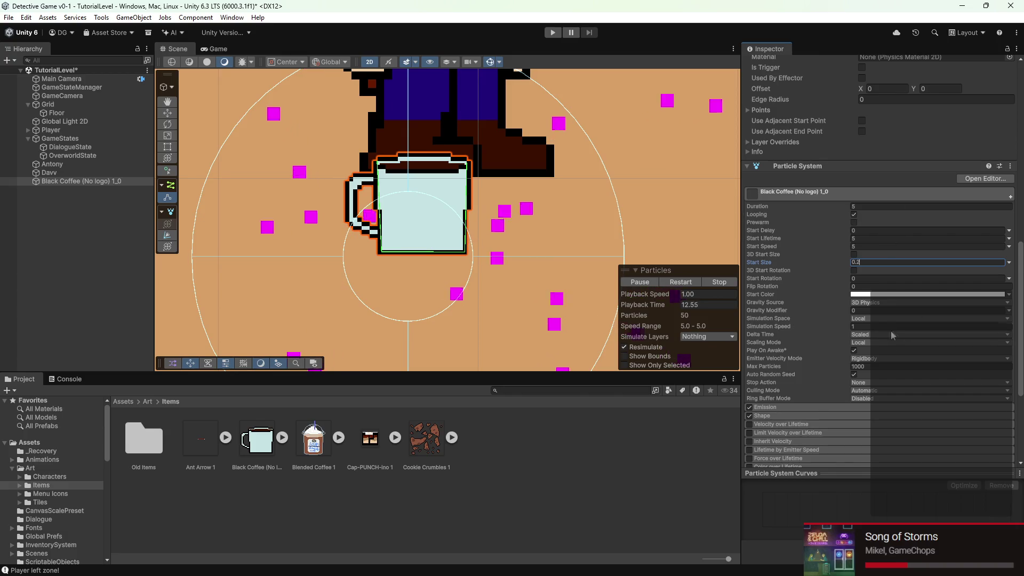
click(875, 302)
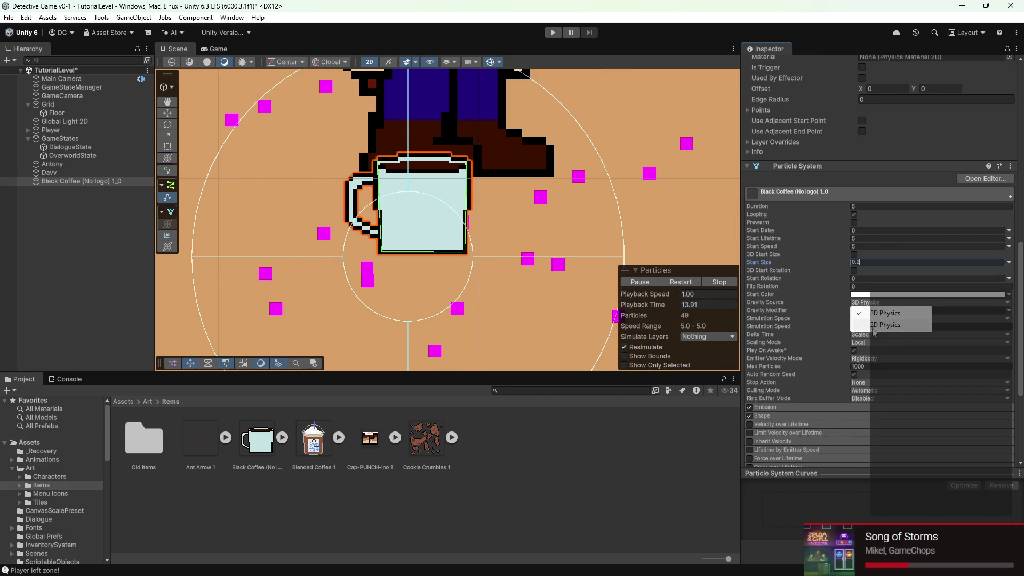
click(894, 324)
scroll(894, 326, down, 3)
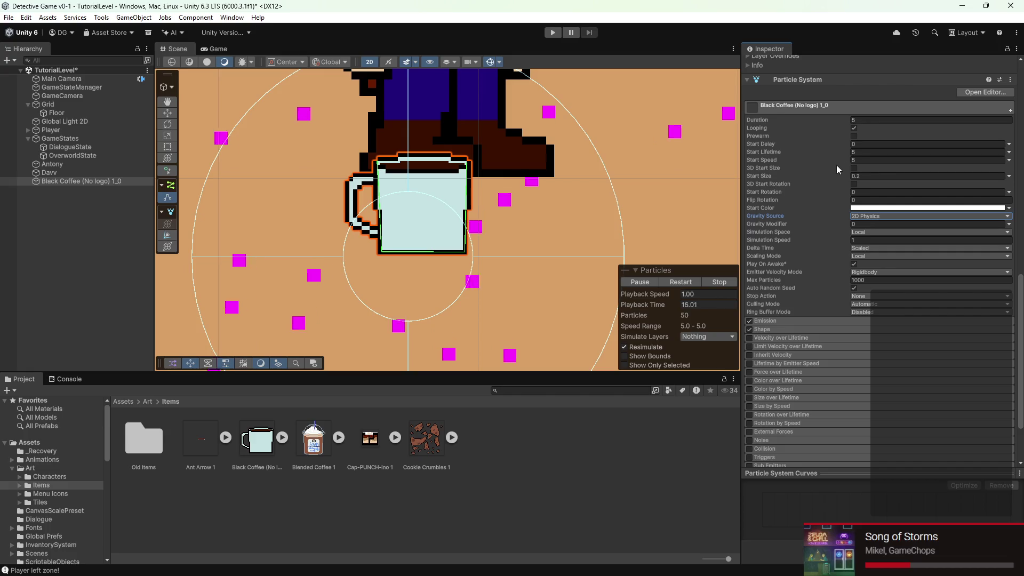
- Set Start Speed to 0 and Gravity Modifier to 0.1
click(861, 160)
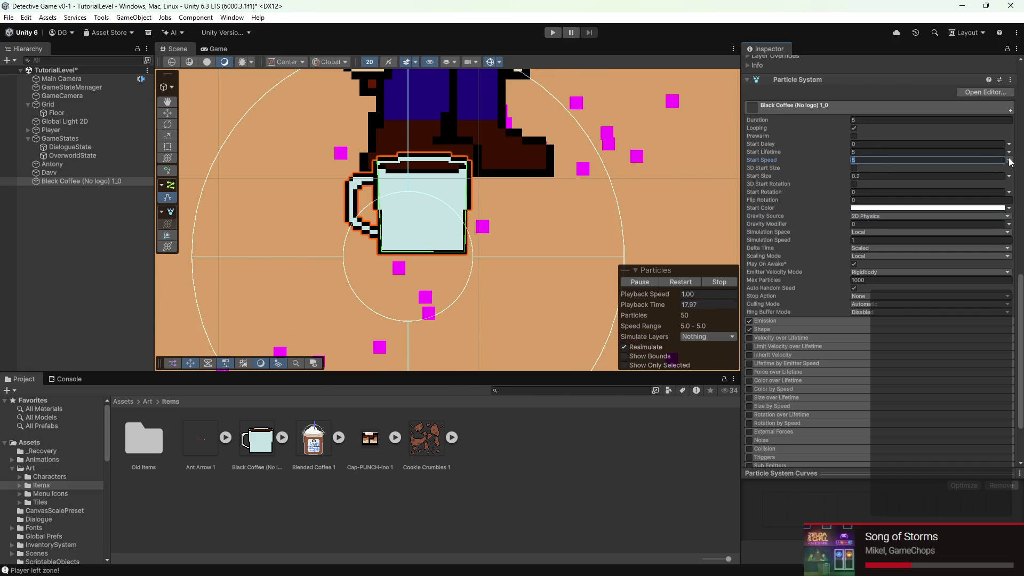
text(9)
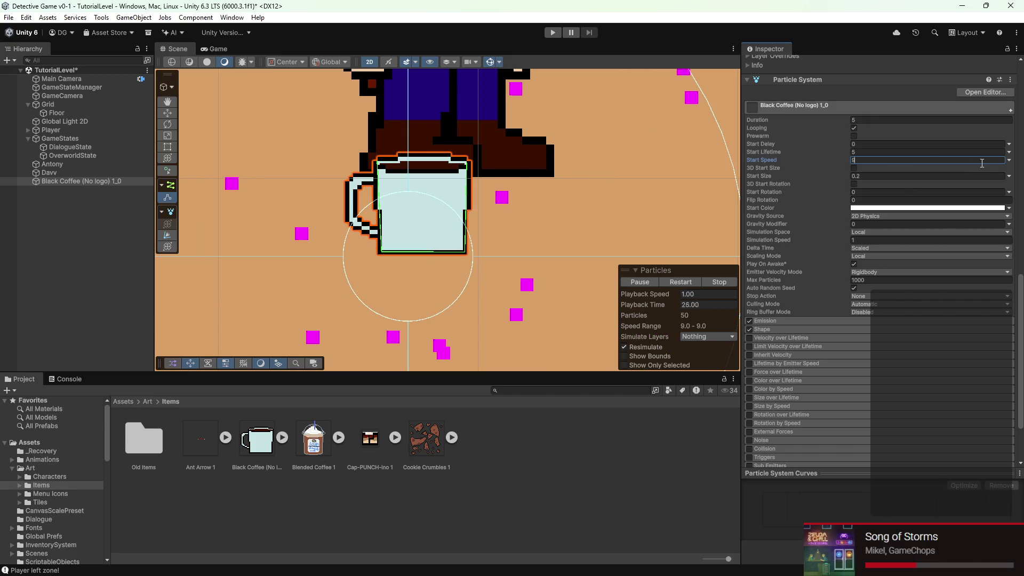
text(0)
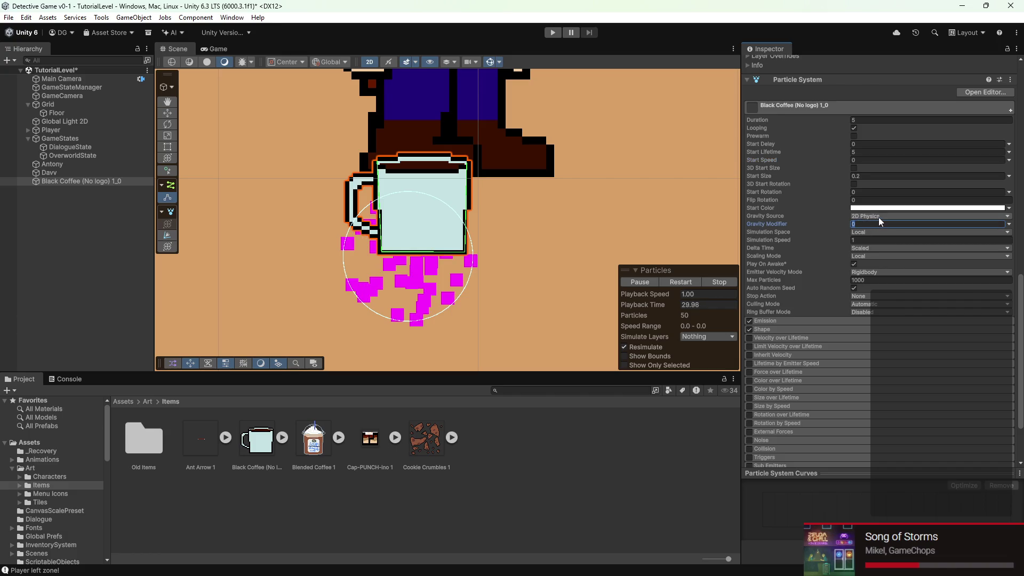
key(BackSpace)
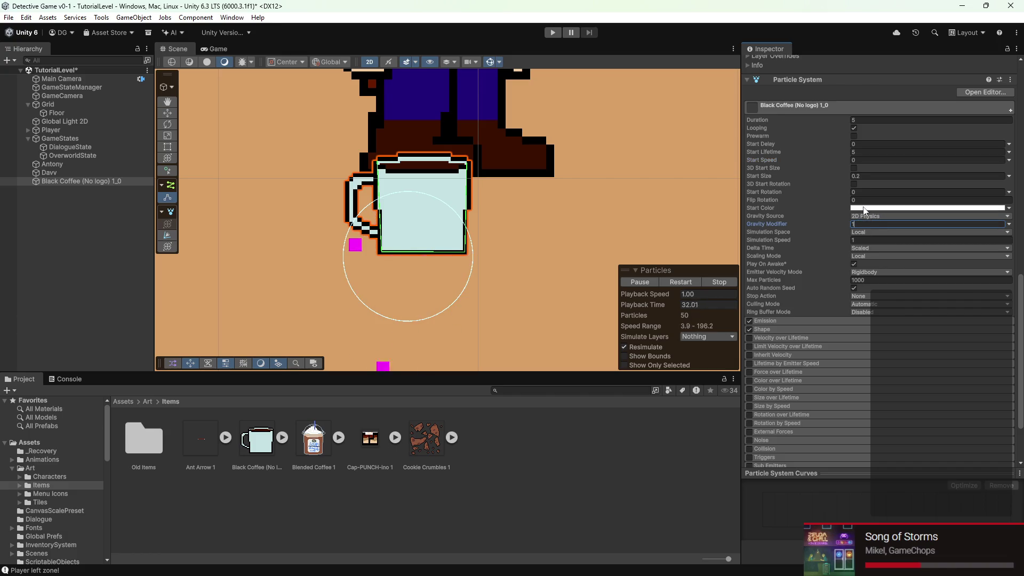
text(1)
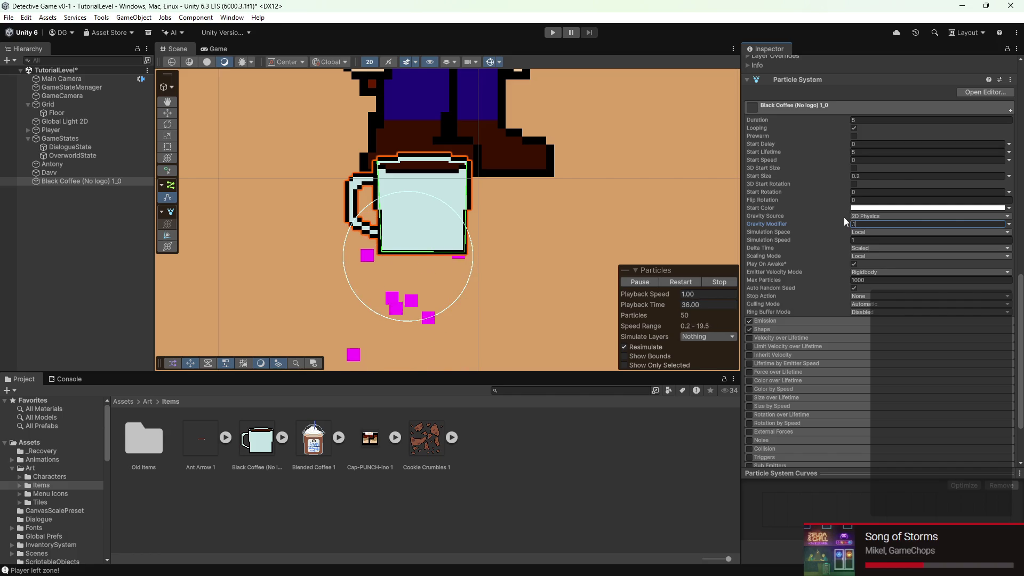
scroll(371, 201, down, 5)
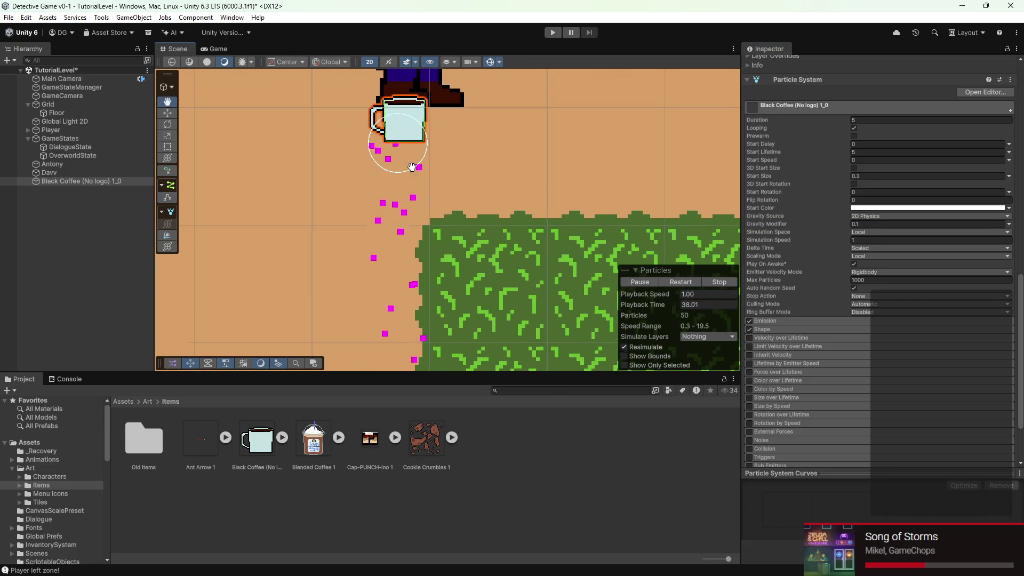
scroll(833, 235, down, 1)
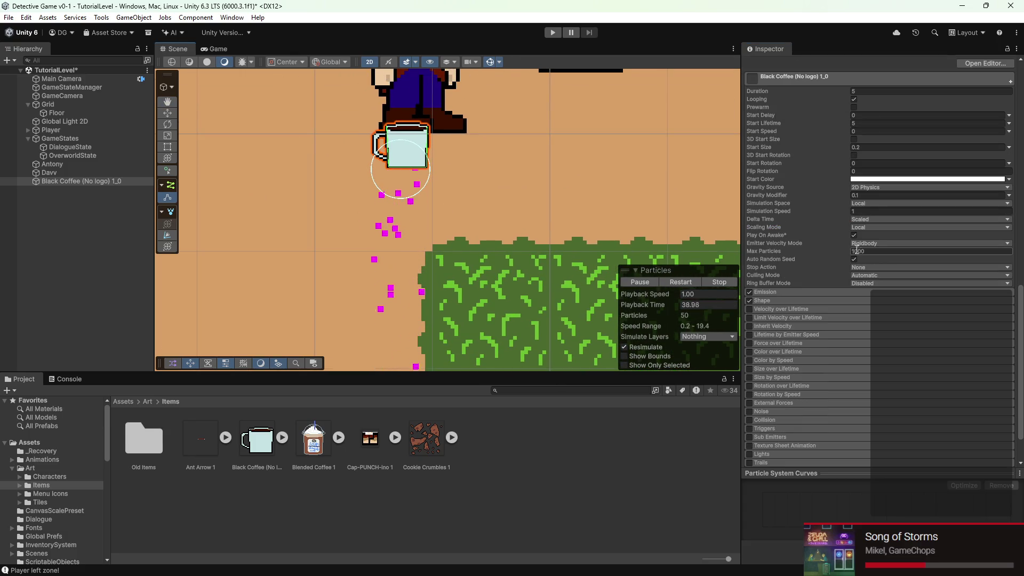
- Expand Emission and set Rate over Time to 150
click(814, 291)
mouse_move(821, 301)
mouse_down()
mouse_move(972, 301)
mouse_move(146, 302)
mouse_move(330, 311)
mouse_move(550, 398)
mouse_move(257, 409)
mouse_move(215, 376)
mouse_move(830, 337)
mouse_up()
click(861, 301)
text(150)
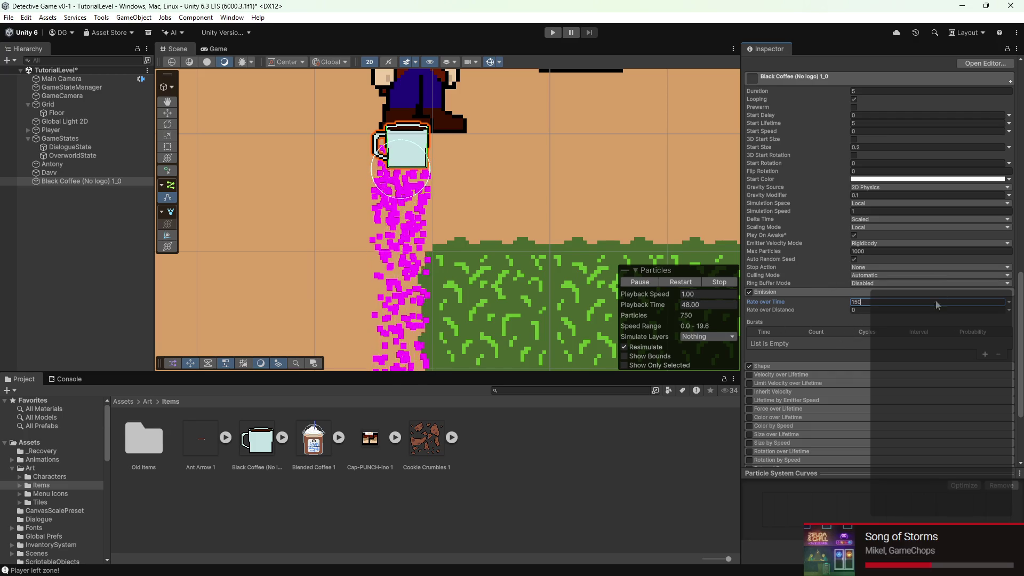
scroll(882, 329, up, 1)
- Set Start Size to 0.4 and lower the emission rate to 100
click(864, 176)
text(.4)
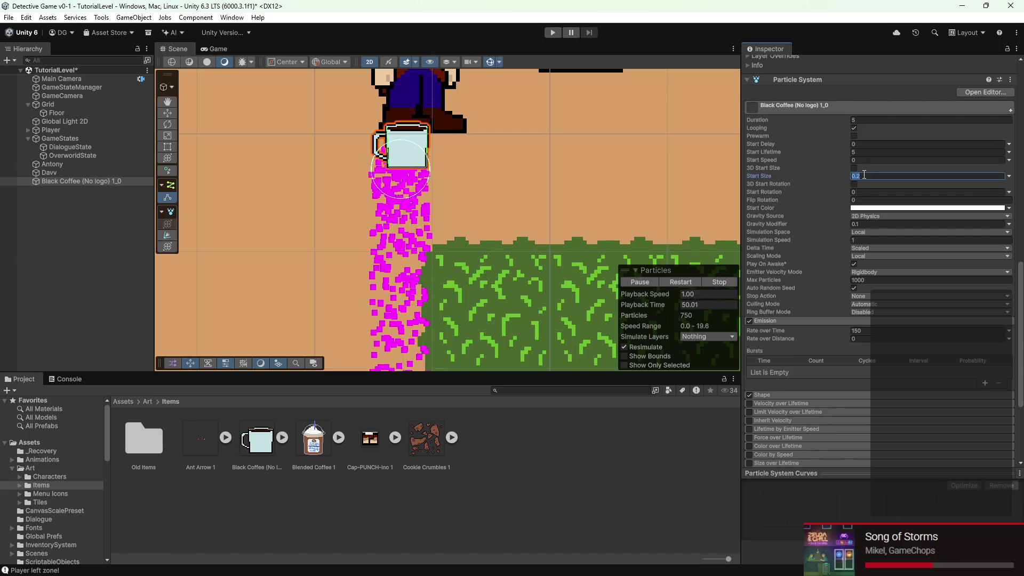
scroll(837, 238, down, 1)
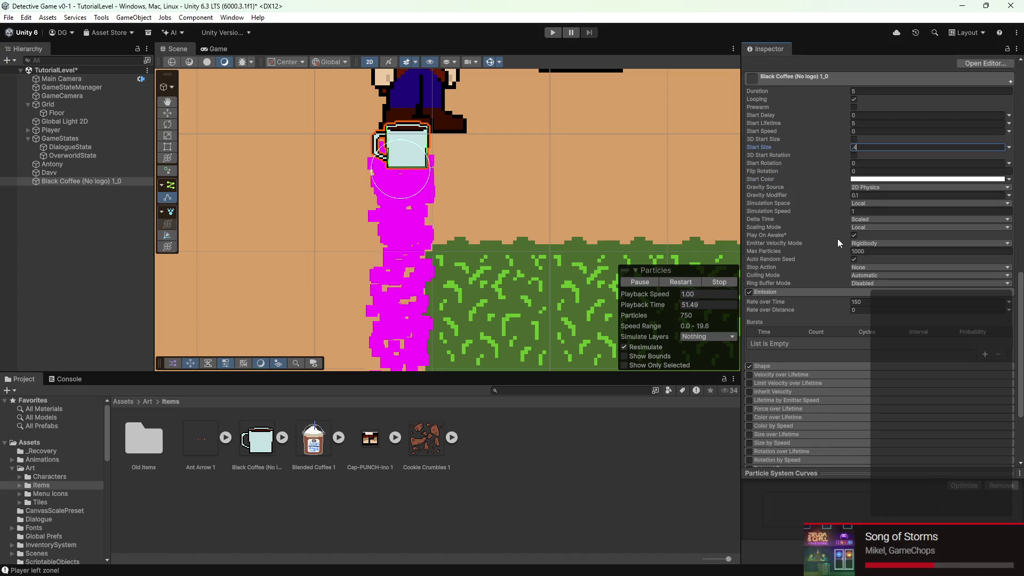
click(859, 302)
text(10)
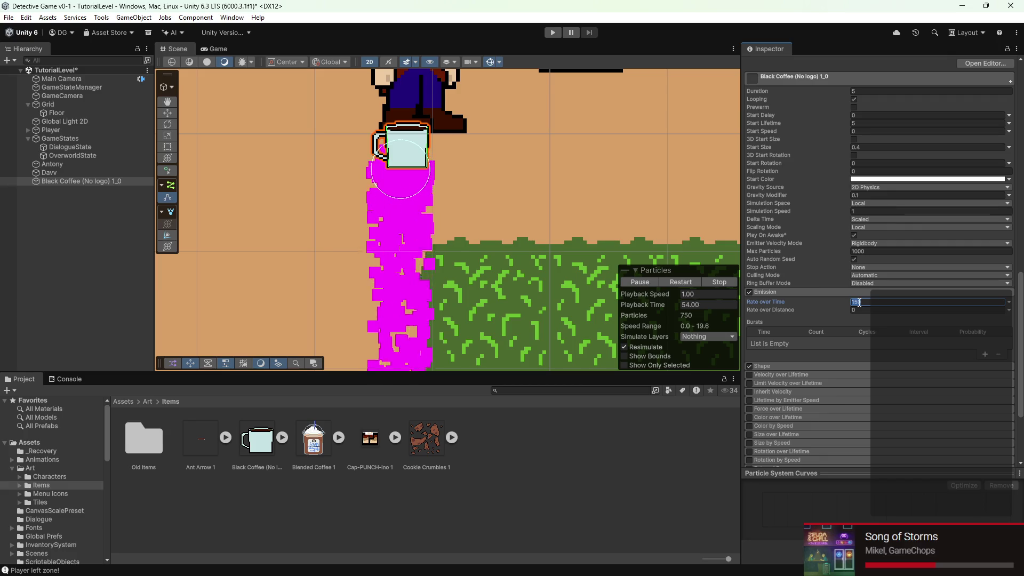
- Deselect and reselect the Black Coffee mug to review its particle settings
click(622, 454)
click(427, 147)
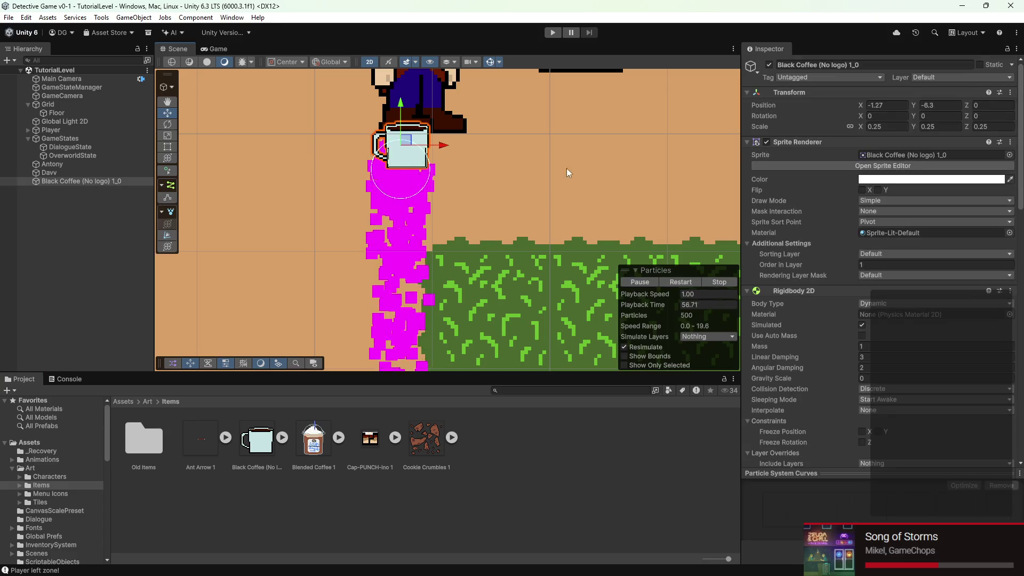
scroll(882, 307, down, 1)
scroll(874, 297, down, 14)
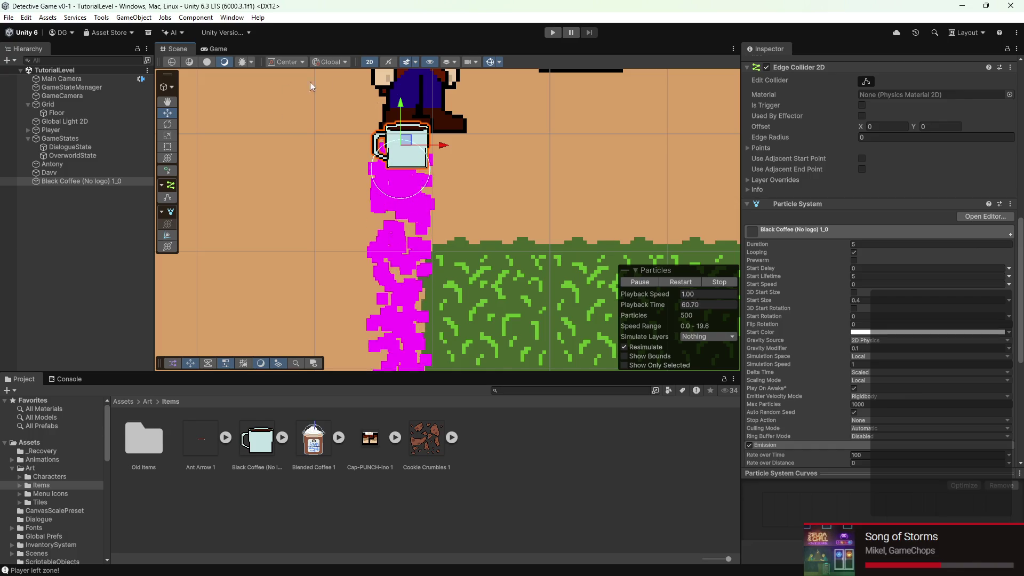
scroll(416, 151, up, 5)
scroll(774, 249, down, 8)
scroll(819, 315, up, 1)
scroll(808, 340, up, 2)
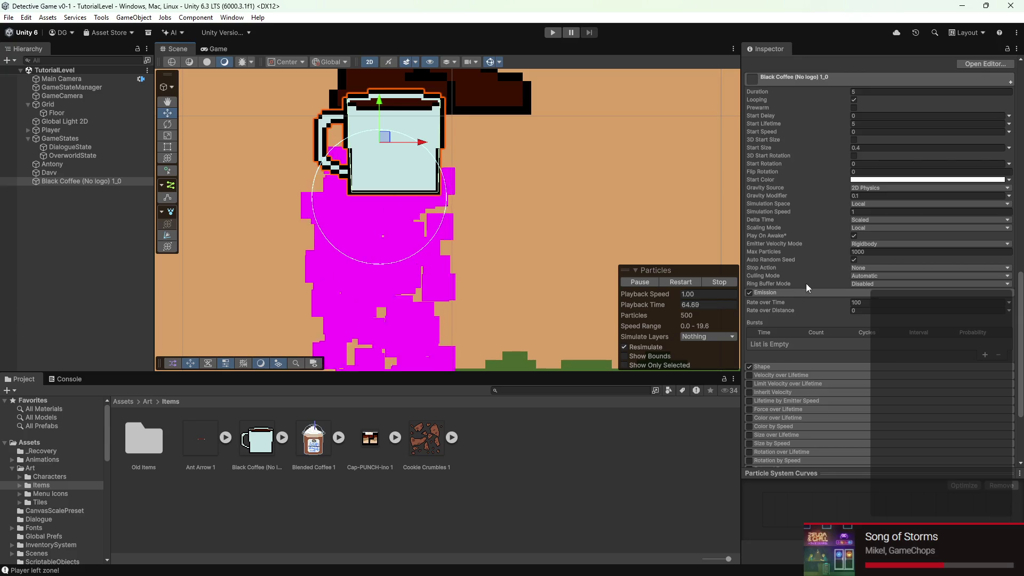
- In the Shape module, set Radius 0.53 and emitter position X 0.21, Y 0.81
click(773, 367)
scroll(778, 360, down, 2)
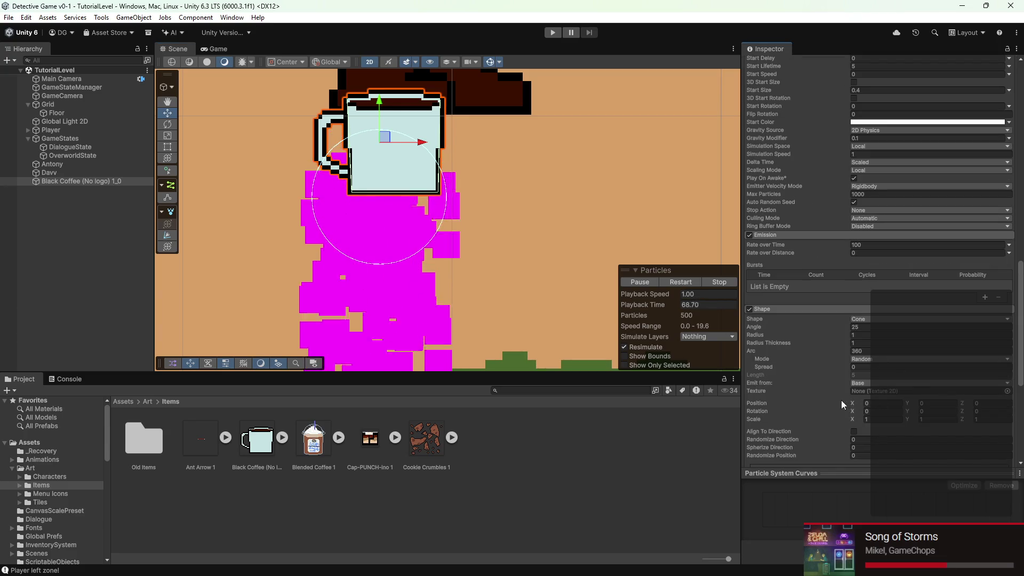
drag(852, 404, 857, 409)
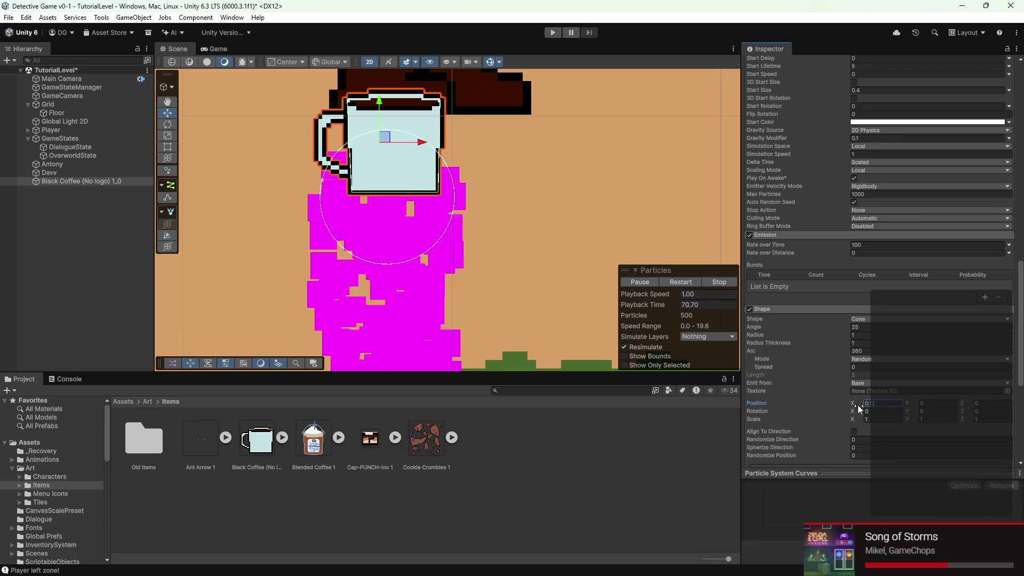
scroll(867, 335, up, 2)
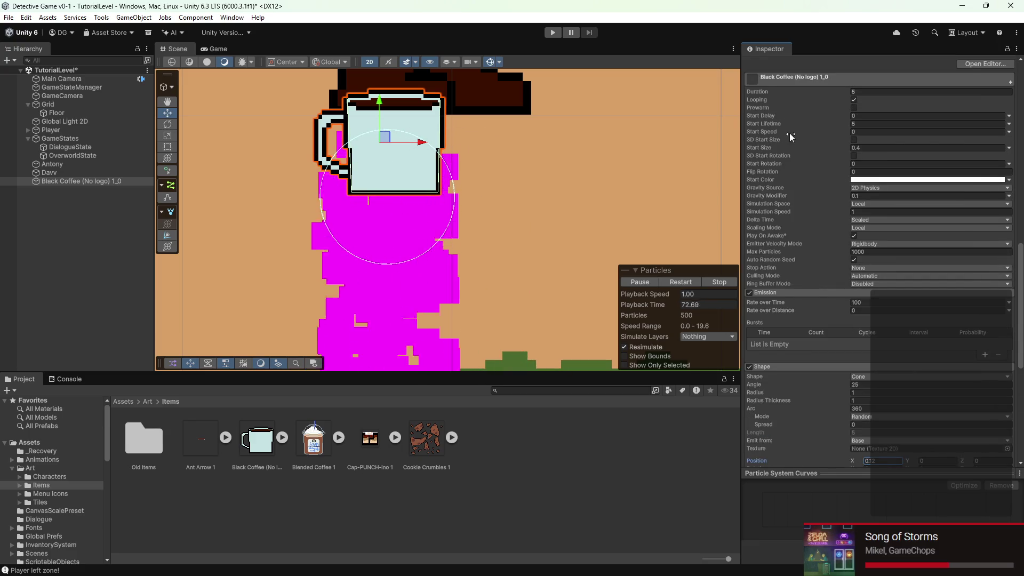
scroll(785, 381, down, 2)
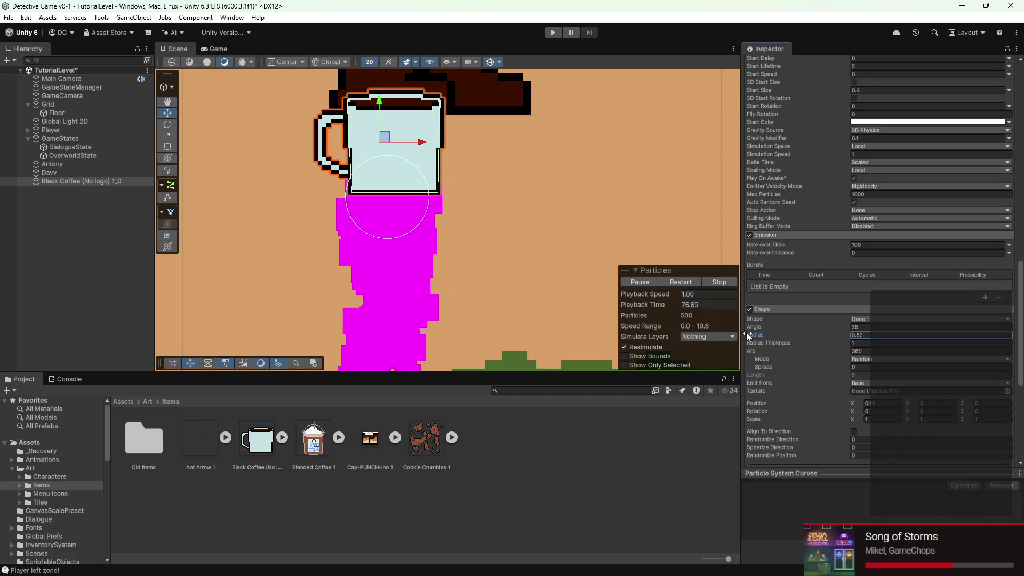
scroll(878, 390, down, 1)
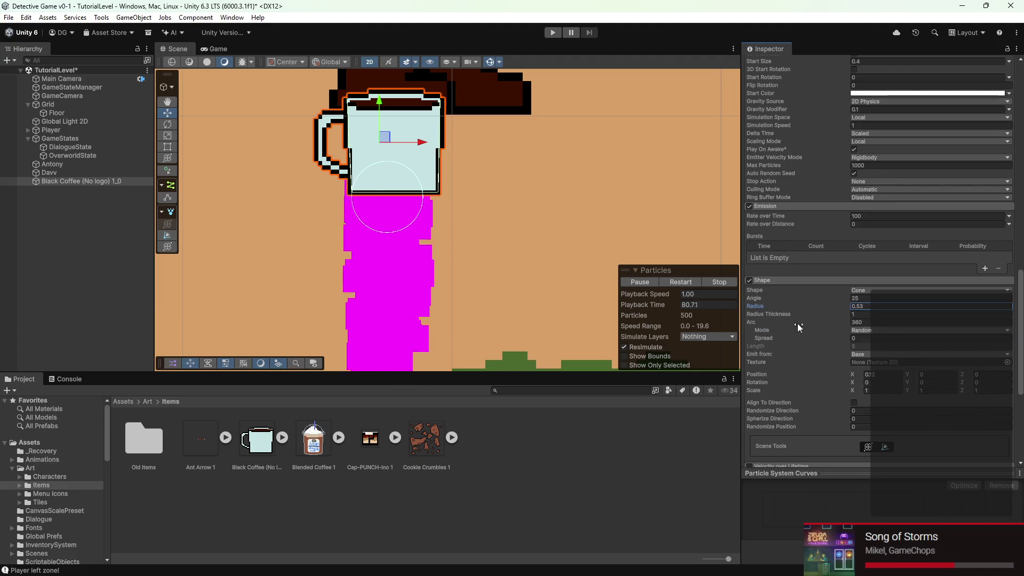
click(908, 375)
text(0.81)
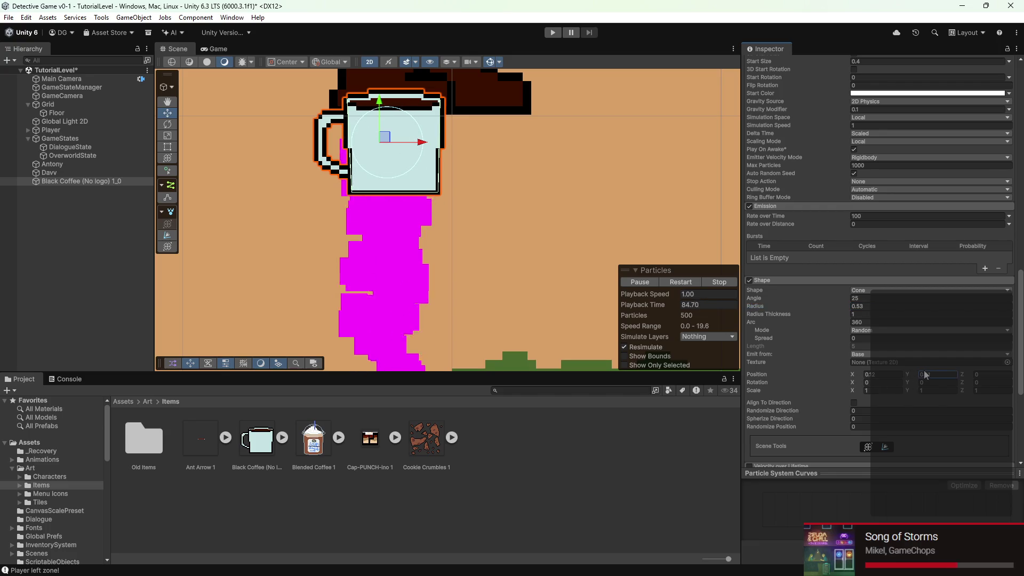
drag(854, 374, 855, 374)
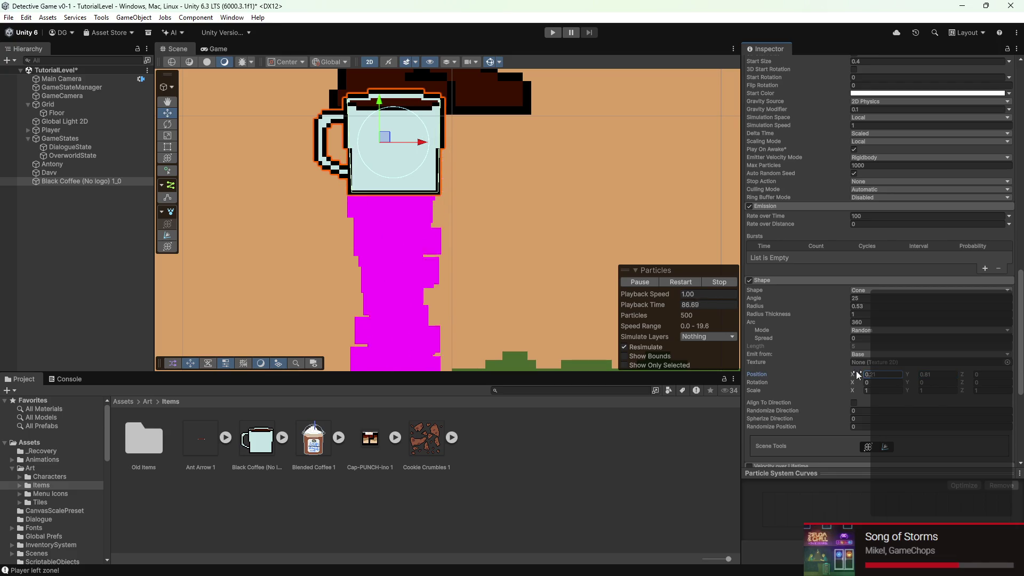
scroll(805, 375, down, 5)
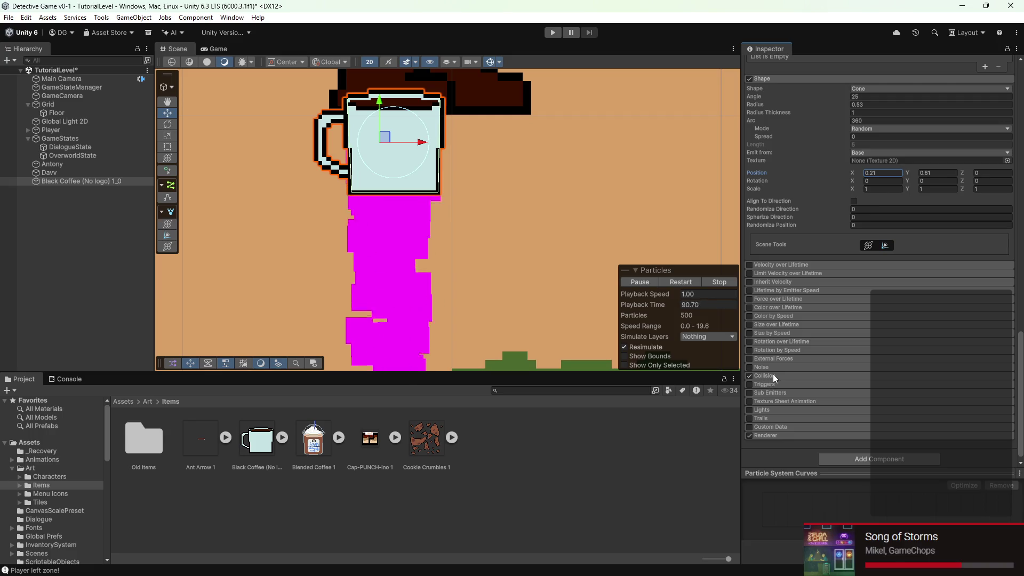
- Enable the Collision module with Type set to World and Mode to 2D
click(771, 375)
scroll(783, 378, down, 4)
click(872, 242)
click(878, 263)
click(856, 250)
click(860, 271)
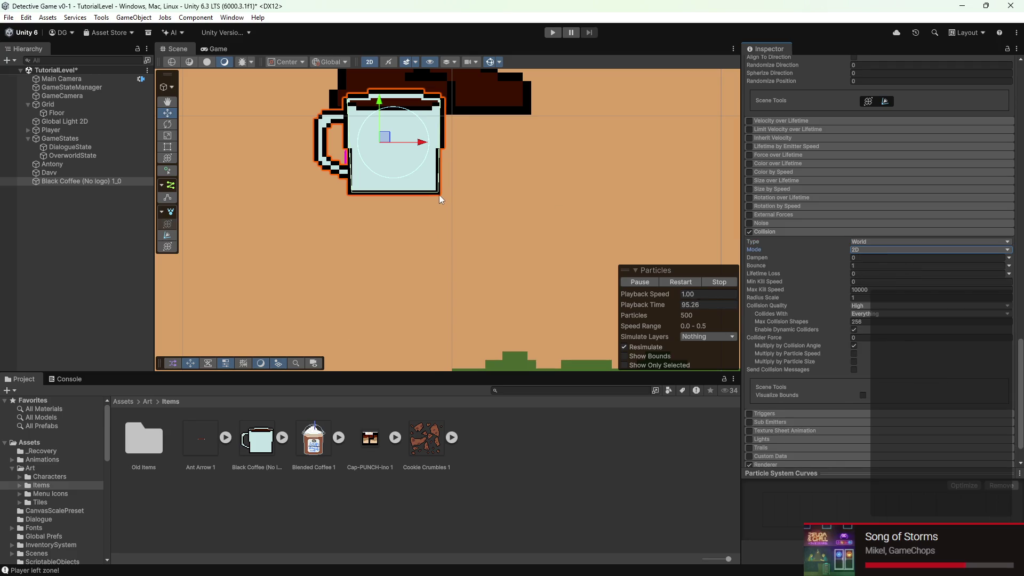
scroll(428, 216, down, 2)
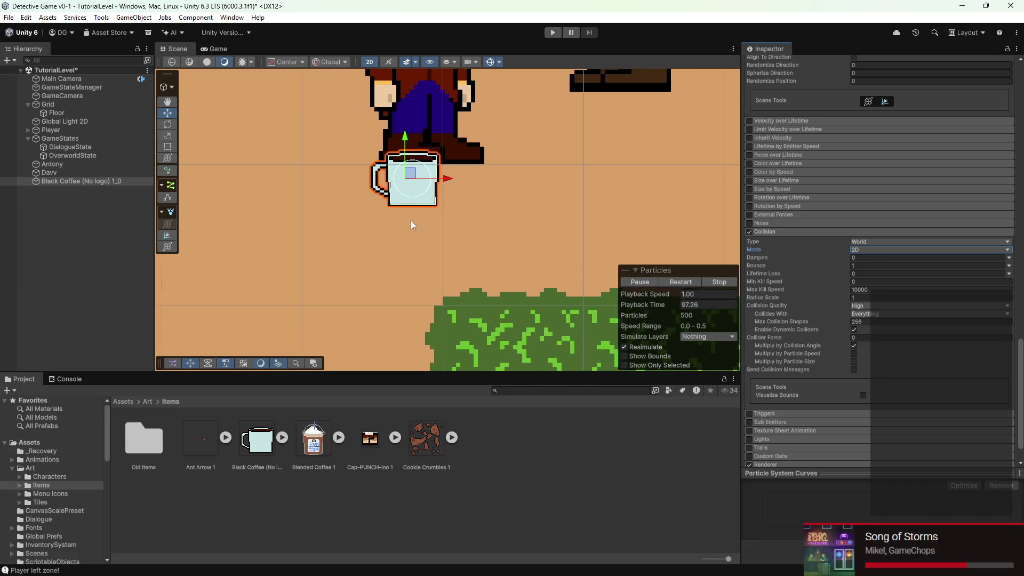
scroll(402, 182, up, 3)
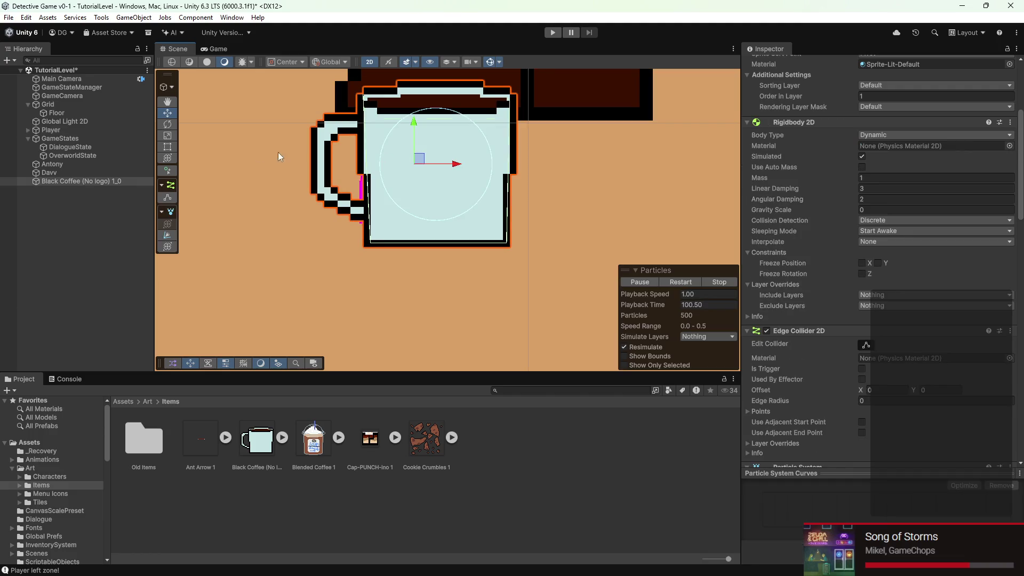
- With the Rotate tool, tip the mug over and back to a slight tilt so particles spill
key(e)
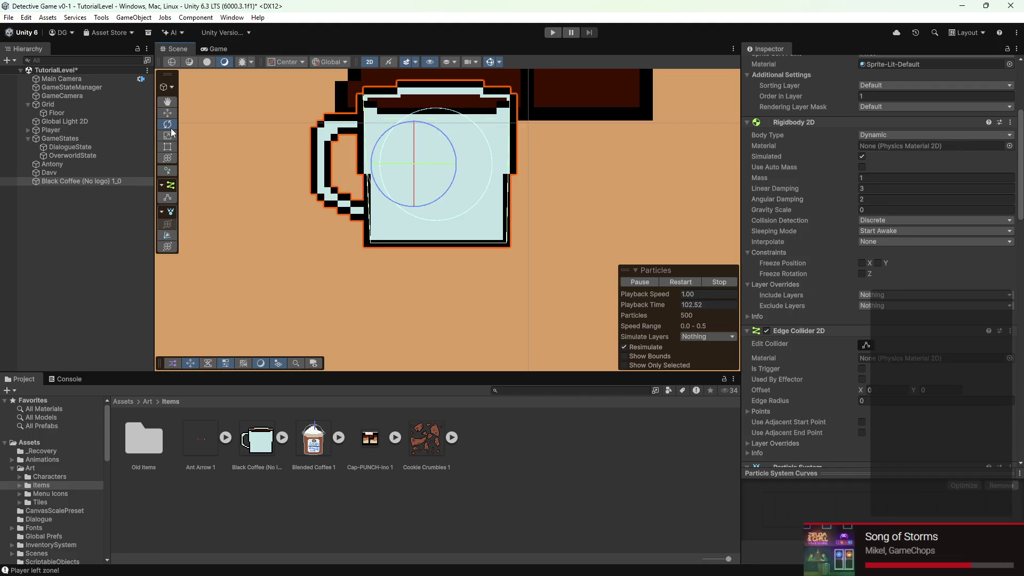
drag(389, 129, 377, 139)
scroll(569, 210, down, 6)
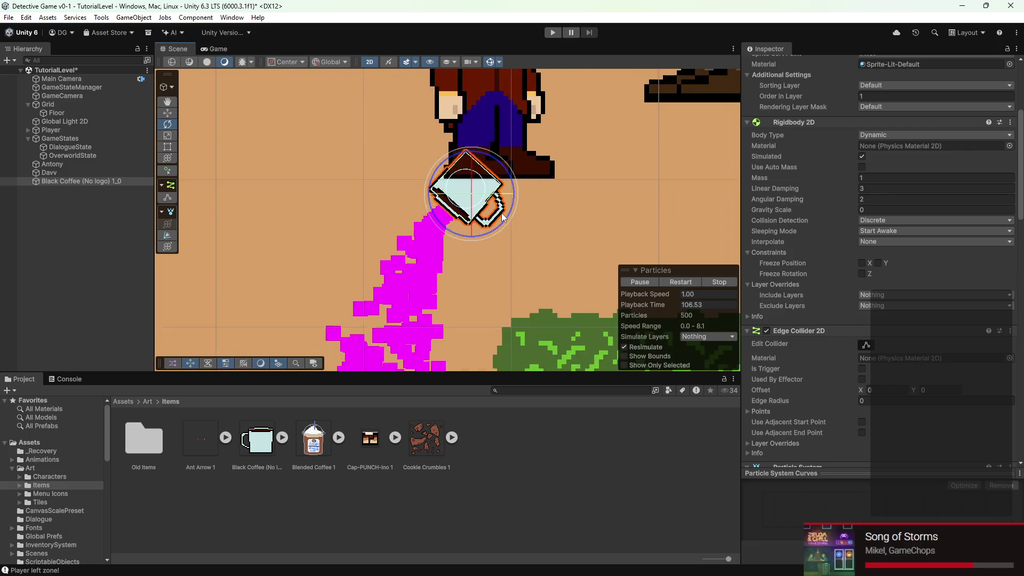
scroll(527, 223, down, 2)
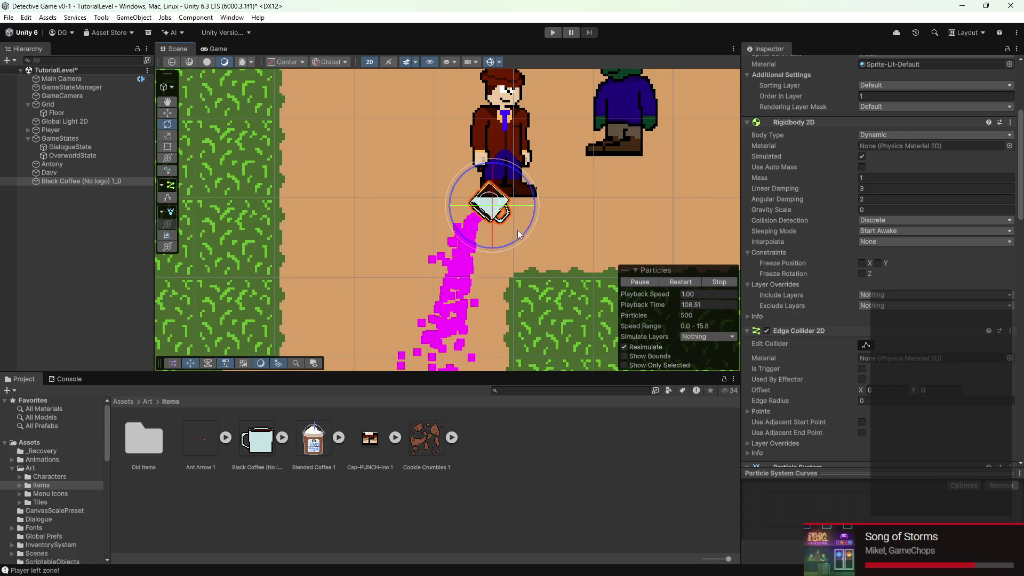
mouse_move(520, 233)
mouse_down()
mouse_move(507, 241)
mouse_move(506, 228)
mouse_move(483, 226)
mouse_move(506, 226)
mouse_up()
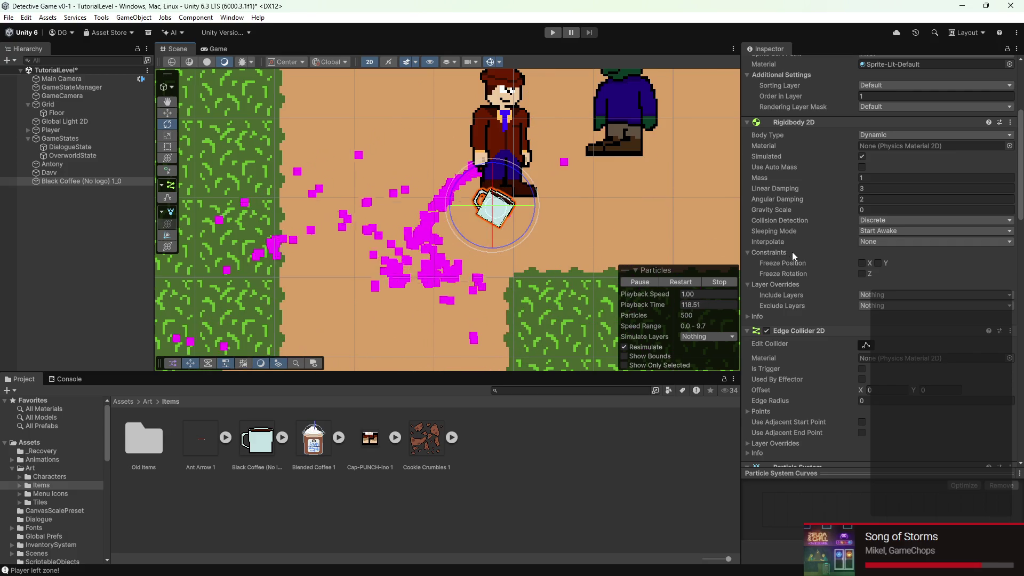
scroll(794, 267, down, 5)
scroll(801, 338, down, 5)
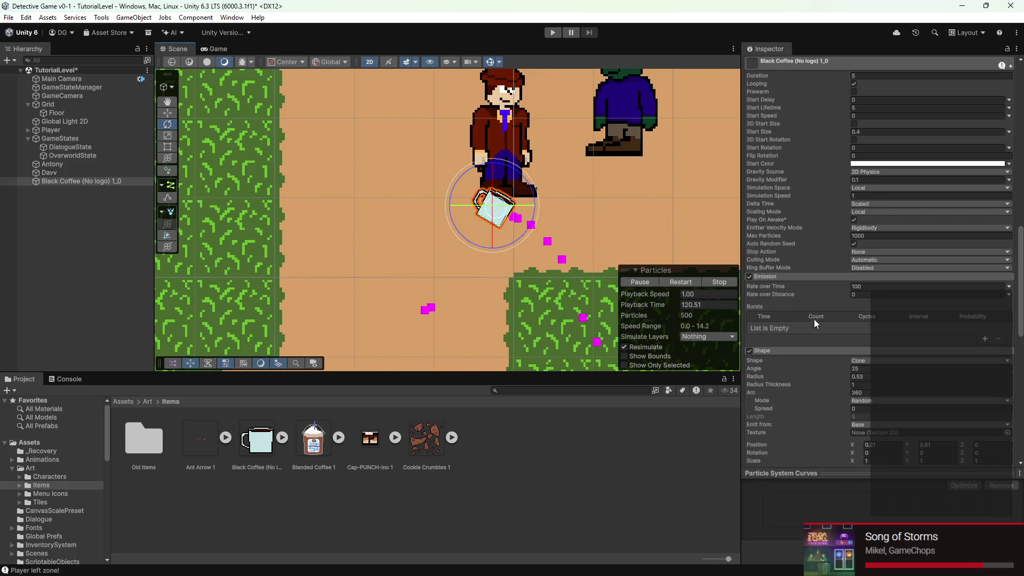
scroll(840, 283, down, 1)
scroll(834, 316, down, 8)
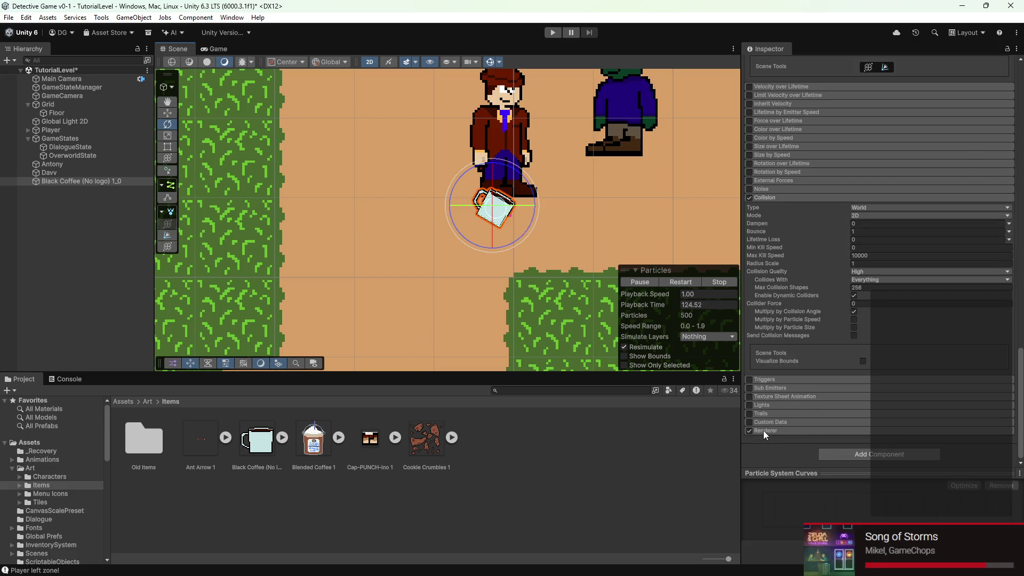
click(763, 431)
scroll(764, 424, down, 3)
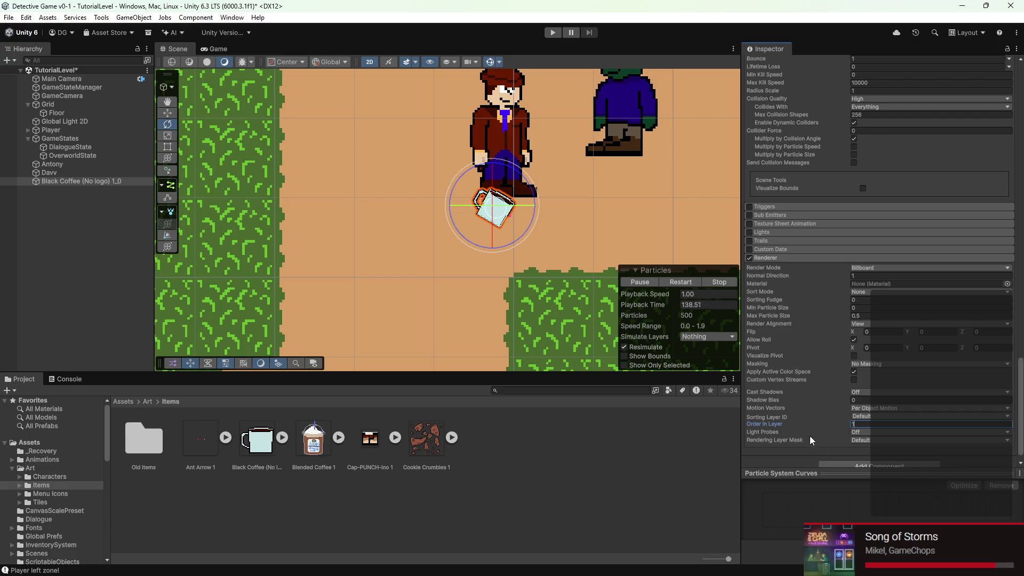
scroll(810, 436, up, 3)
scroll(786, 309, up, 2)
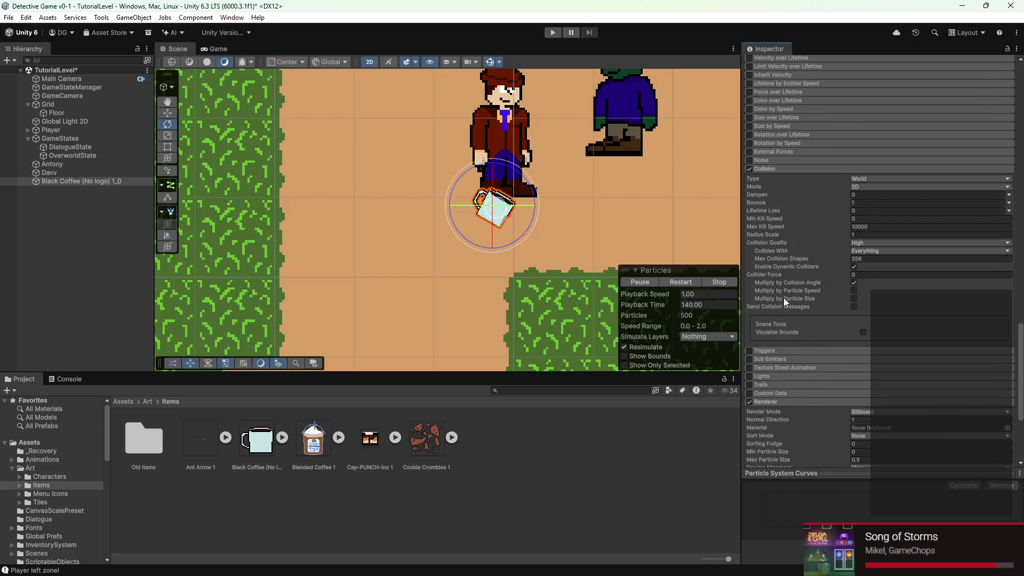
click(883, 179)
click(870, 201)
scroll(814, 248, up, 9)
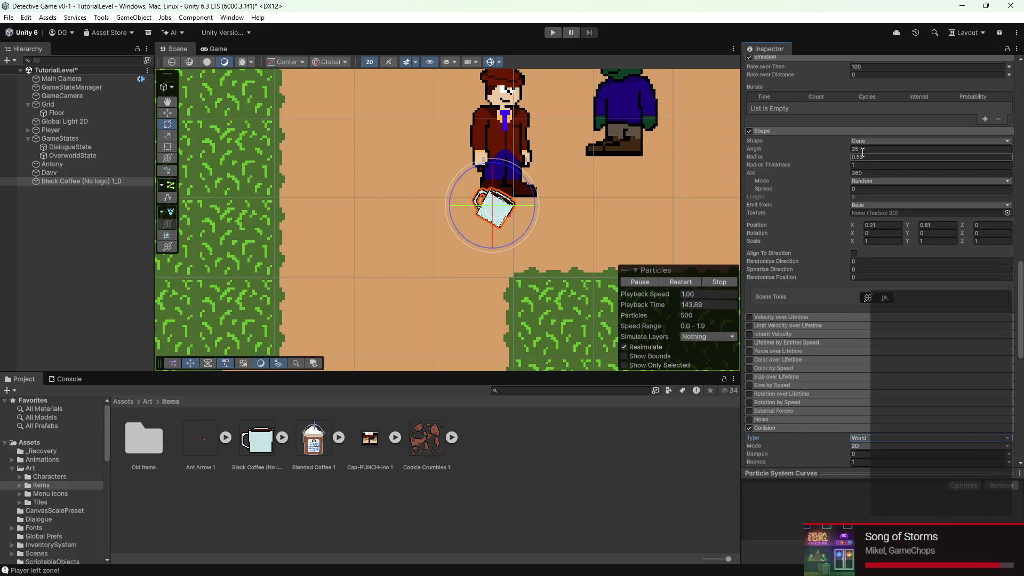
scroll(849, 212, down, 2)
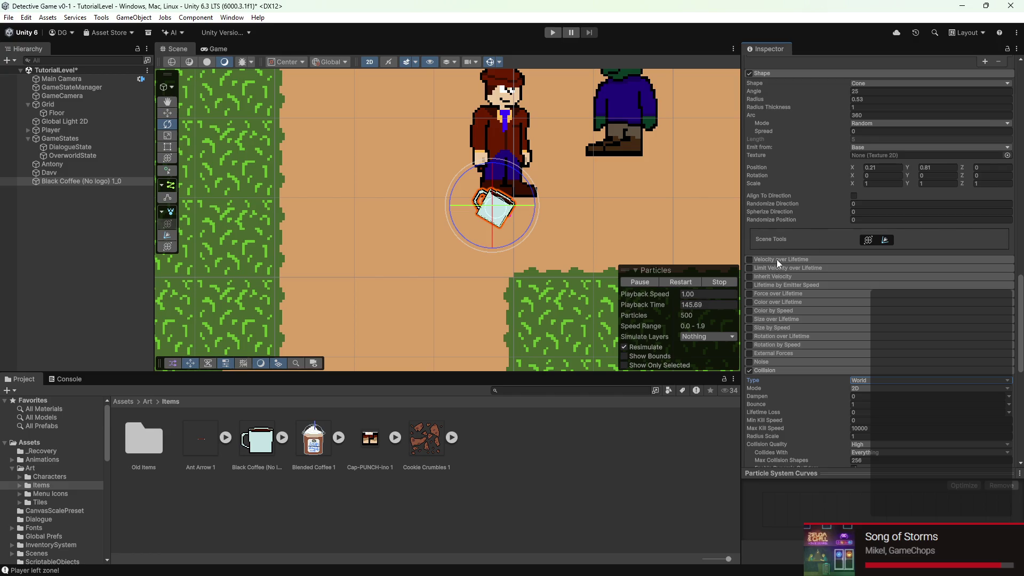
scroll(782, 269, down, 1)
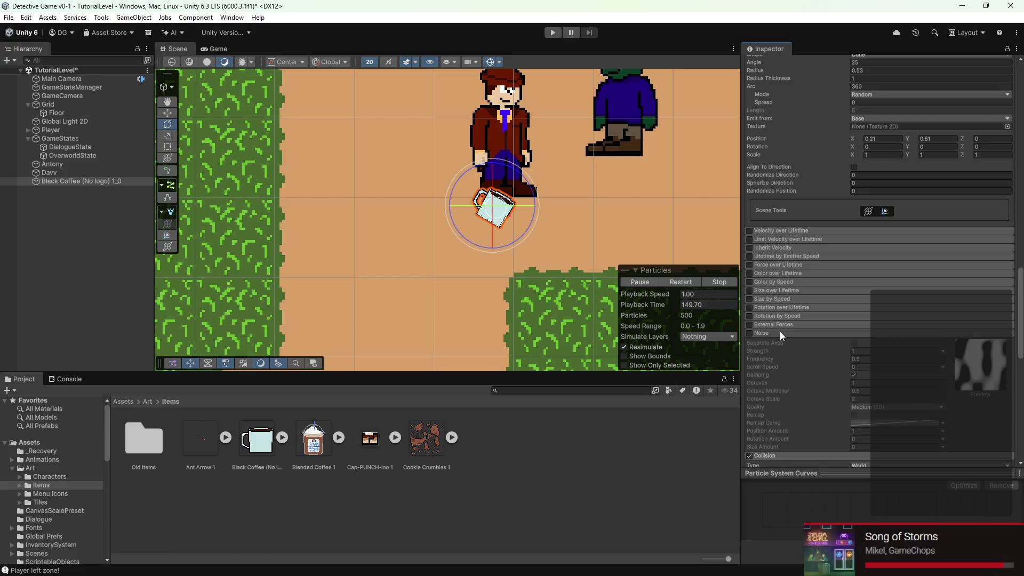
scroll(772, 251, up, 4)
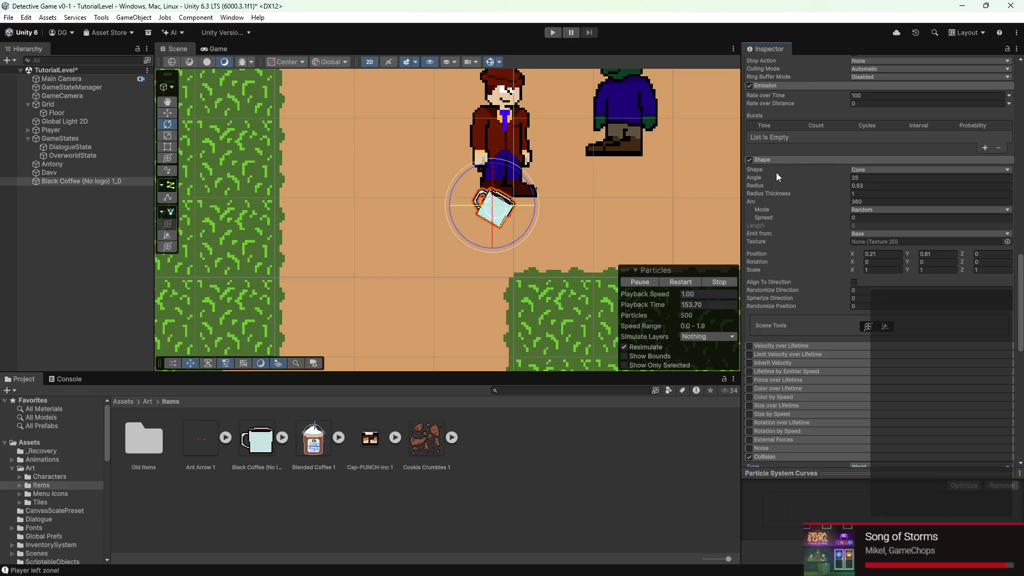
scroll(775, 172, up, 8)
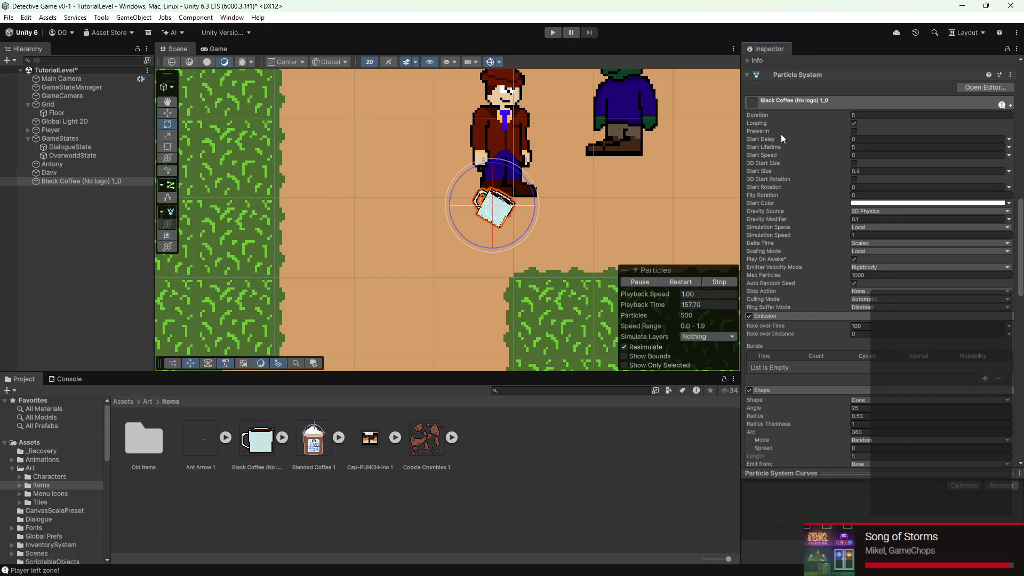
click(771, 146)
text(3.7)
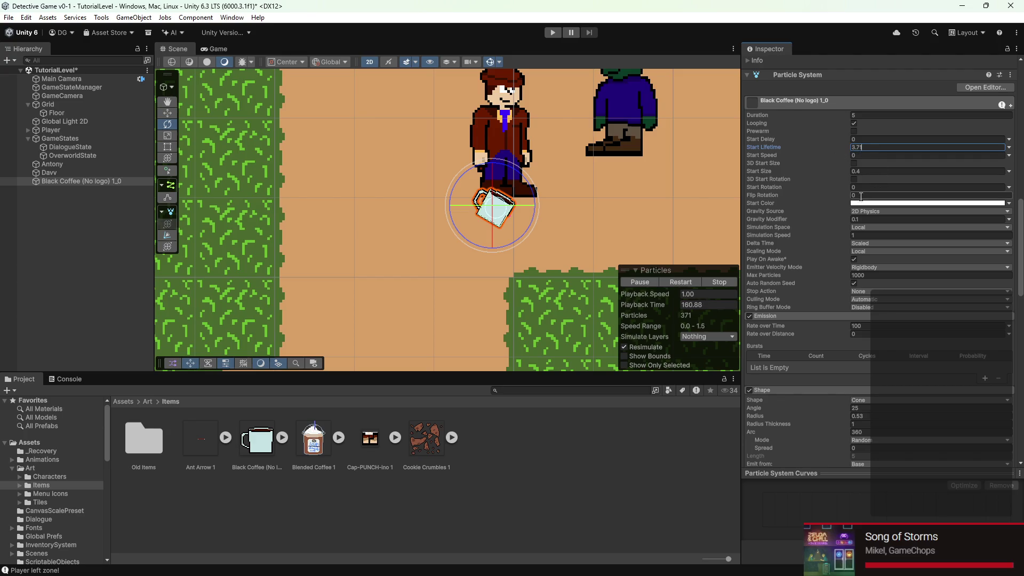
- Set the particles' Start Lifetime to 1 and stop the preview
text(2)
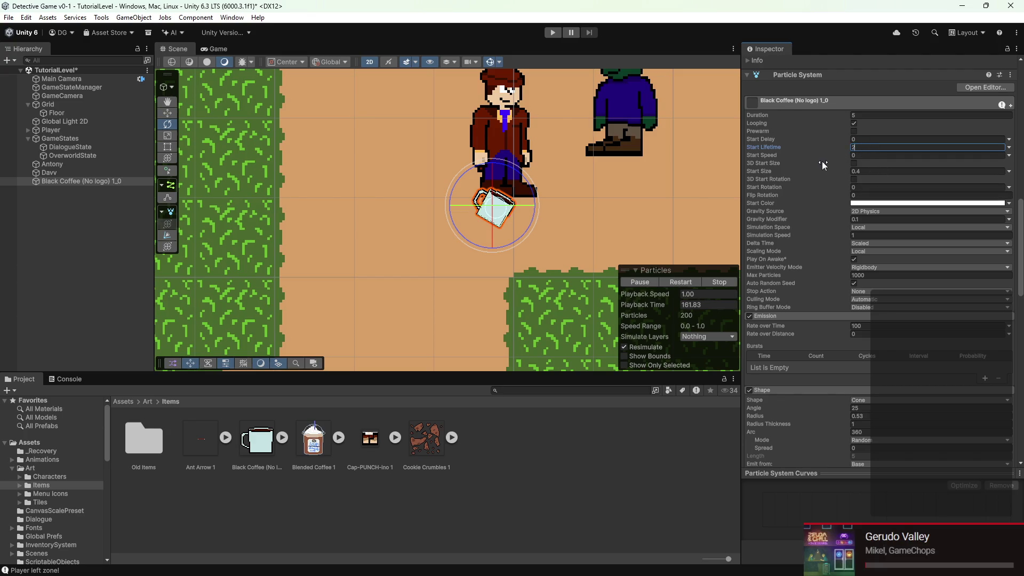
text(2)
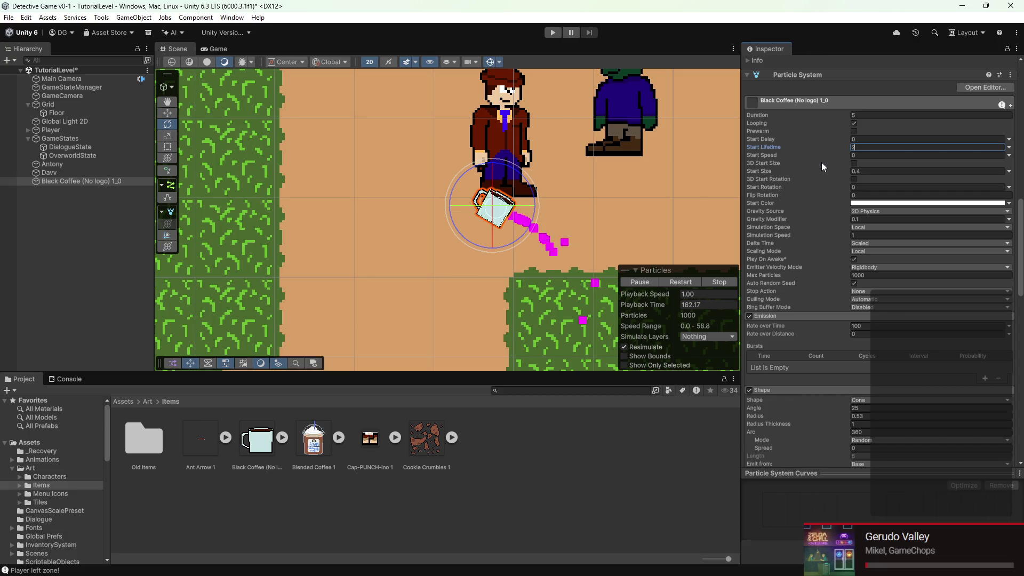
key(BackSpace)
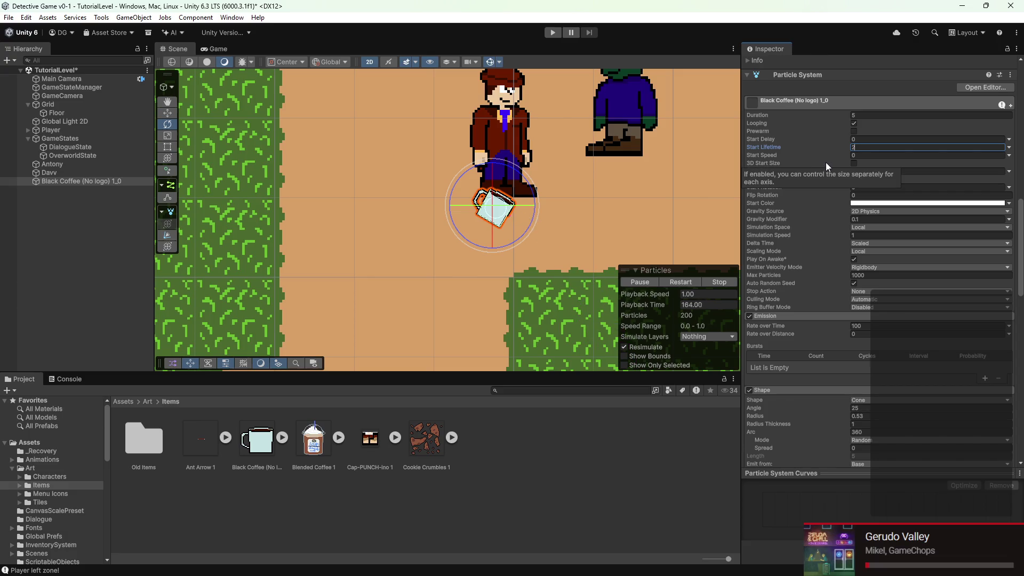
click(714, 281)
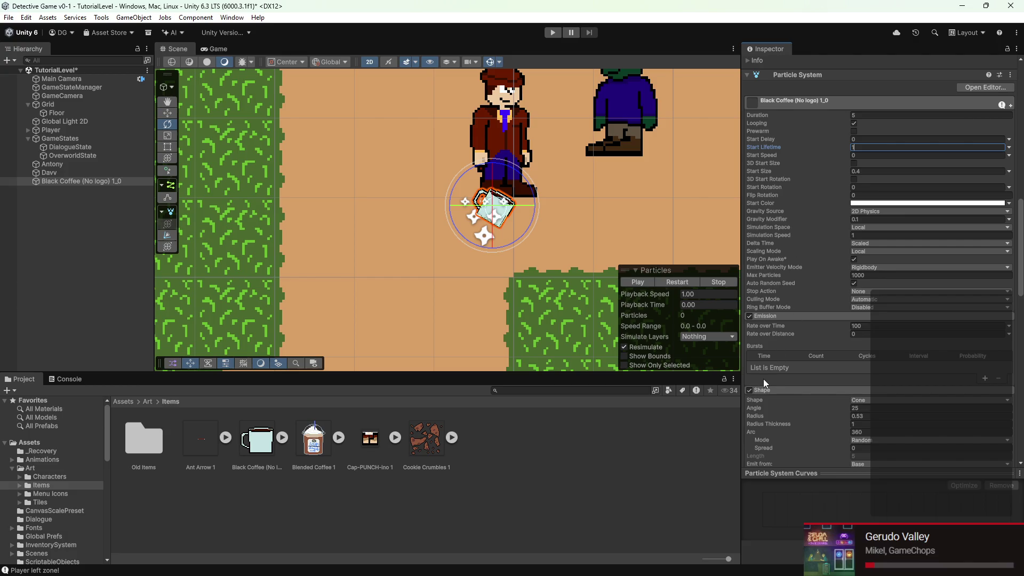
- Reselect Black Coffee (No logo) 1_0 and rotate it to a new tilt
click(622, 181)
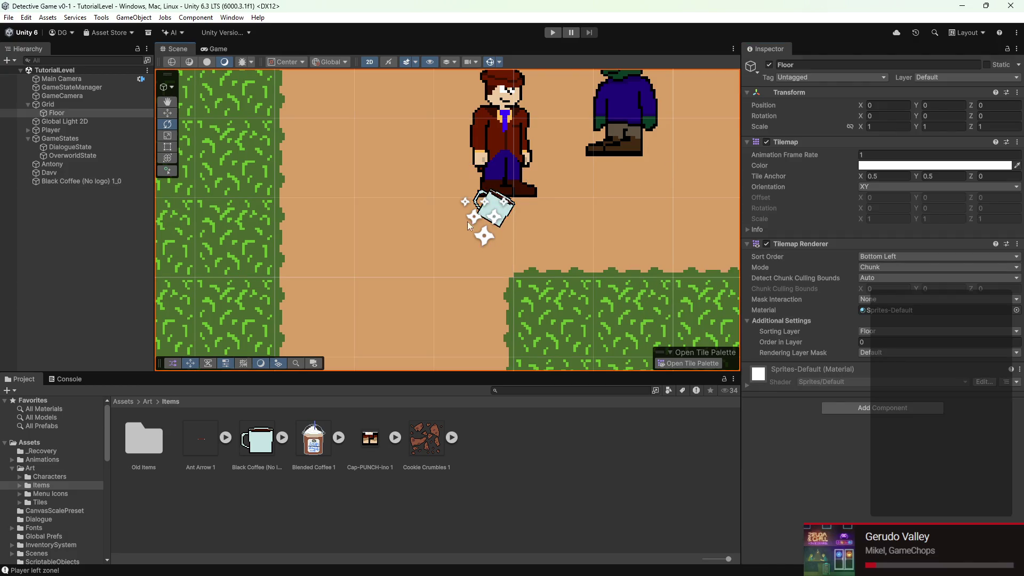
click(498, 217)
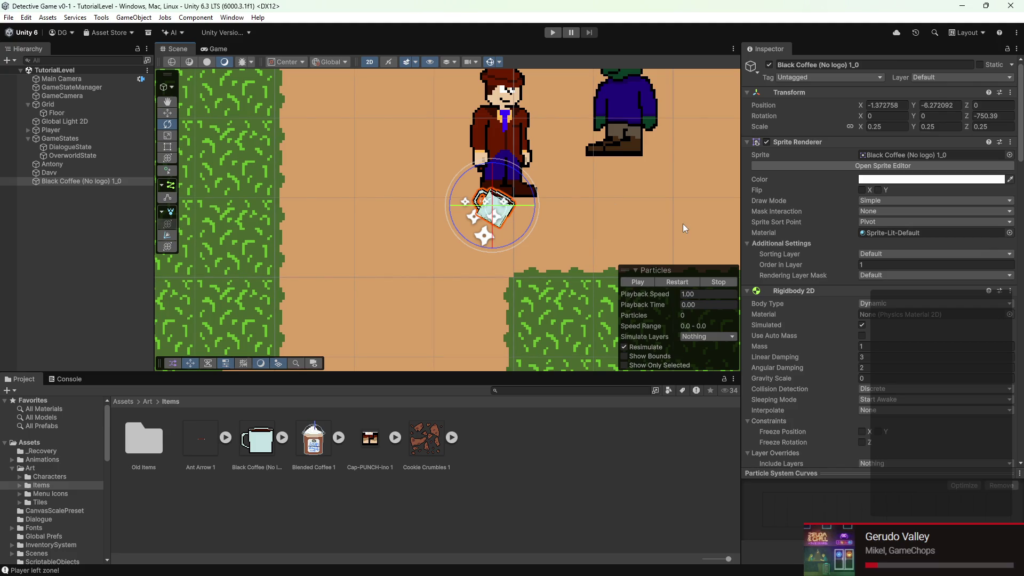
scroll(757, 206, down, 2)
click(90, 184)
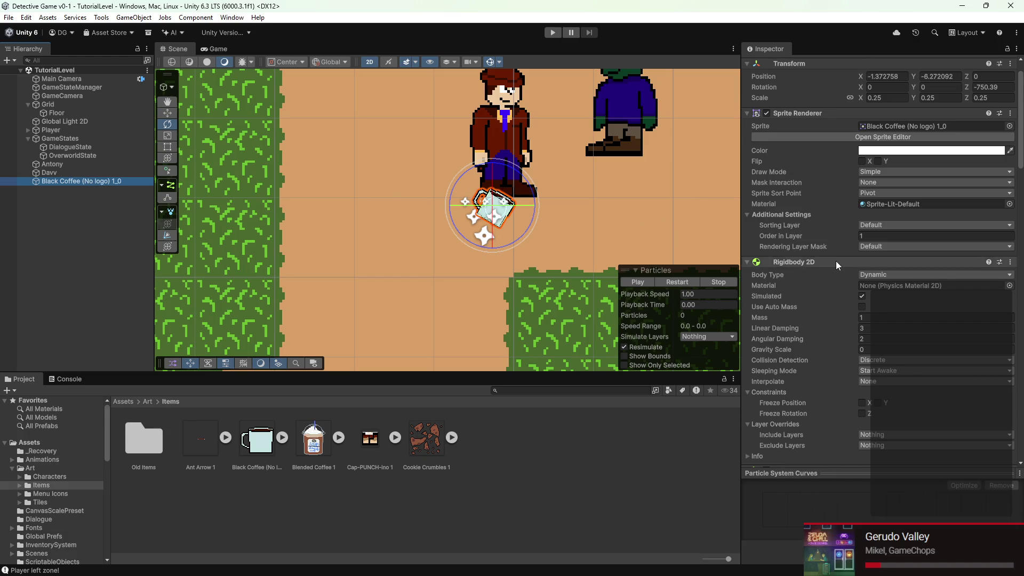
scroll(835, 260, down, 10)
scroll(802, 285, down, 3)
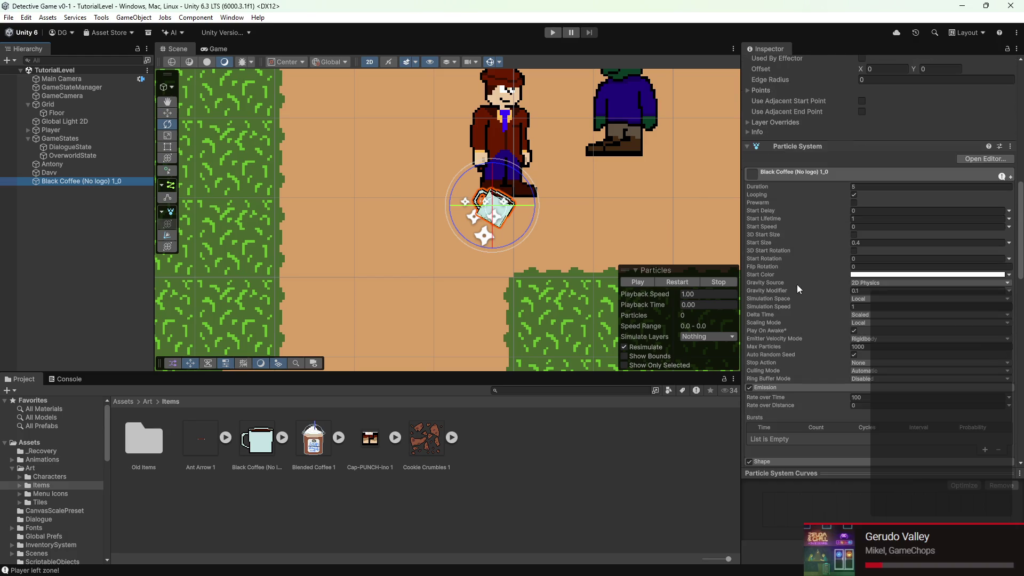
scroll(559, 209, up, 2)
scroll(490, 205, up, 1)
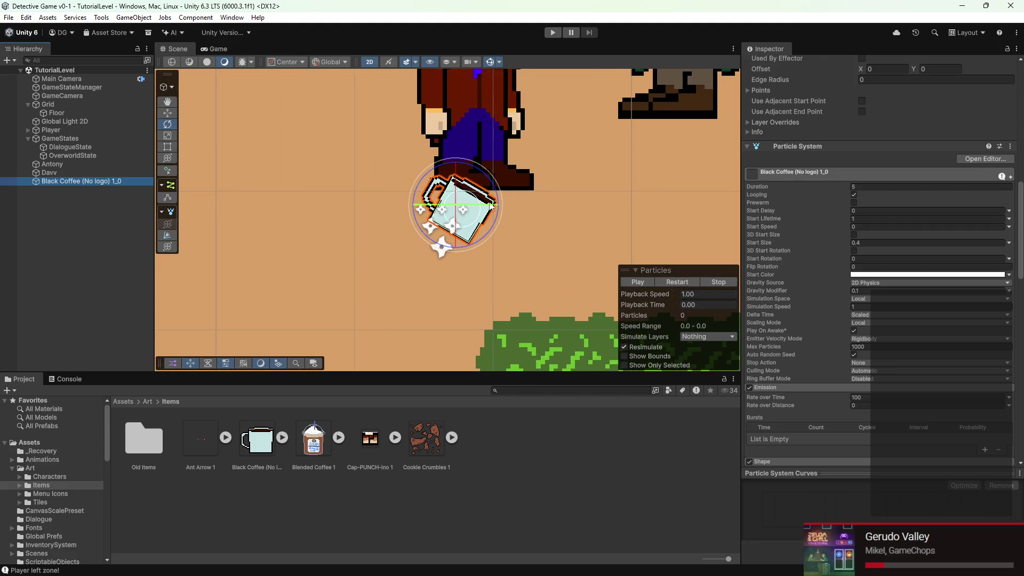
mouse_move(495, 200)
mouse_down()
mouse_move(495, 222)
mouse_move(497, 210)
mouse_up()
click(678, 280)
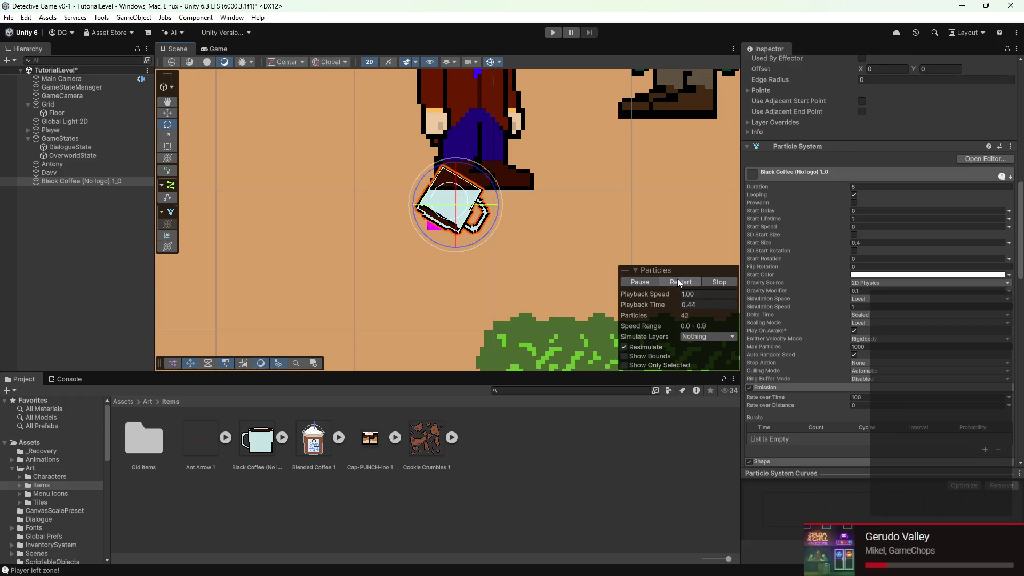
- Assign the Sprites-Default material to the particle Renderer
scroll(815, 252, down, 4)
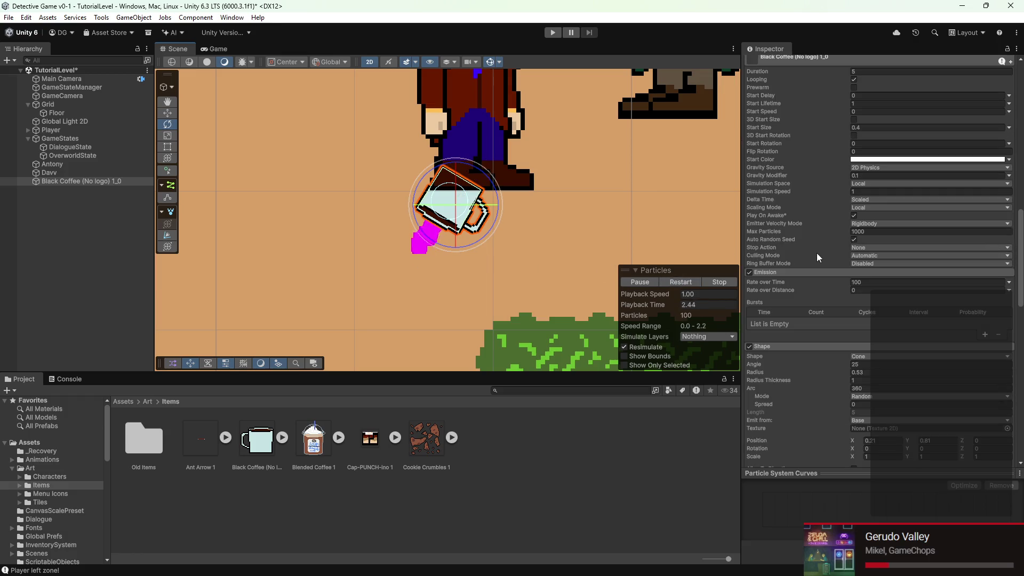
scroll(852, 257, up, 3)
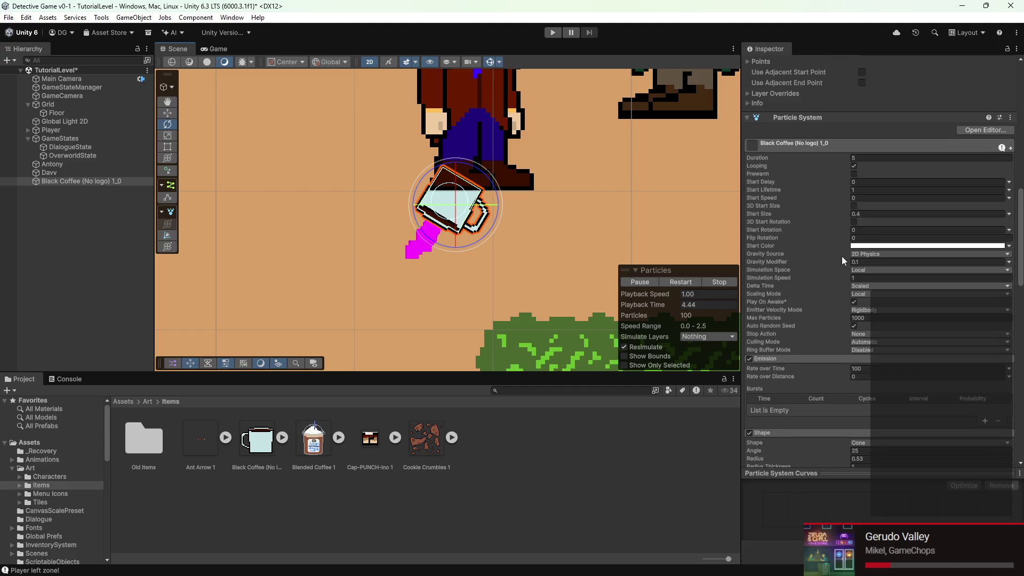
click(855, 247)
click(860, 250)
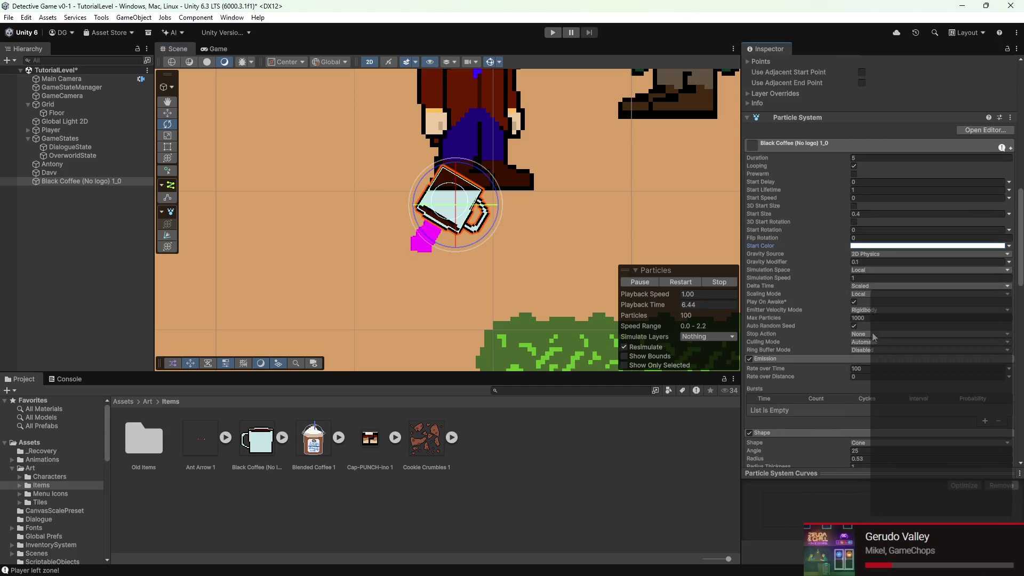
scroll(874, 340, down, 15)
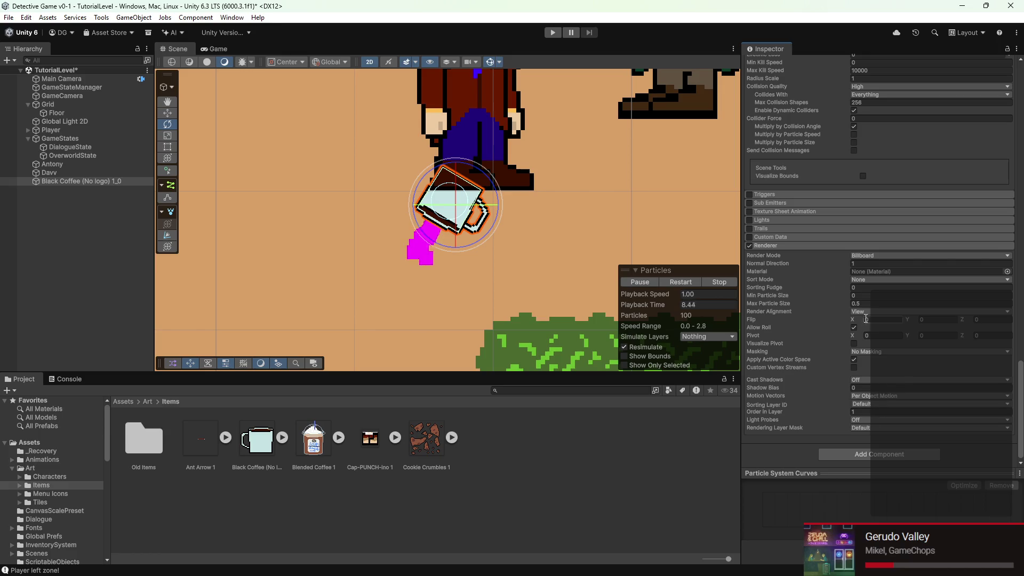
click(1008, 272)
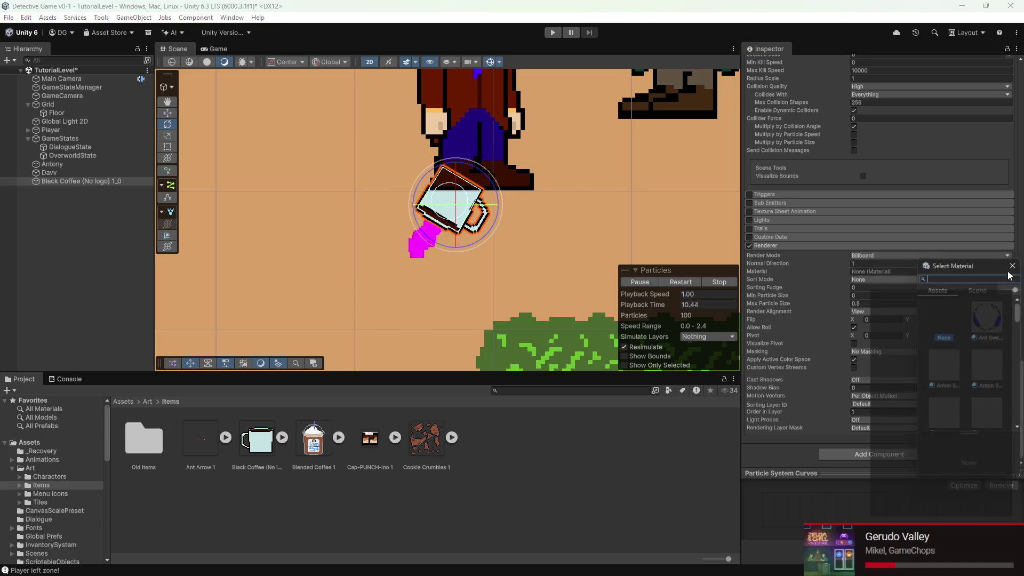
scroll(947, 353, up, 4)
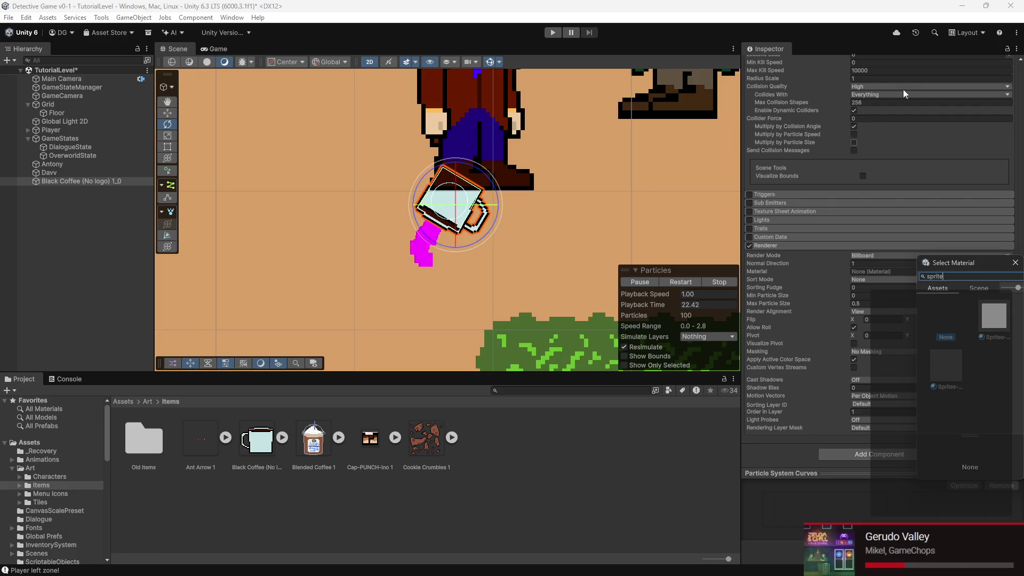
double_click(995, 317)
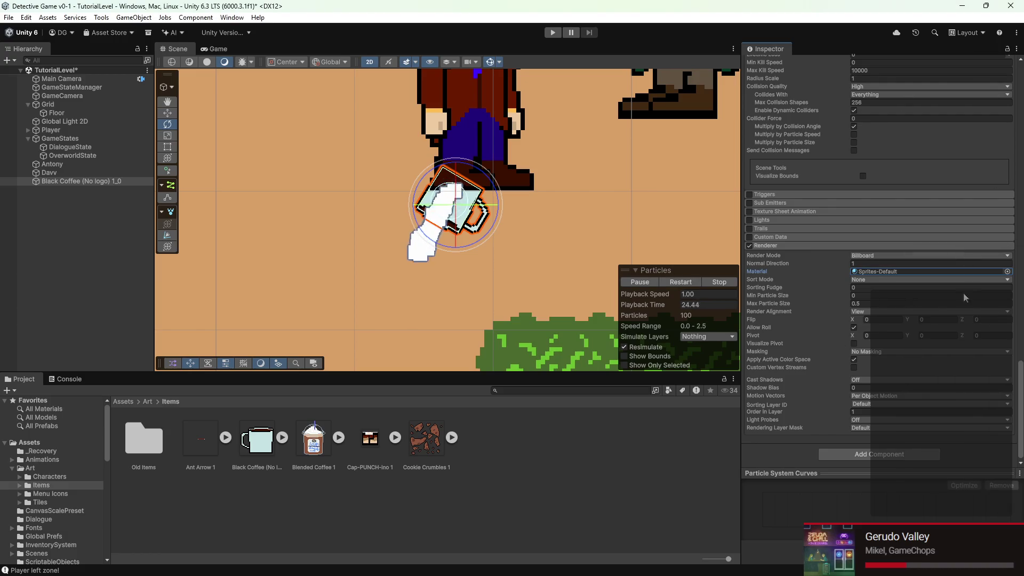
- Set the particles' Start Color to dark coffee brown 2C1C10
scroll(851, 304, up, 10)
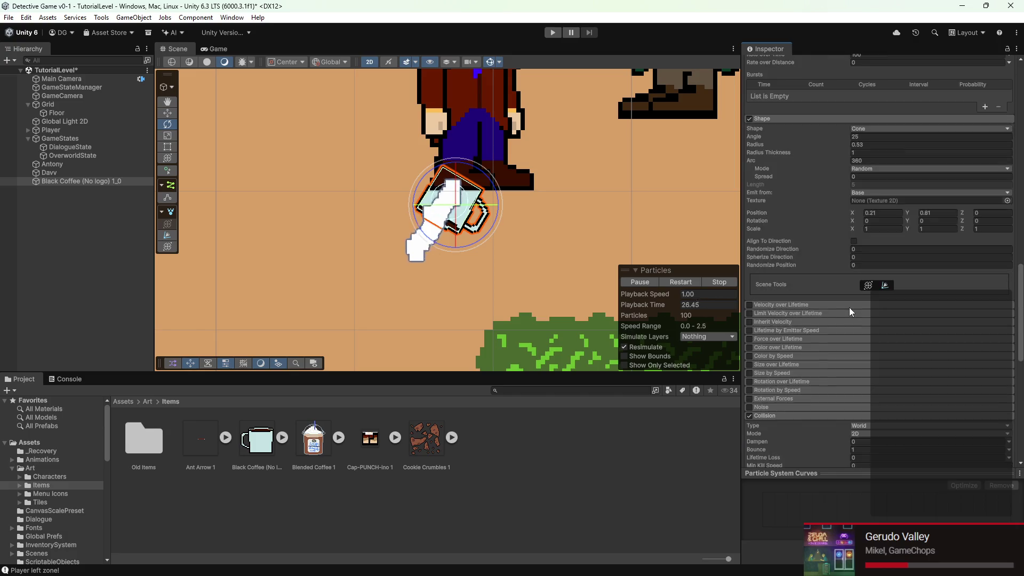
click(868, 307)
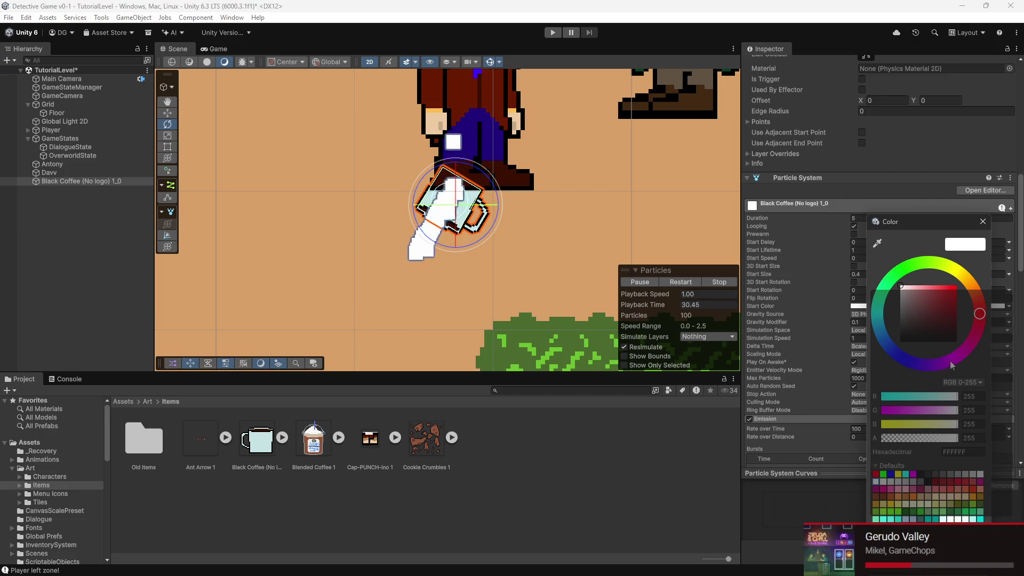
mouse_move(943, 303)
mouse_down()
mouse_move(956, 286)
mouse_move(950, 333)
mouse_up()
click(972, 286)
scroll(403, 206, up, 4)
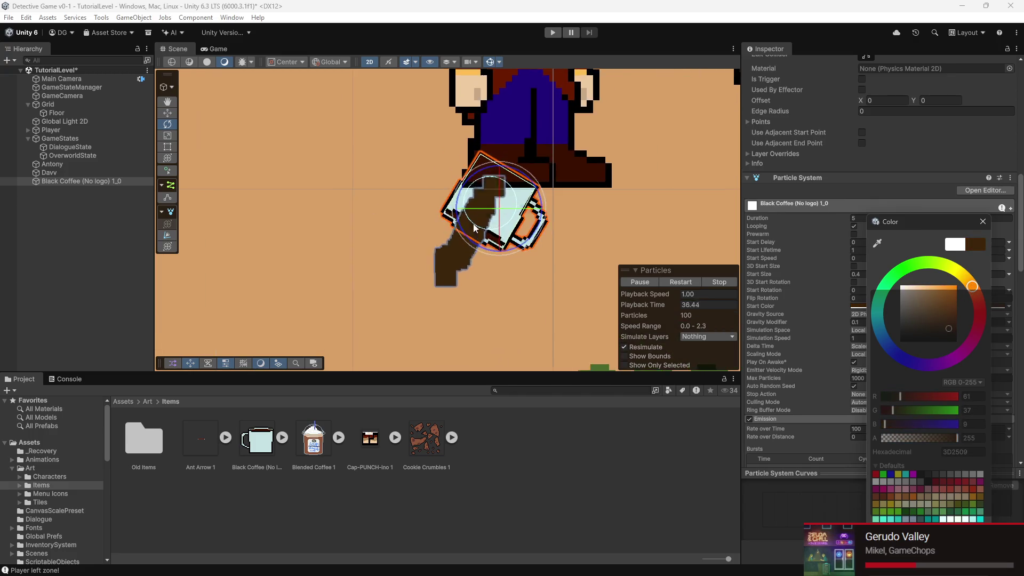
click(948, 324)
drag(948, 325, 938, 335)
click(973, 292)
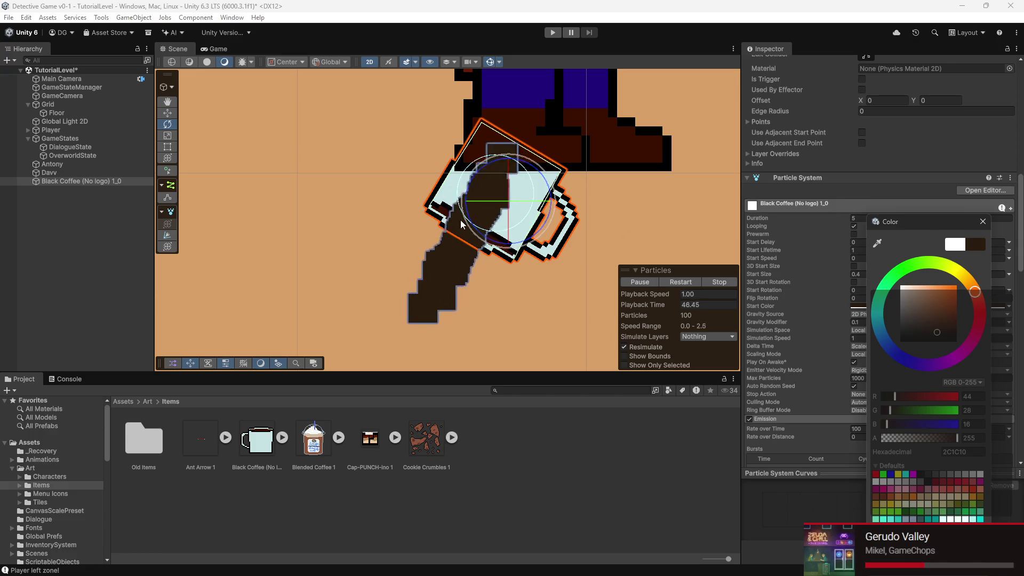
scroll(464, 224, up, 10)
scroll(837, 205, up, 10)
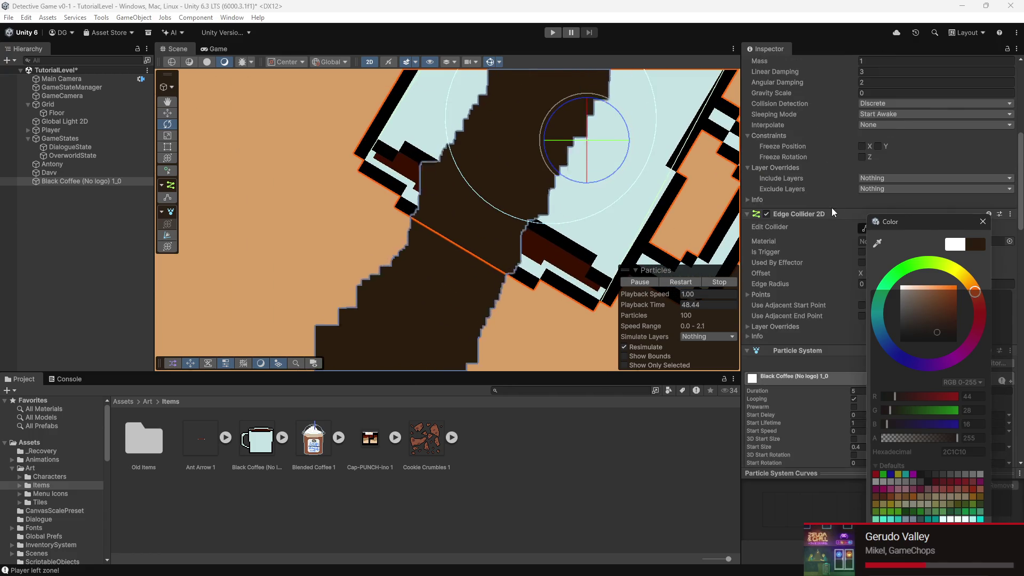
scroll(828, 215, down, 5)
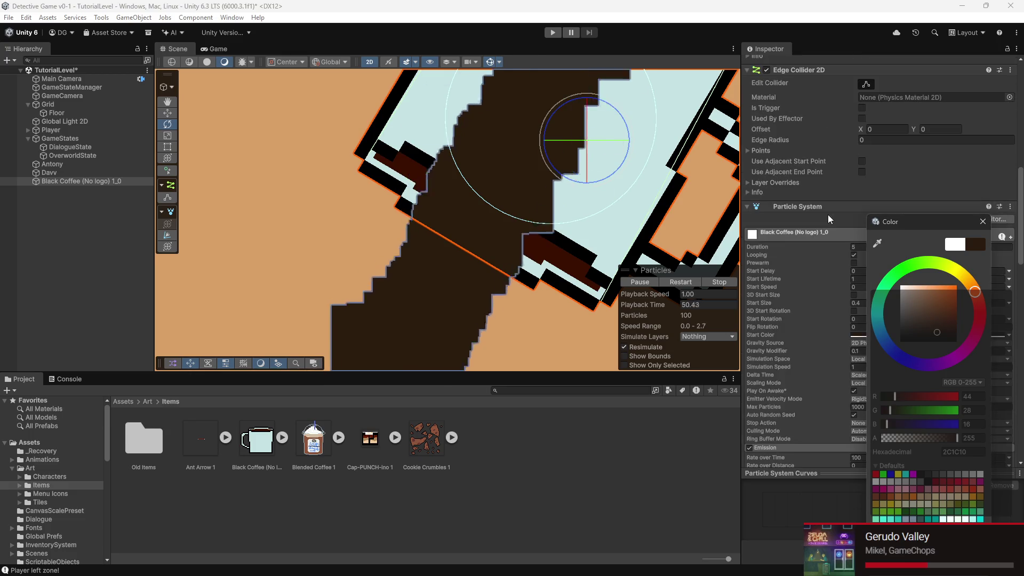
click(982, 221)
- Set the Renderer's Order in Layer to 0 and check the Game view
scroll(842, 228, down, 10)
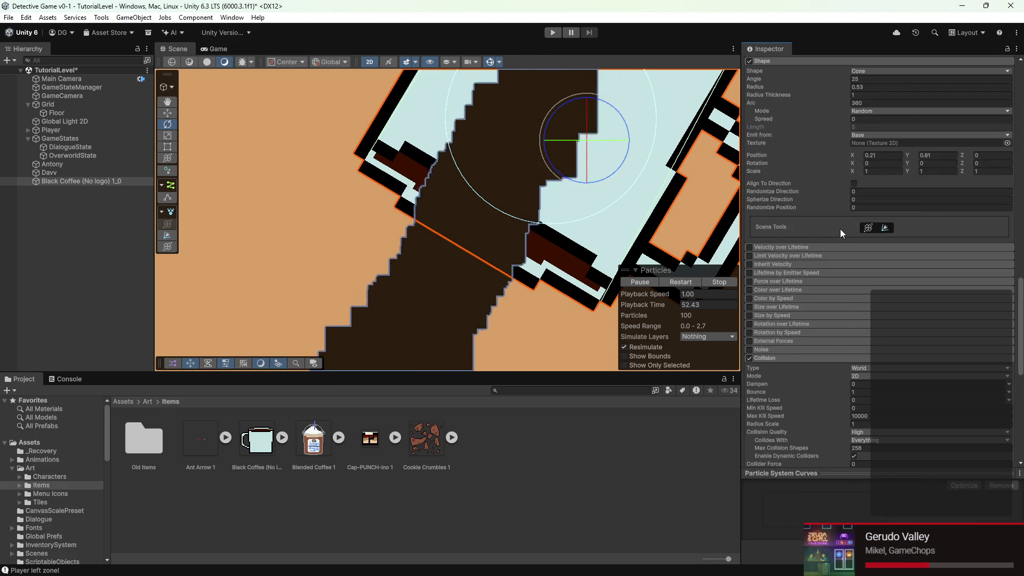
scroll(839, 228, down, 7)
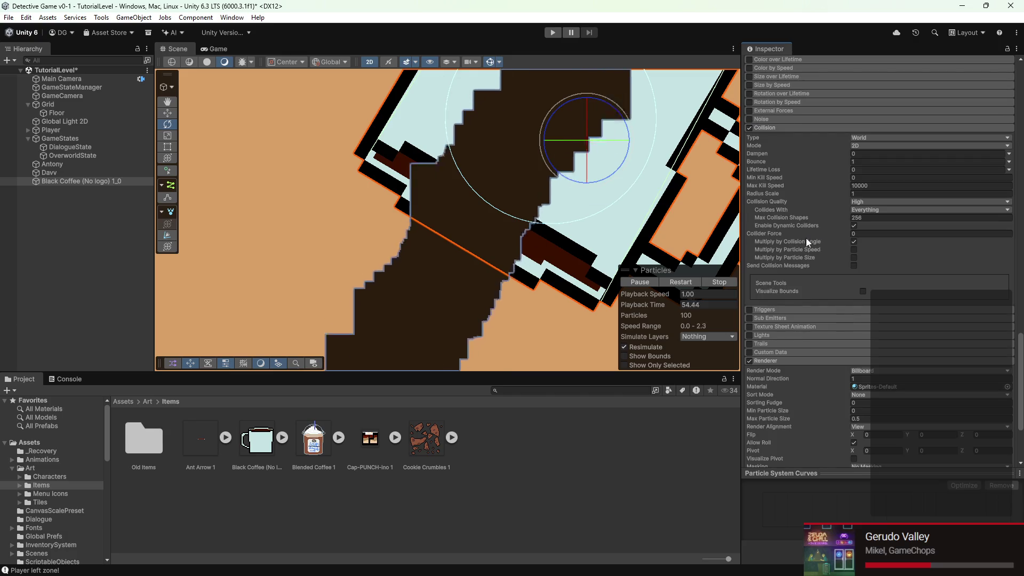
scroll(864, 382, down, 4)
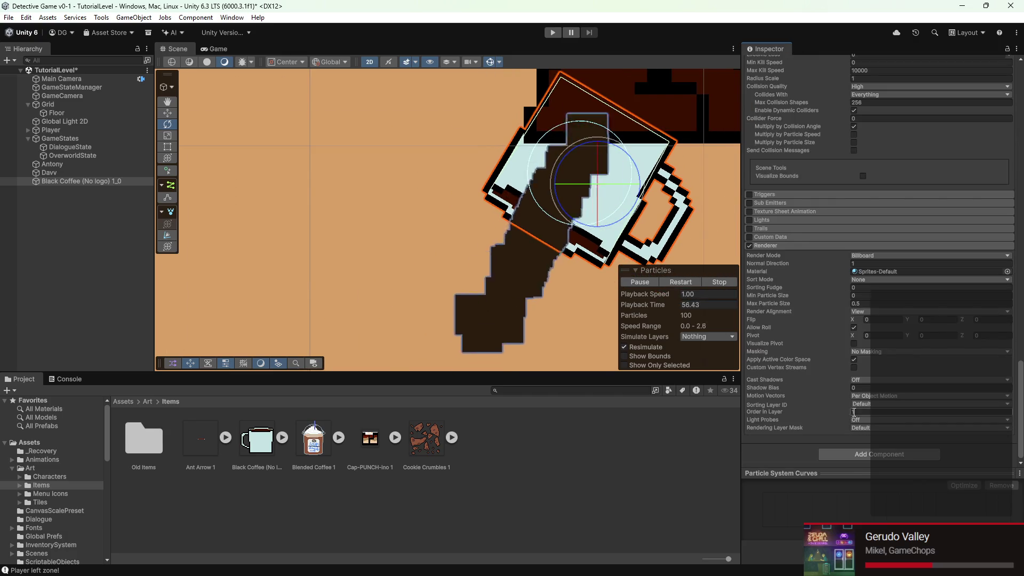
click(851, 411)
text(0)
click(777, 459)
scroll(586, 256, up, 3)
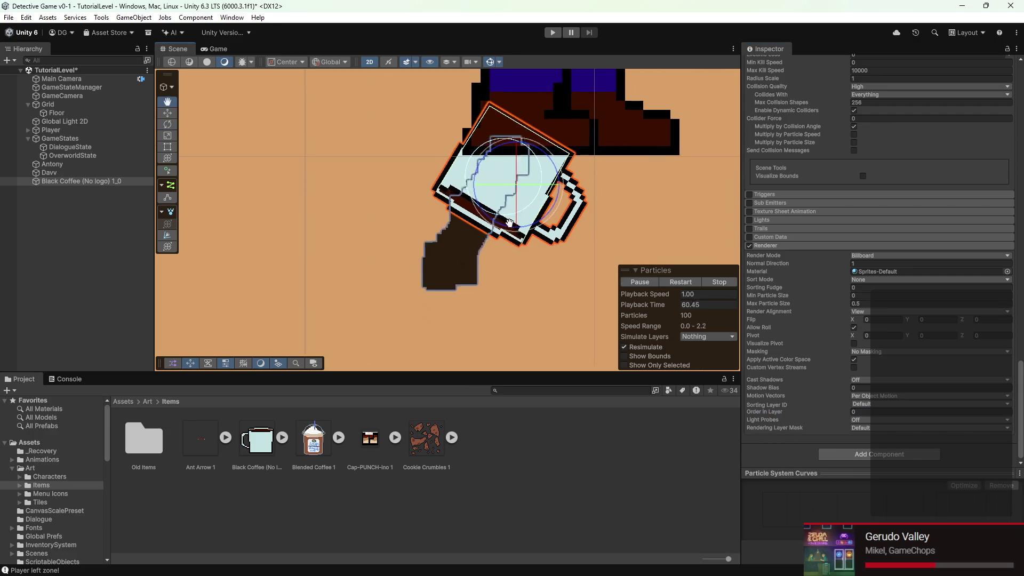
click(214, 49)
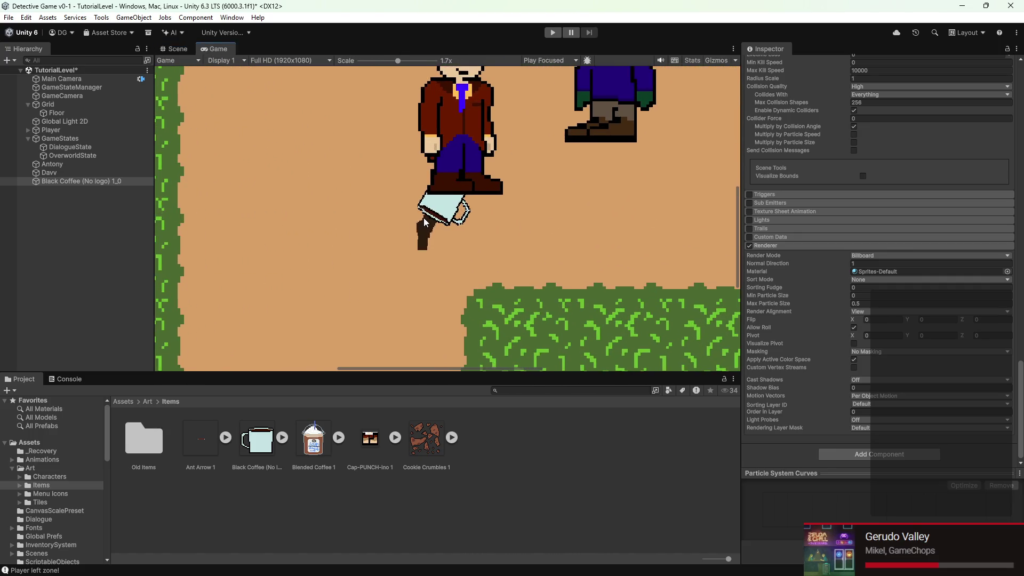
- Lower the coffee particles' Collision Radius Scale to 0.34, then return to the Scene view of the mug
scroll(422, 219, up, 2)
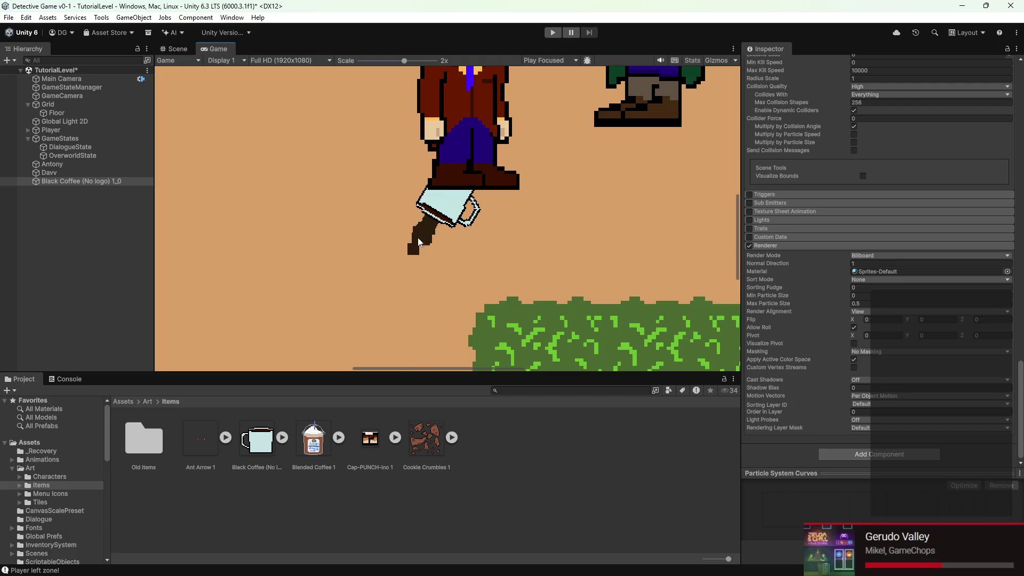
scroll(843, 257, up, 5)
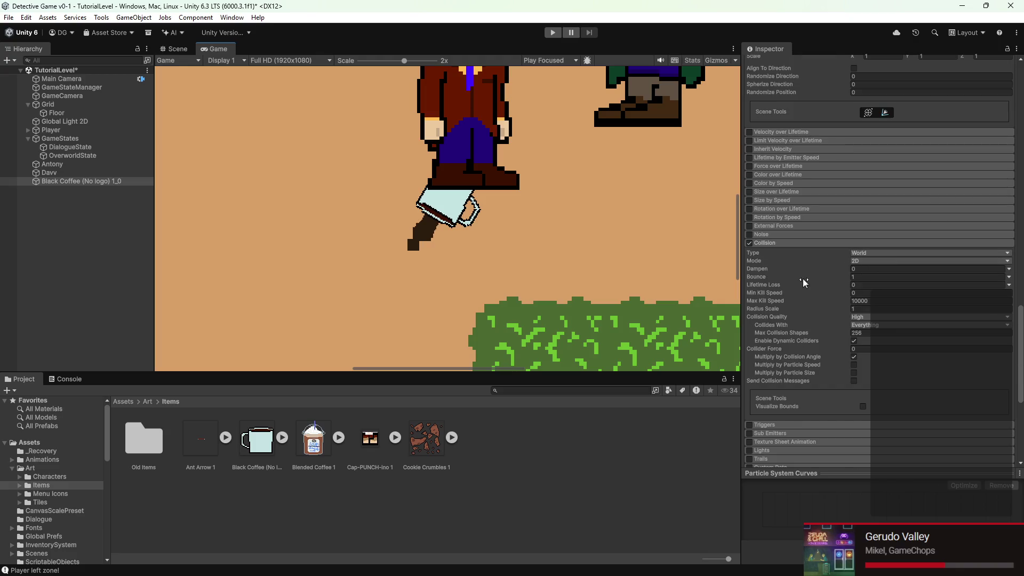
drag(770, 306, 762, 304)
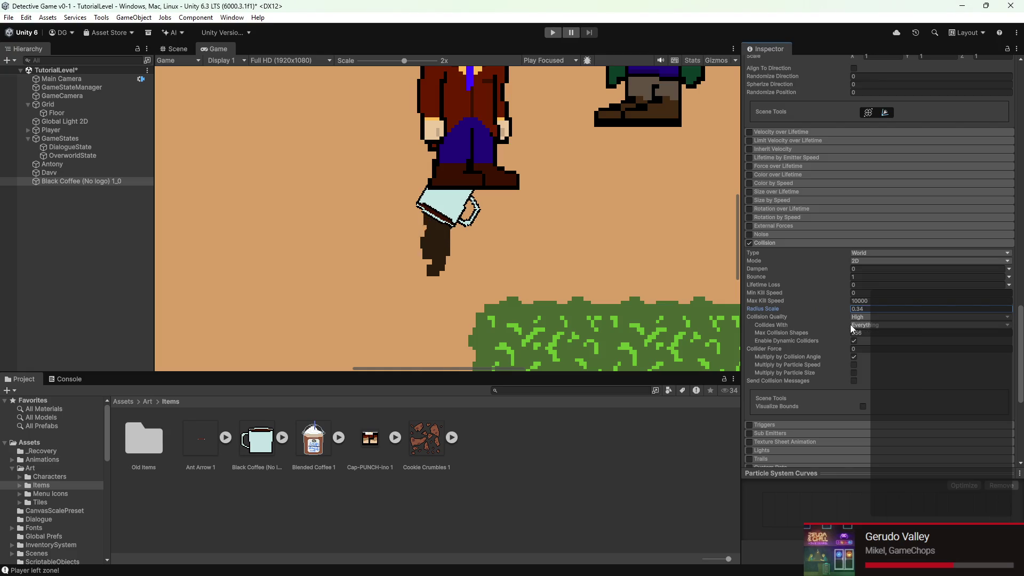
scroll(475, 254, down, 3)
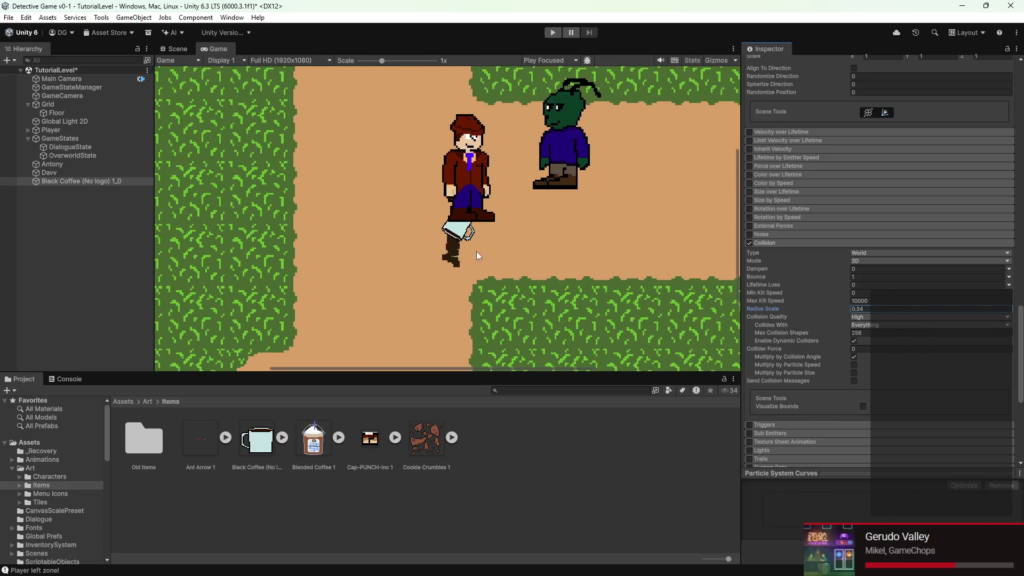
click(183, 49)
scroll(543, 168, down, 5)
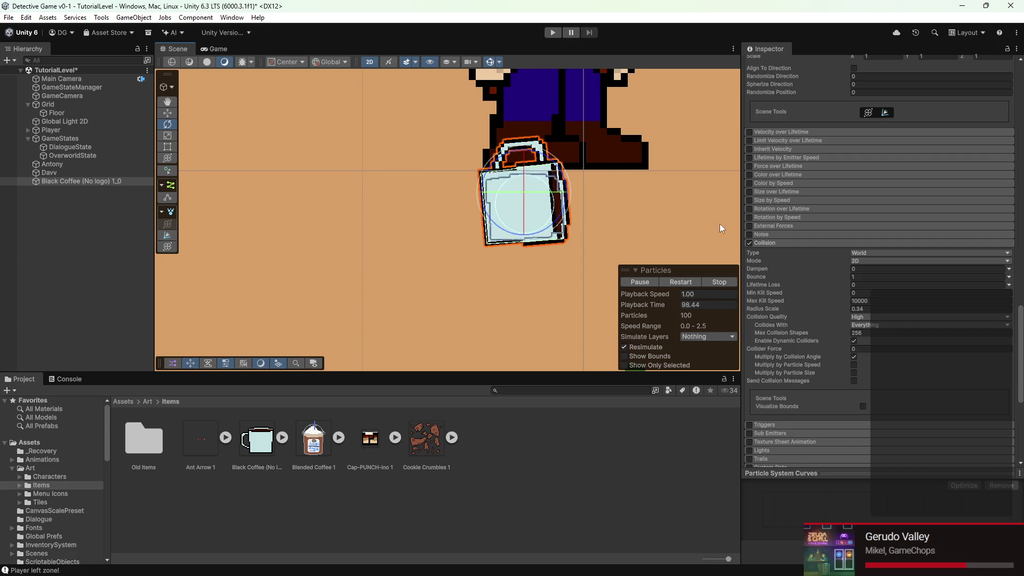
- Raise the particles' Start Speed to 2.04, save the scene, and enter Play mode
scroll(824, 288, up, 10)
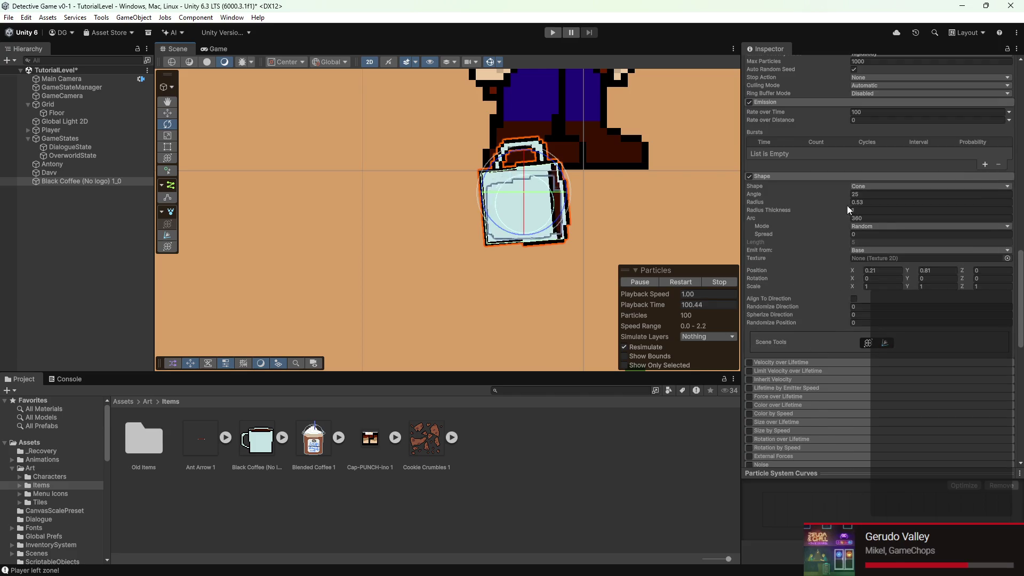
scroll(800, 202, up, 4)
scroll(802, 197, up, 6)
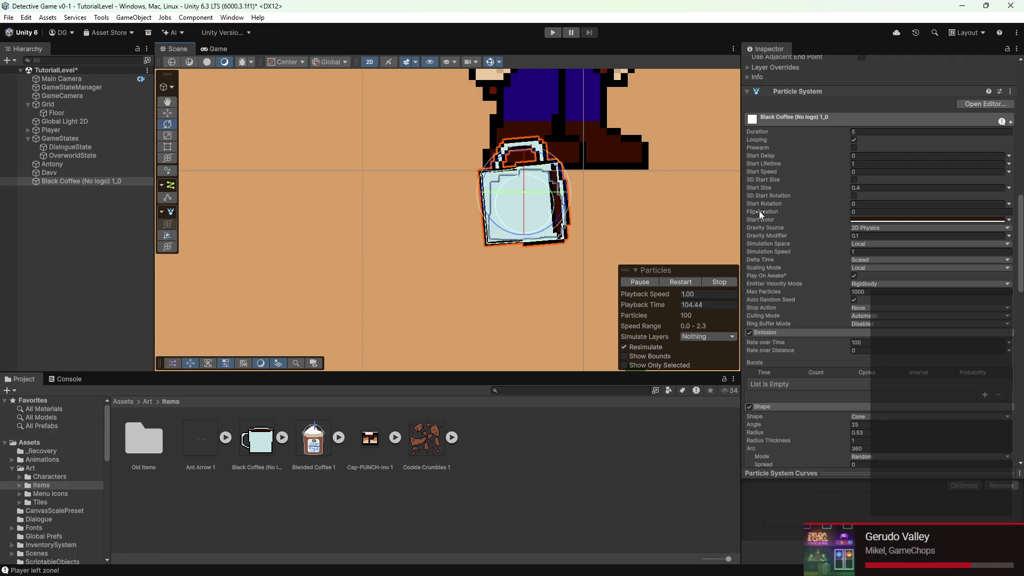
drag(777, 170, 815, 171)
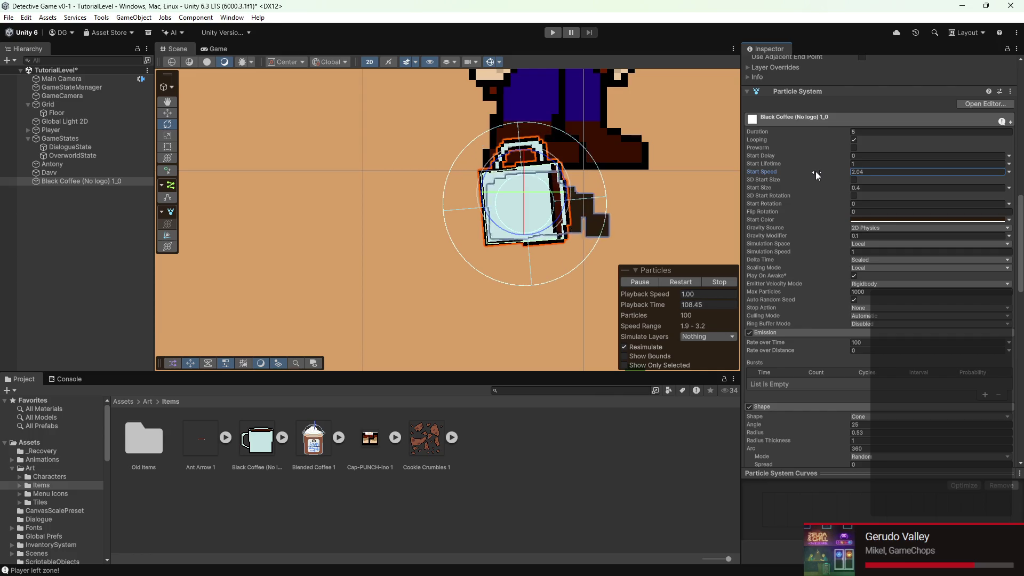
key(ctrl+s)
click(552, 33)
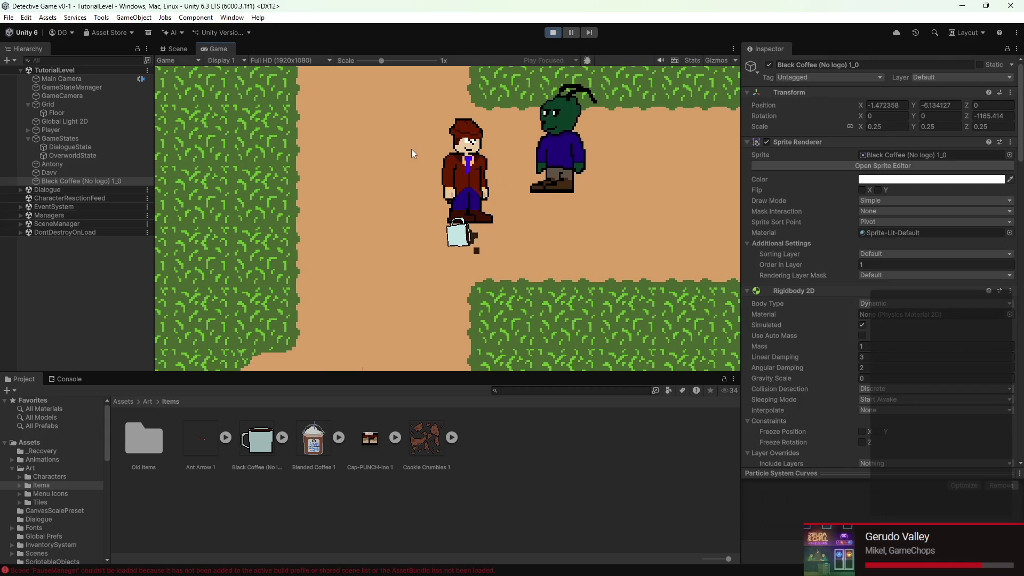
- Zoom the Game view out and walk the player up along the path carrying the coffee
key(a)
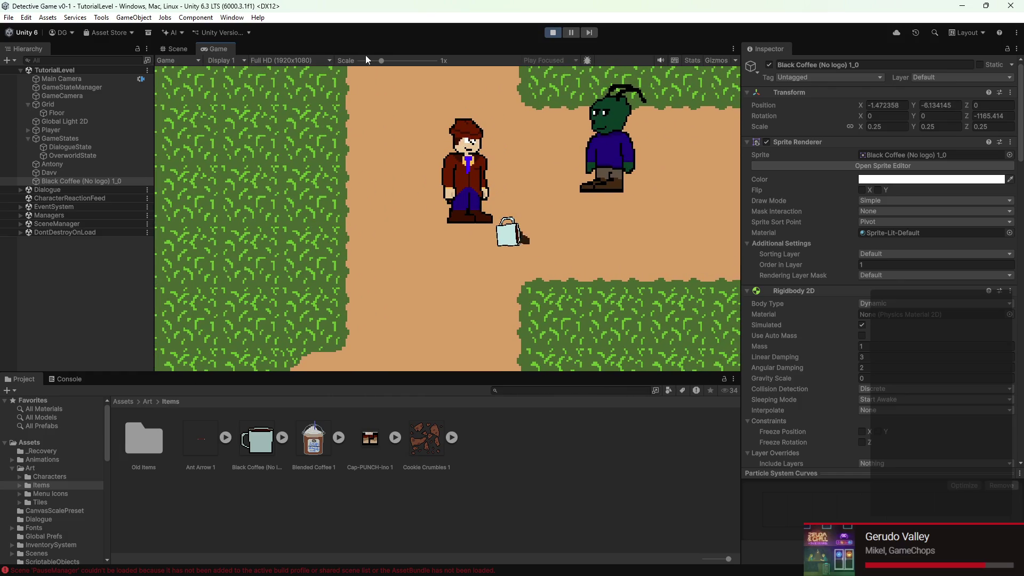
click(358, 60)
key(w)
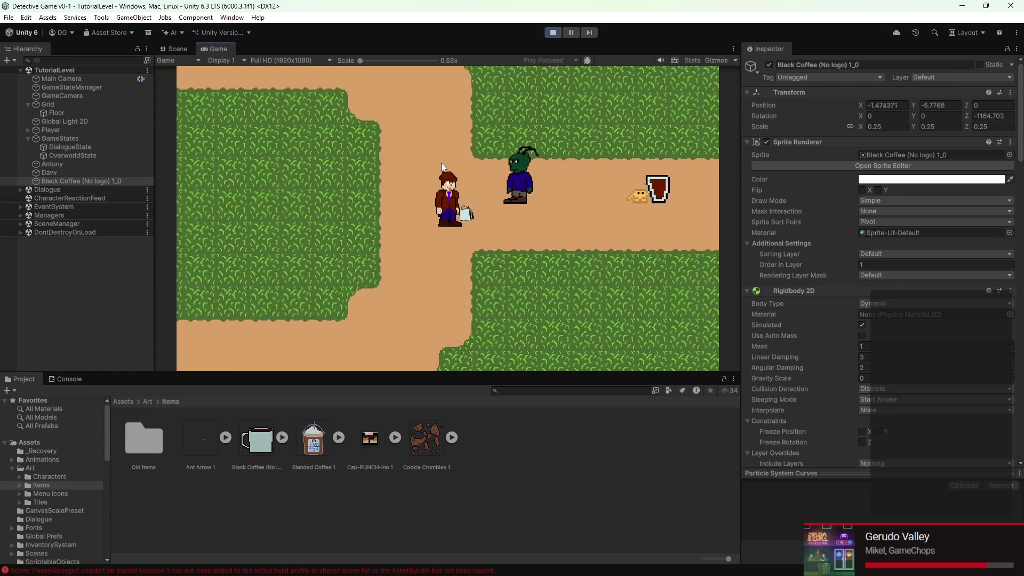
key(d)
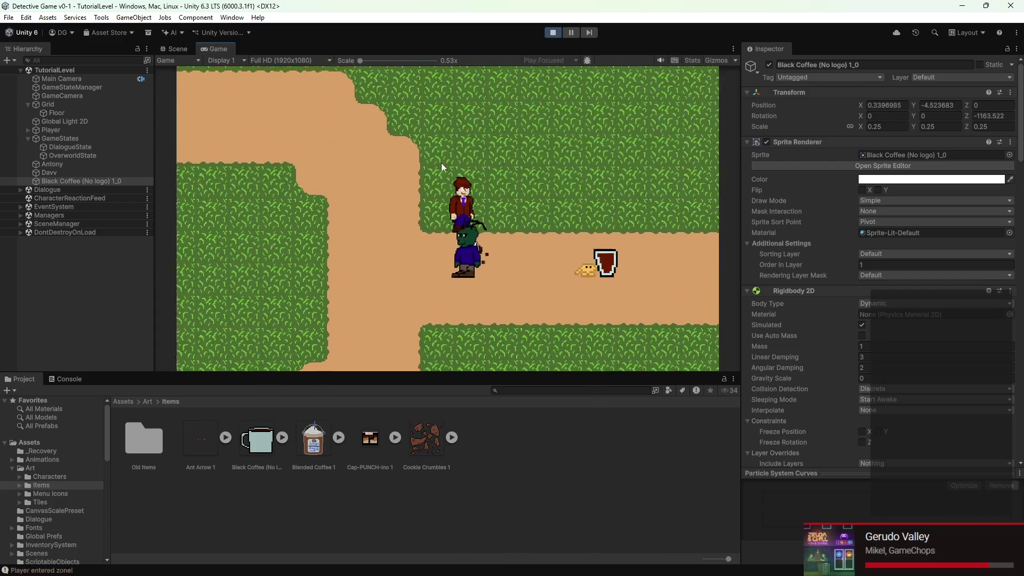
key(w)
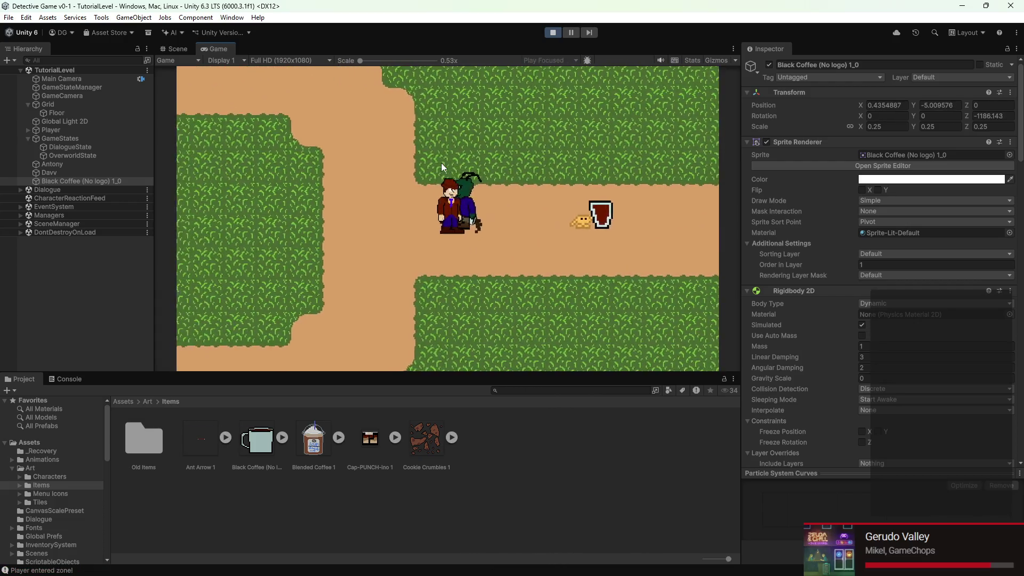
key(a)
key(w)
key(a)
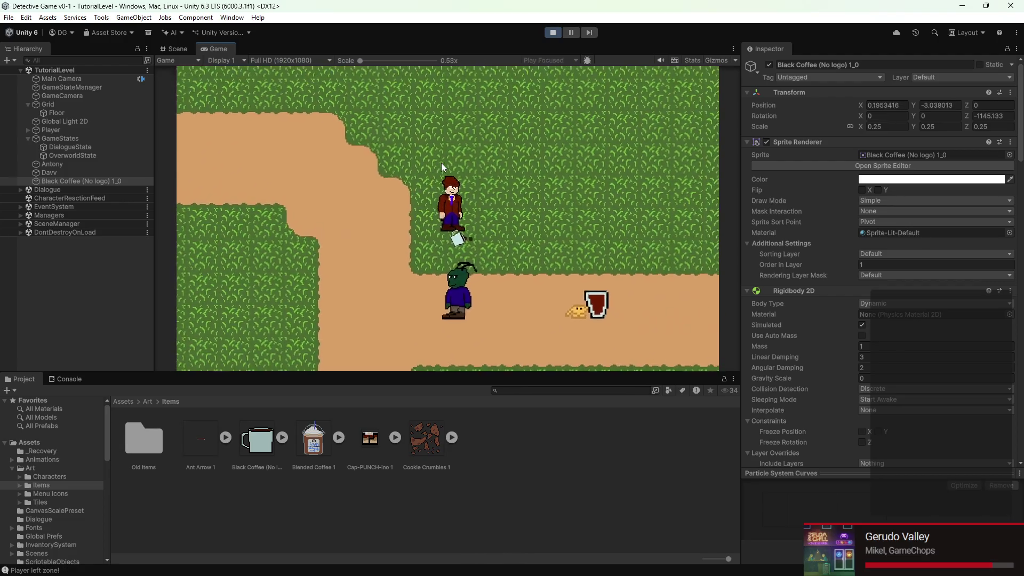
key(w)
key(d)
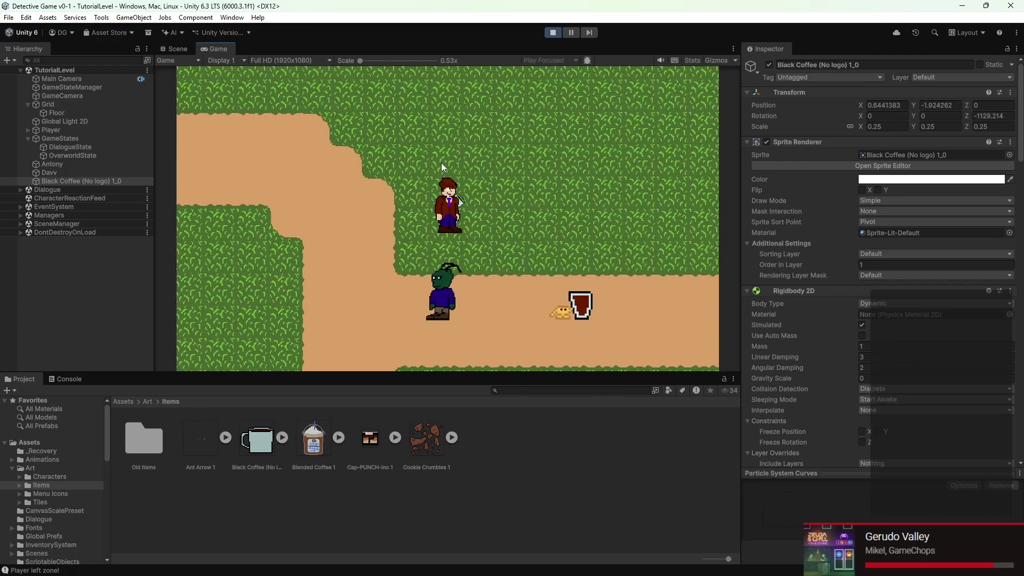
- Walk the player back down and up into the zone, then stop Play mode
key(d)
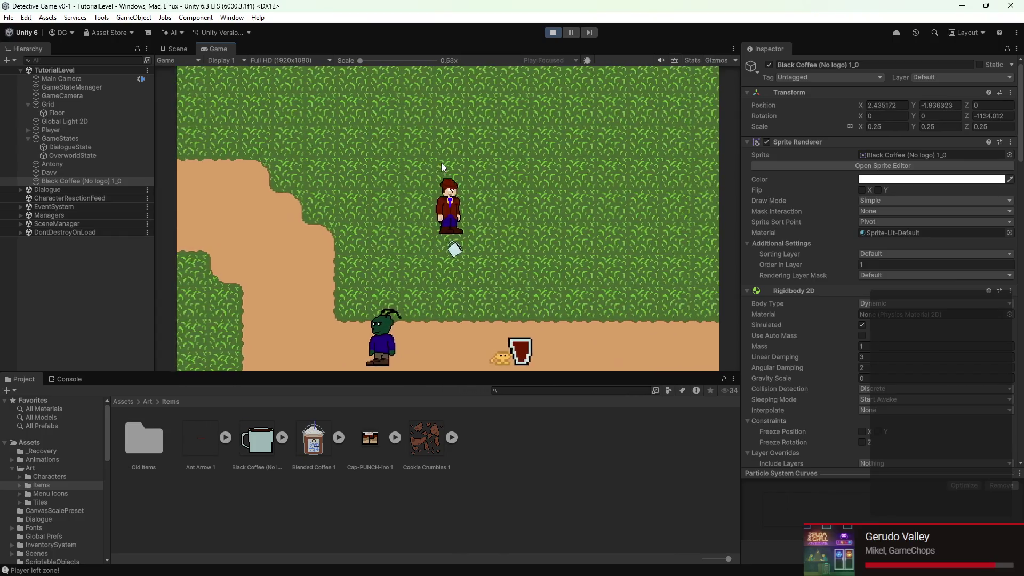
key(s)
key(s)
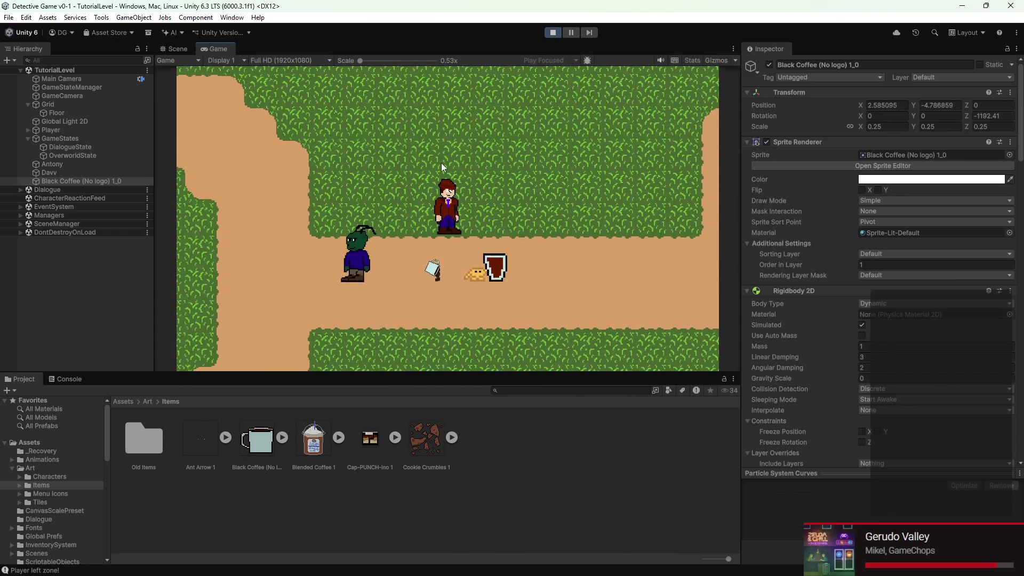
key(s)
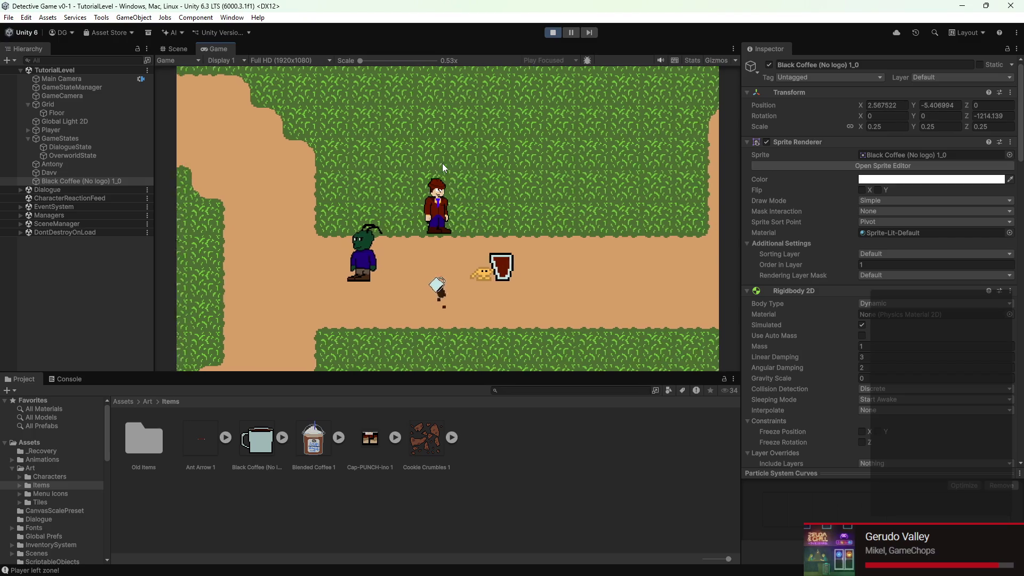
key(a)
key(s)
key(d)
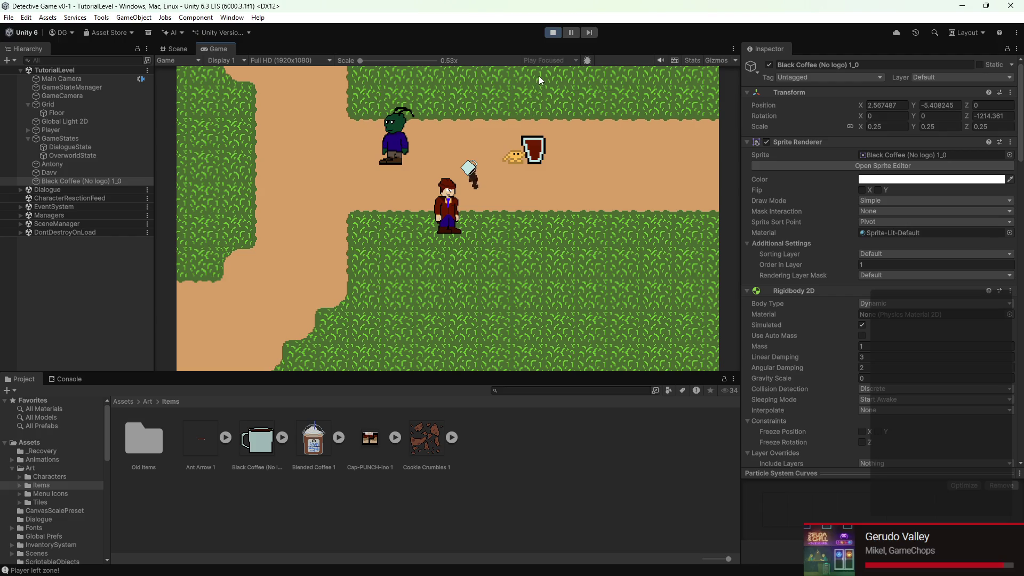
key(w)
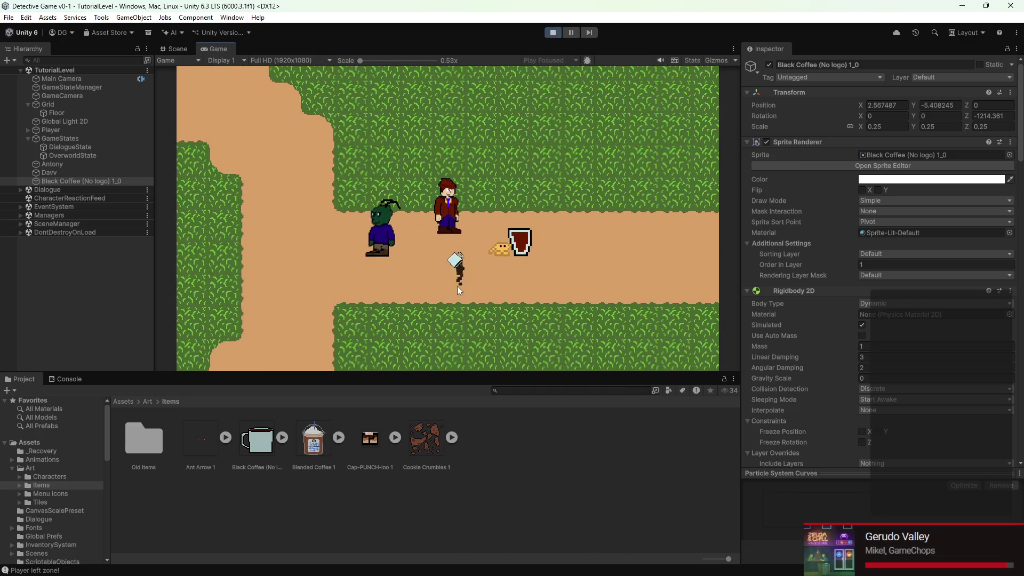
key(a)
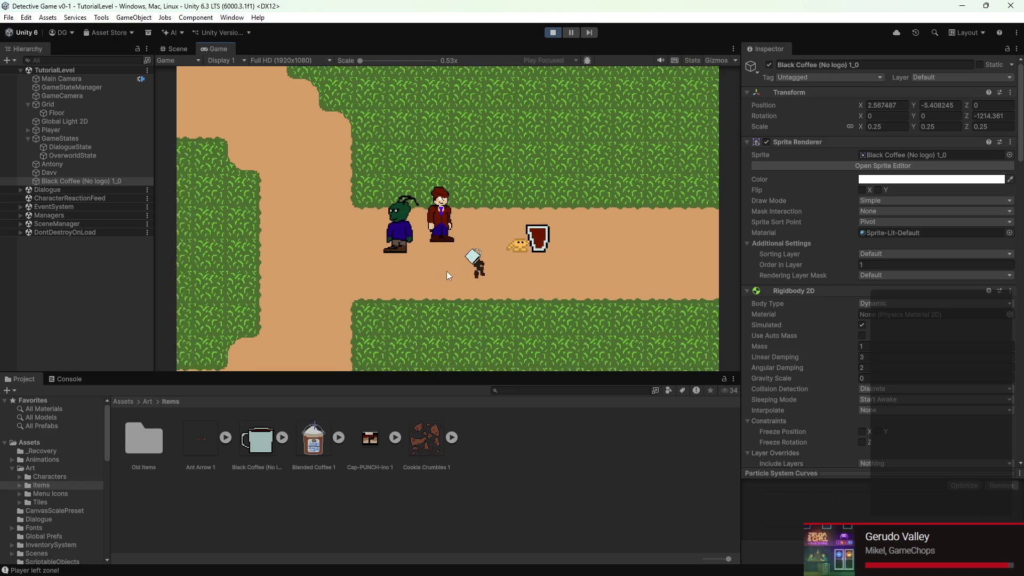
key(s)
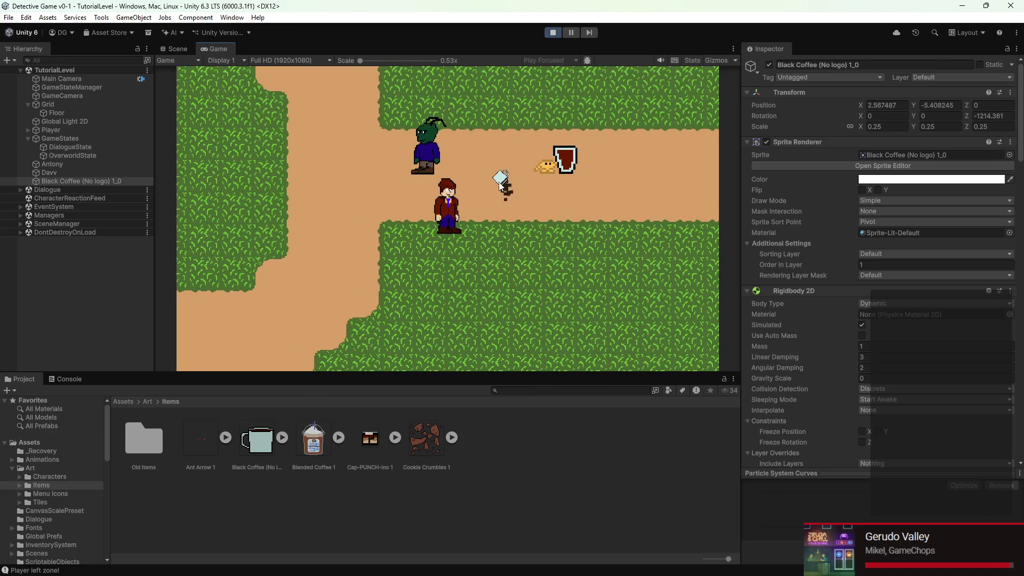
key(w)
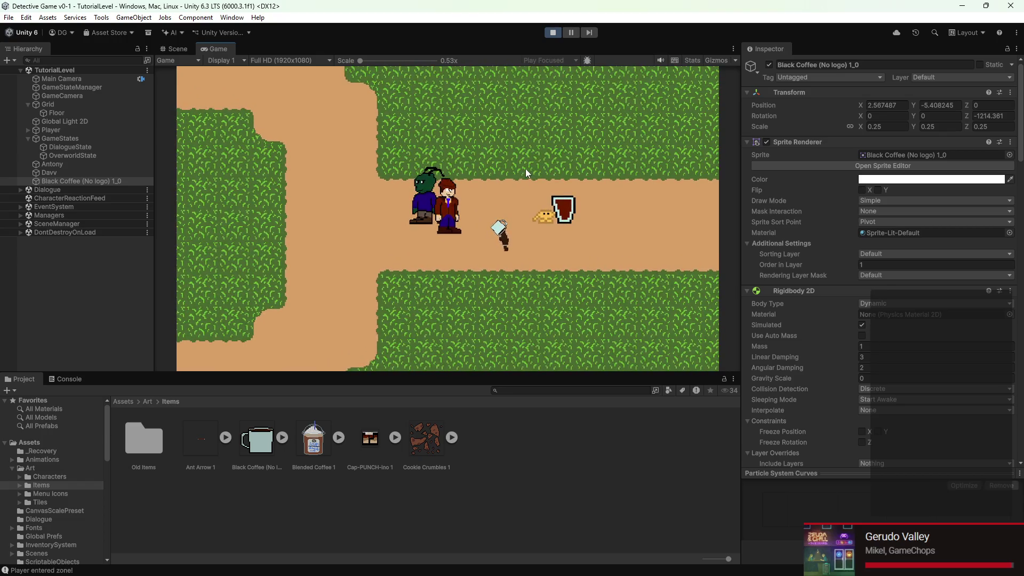
key(w)
key(d)
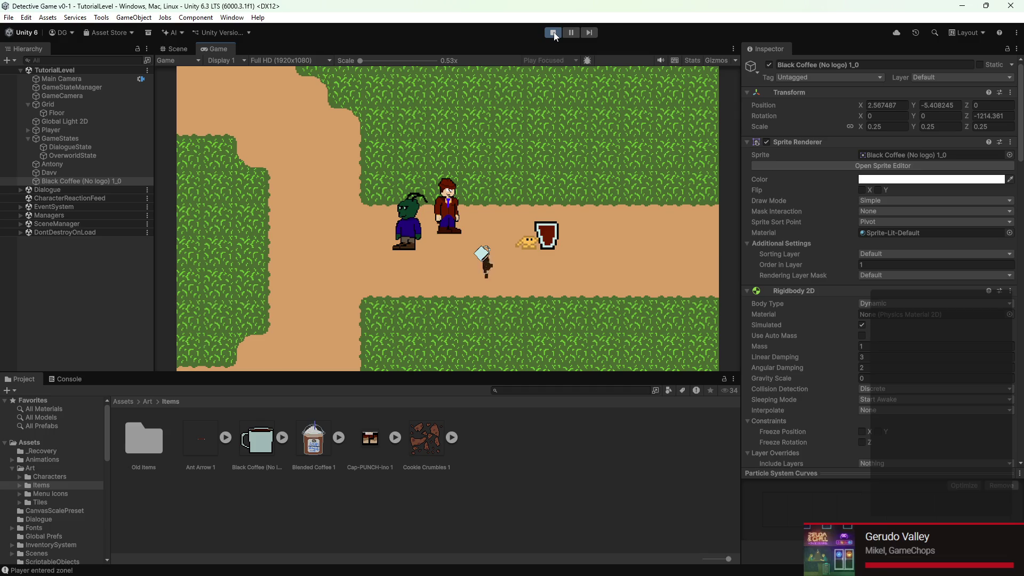
click(554, 33)
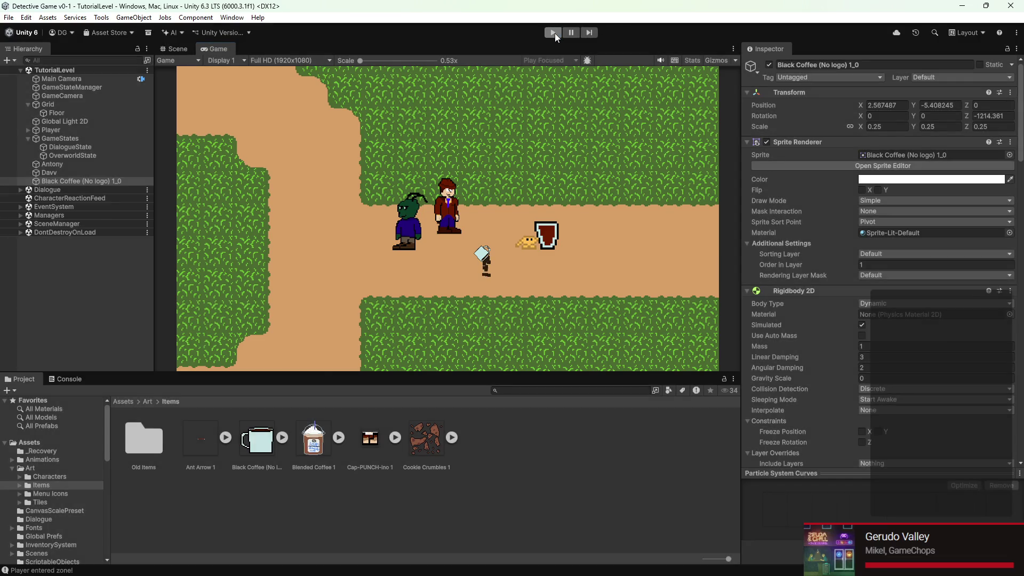
- Rotate the coffee mug sprite and save the scene
scroll(497, 268, down, 2)
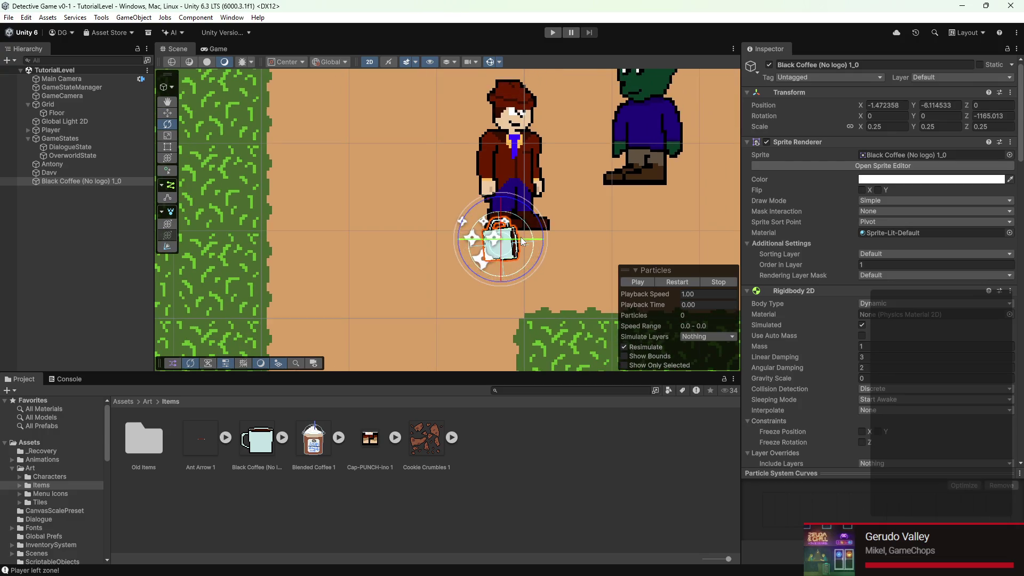
mouse_move(543, 229)
mouse_down()
mouse_move(549, 249)
mouse_move(431, 277)
mouse_up()
key(ctrl+s)
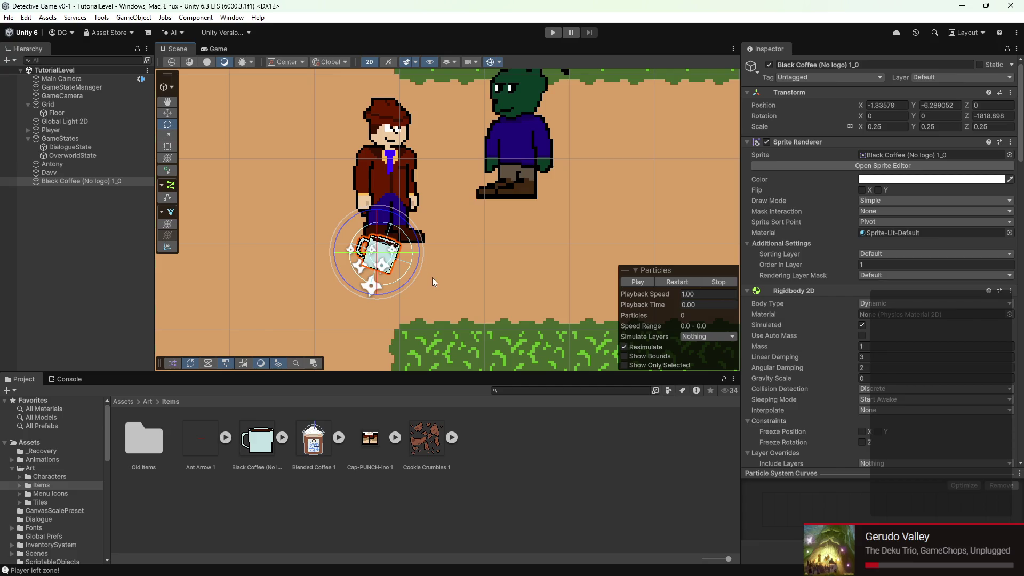
- Move the coffee mug onto the path just left of the player
scroll(829, 274, down, 15)
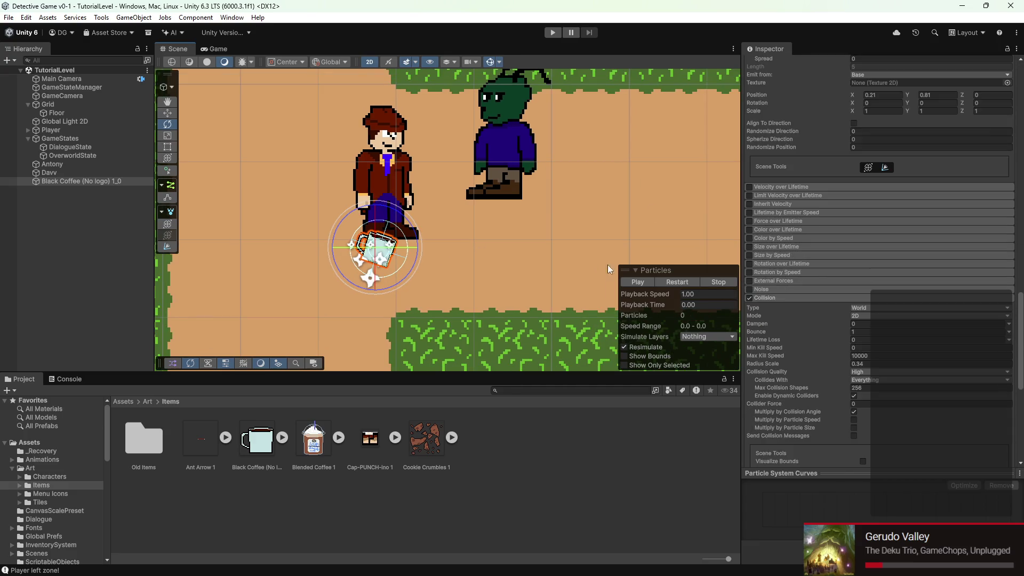
scroll(436, 239, down, 5)
key(w)
drag(397, 233, 342, 208)
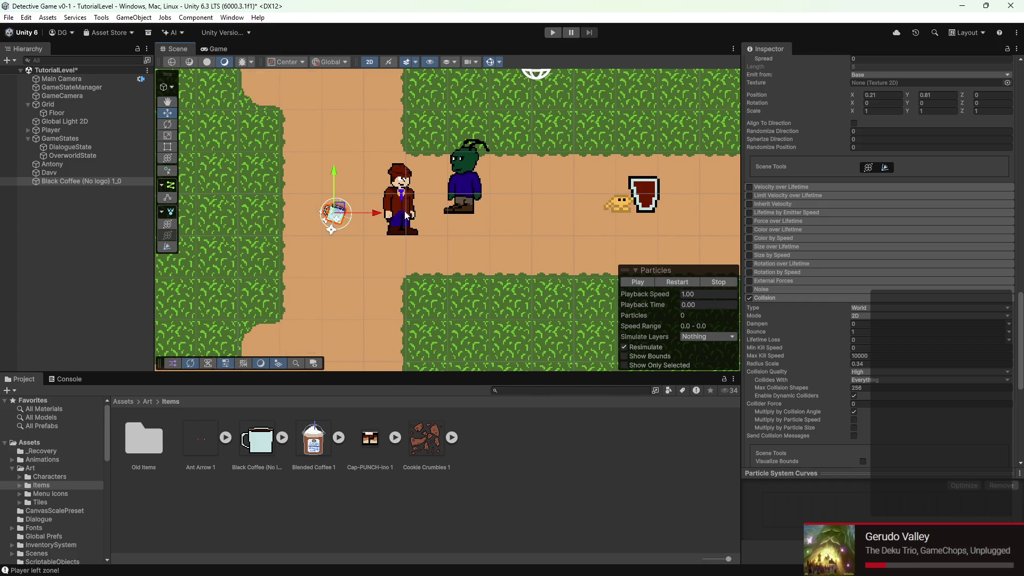
scroll(820, 263, down, 10)
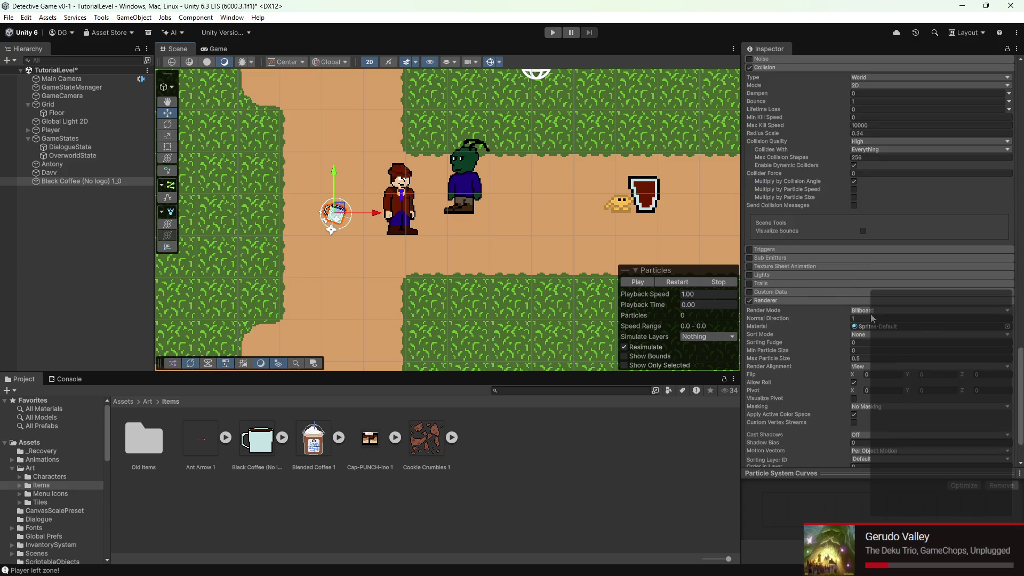
- Save the scene, then start a new 'Item' script via Add Component and abandon it as a duplicate
key(ctrl+s)
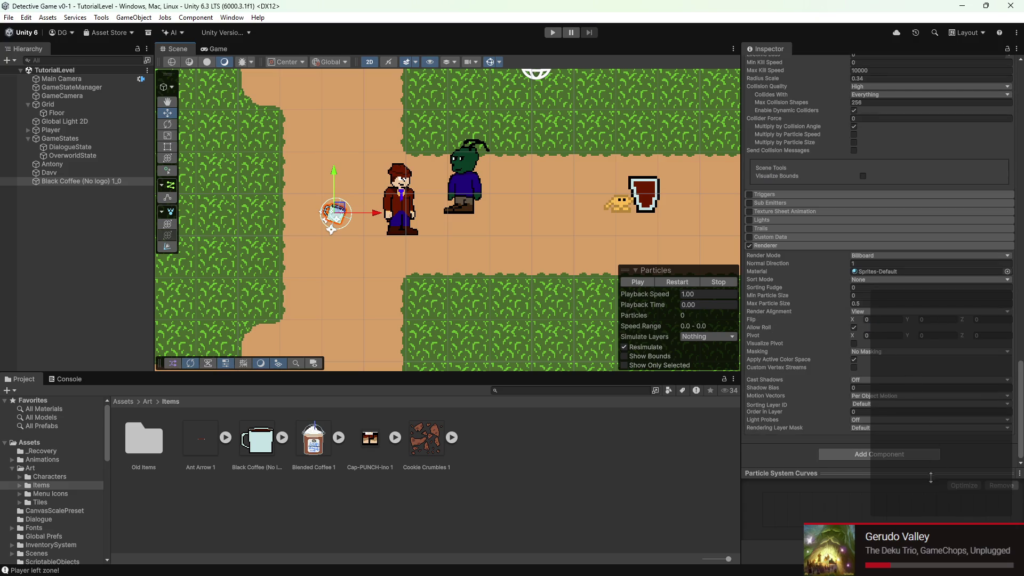
click(894, 454)
text(particl)
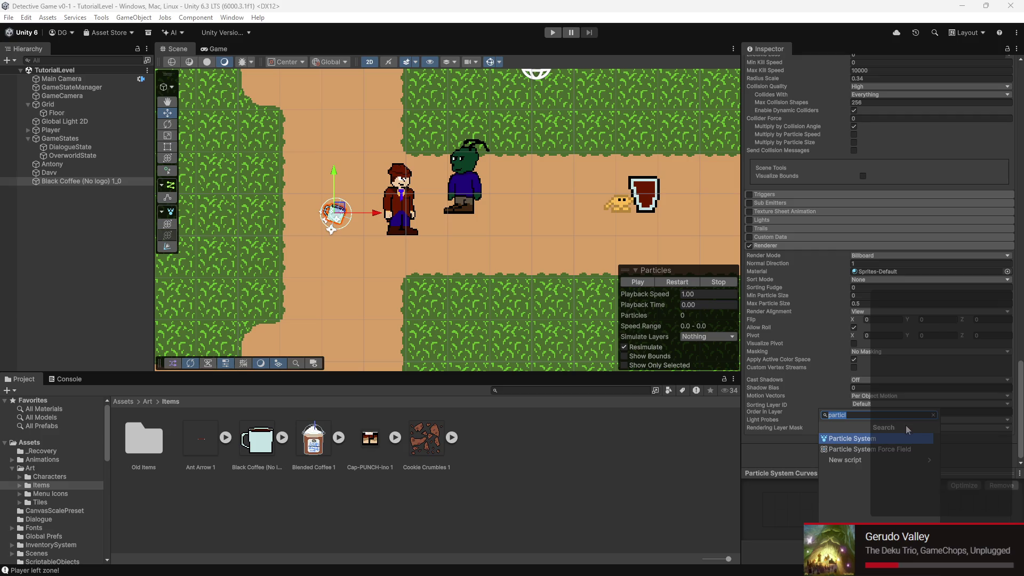
text(Item)
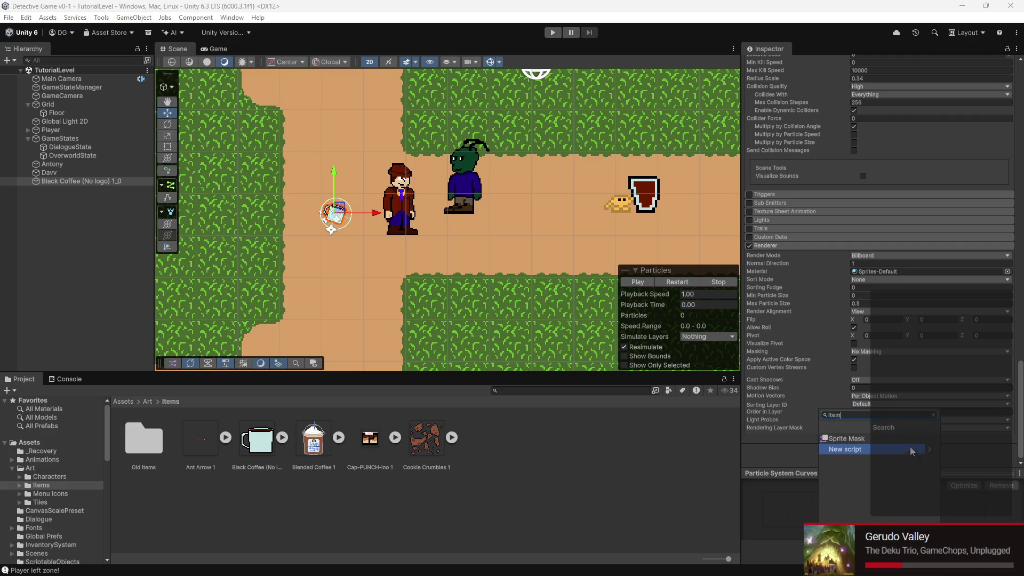
click(889, 448)
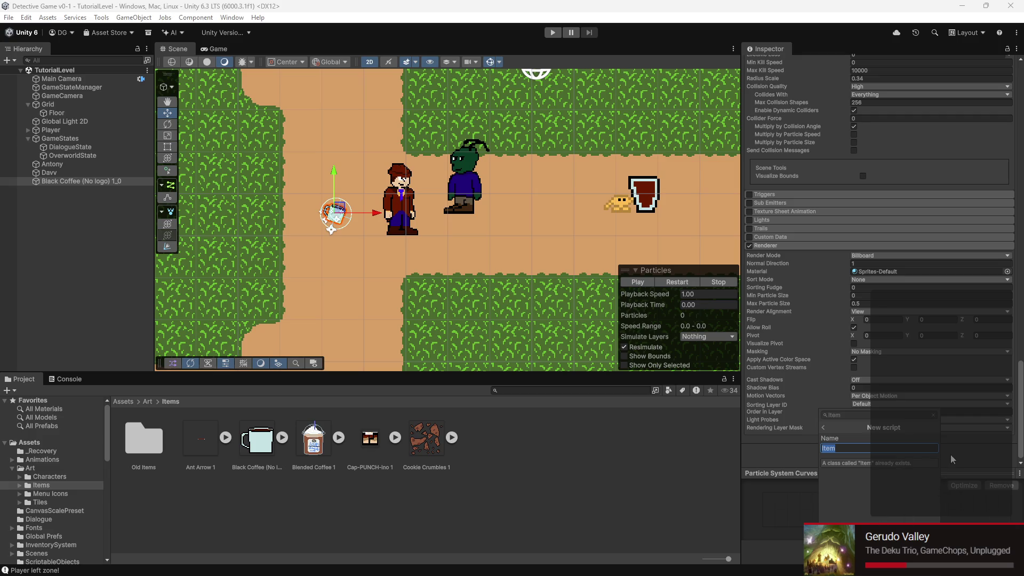
click(123, 400)
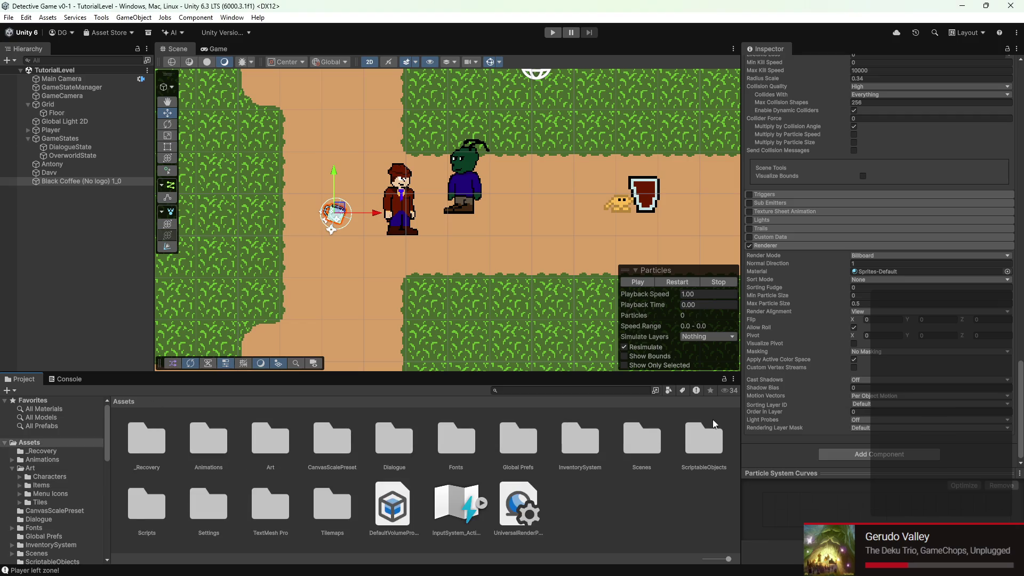
- Search the project for 'item' and open the existing Item.cs script in VS Code
text(item)
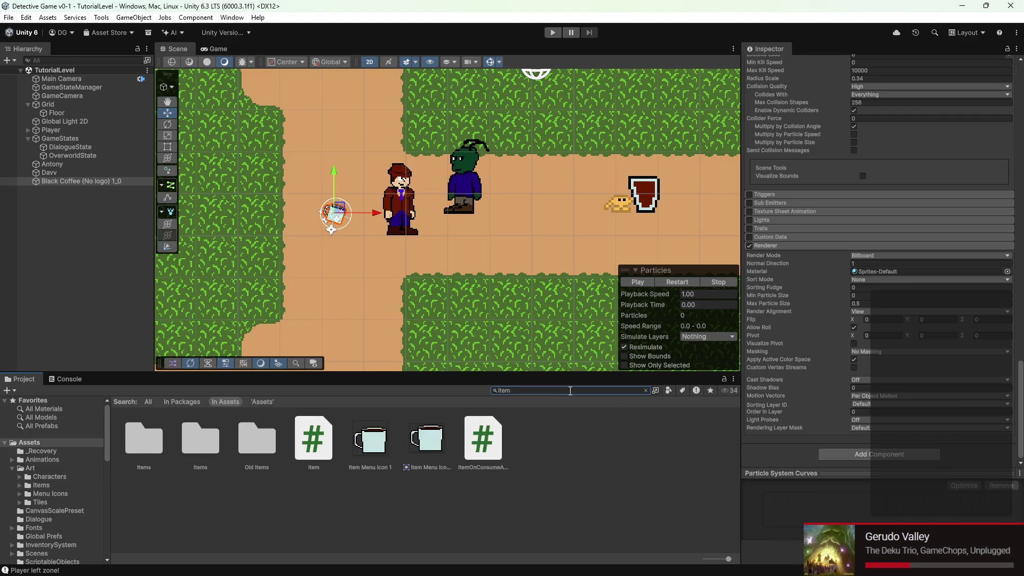
double_click(314, 438)
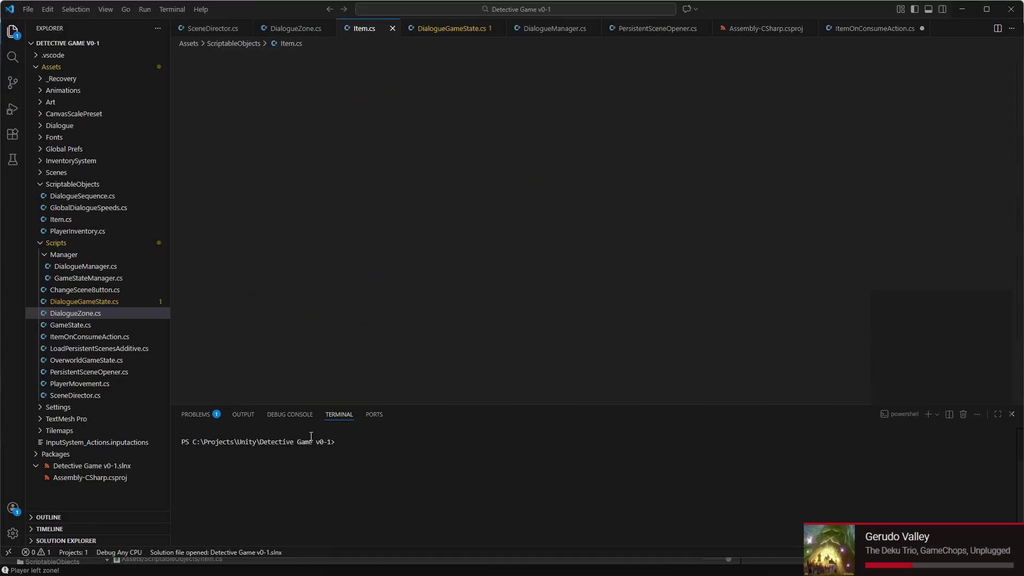
scroll(384, 361, down, 1)
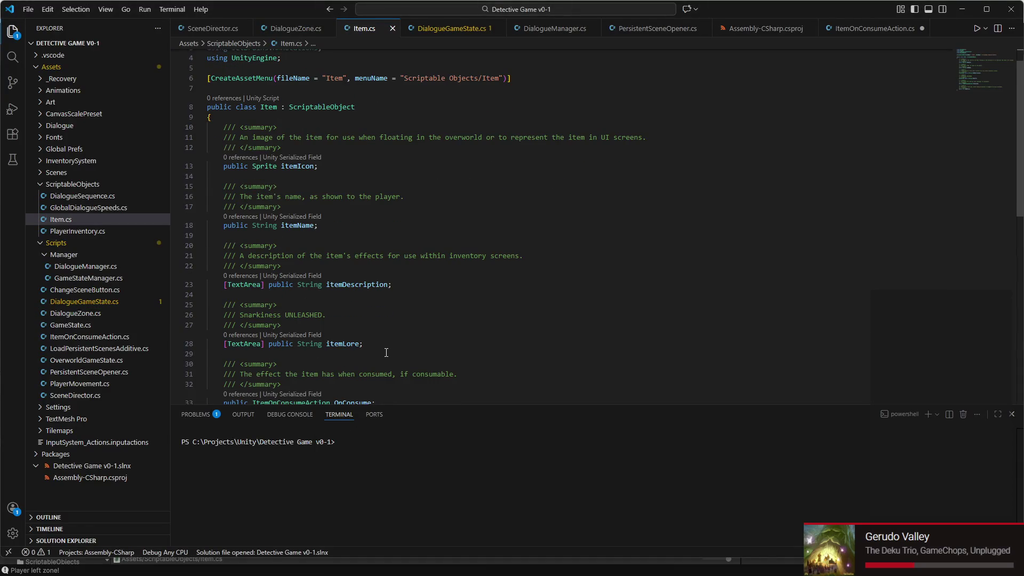
scroll(392, 327, down, 5)
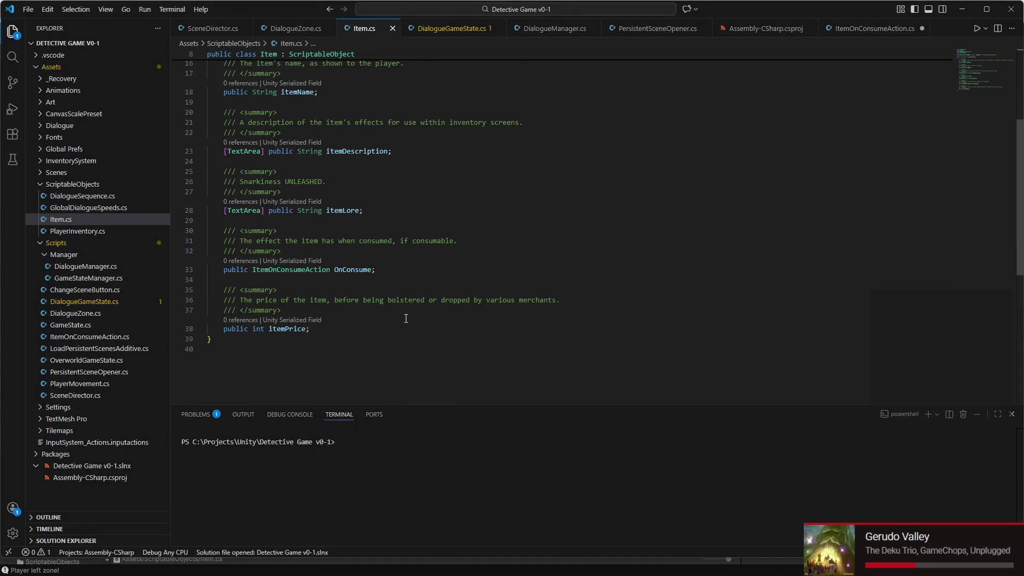
scroll(400, 301, up, 5)
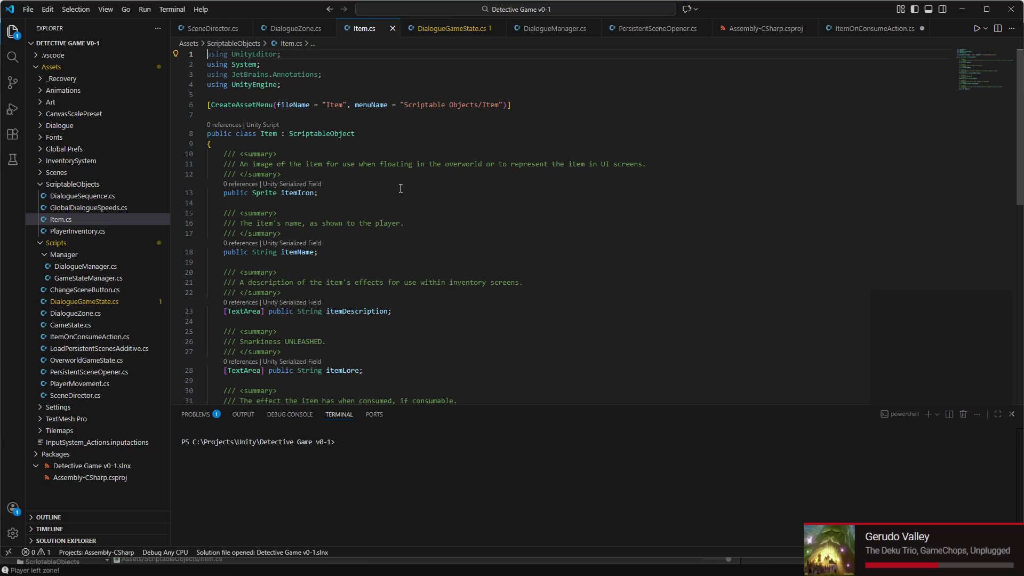
- Change the CreateAssetMenu fileName and menuName to ItemData, rename the class ItemData, and save
click(347, 105)
text(Data)
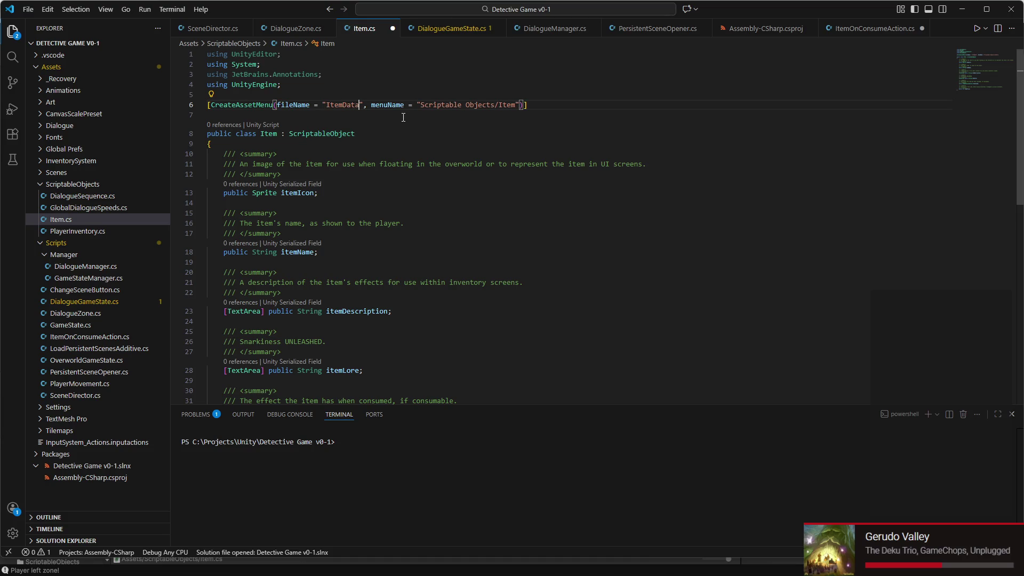
text(Data)
click(277, 134)
text(Data)
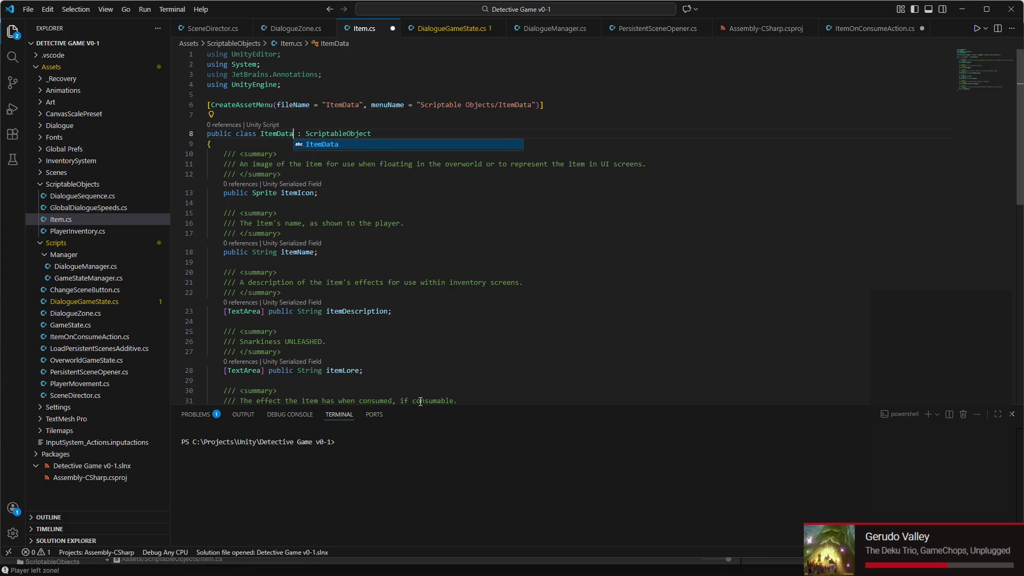
mouse_move(458, 573)
click(552, 492)
key(ctrl+s)
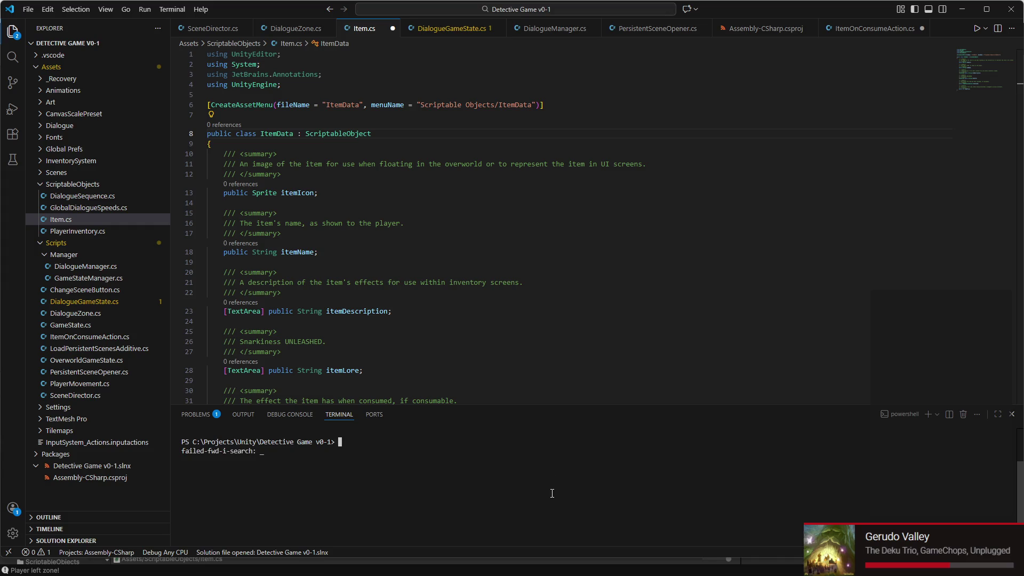
click(574, 261)
key(ctrl+s)
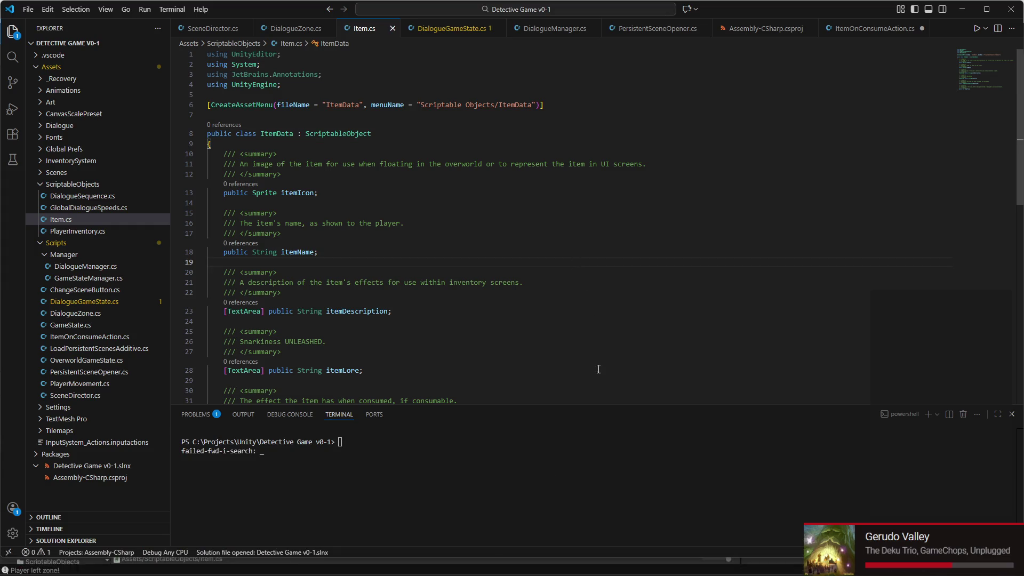
click(748, 563)
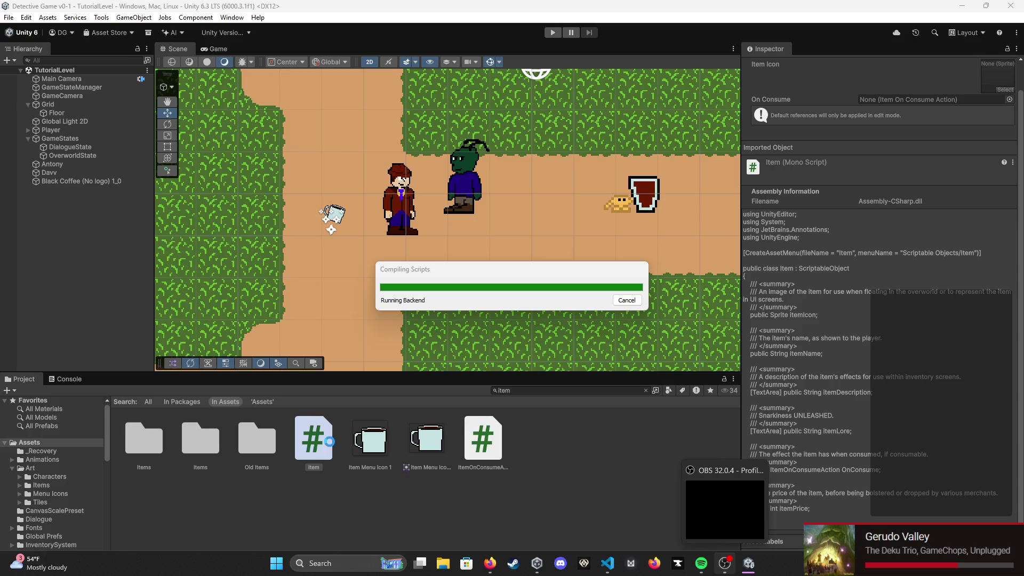
- Rename the Item script asset in the Project panel to ItemData
right_click(321, 458)
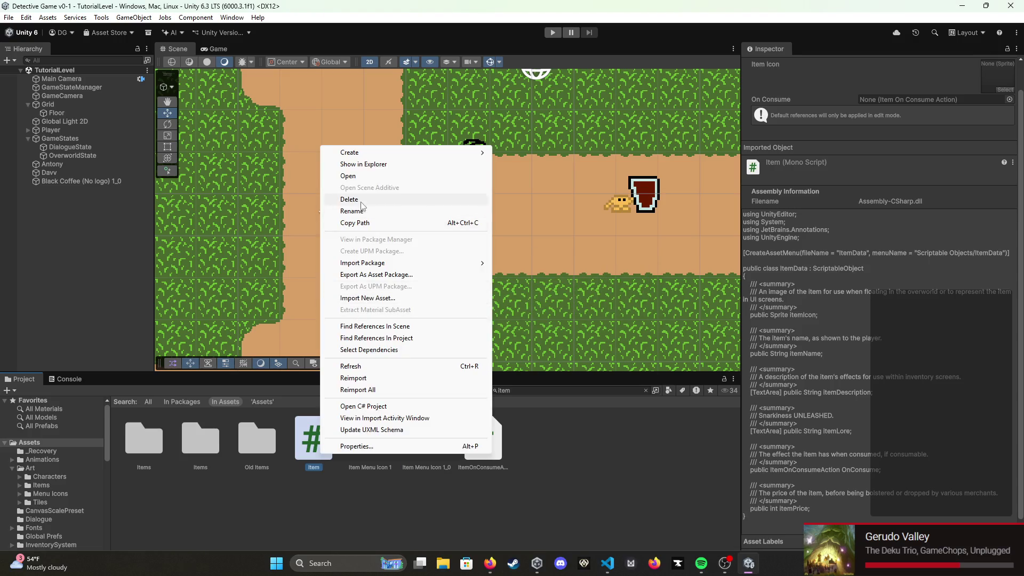
click(359, 212)
text(Ite)
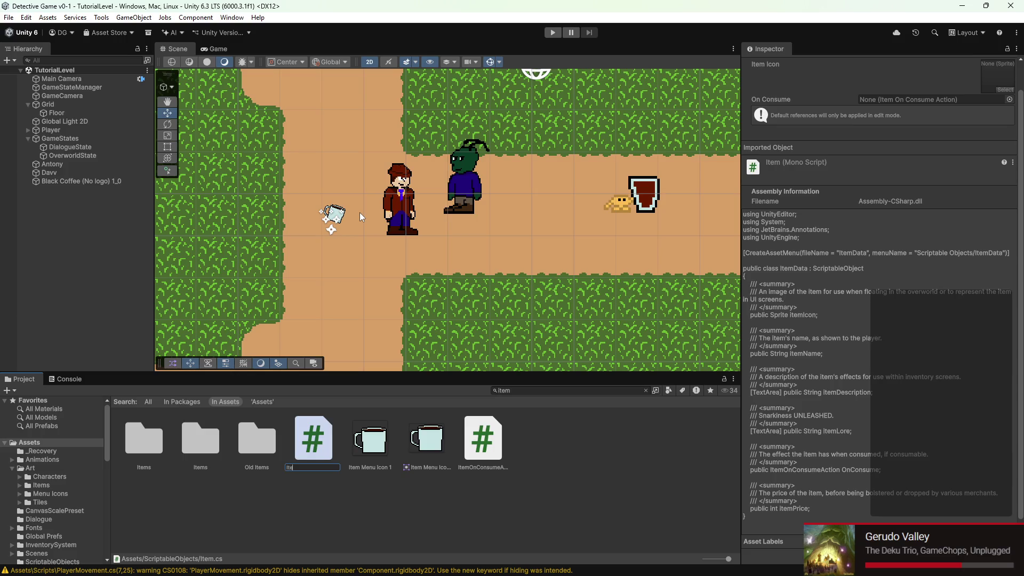
key(Return)
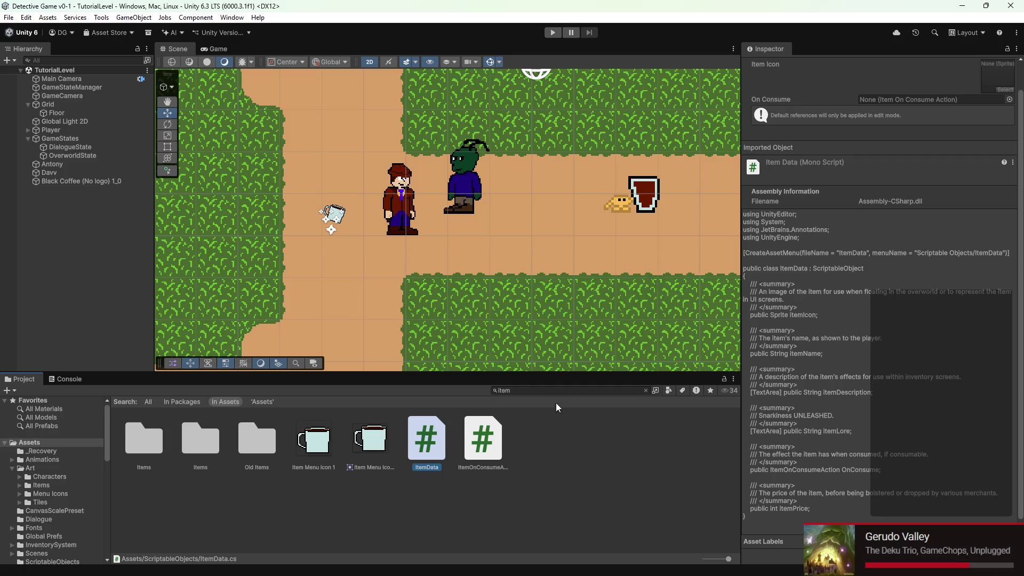
click(71, 181)
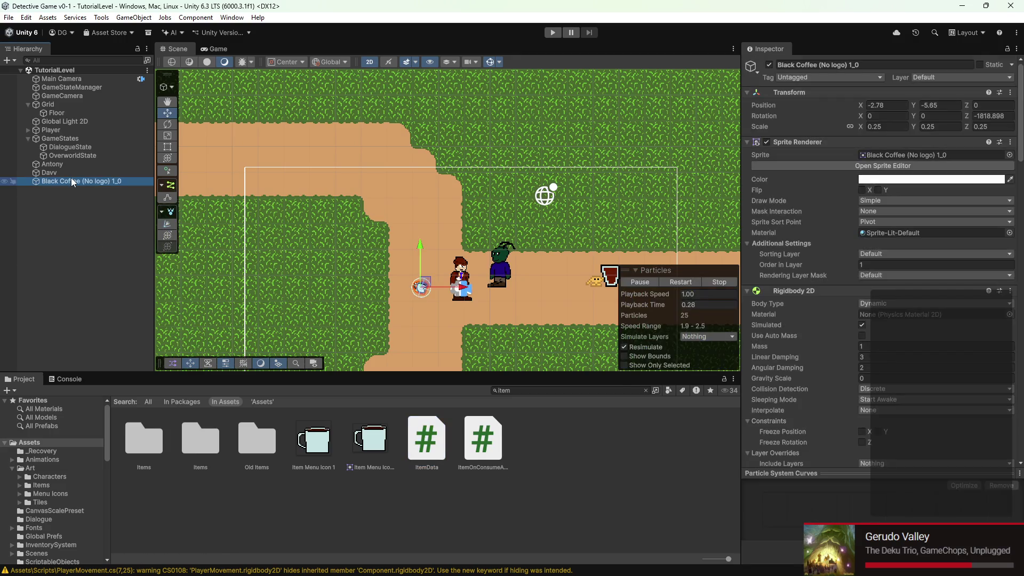
- Rename the mug object to 'Black Coffee' in the Inspector
click(807, 64)
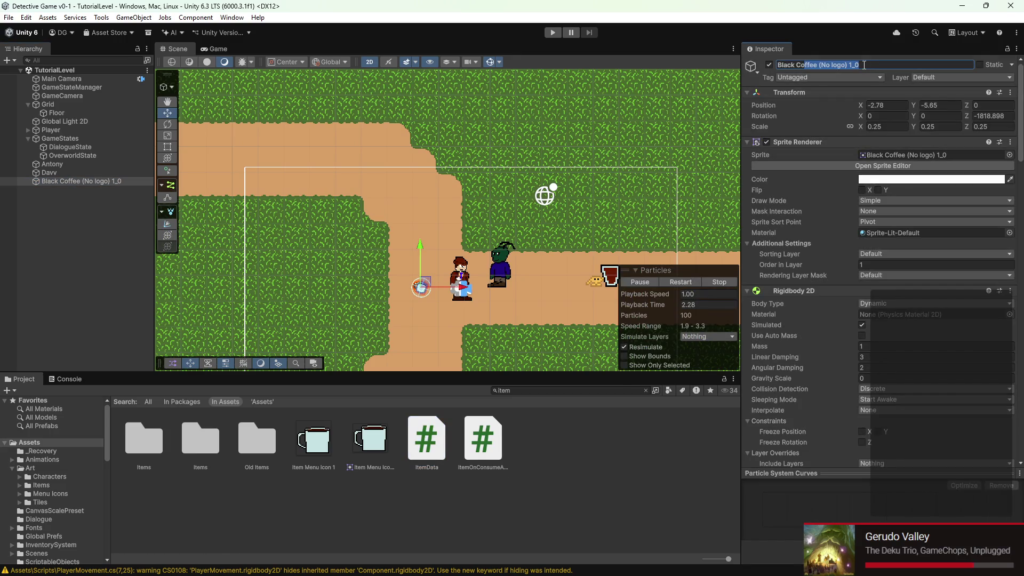
key(BackSpace)
text(ffee)
key(Return)
- Add a new script component named Item and save it in the Scripts folder
scroll(812, 319, down, 20)
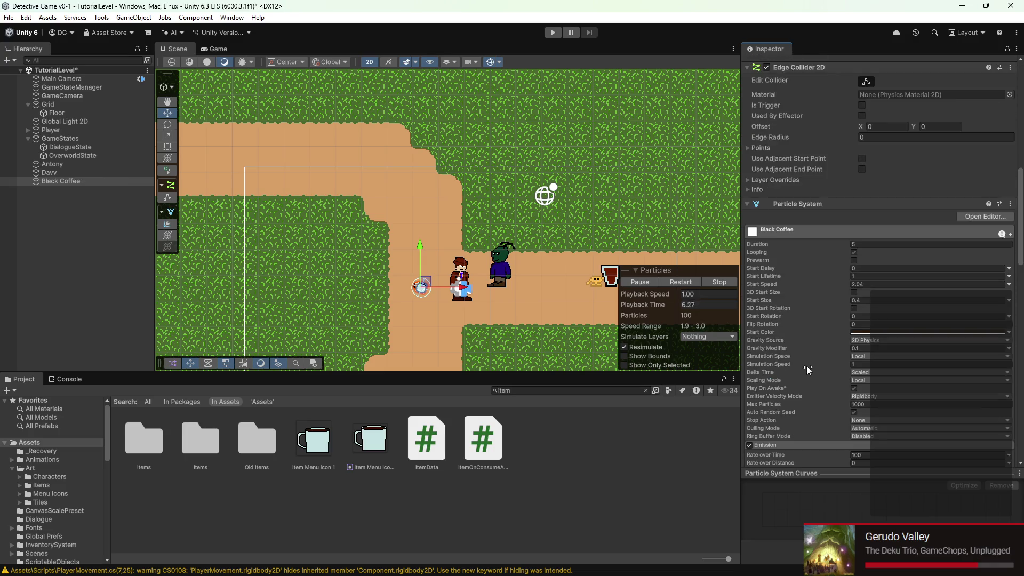
scroll(811, 378, down, 5)
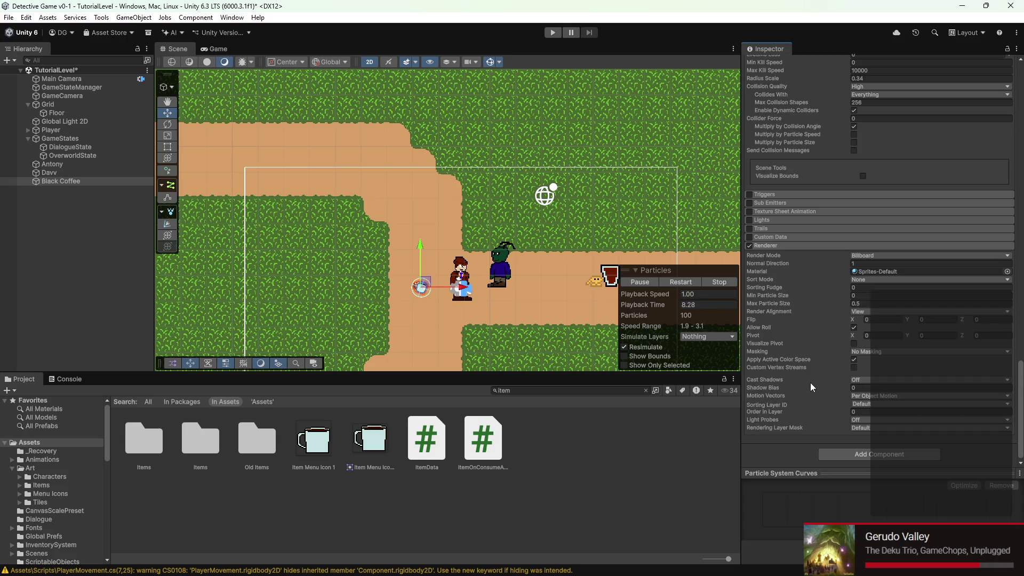
click(855, 455)
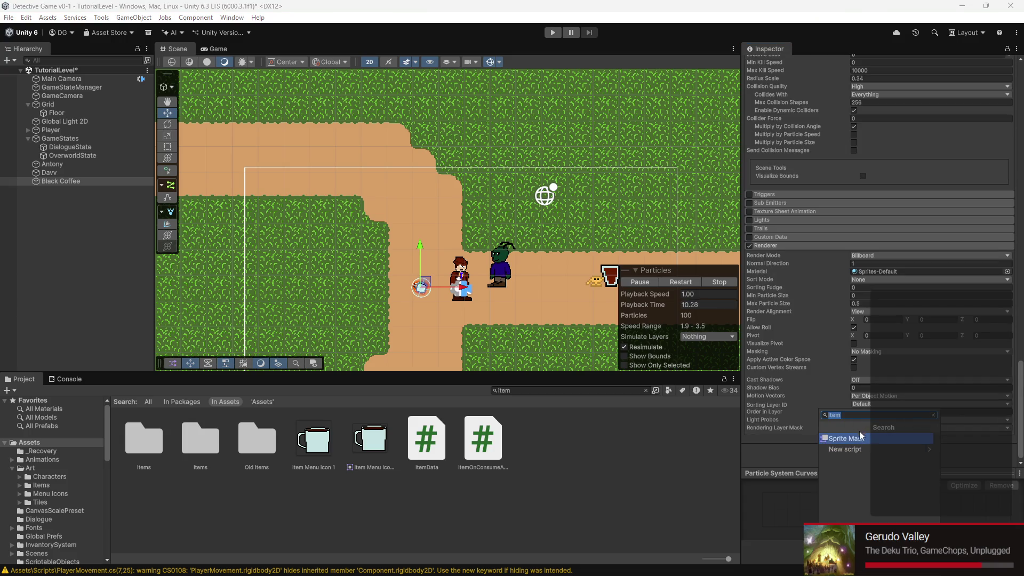
click(872, 449)
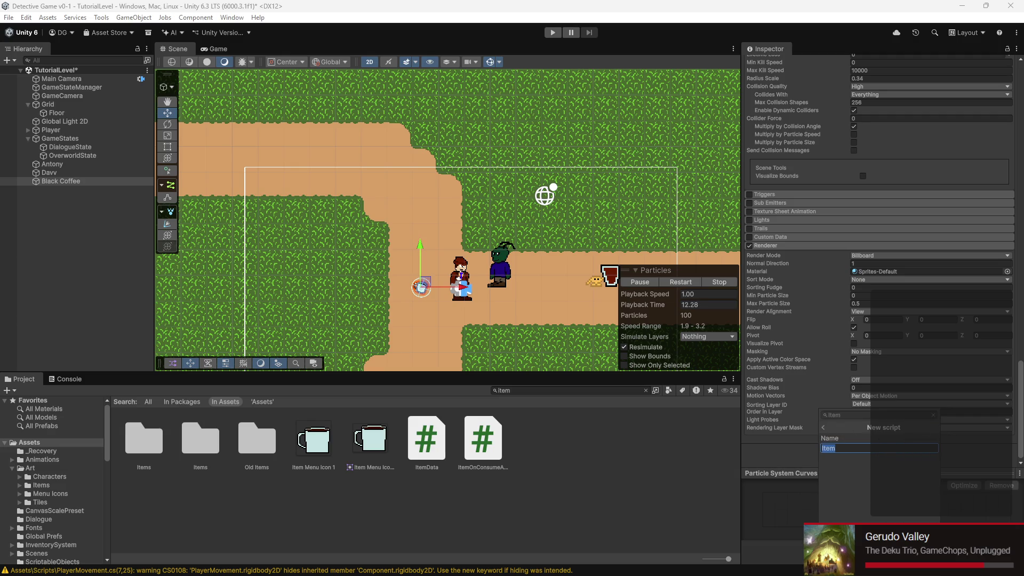
key(Return)
click(426, 293)
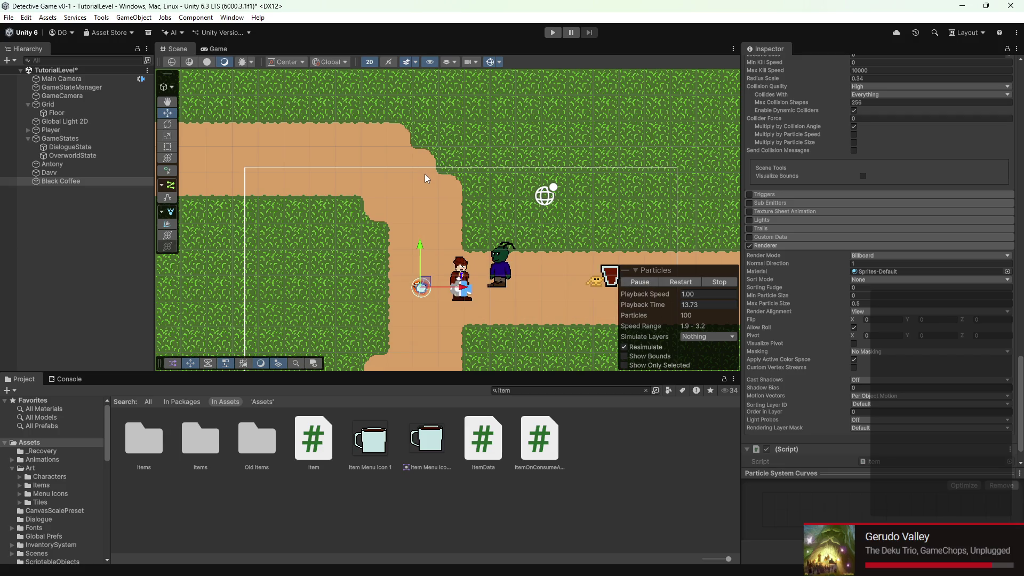
- Open the new Item script and delete its Start and Update stubs
double_click(315, 440)
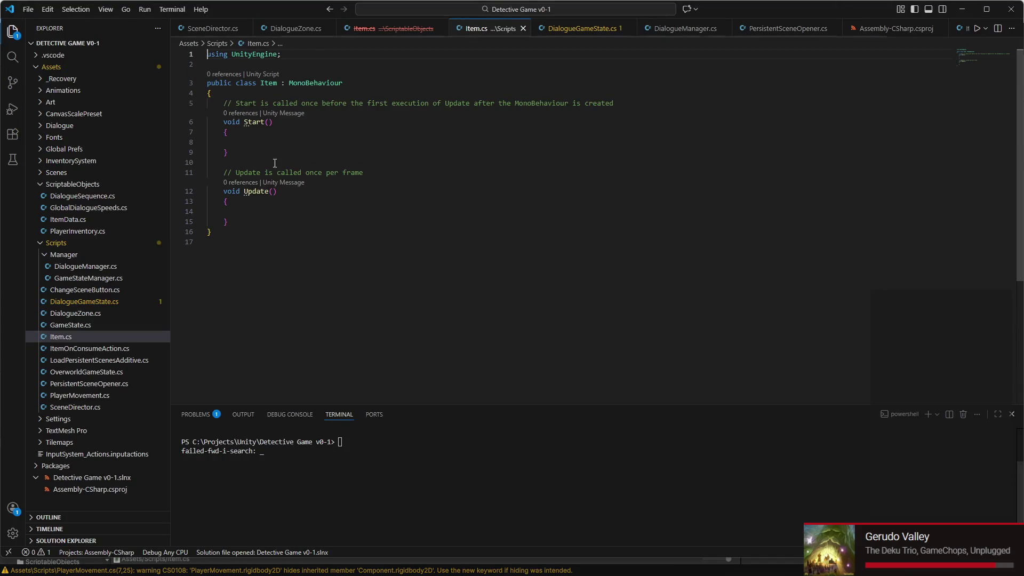
drag(222, 103, 287, 218)
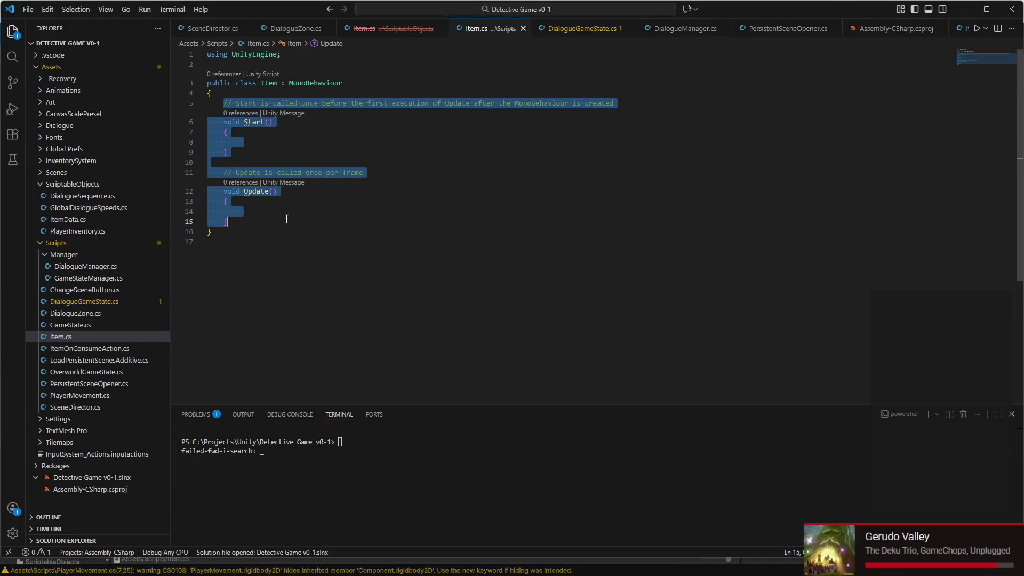
key(BackSpace)
- Type the comments '//Detect when item is interacted with', '// Get picked up', '// Add itself to the inventory'
text(//)
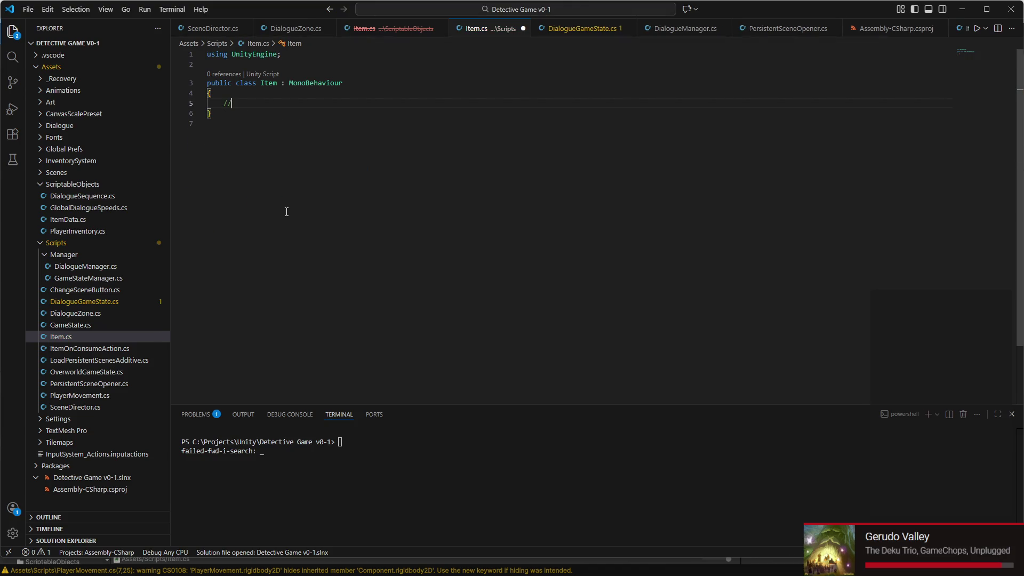
text(Detect when )
text(item is interacted with)
key(Return)
key(Return)
text(// Get picked up)
key(Return)
key(Return)
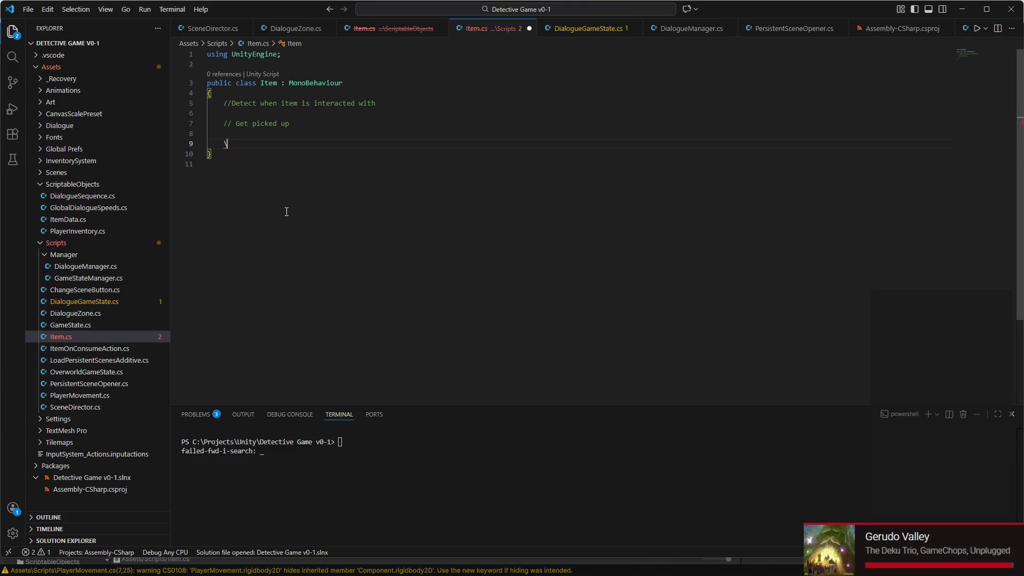
text(// Add itself to the inventory)
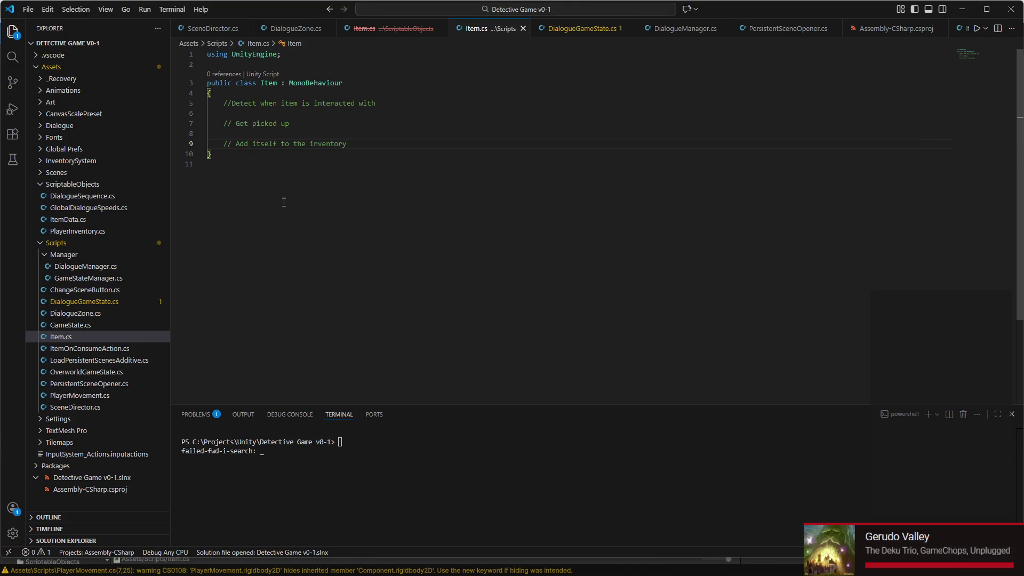
click(231, 104)
triple_click(256, 103)
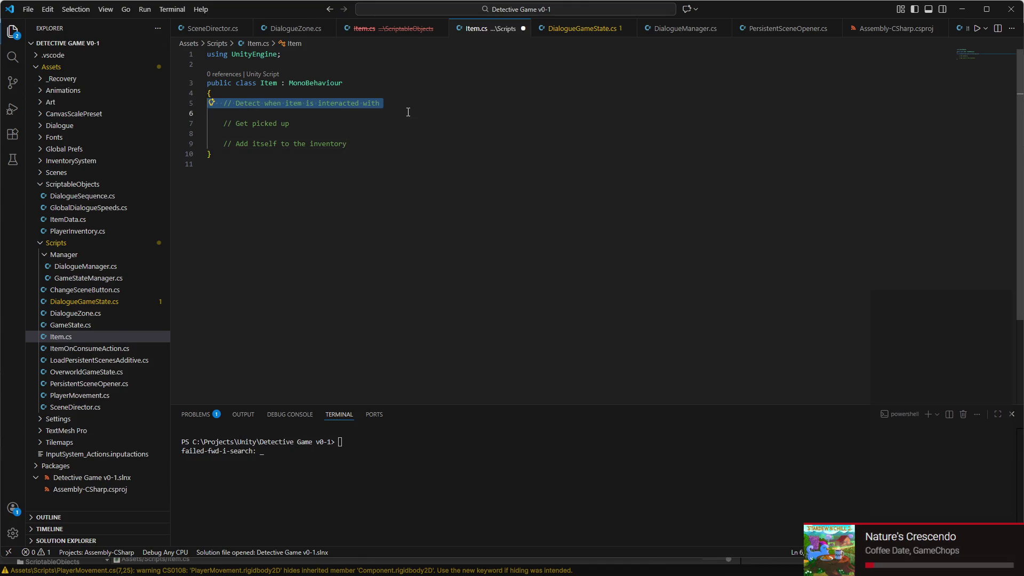
click(285, 29)
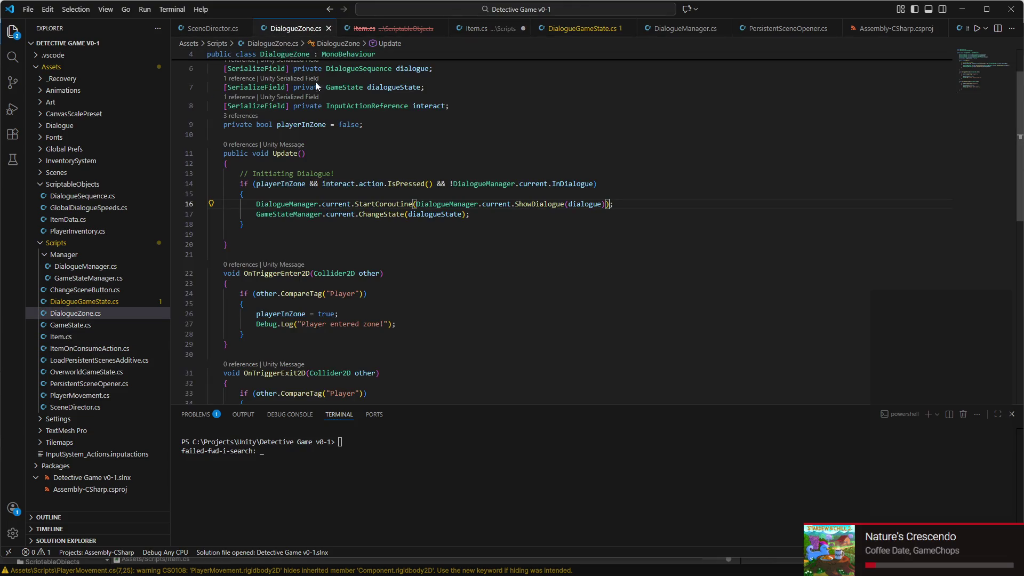
- Remove the Debug.Log lines from both trigger methods, then undo an accidental paste over them
scroll(325, 231, down, 1)
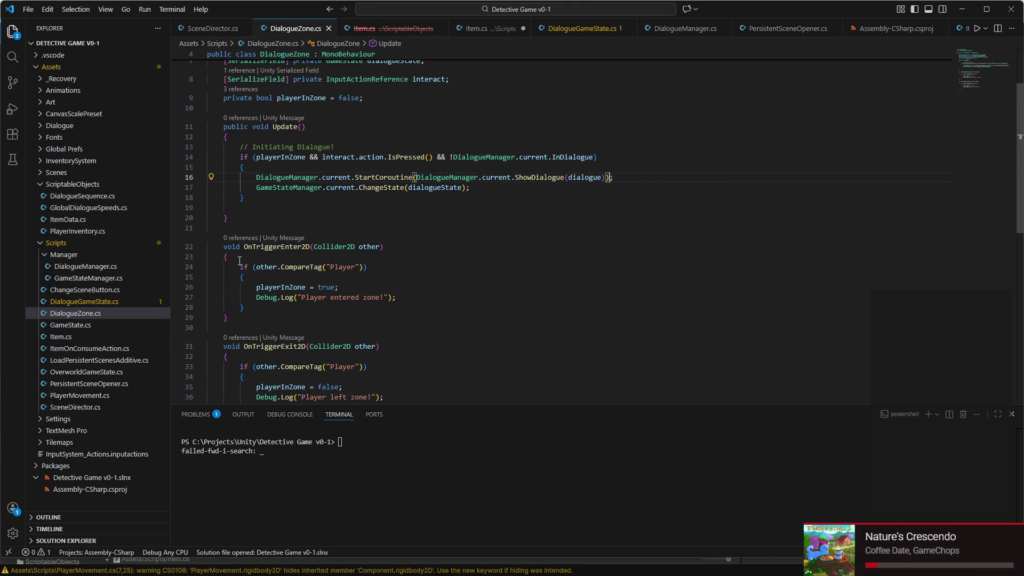
mouse_move(224, 247)
mouse_down()
mouse_move(213, 267)
mouse_move(224, 397)
mouse_move(313, 329)
mouse_up()
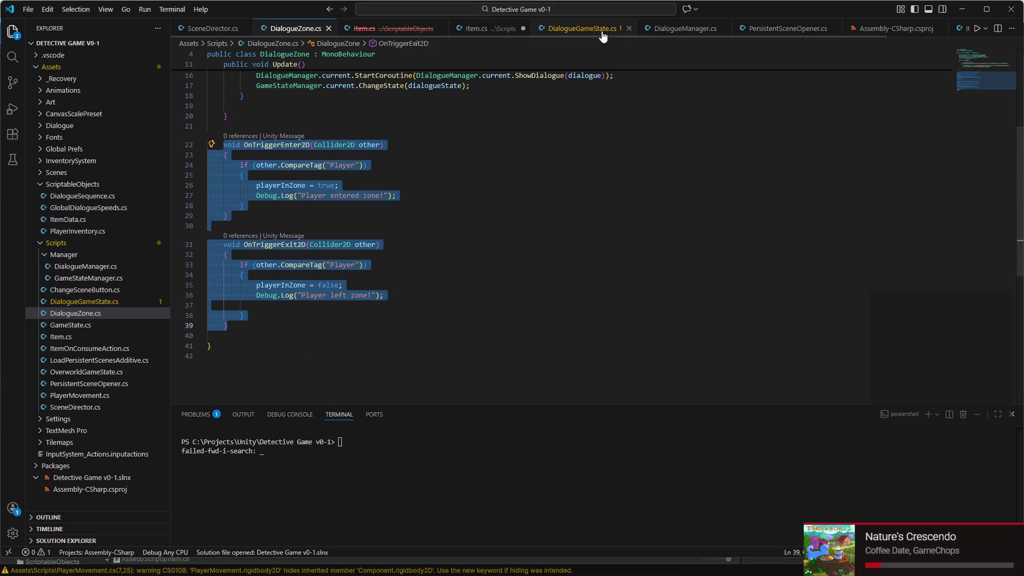
triple_click(310, 195)
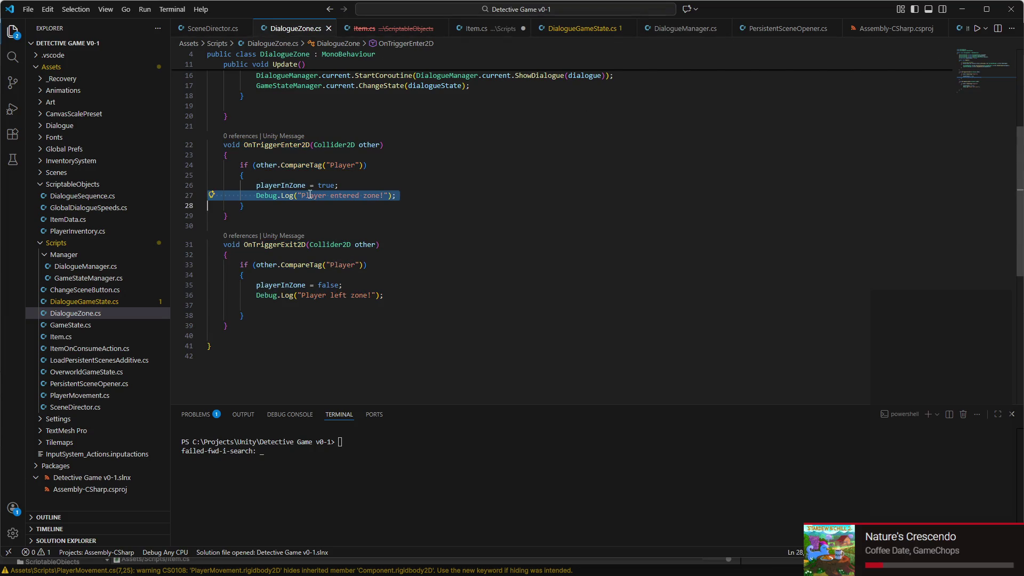
key(BackSpace)
triple_click(314, 293)
key(BackSpace)
key(BackSpace)
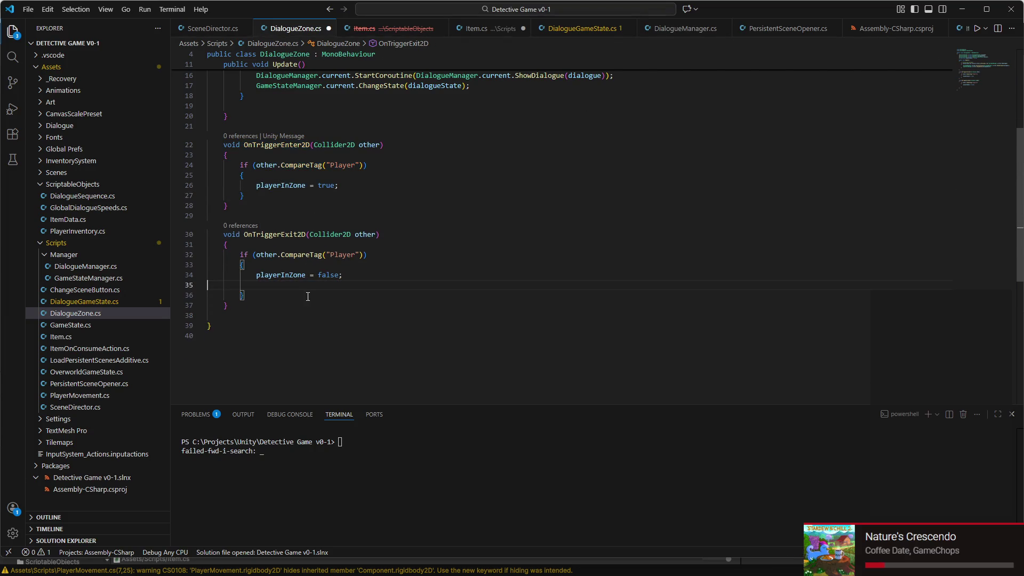
mouse_move(302, 294)
mouse_down()
mouse_move(209, 162)
mouse_move(172, 142)
mouse_up()
key(ctrl+v)
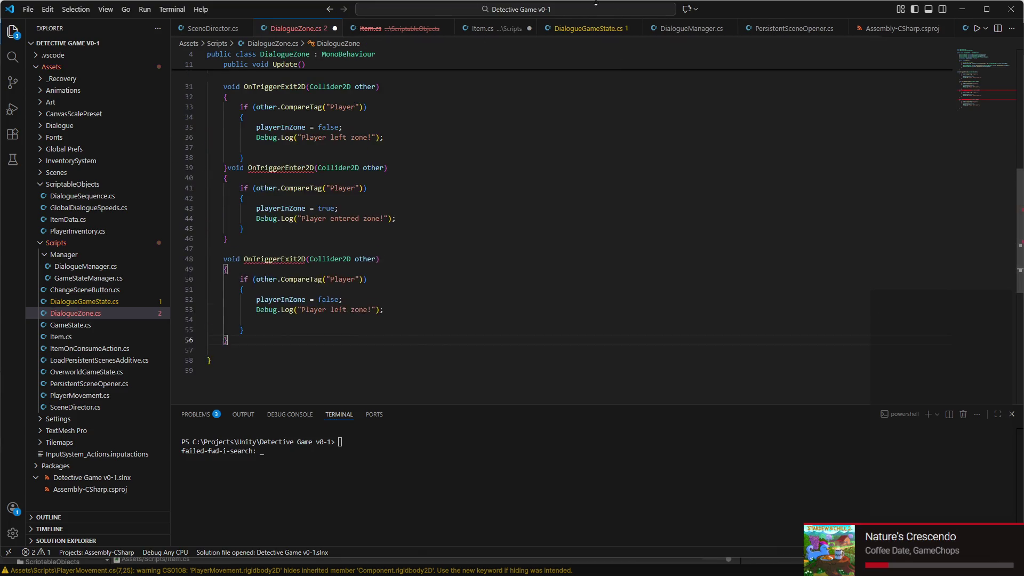
key(ctrl+z)
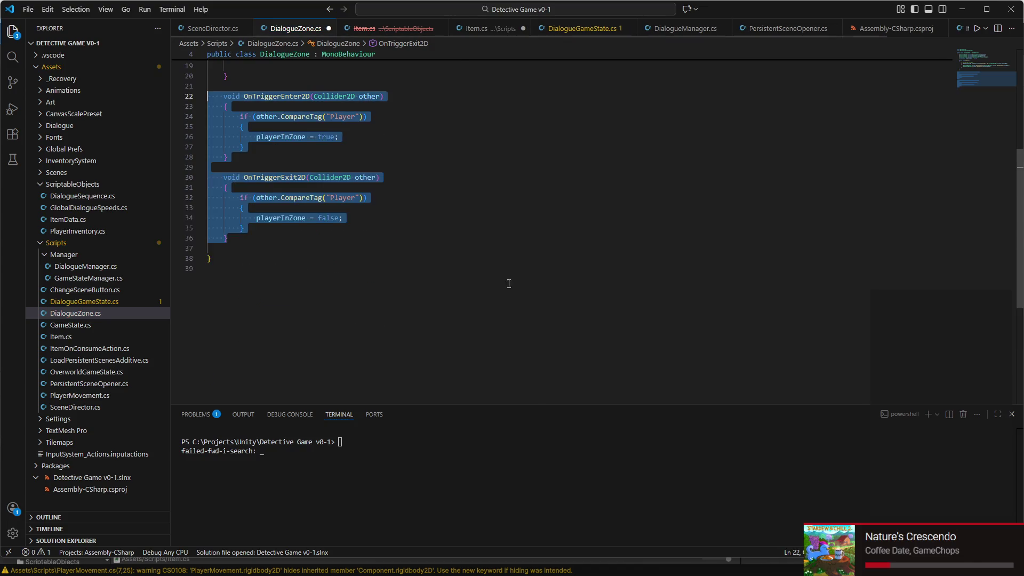
key(ctrl+z)
key(ctrl+z)
key(ctrl+z)
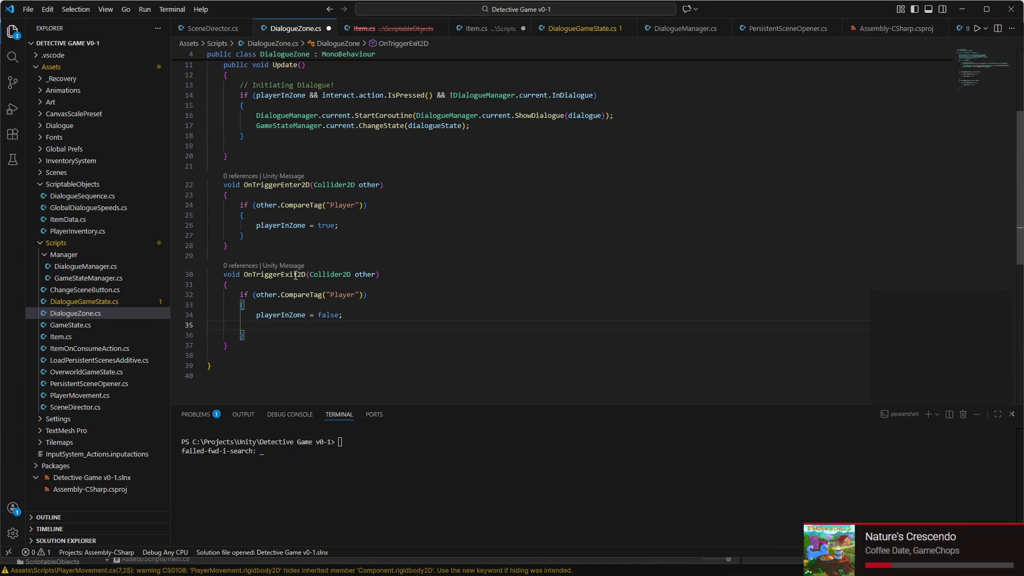
key(ctrl+z)
- Delete the Debug.Log lines in OnTriggerEnter2D and OnTriggerExit2D again
click(288, 235)
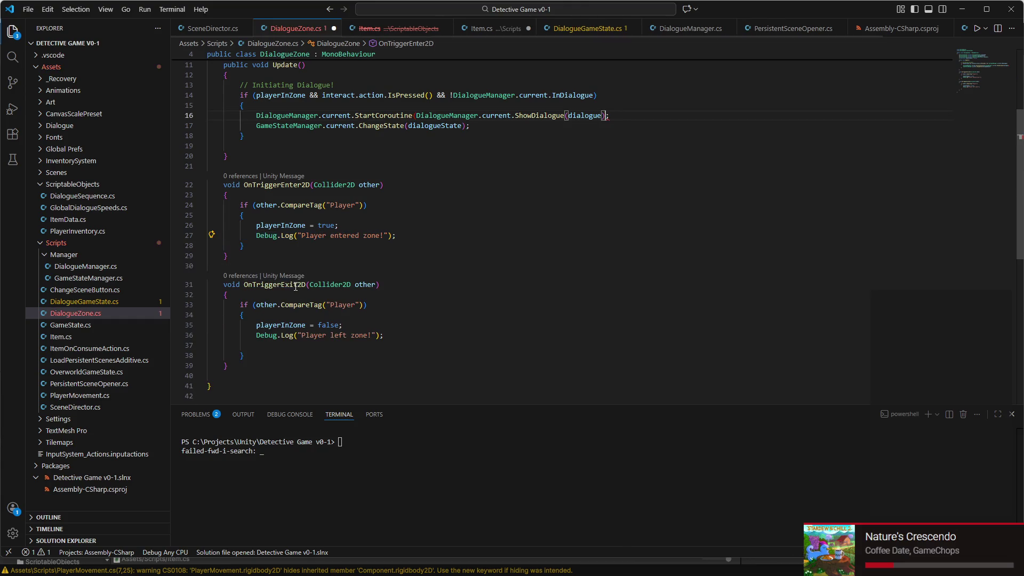
triple_click(288, 236)
key(Delete)
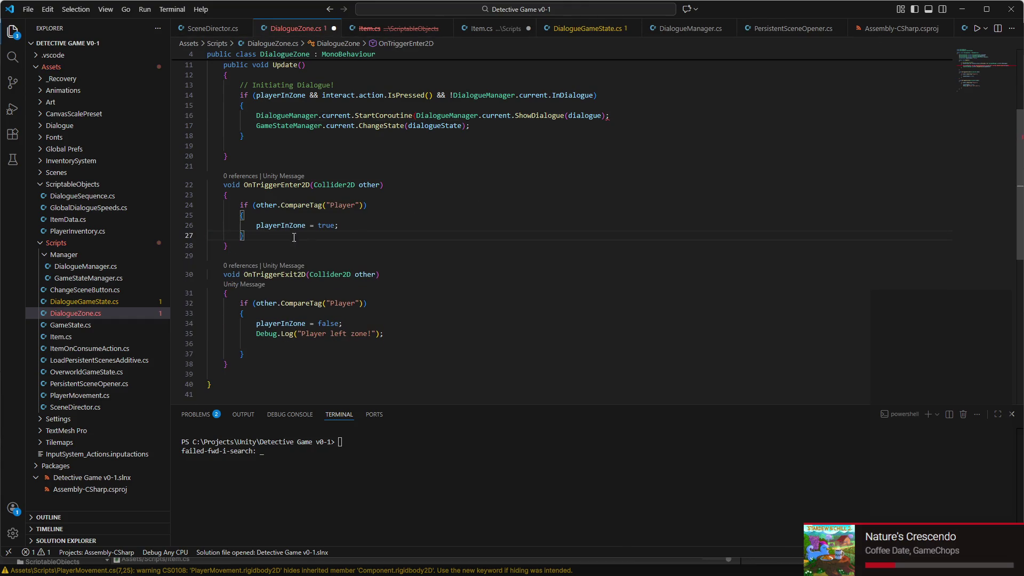
triple_click(301, 325)
click(294, 337)
mouse_move(388, 325)
mouse_down()
mouse_move(208, 325)
mouse_move(205, 175)
mouse_up()
key(Delete)
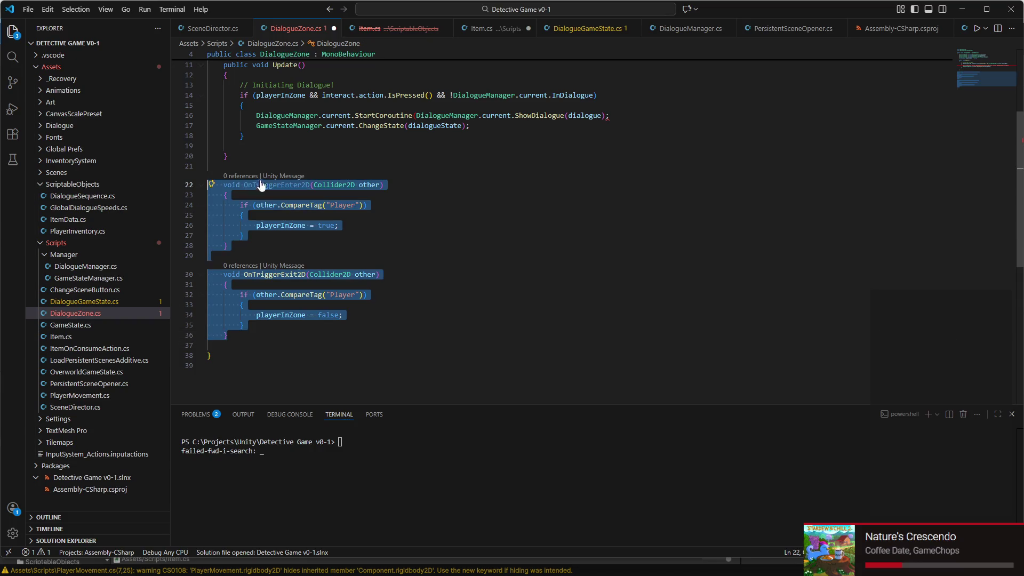
click(483, 28)
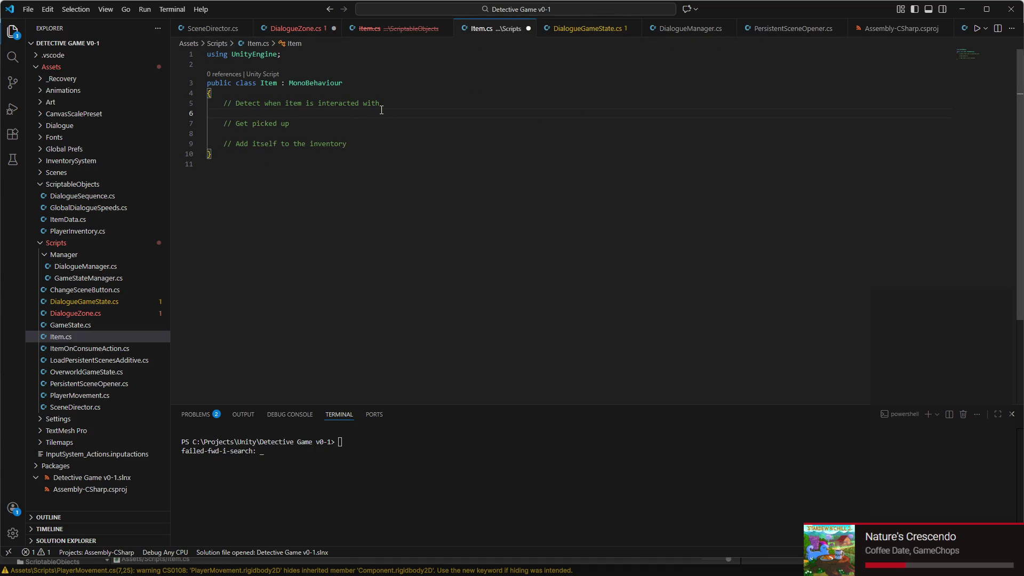
- Paste the player trigger methods into Item.cs, add 'private bool playerInZone;', and save
key(Return)
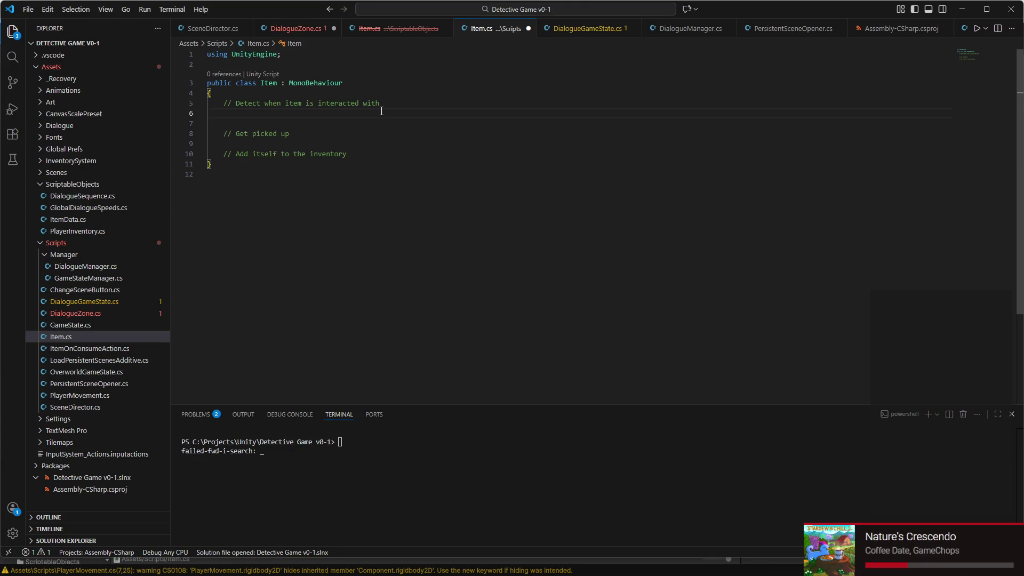
text(void OnTriggerEnter2D(Collider2D other)     {         if (other.CompareTag("Player"))         {             playerInZone = true;         }     }      void OnTriggerExit2D(Collider2D other)     {         if (other.CompareTag("Player"))         {             playerInZone = false;         }     })
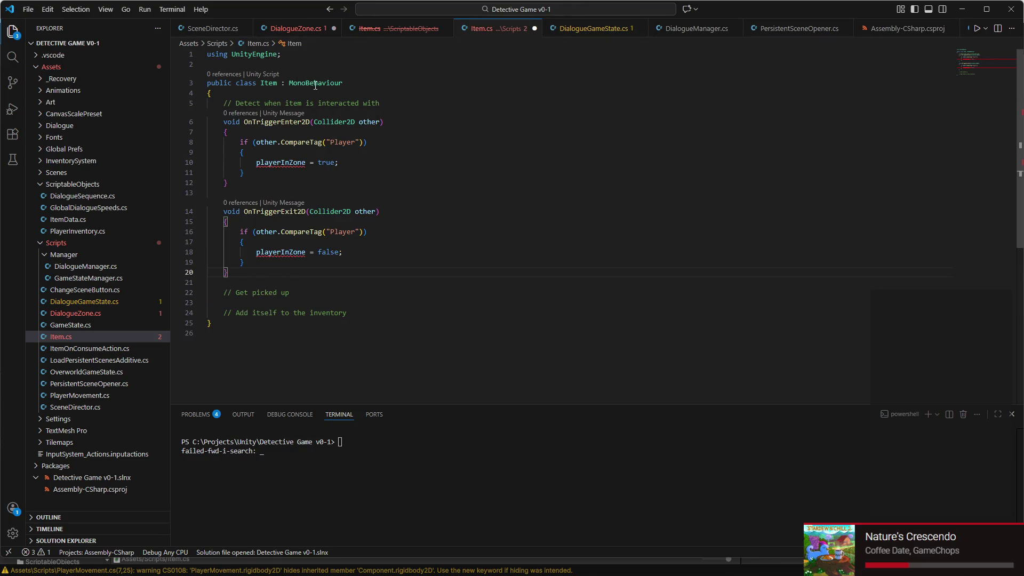
click(332, 97)
key(Return)
key(Return)
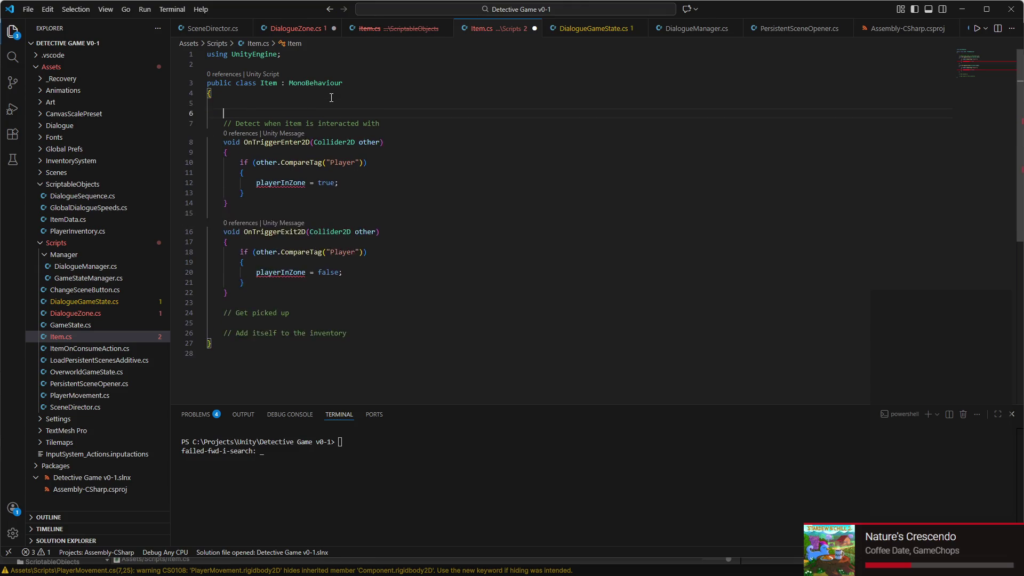
text(priva)
text(te bool)
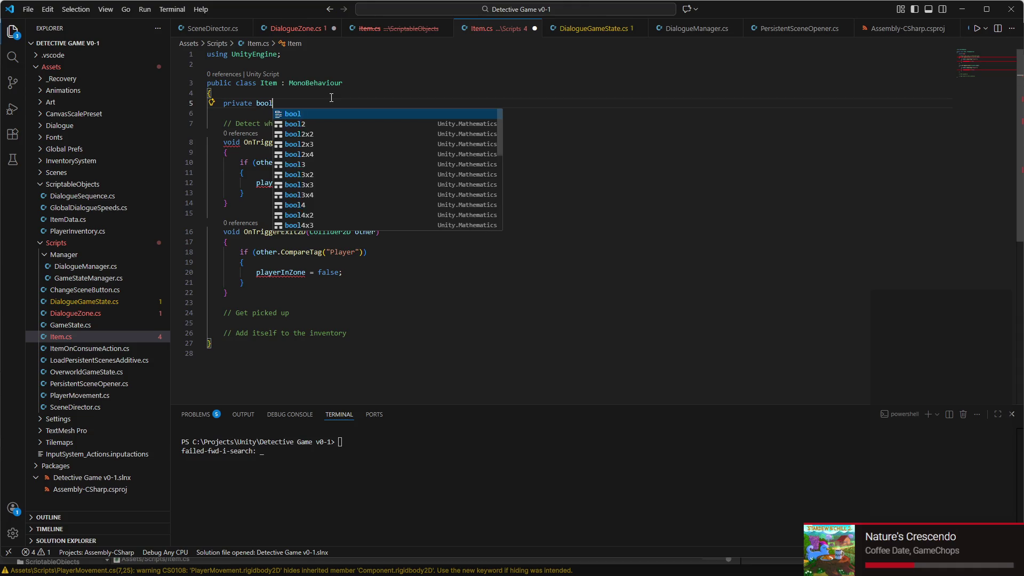
text( playerInZone)
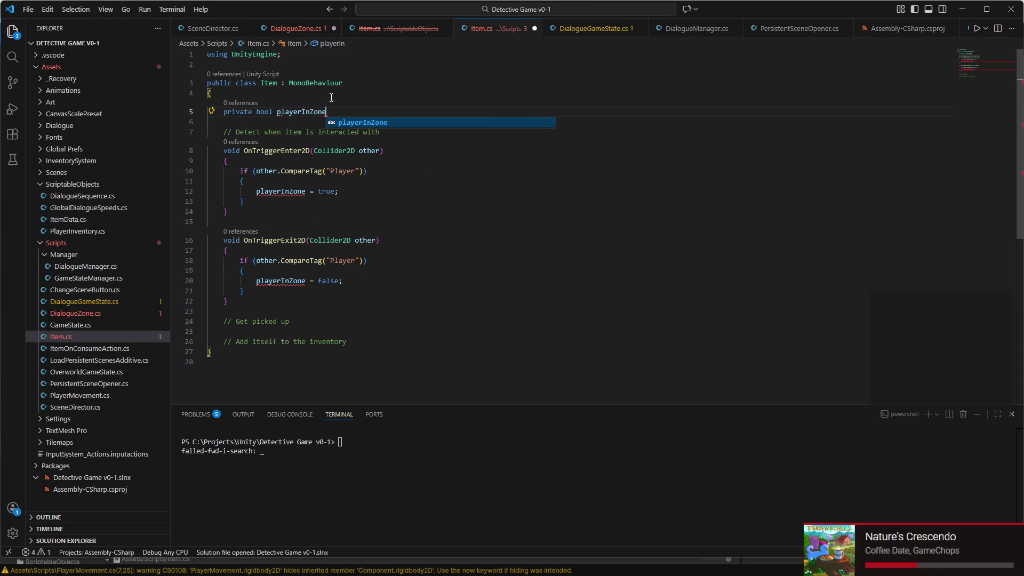
key(Tab)
text(;)
key(ctrl+s)
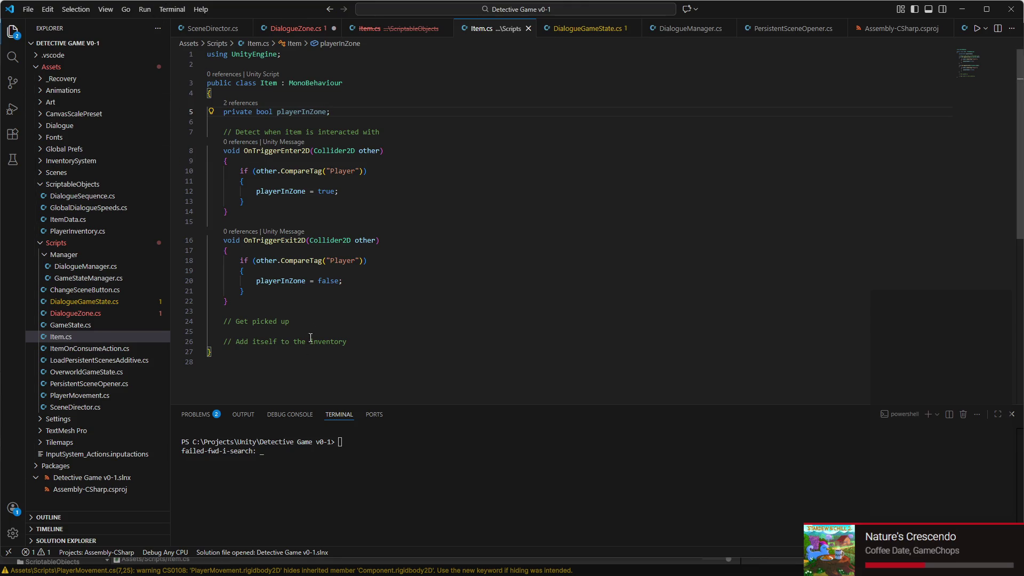
- Add the comment '// Report that *it got picked up' below the Get picked up comment
click(318, 322)
key(Return)
key(Return)
text(// Report that I got pic)
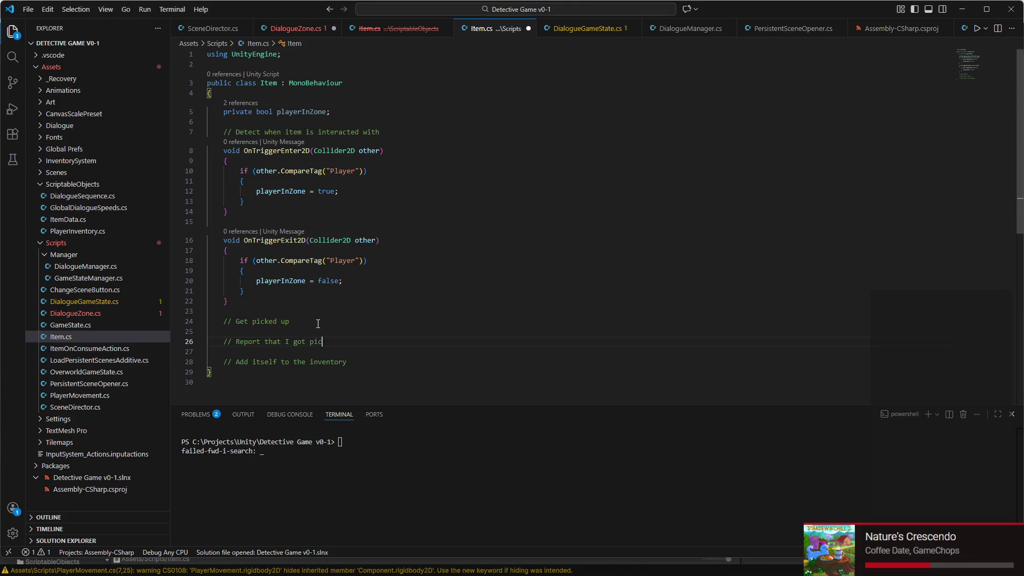
key(BackSpace)
text(*it)
scroll(314, 296, down, 1)
drag(337, 311, 330, 306)
click(327, 307)
key(Return)
key(Return)
key(Return)
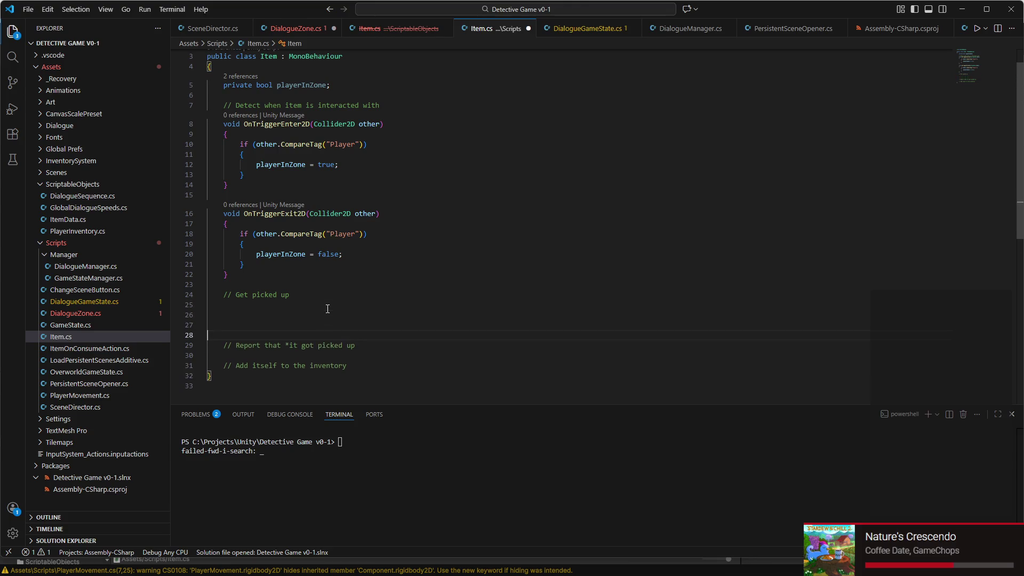
scroll(345, 303, up, 1)
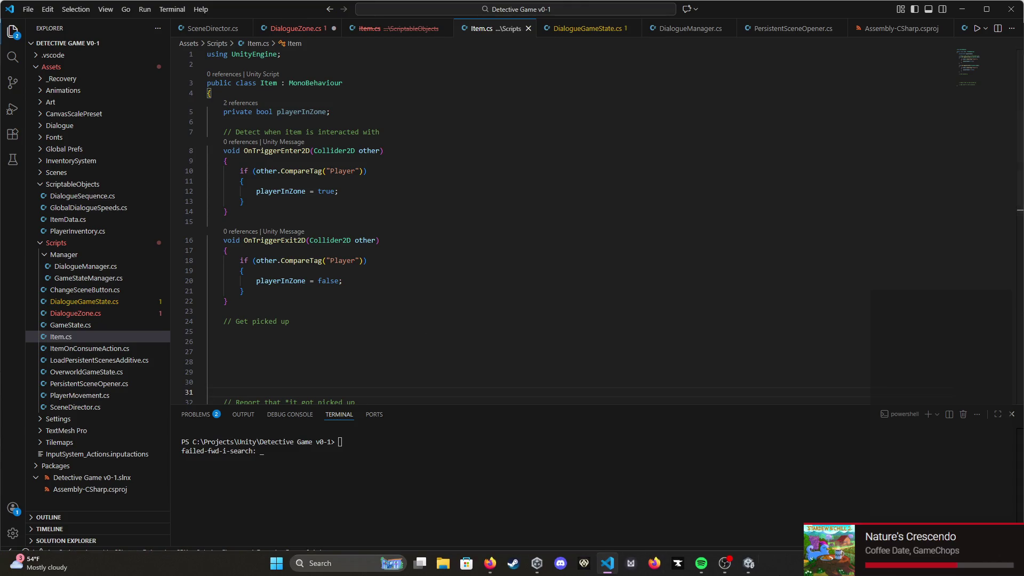
- Back in Unity, pan and zoom the Scene view to the Black Coffee cup and select it
mouse_move(709, 564)
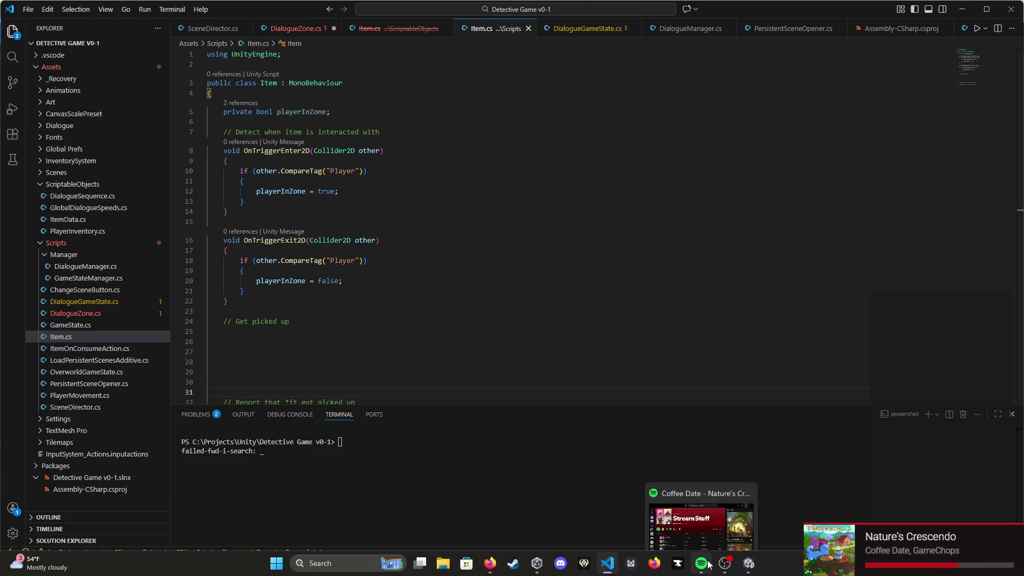
click(752, 569)
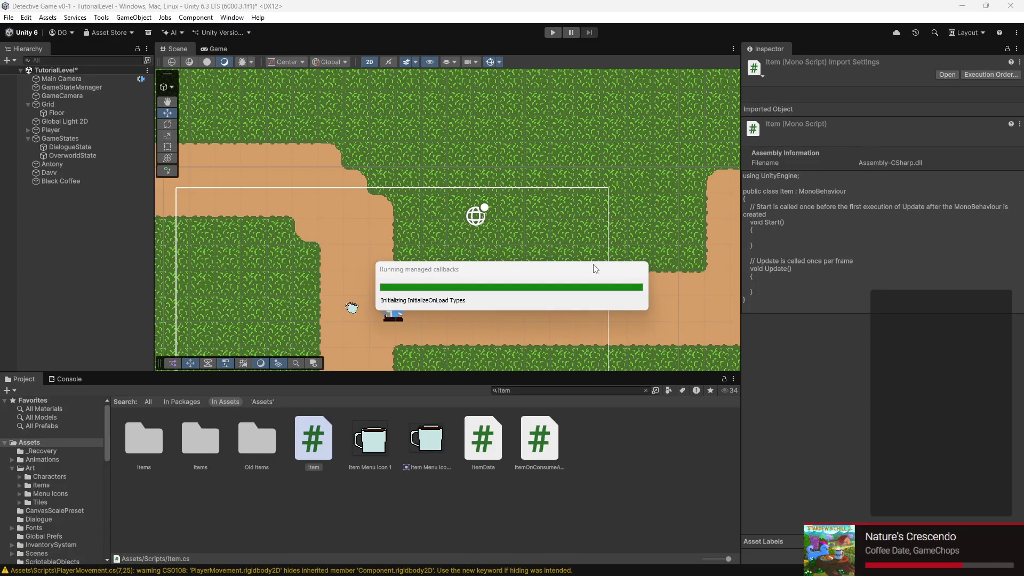
key(q)
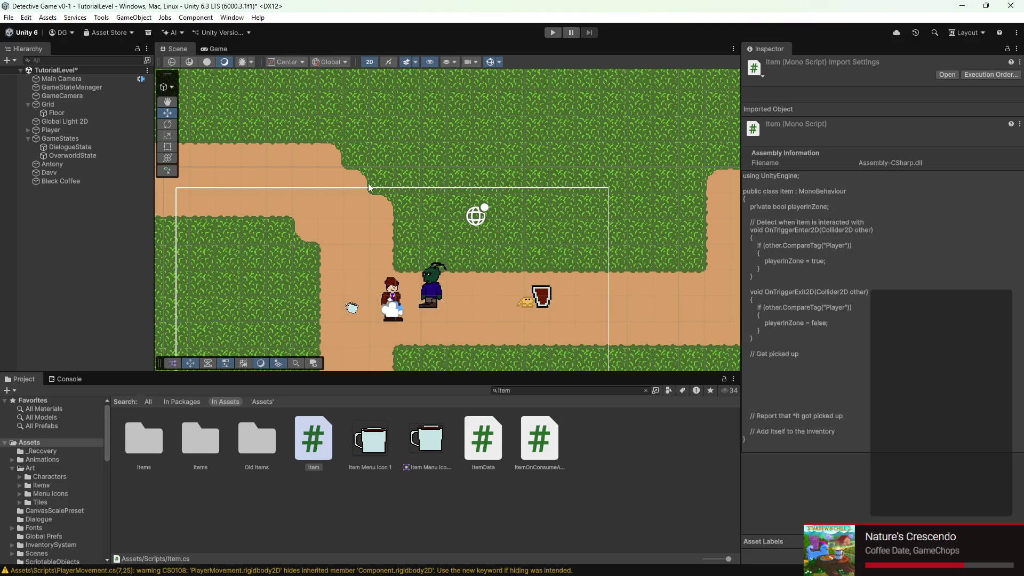
drag(274, 295, 443, 235)
scroll(556, 234, up, 5)
scroll(525, 235, up, 4)
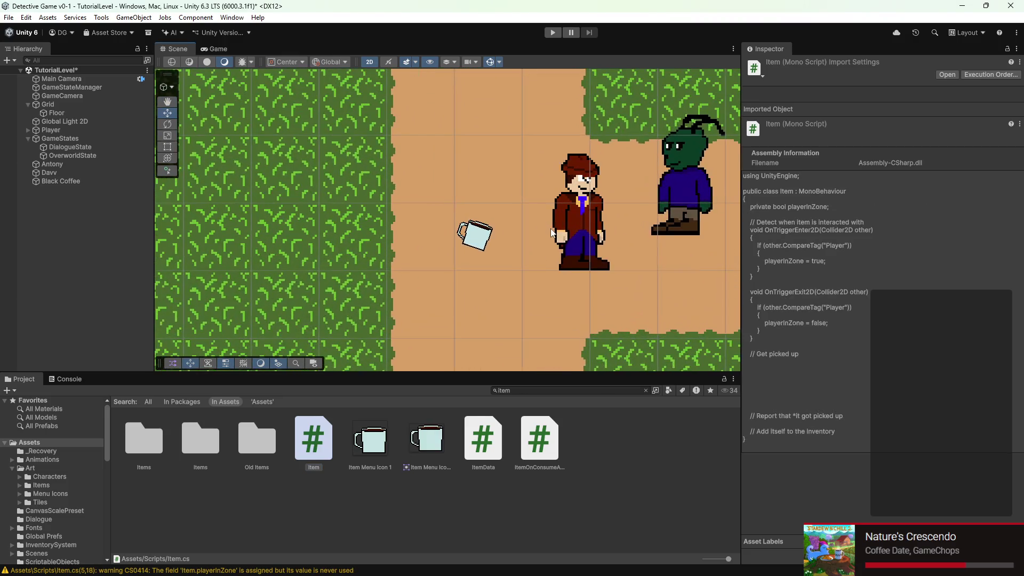
key(w)
click(446, 237)
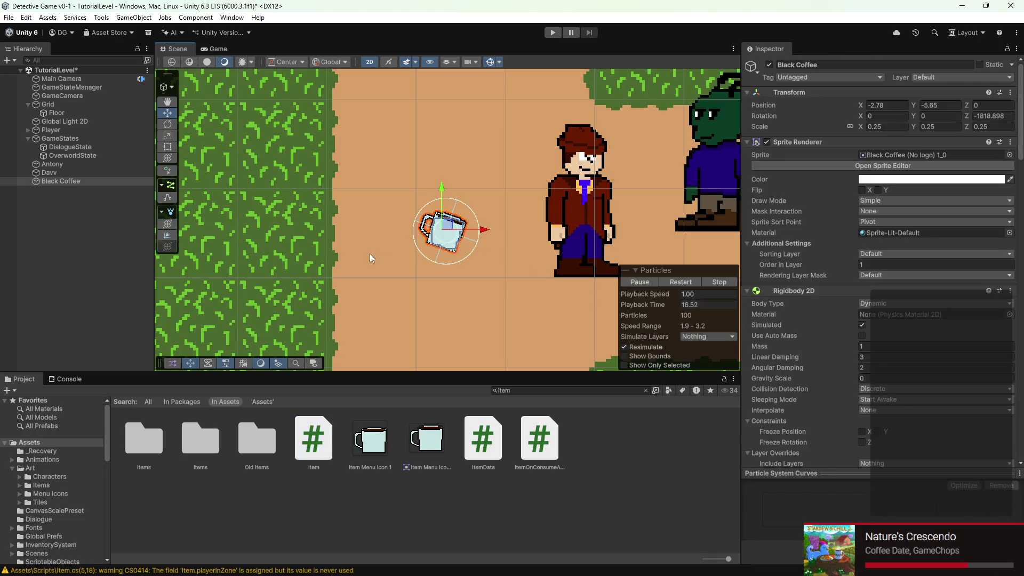
- Show the top-level Assets folder in the Project window
scroll(461, 261, up, 4)
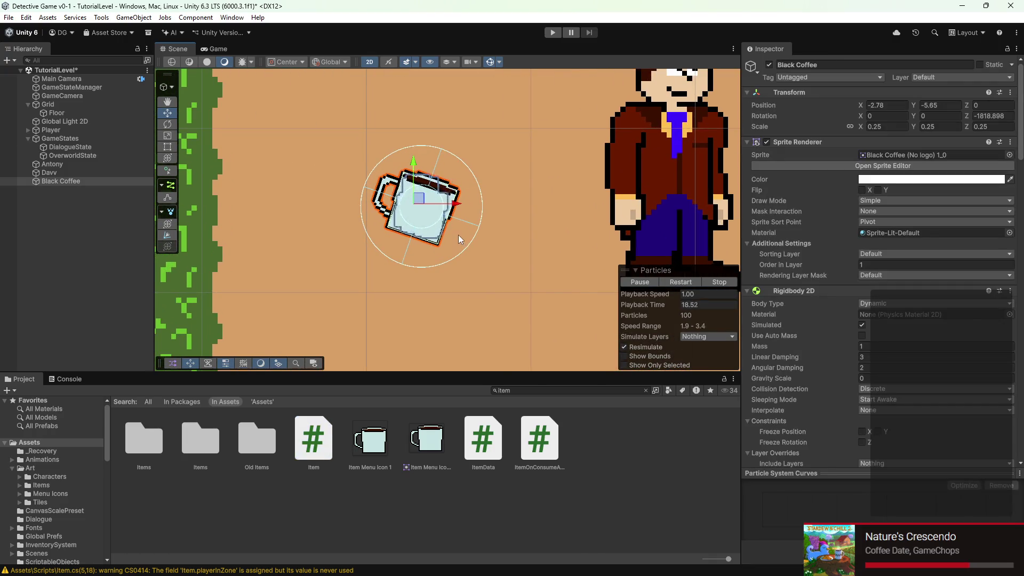
scroll(449, 220, down, 5)
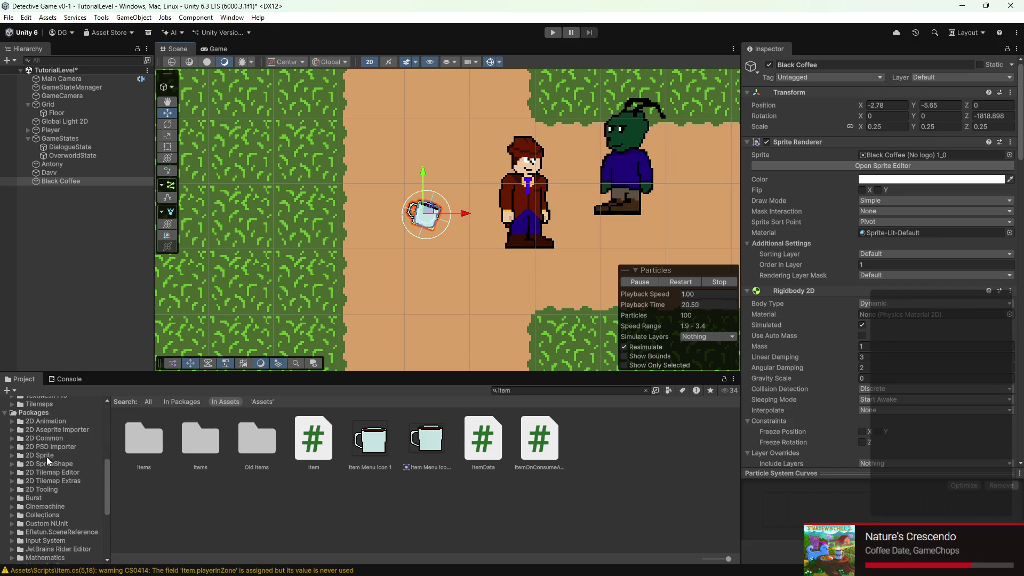
click(20, 443)
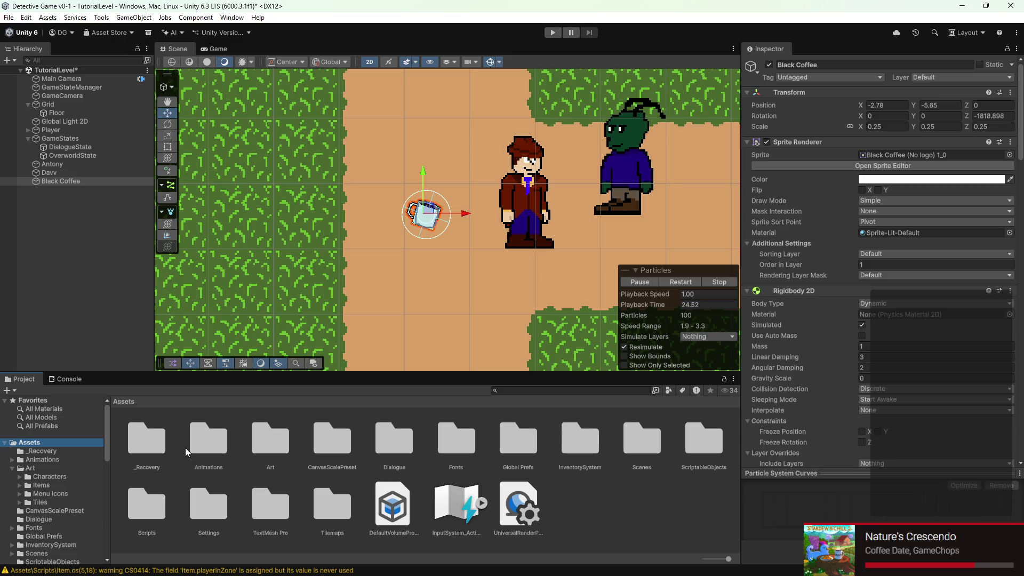
- In the Animations folder, create an Animator Controller named Item
double_click(210, 441)
right_click(327, 447)
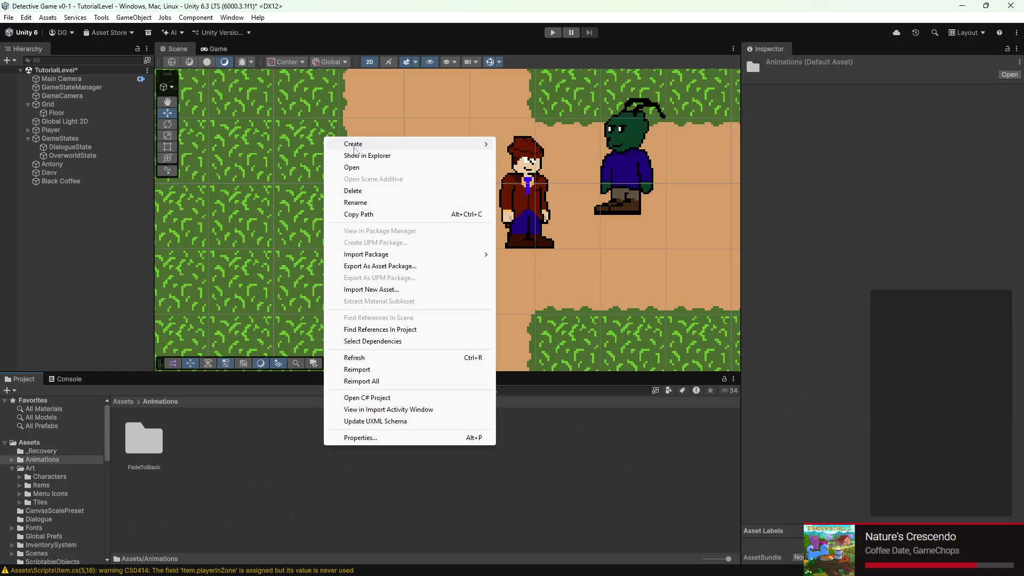
mouse_move(459, 144)
mouse_move(542, 208)
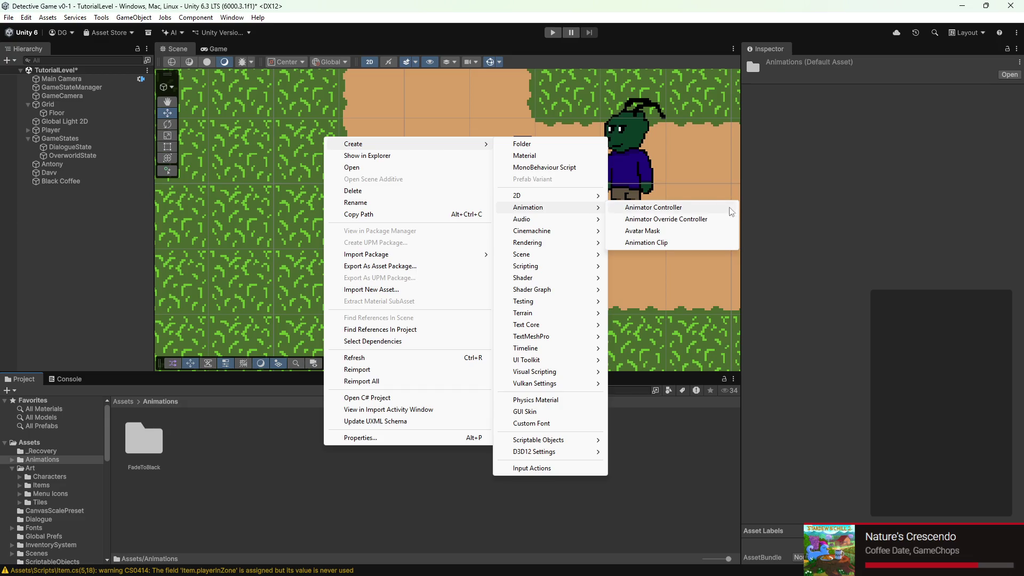
click(655, 207)
text(Item)
key(Return)
- Create a folder named Item inside Animations and open it
right_click(387, 433)
mouse_move(533, 132)
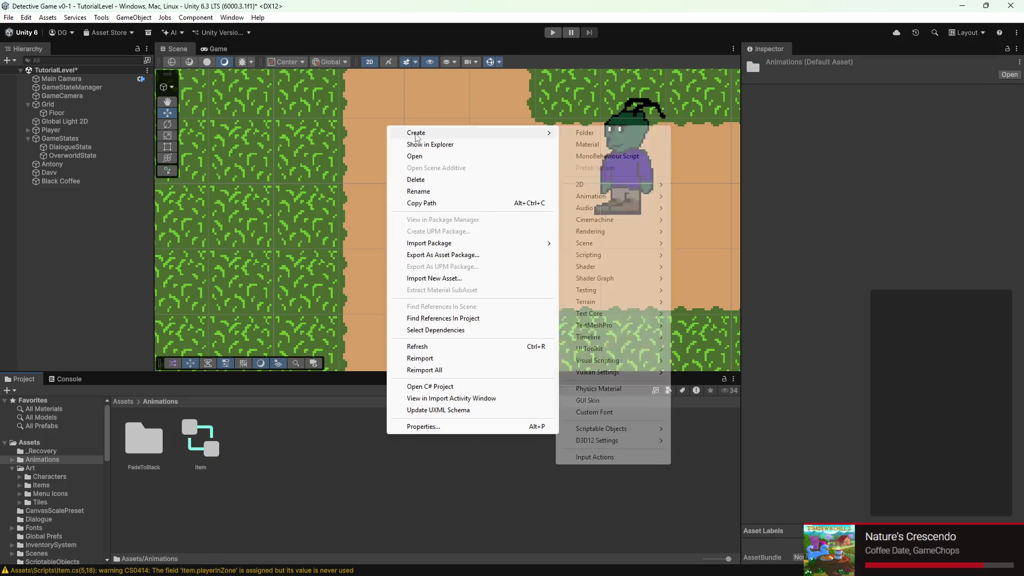
click(628, 135)
text(Item)
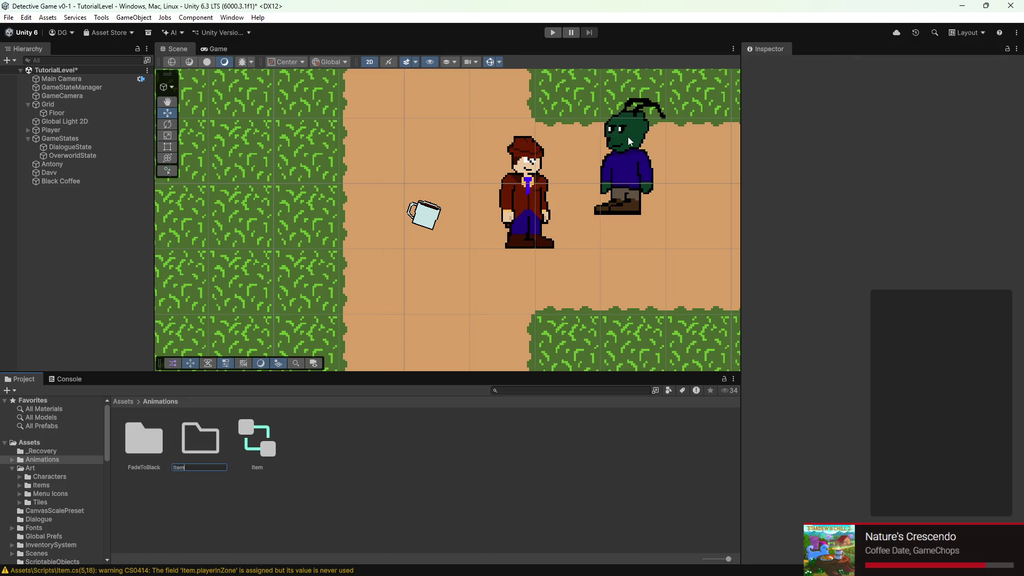
key(Return)
double_click(201, 438)
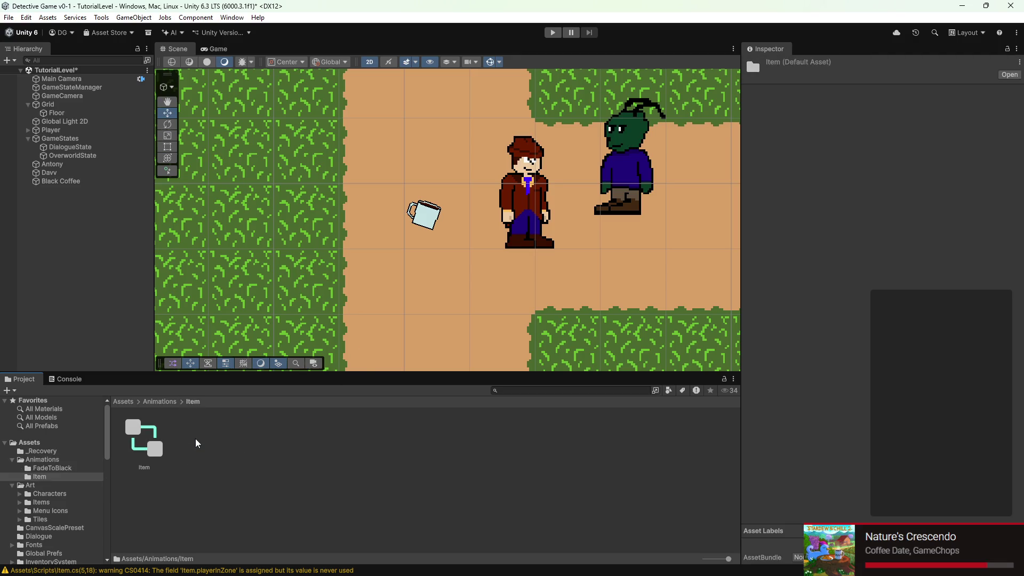
- Create an animation clip named ItemFloat in the Item folder
right_click(197, 442)
mouse_move(243, 136)
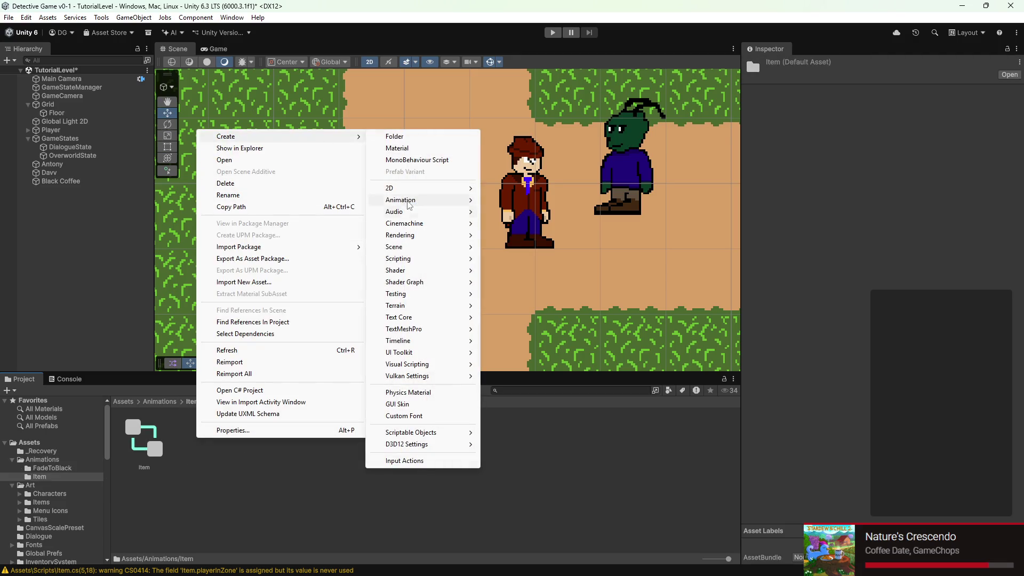
mouse_move(408, 201)
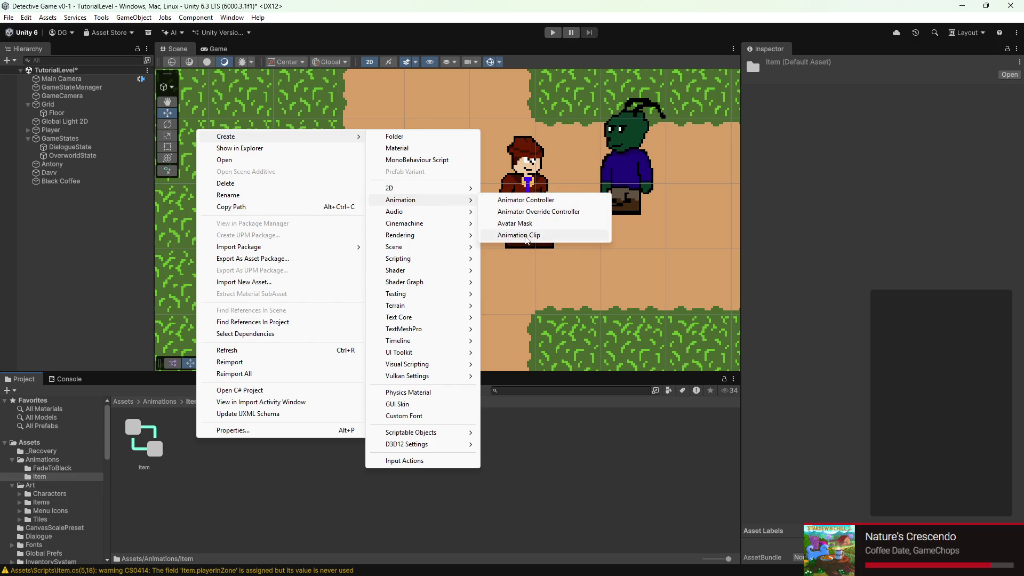
click(522, 235)
key(BackSpace)
text(ItemFloat)
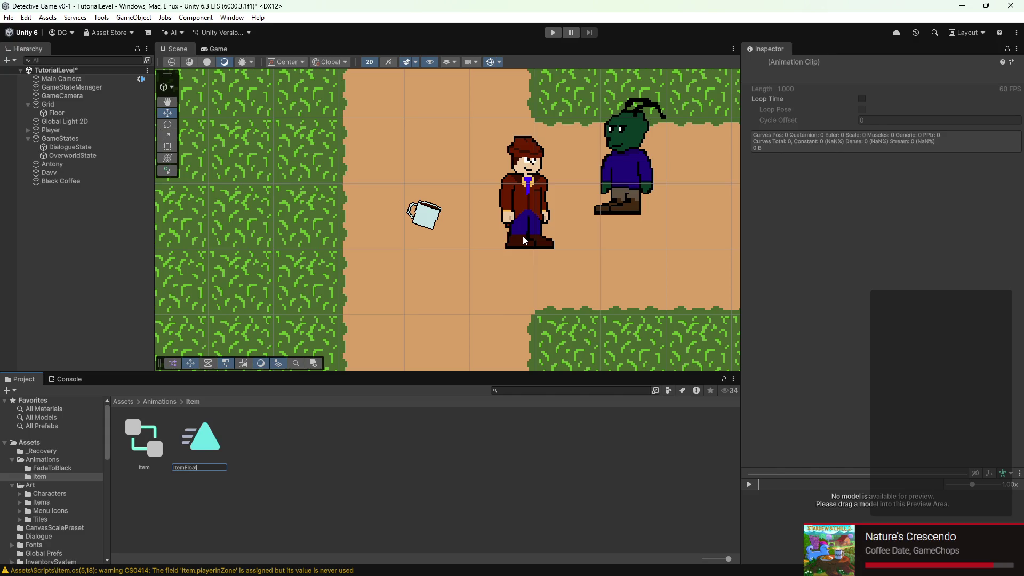
key(Return)
- Create an animator controller in the Item folder and delete the duplicate Item 1 controller
right_click(265, 448)
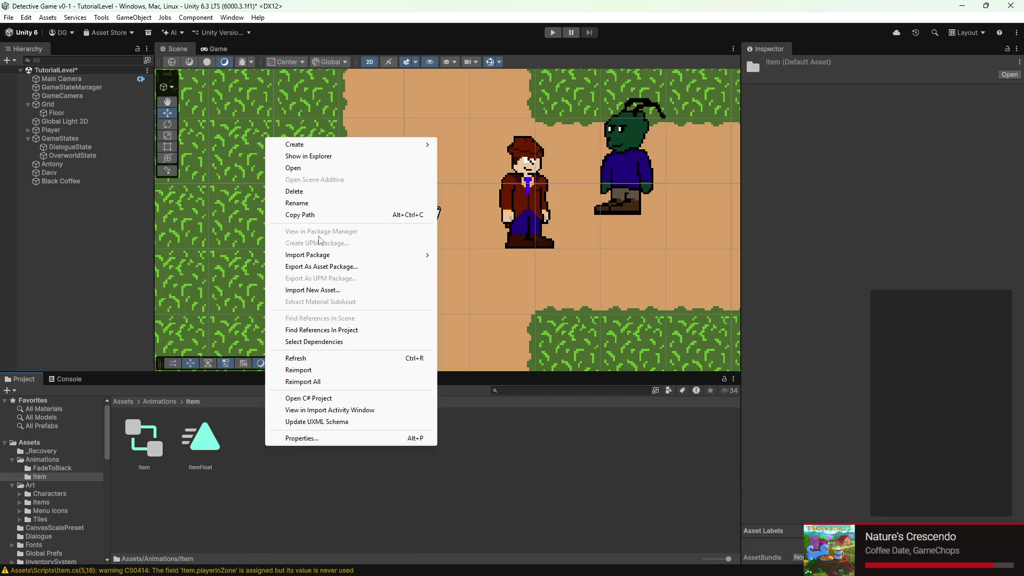
mouse_move(325, 144)
mouse_move(480, 208)
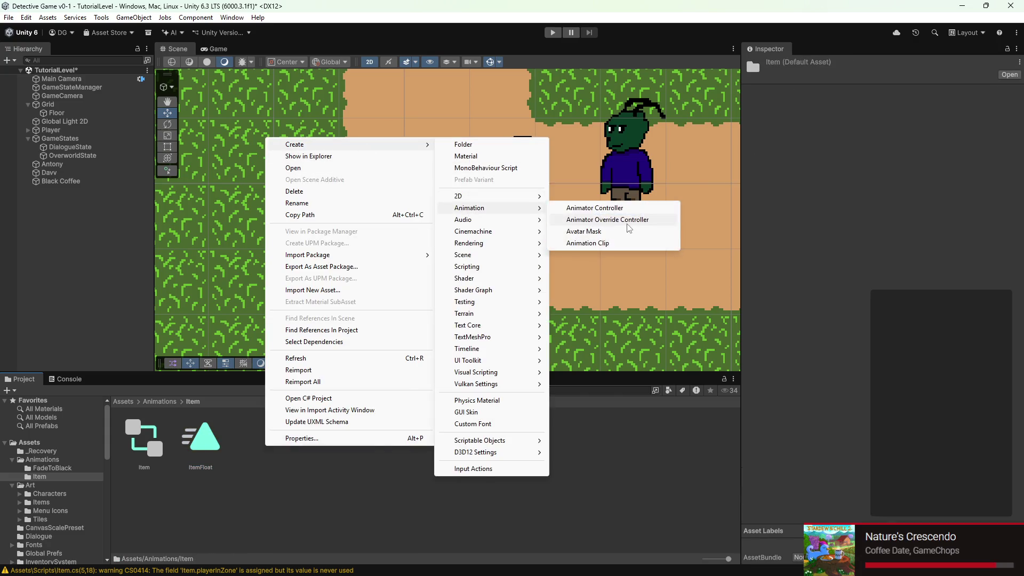
click(614, 211)
text(Item)
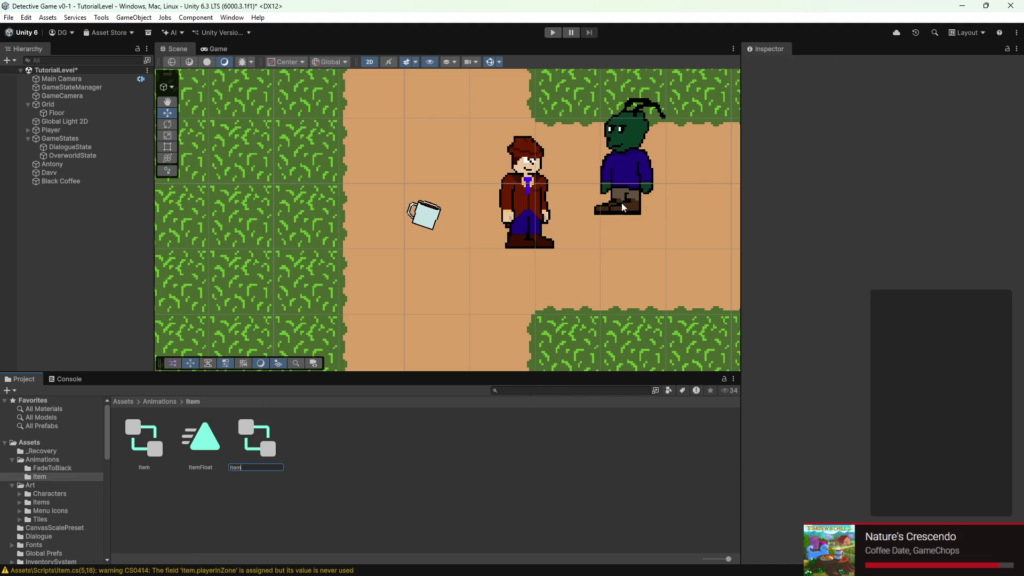
key(Return)
click(212, 496)
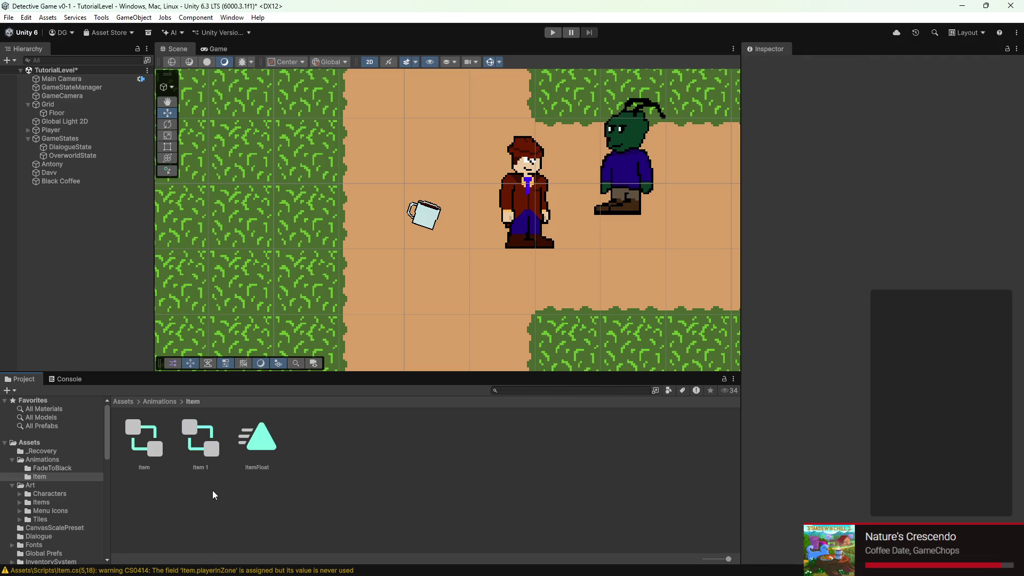
right_click(190, 444)
click(213, 184)
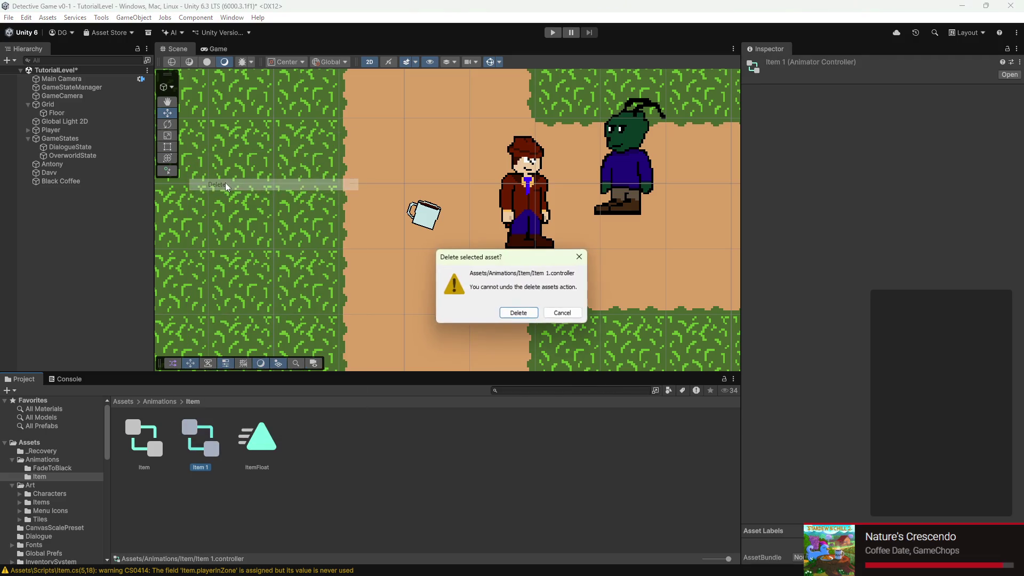
click(517, 313)
- Create a second animation clip named ItemPickedUp
right_click(202, 503)
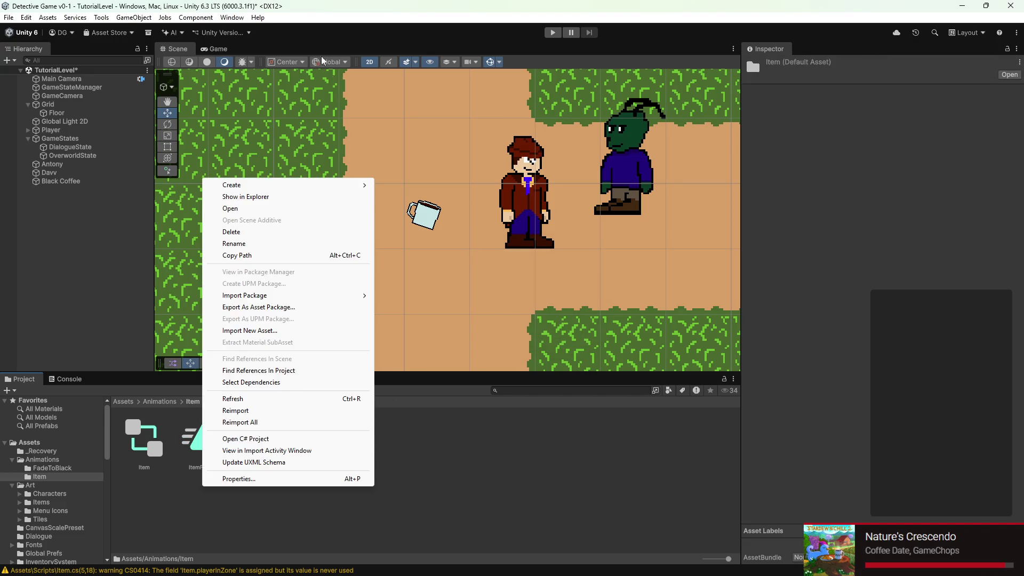
mouse_move(272, 184)
mouse_move(429, 251)
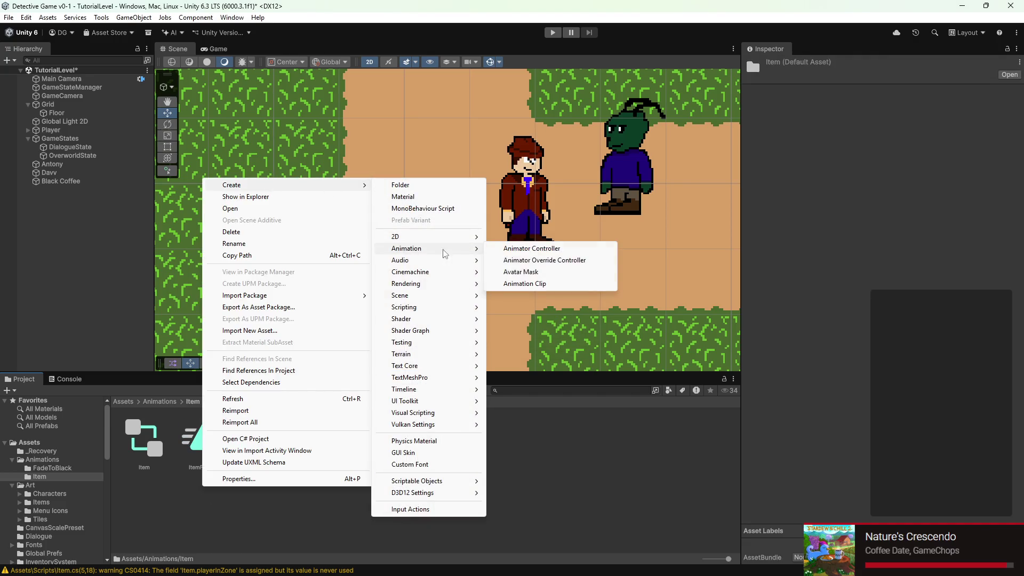
click(532, 283)
key(BackSpace)
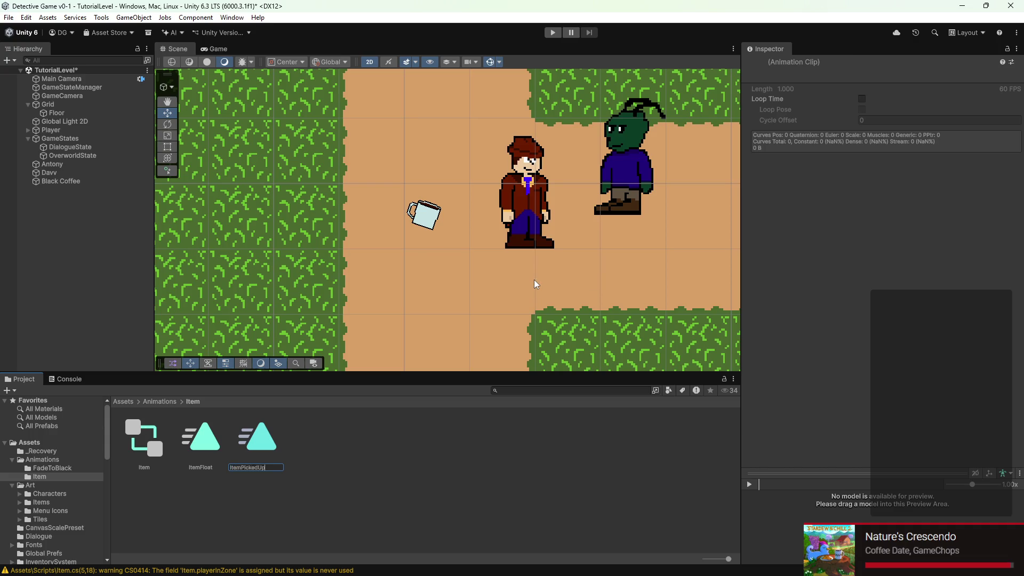
text(p)
key(Return)
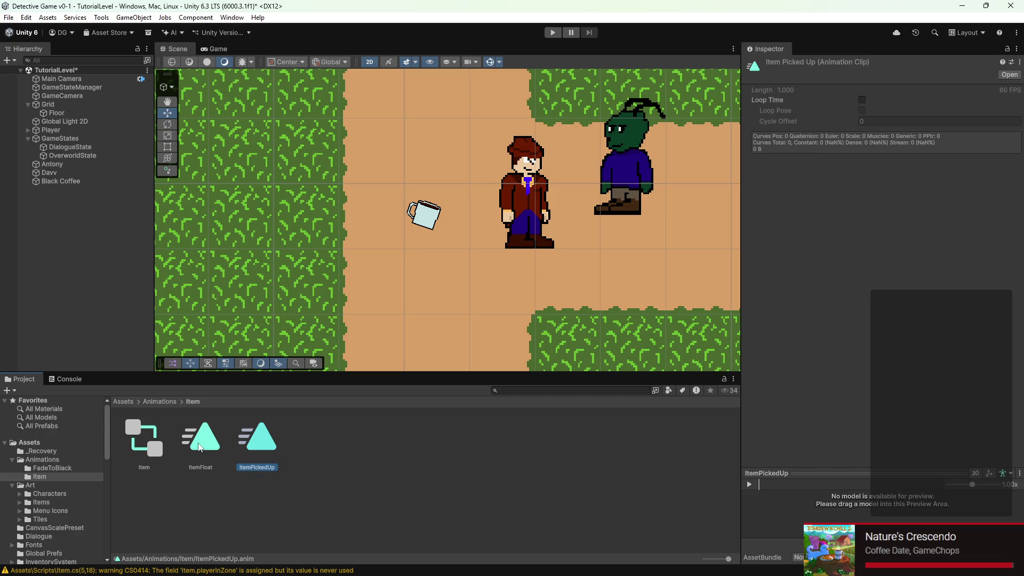
- Set the ItemFloat clip to Loop Time, save, and drag it onto Black Coffee
click(211, 449)
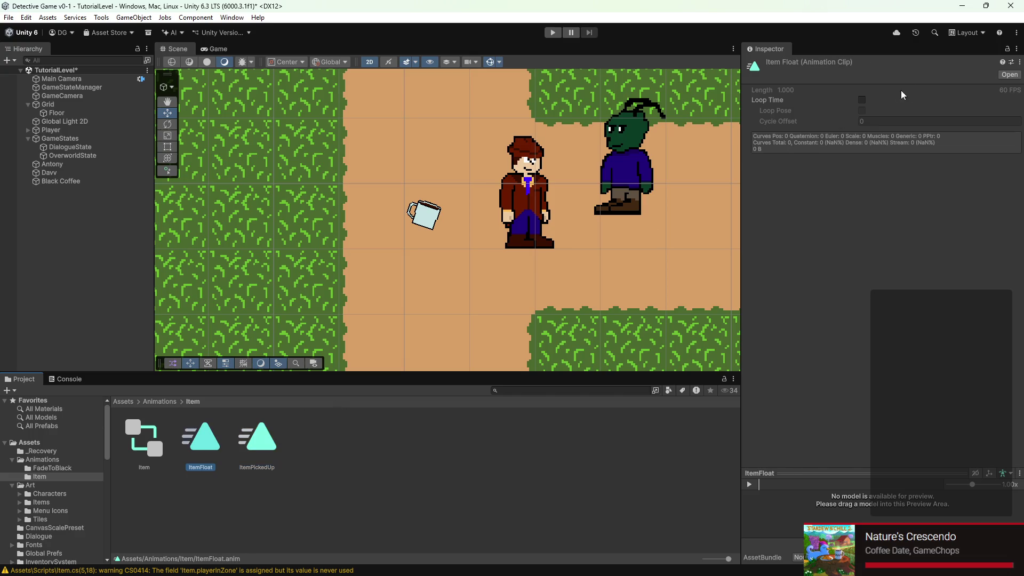
click(861, 100)
key(ctrl+s)
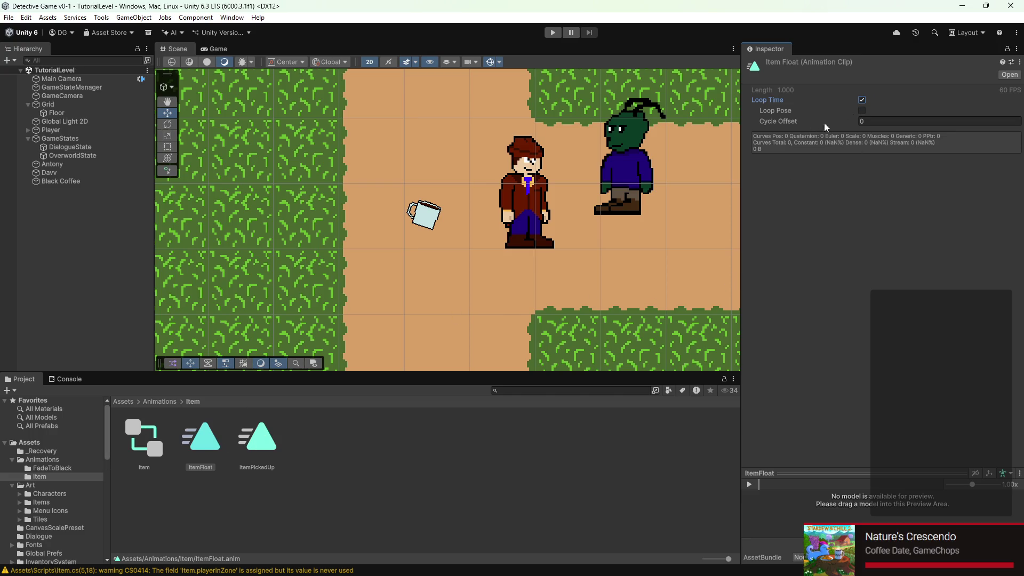
mouse_move(195, 449)
mouse_down()
mouse_move(119, 338)
mouse_move(68, 181)
mouse_move(292, 456)
mouse_move(261, 443)
mouse_move(147, 227)
mouse_move(80, 194)
mouse_move(86, 182)
mouse_up()
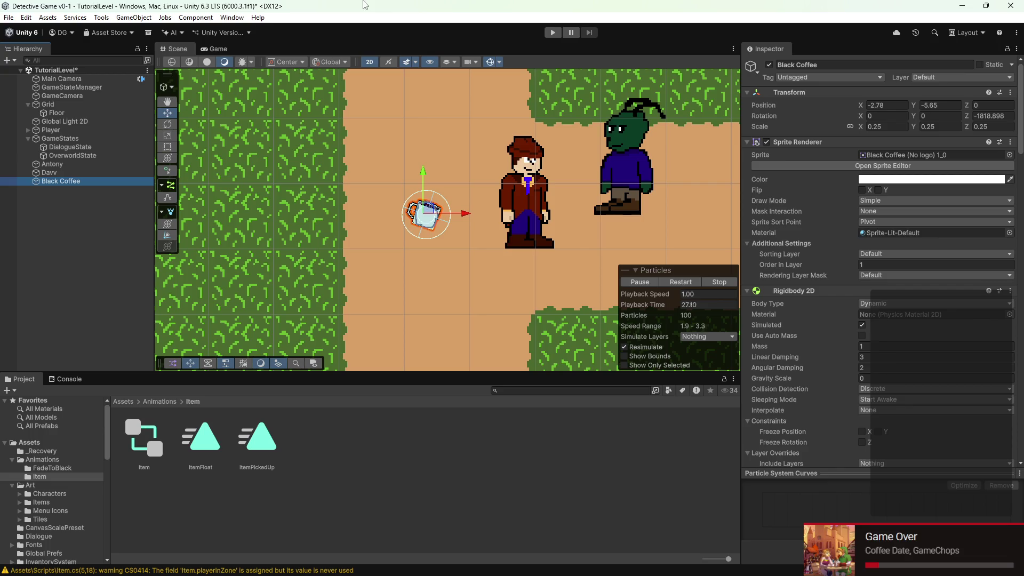
- Open the Animator window and dock it below the Scene view
click(232, 18)
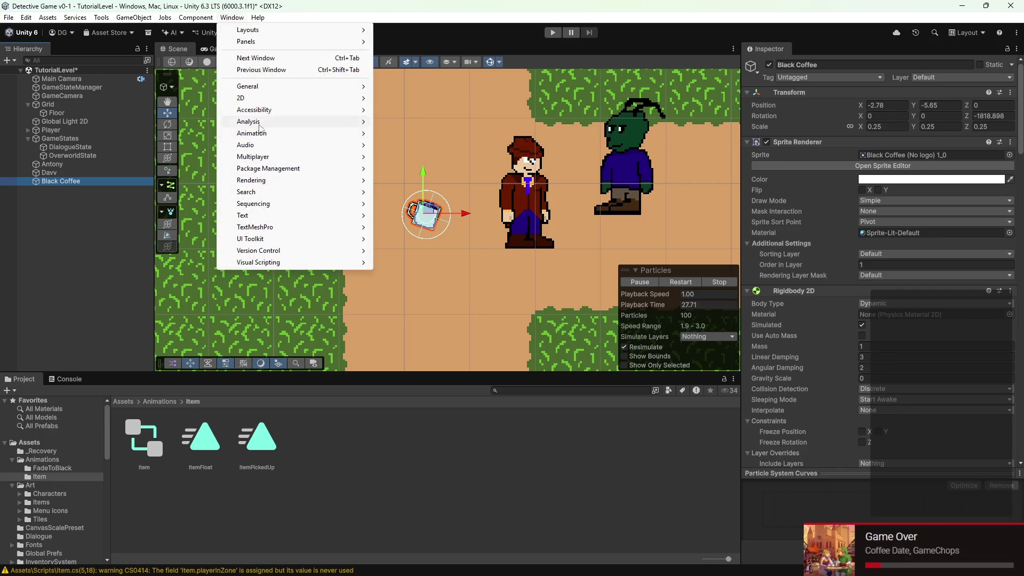
mouse_move(263, 137)
click(404, 145)
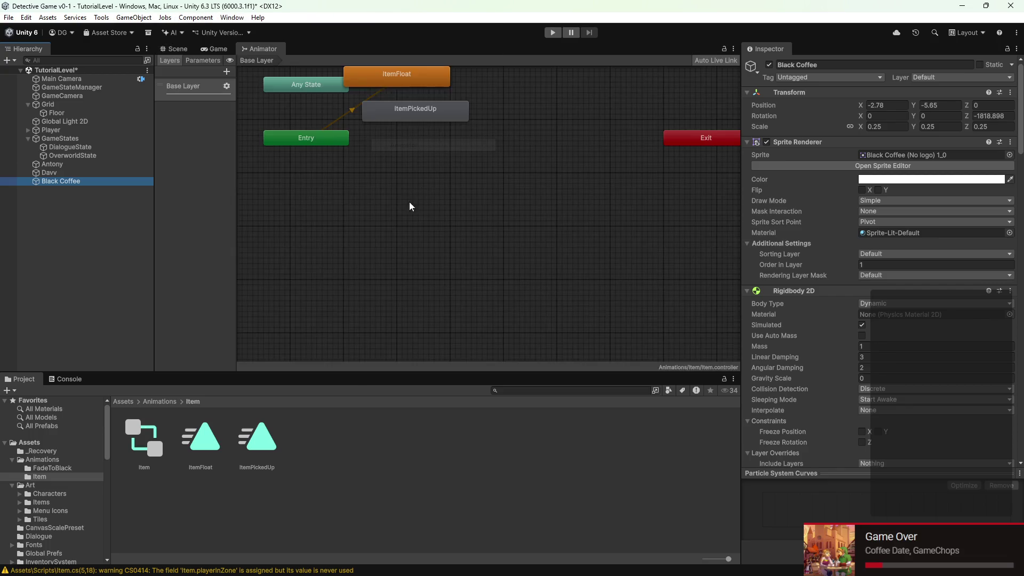
mouse_move(263, 43)
mouse_down()
mouse_move(382, 406)
mouse_move(307, 377)
mouse_up()
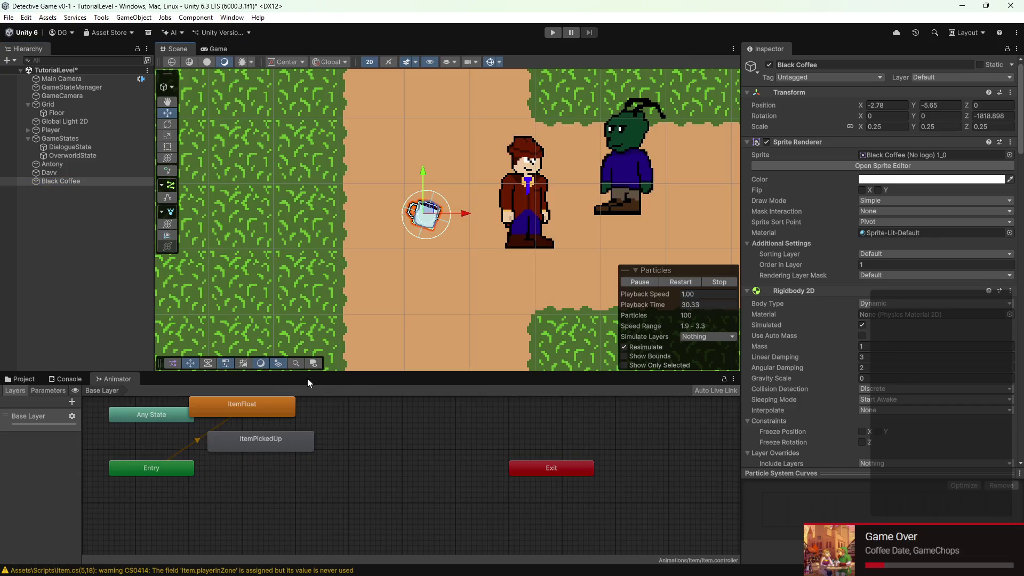
drag(338, 303, 338, 293)
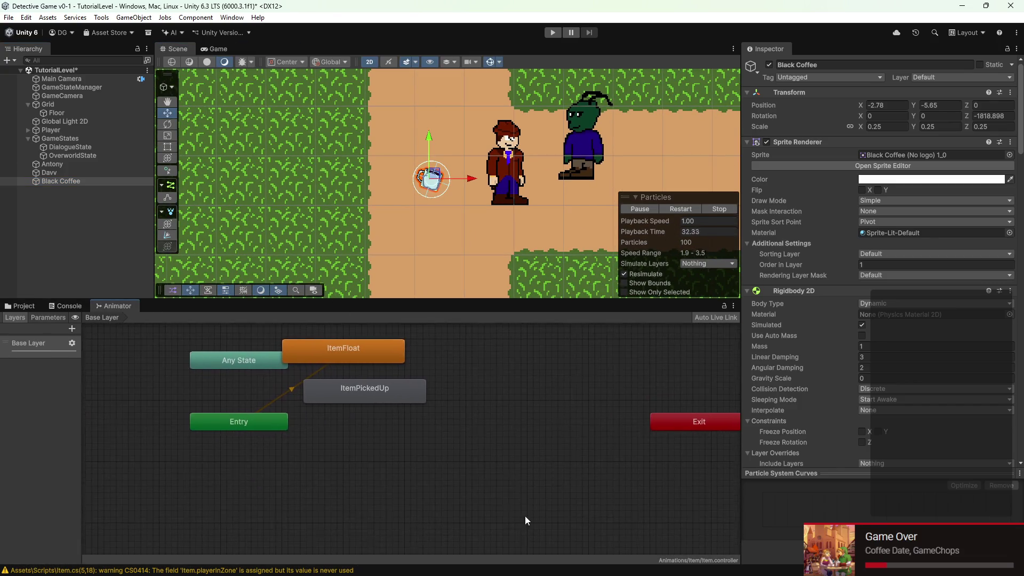
- Move the ItemFloat state lower and the ItemPickedUp state to the right in the graph
click(342, 349)
drag(342, 350, 342, 503)
mouse_move(376, 382)
mouse_down()
mouse_move(453, 395)
mouse_move(369, 367)
mouse_move(426, 418)
mouse_up()
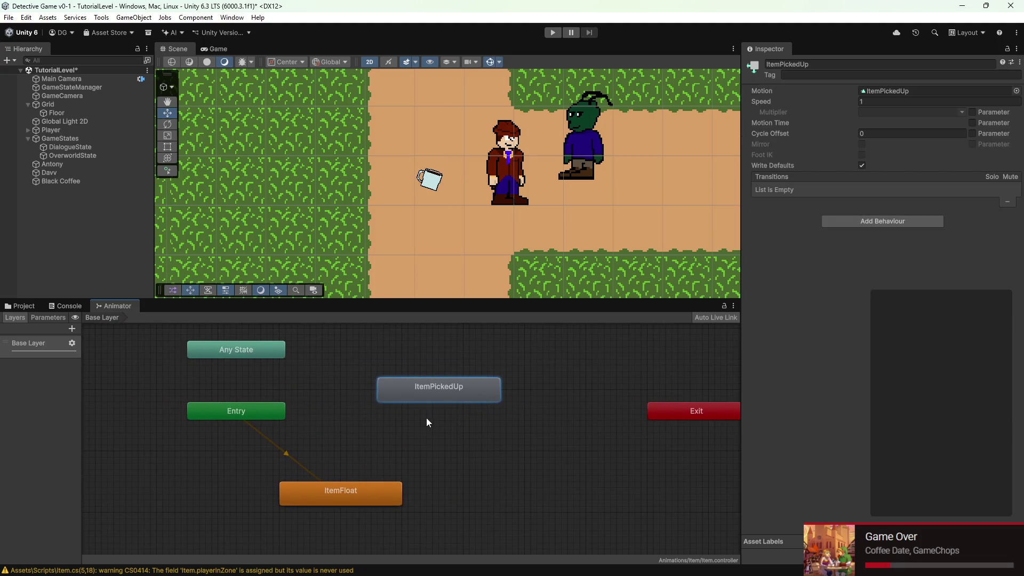
scroll(423, 416, down, 2)
scroll(403, 421, up, 1)
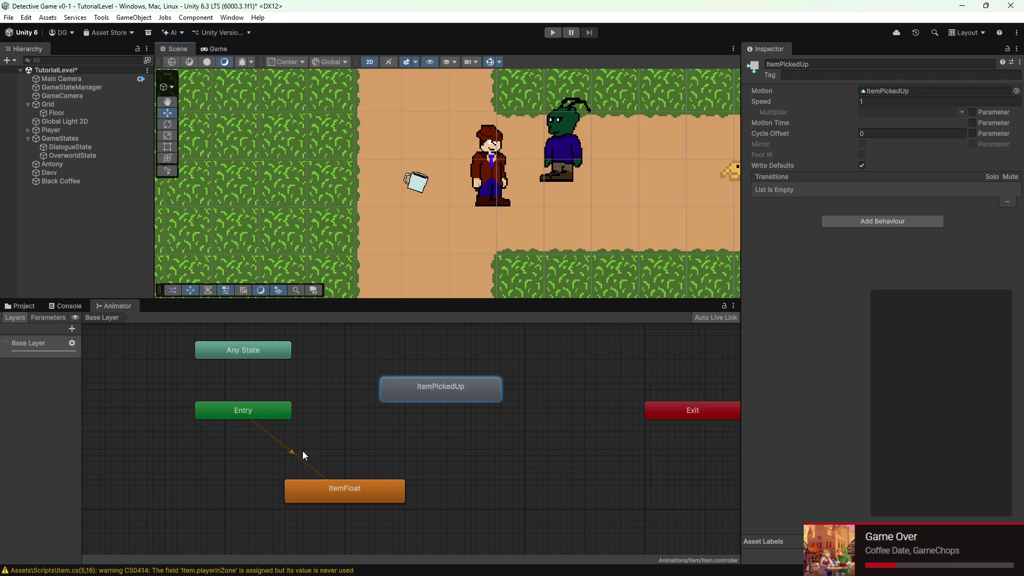
scroll(414, 186, up, 5)
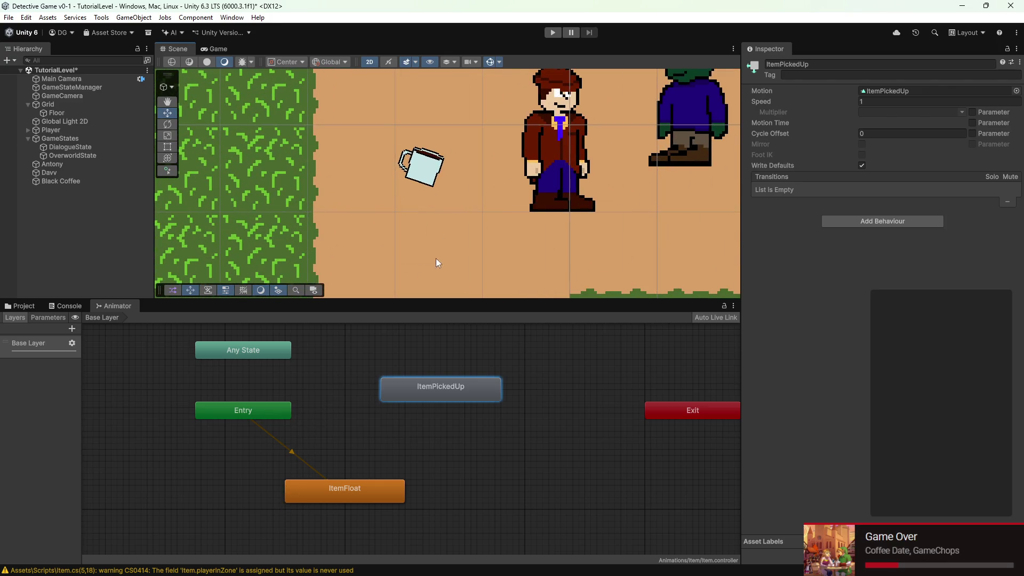
- Place the Entry node right beside ItemFloat, check the transition and state, and reselect Black Coffee
click(260, 414)
drag(260, 413, 164, 443)
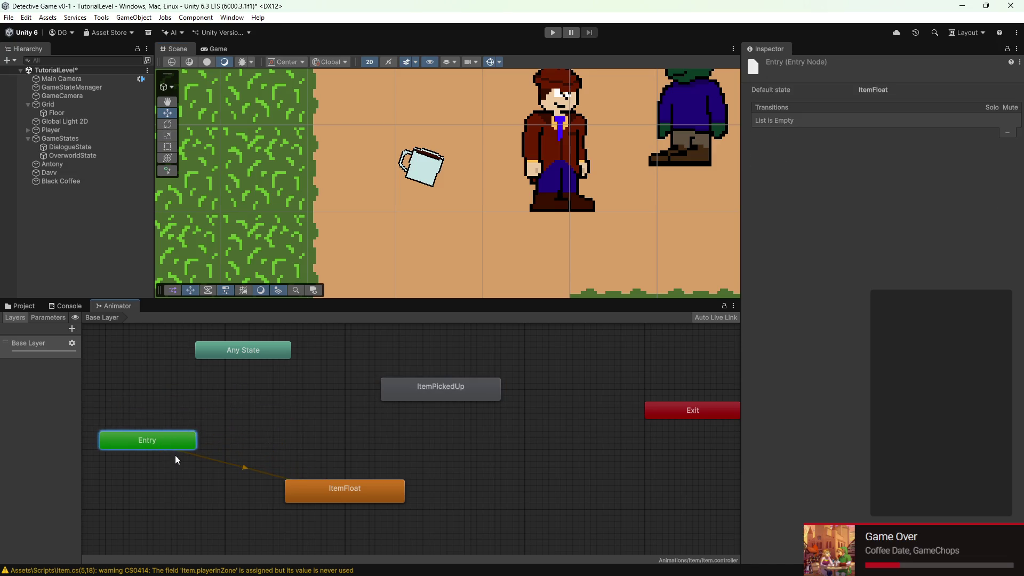
click(320, 482)
mouse_move(320, 478)
mouse_down()
mouse_move(301, 433)
mouse_move(305, 444)
mouse_move(300, 433)
mouse_move(278, 435)
mouse_up()
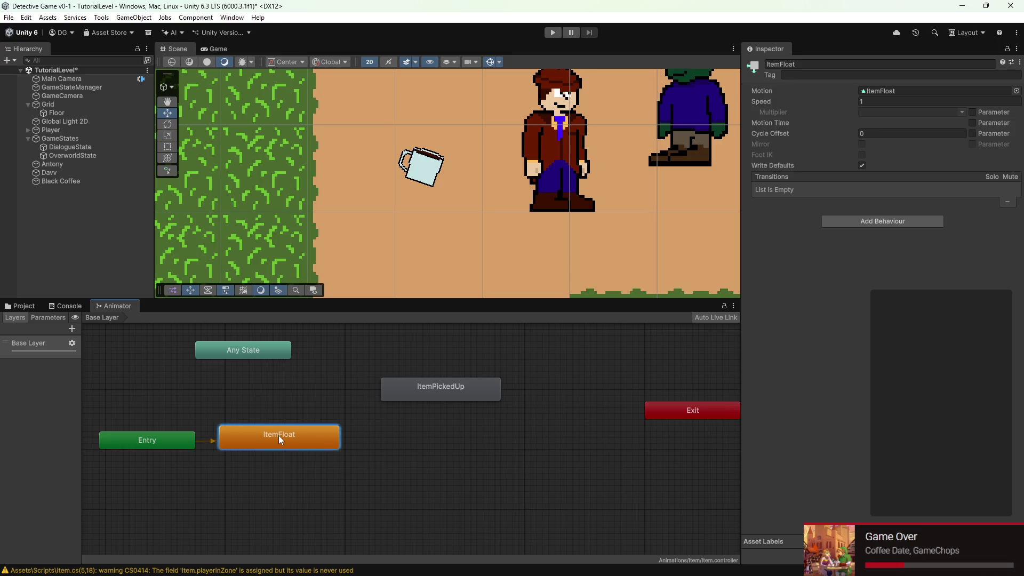
click(216, 443)
click(208, 486)
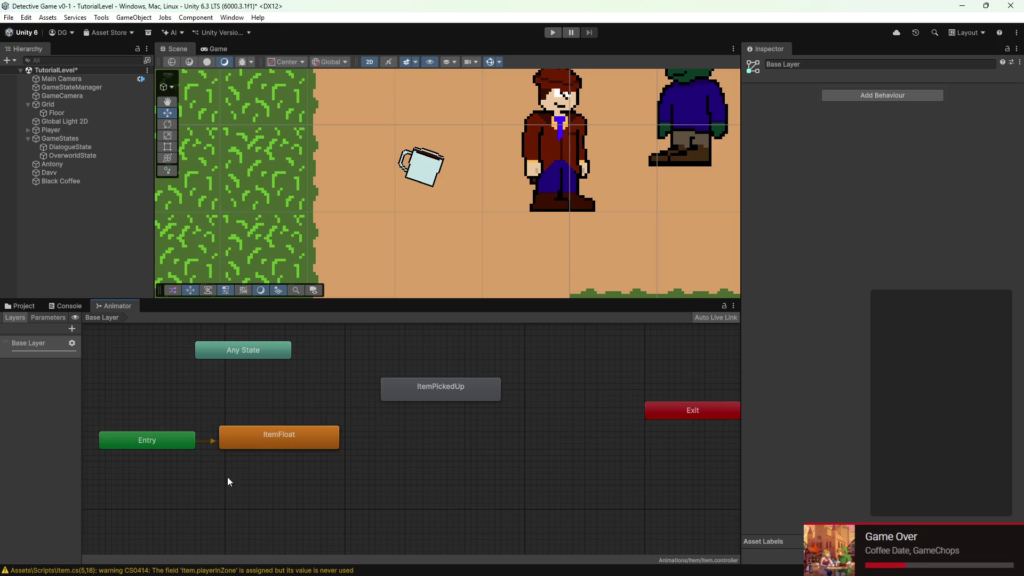
click(304, 434)
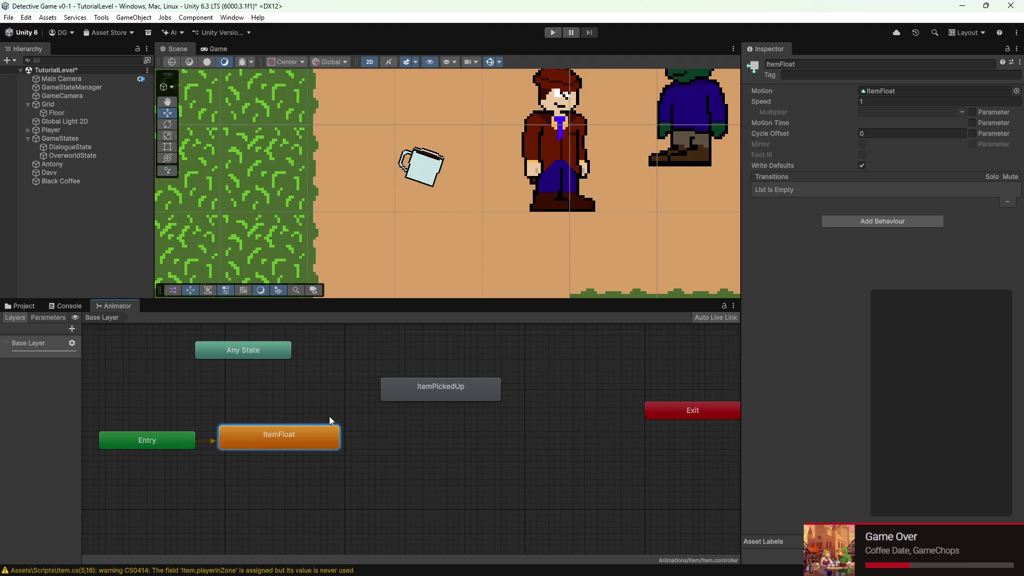
double_click(60, 181)
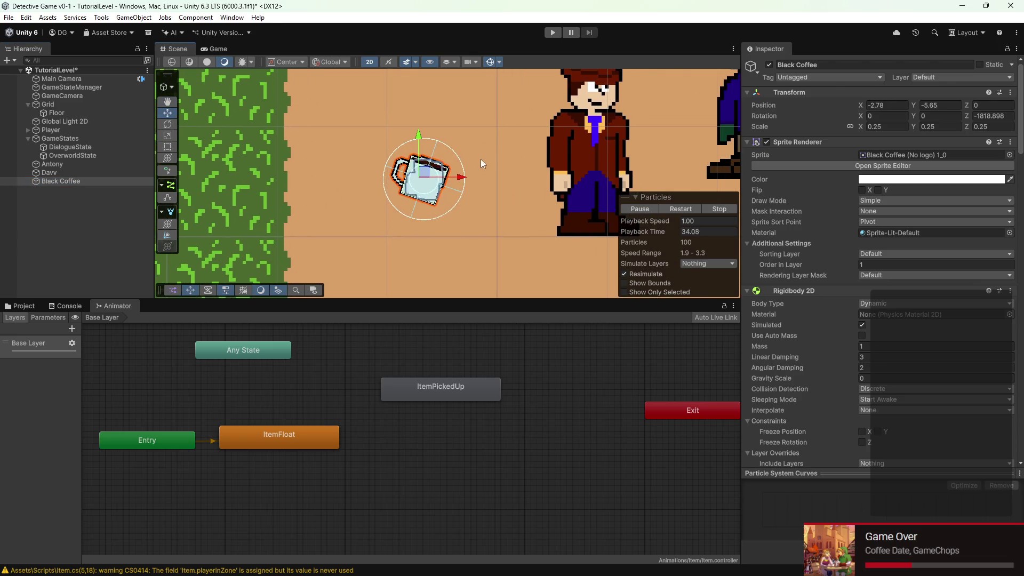
- Add an Animation tab to the right-hand panel
click(1015, 49)
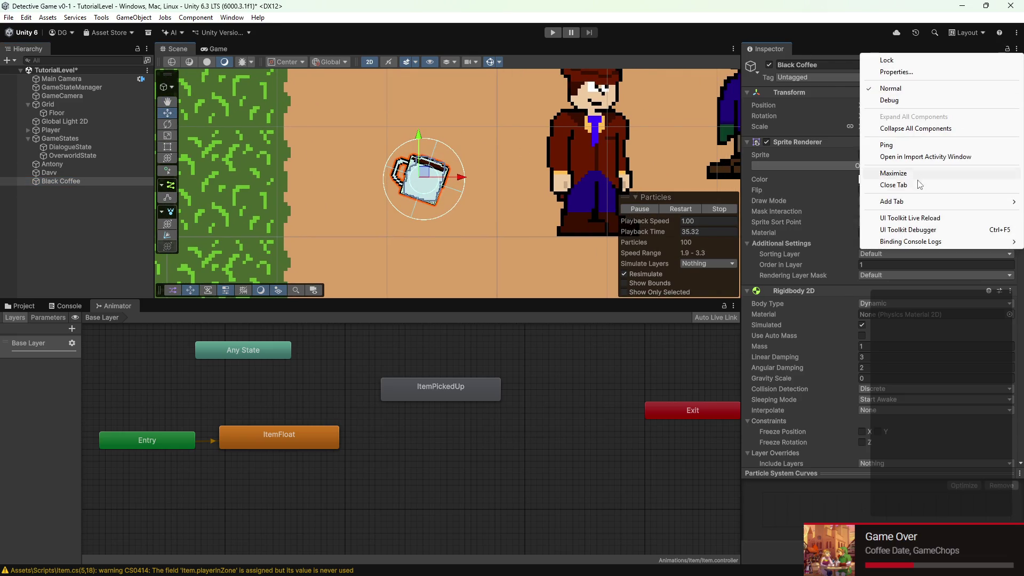
mouse_move(905, 208)
click(814, 272)
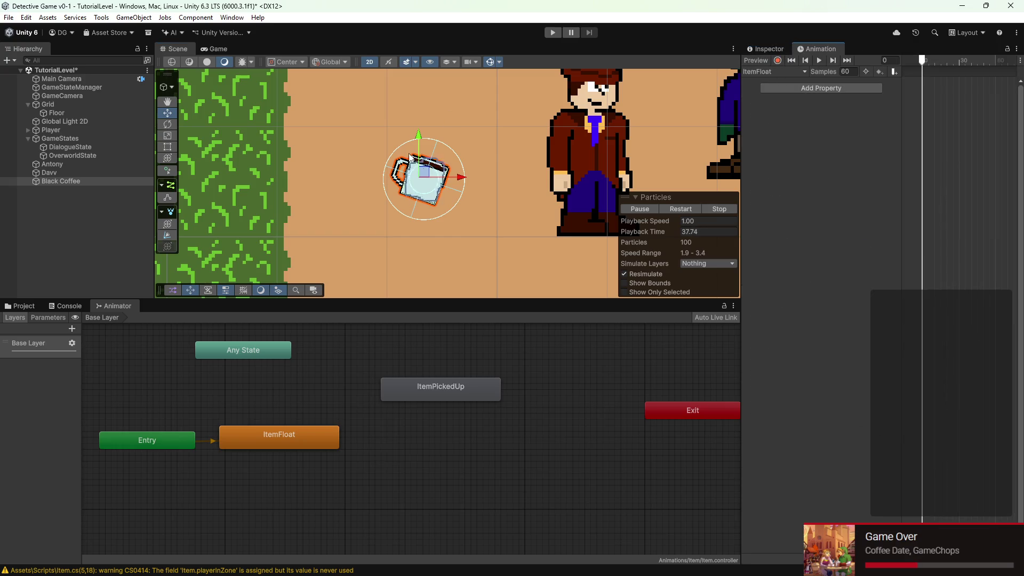
- Record a frame-0 Position key for Black Coffee and edit its Position.x value
click(777, 61)
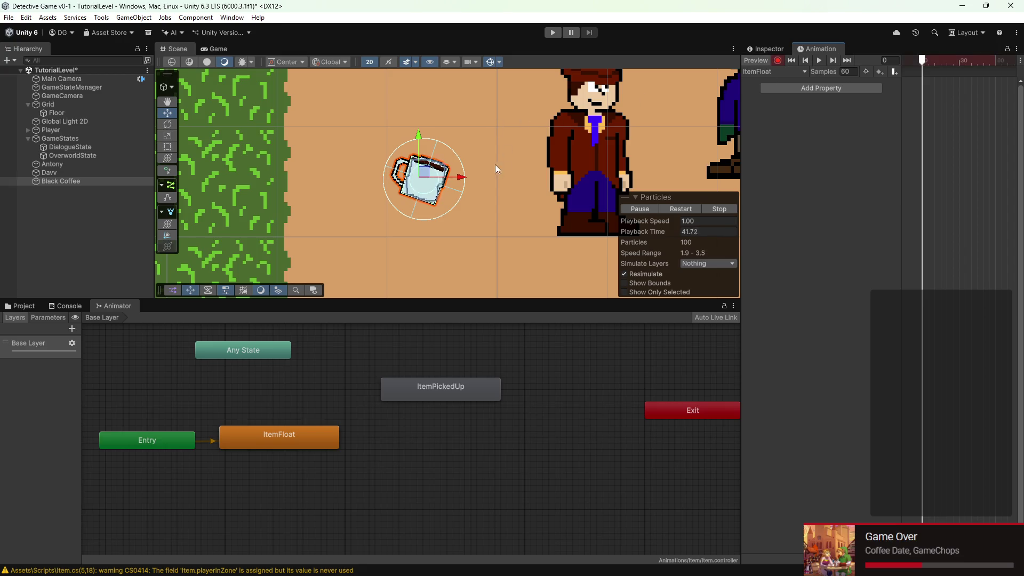
drag(461, 181, 457, 177)
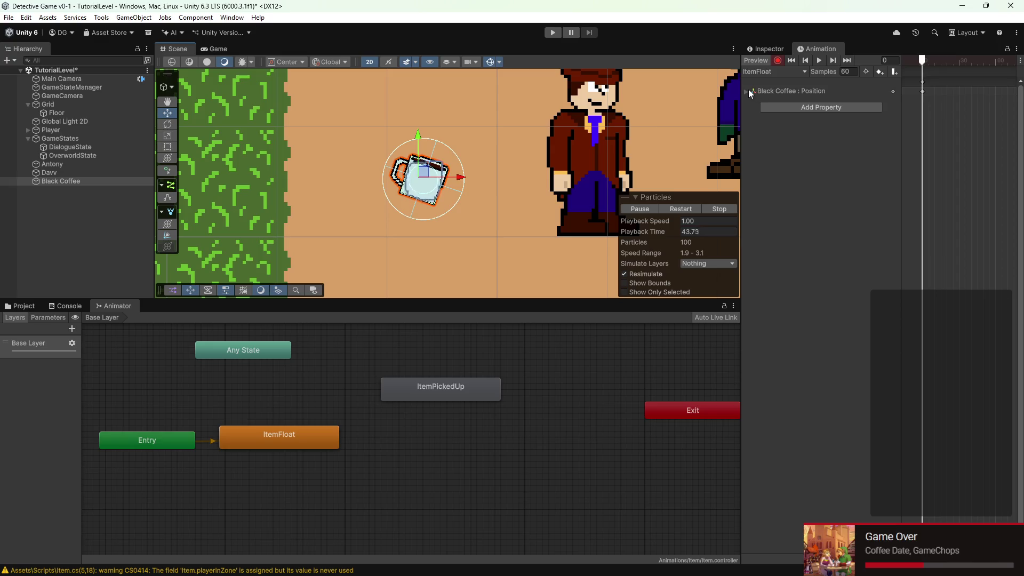
double_click(859, 99)
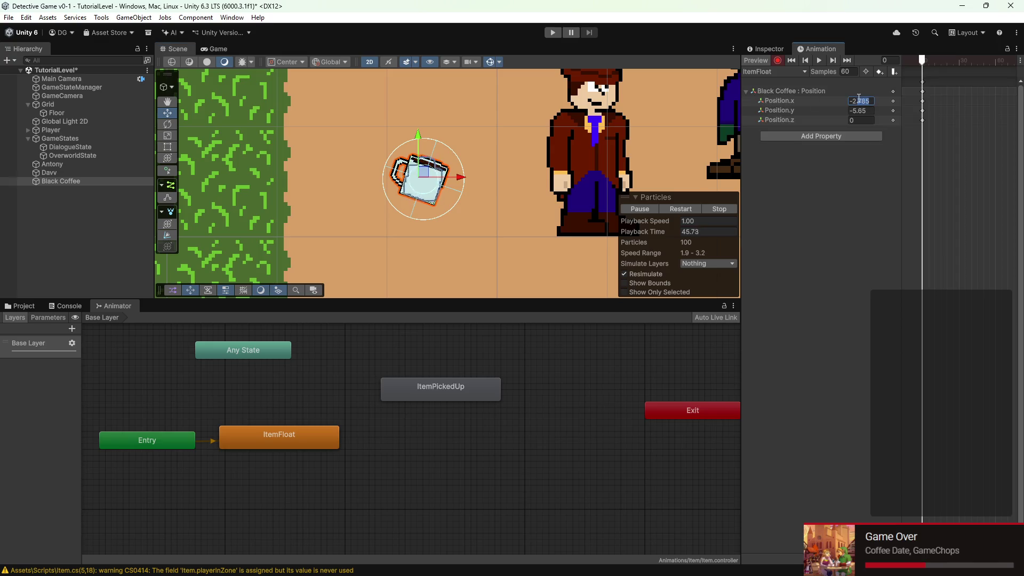
right_click(94, 183)
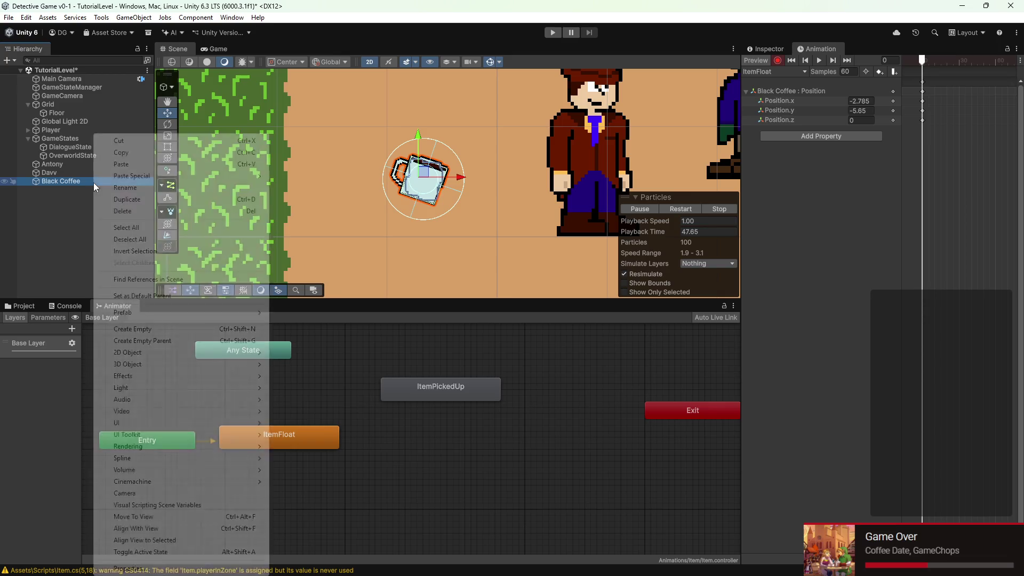
- Create an empty parent named Item above Black Coffee
click(158, 340)
text(Item)
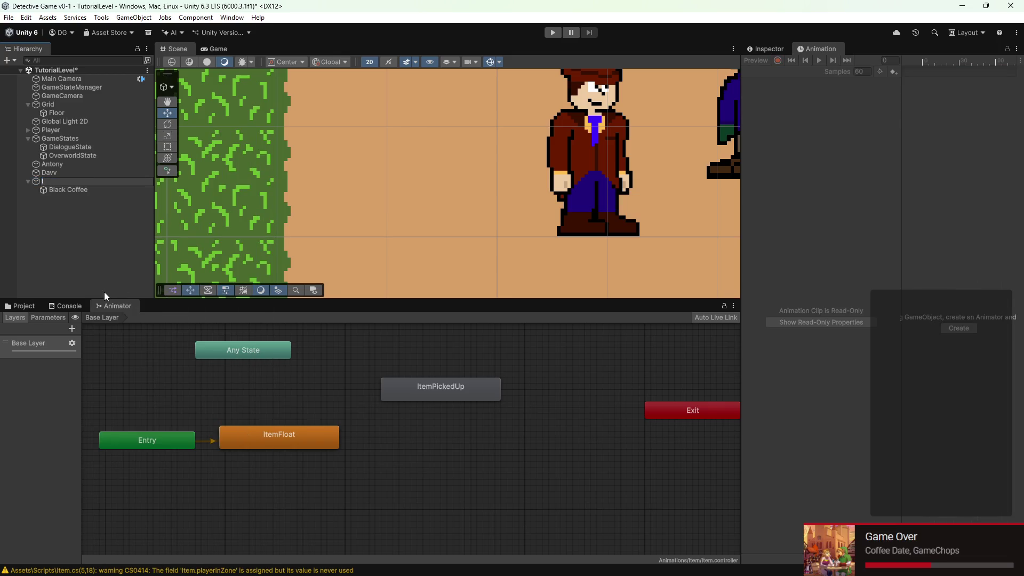
key(Return)
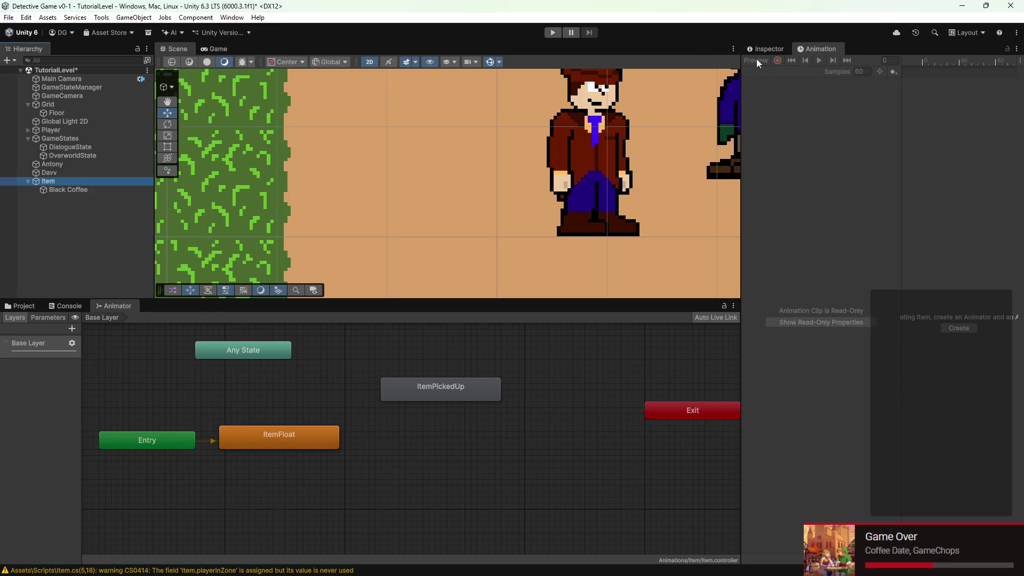
- Reset Black Coffee's frame-0 Position key in ItemFloat to 0, 0, 0
click(83, 191)
click(942, 191)
scroll(971, 218, up, 2)
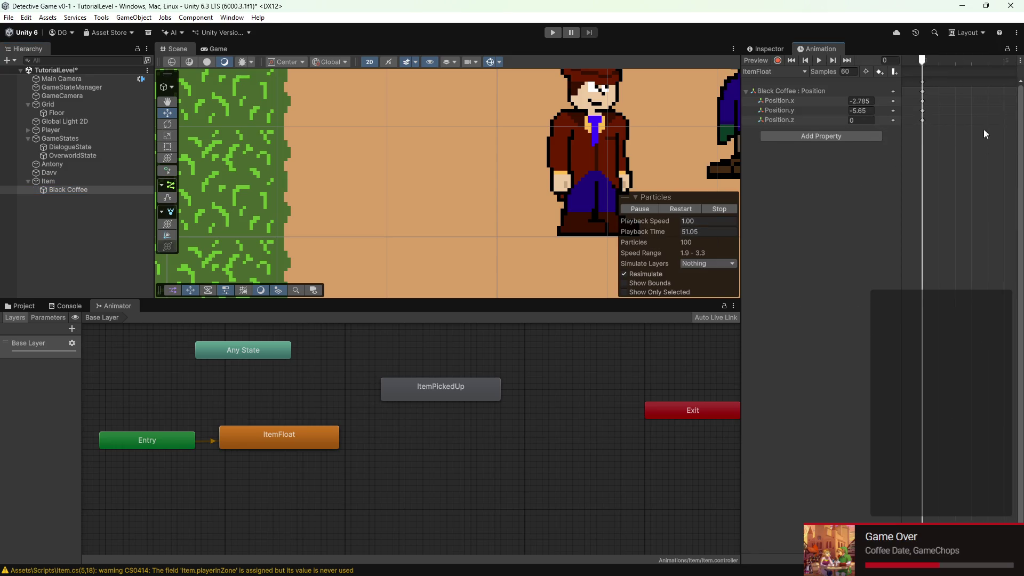
click(859, 101)
text(0)
key(Return)
scroll(469, 202, down, 4)
- Move the Item parent up beside the two characters and reselect Black Coffee
click(80, 181)
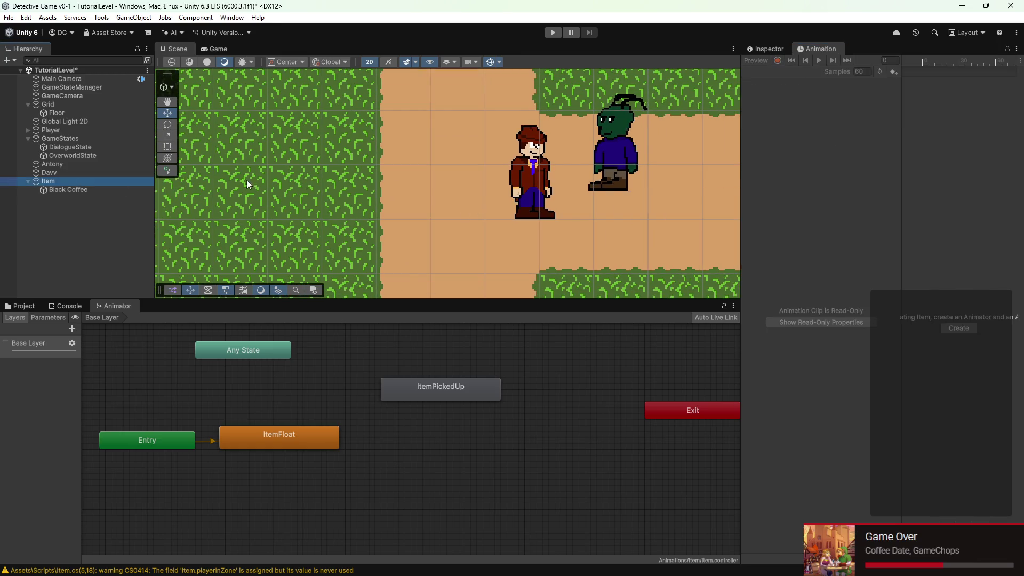
scroll(190, 181, down, 1)
scroll(373, 155, down, 4)
mouse_move(359, 249)
mouse_down()
mouse_move(396, 163)
mouse_move(384, 179)
mouse_up()
scroll(354, 184, up, 3)
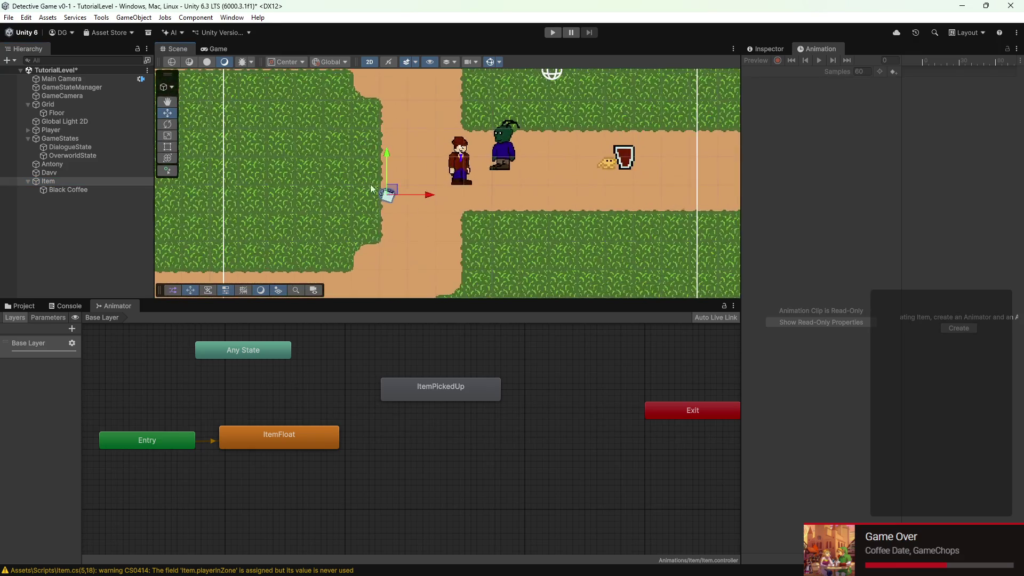
scroll(368, 180, up, 3)
click(101, 190)
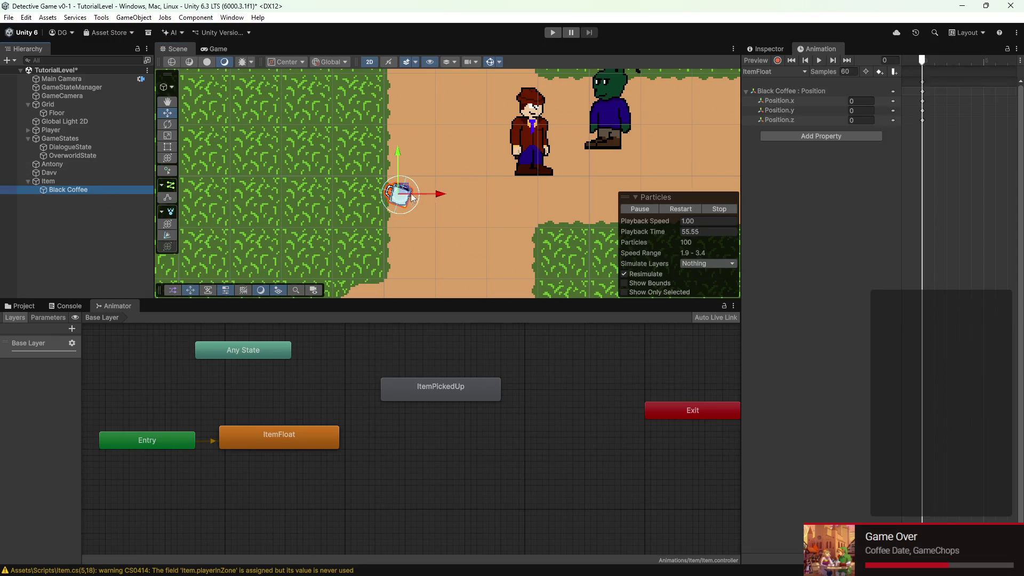
- Reselect Black Coffee and its Position.x track in the ItemFloat Animation window
click(775, 101)
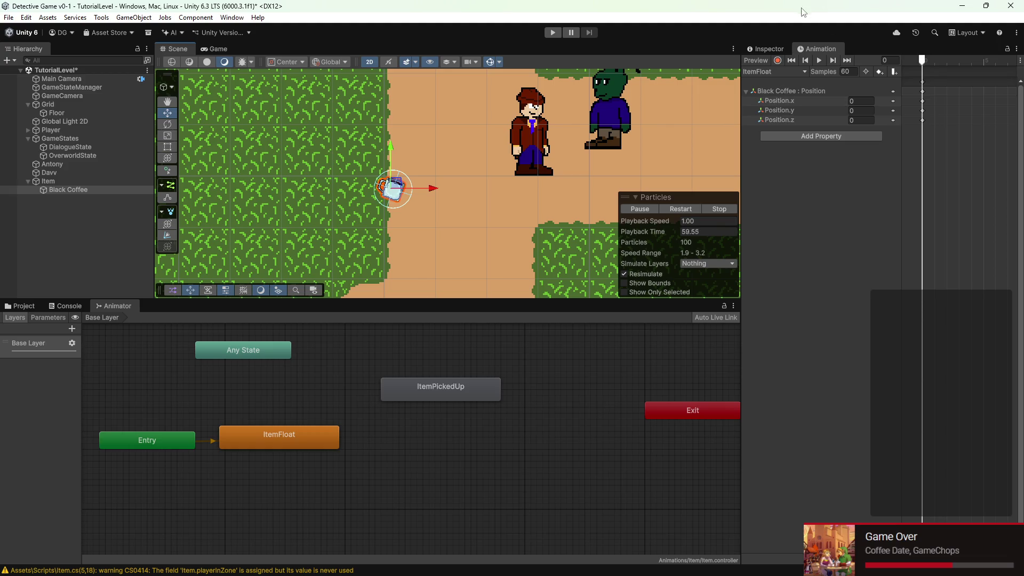
click(781, 60)
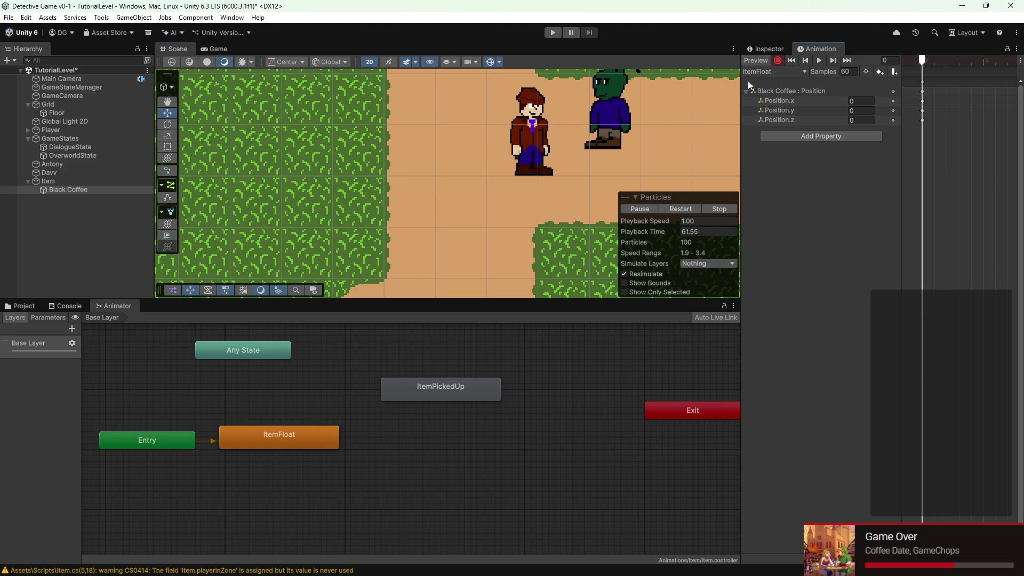
click(42, 181)
click(49, 190)
click(781, 60)
click(102, 190)
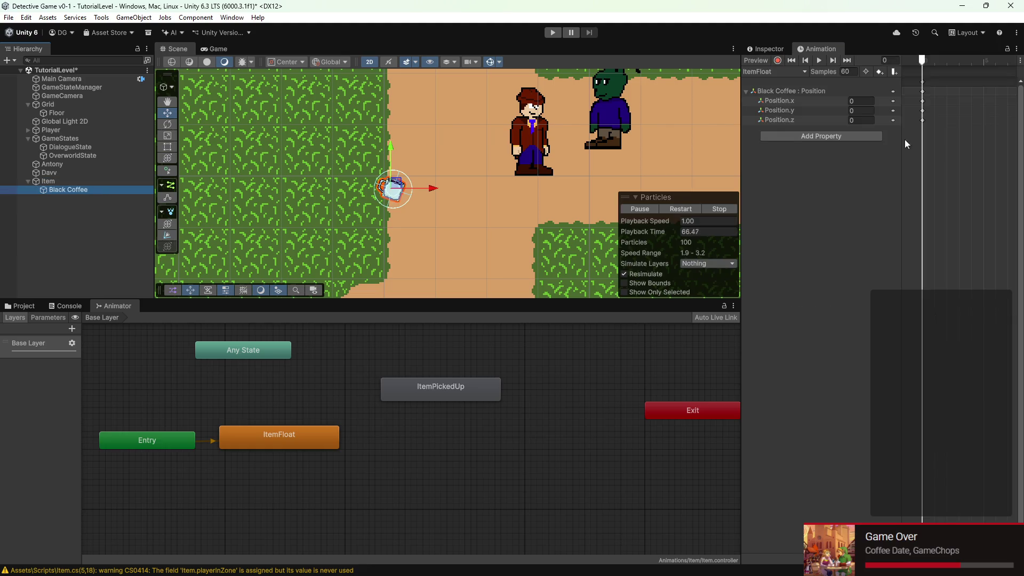
click(935, 141)
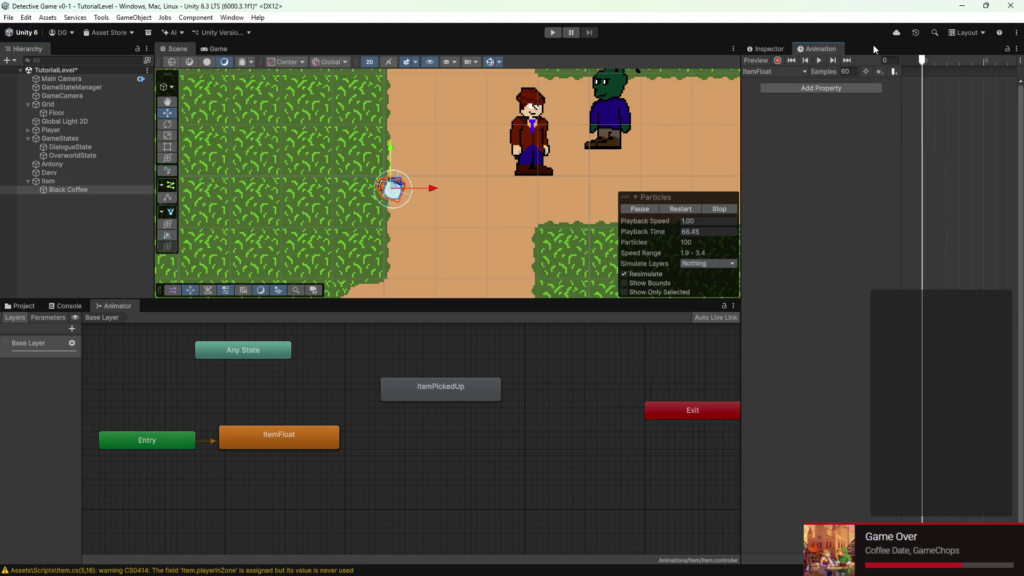
- Turn on animation recording with Black Coffee selected, adding no new property
click(839, 88)
click(791, 102)
click(778, 60)
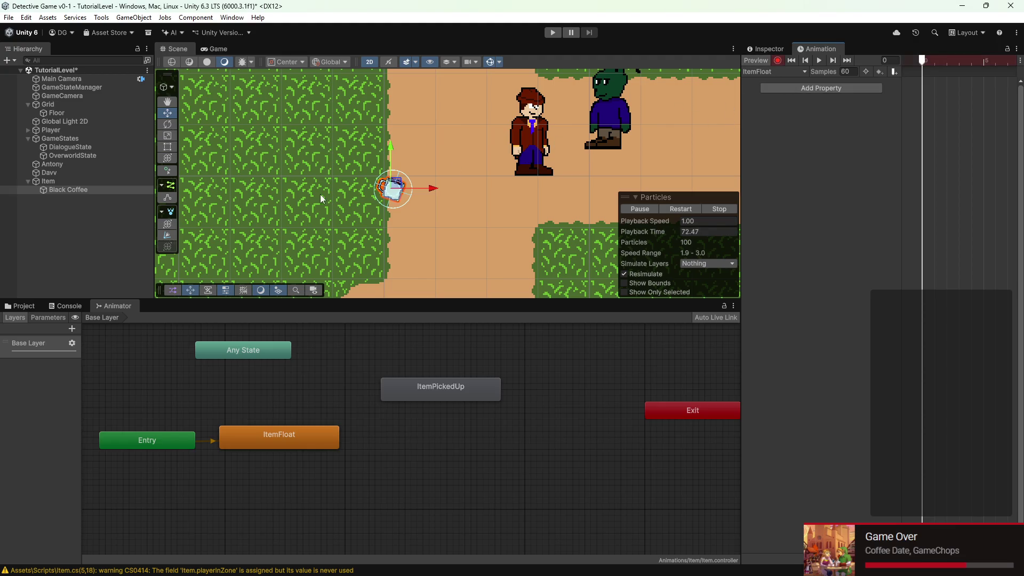
click(390, 156)
click(392, 188)
click(777, 60)
- Record a frame-0 key setting Black Coffee's Position x and y to 0
drag(390, 158, 392, 163)
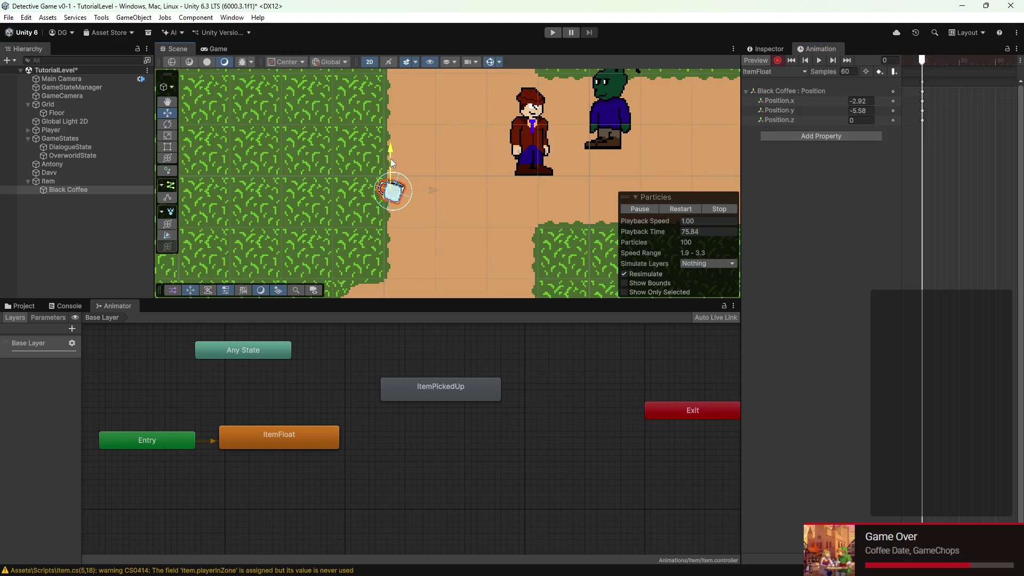
click(865, 109)
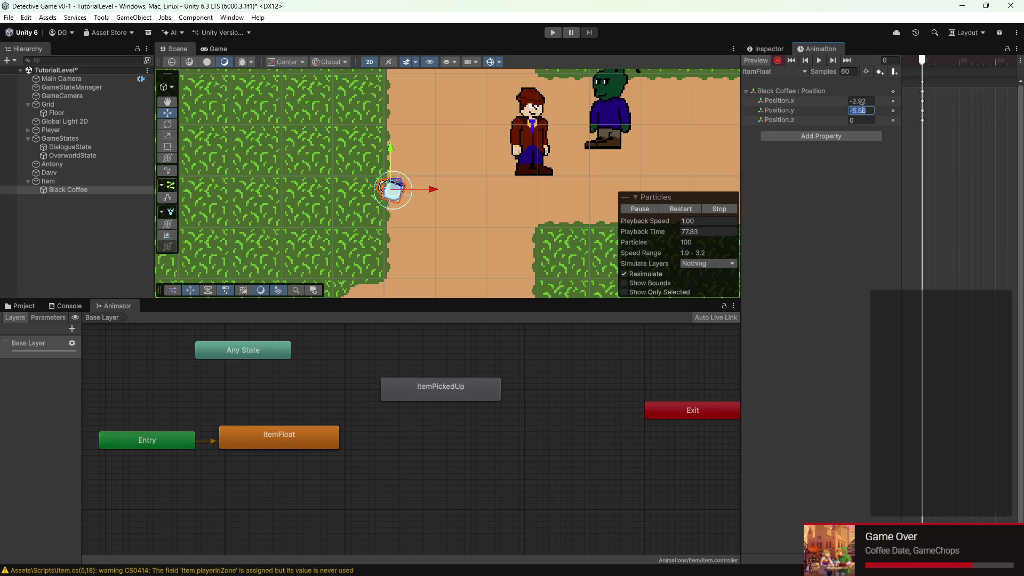
text(0)
click(859, 100)
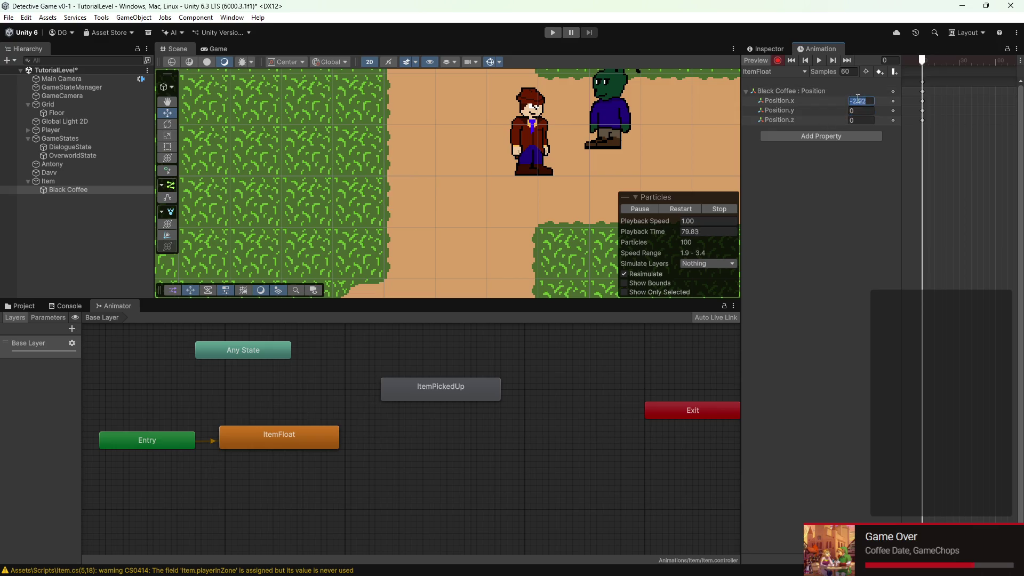
text(0)
scroll(424, 232, down, 2)
scroll(500, 140, up, 10)
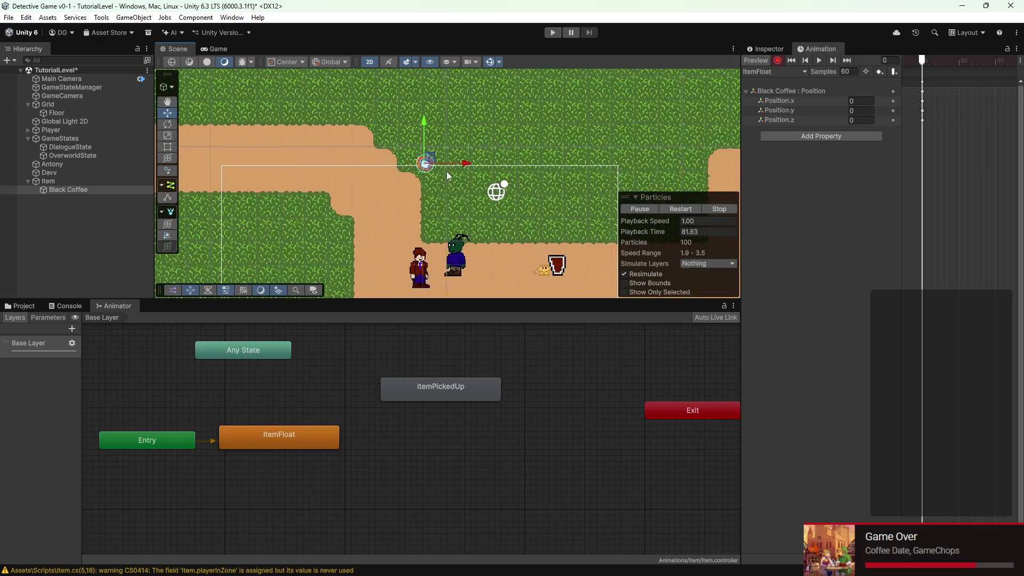
scroll(415, 150, down, 3)
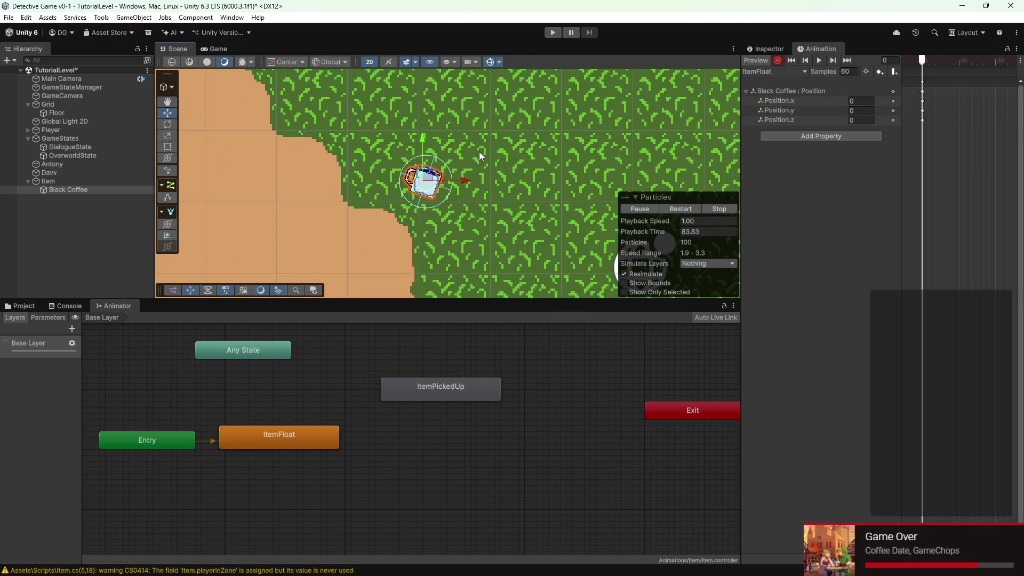
- Jump to frame 10 and key Black Coffee's Position.y at -0.3
click(891, 60)
text(0)
key(Return)
click(857, 111)
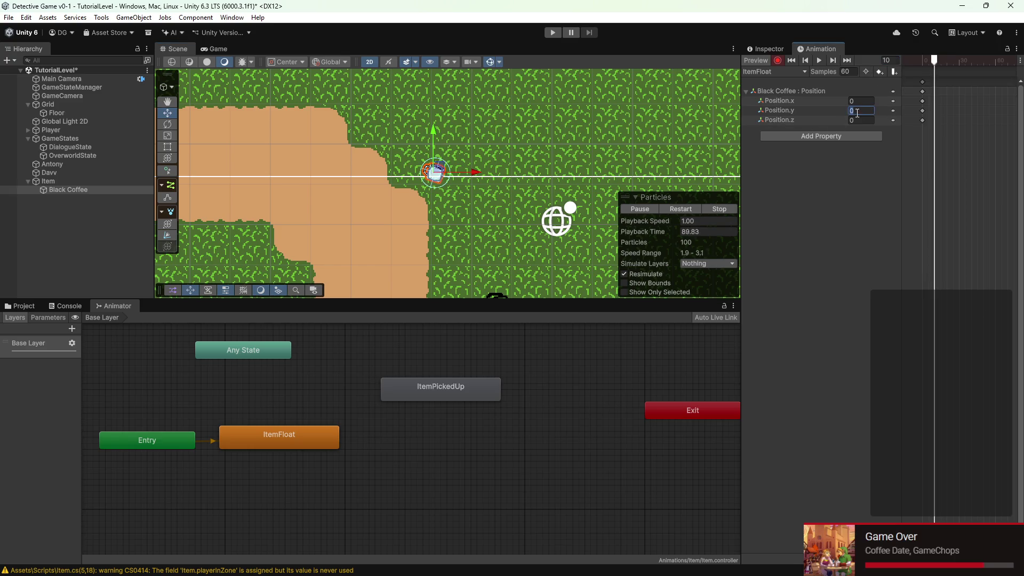
drag(844, 110, 839, 111)
click(870, 110)
text(-.3)
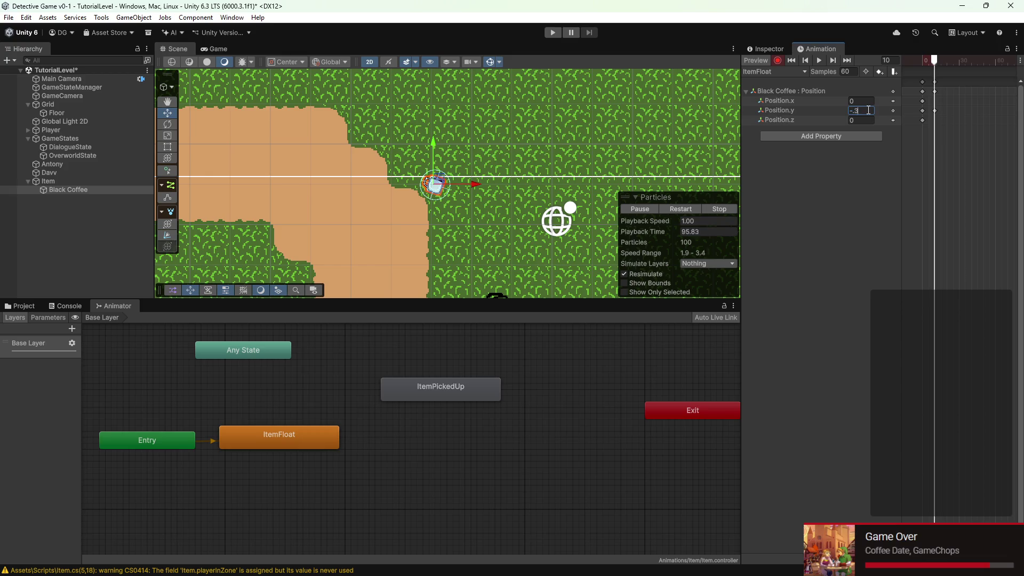
key(Return)
- Change the frame-10 Position.y key to 0.2, preview the float, and return to frame 0
click(923, 93)
click(862, 109)
text(.3)
key(BackSpace)
text(2)
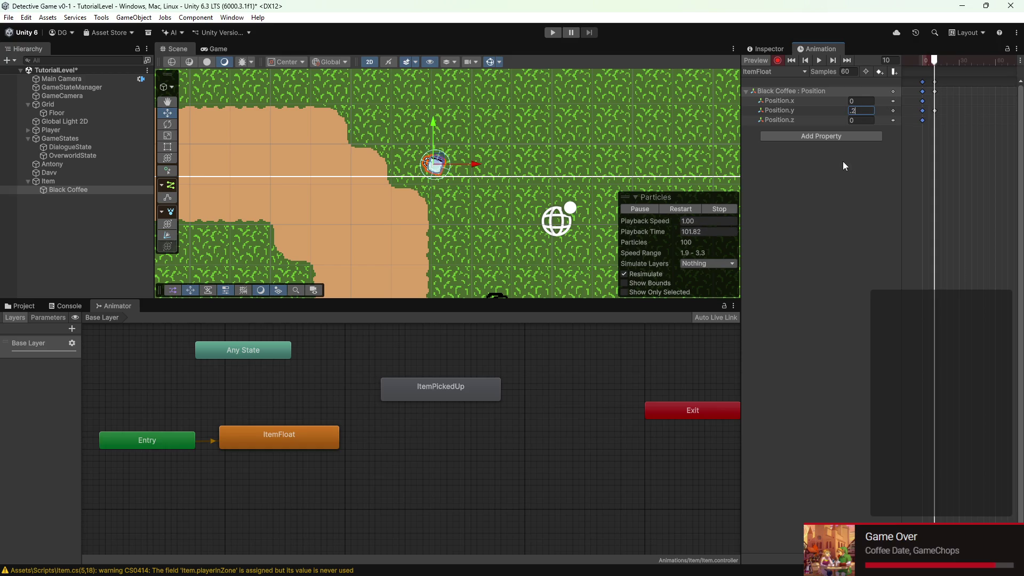
click(935, 111)
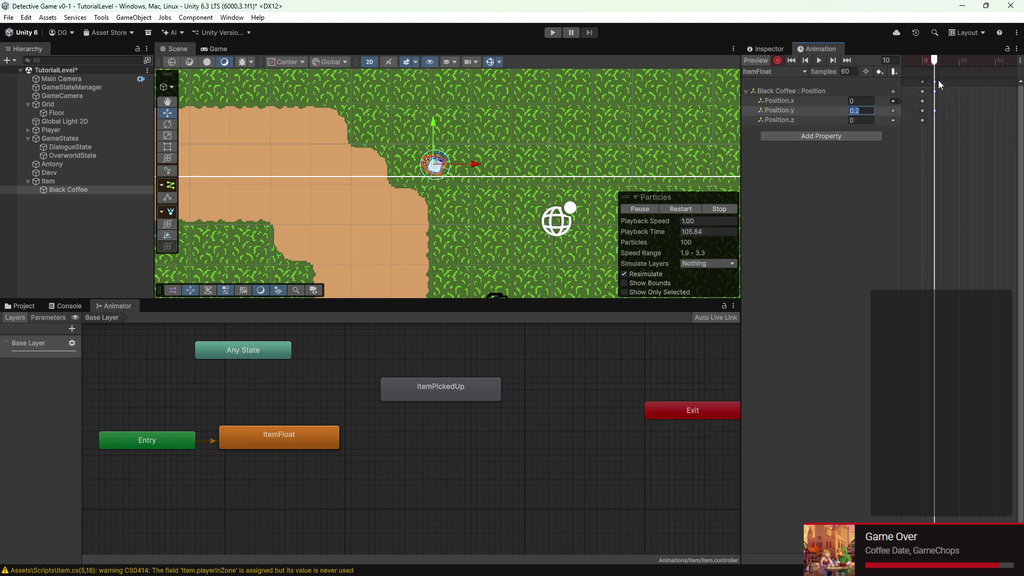
mouse_move(936, 60)
mouse_down()
mouse_move(919, 60)
mouse_move(946, 60)
mouse_move(910, 63)
mouse_move(932, 94)
mouse_up()
click(921, 60)
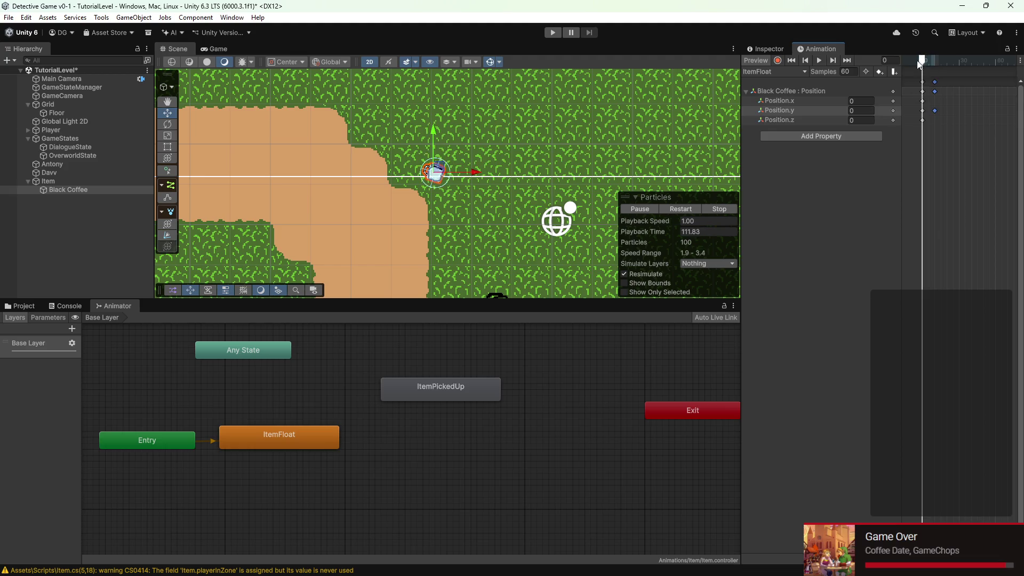